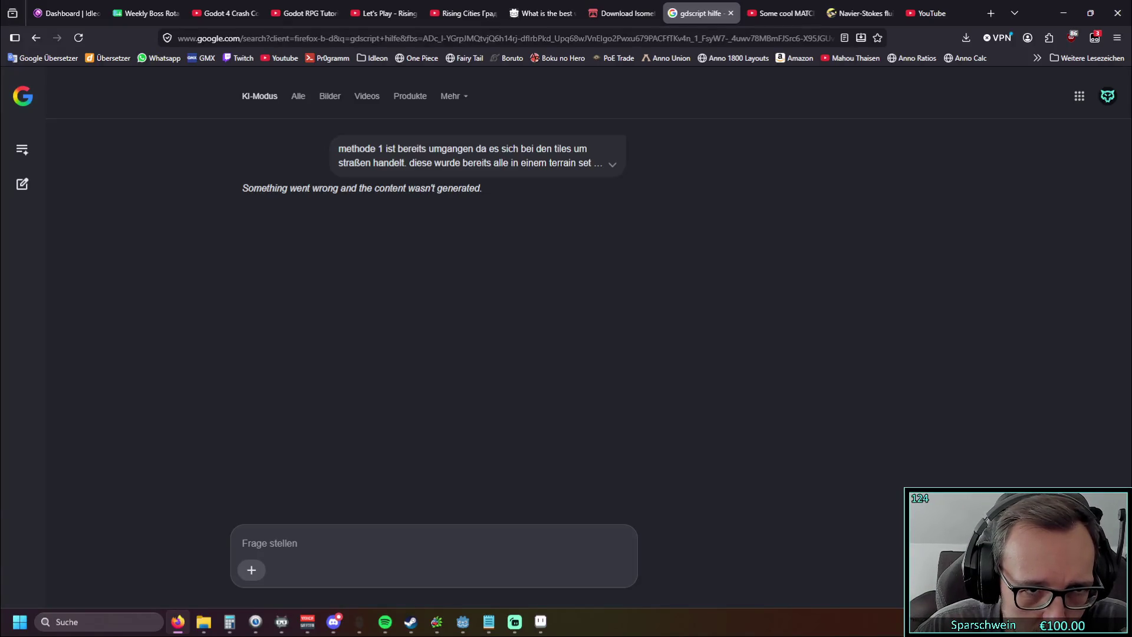
Step: Resend the failed question about road tiles already combined in a terrain set
{"action": "left_click", "coordinate": [610, 165]}
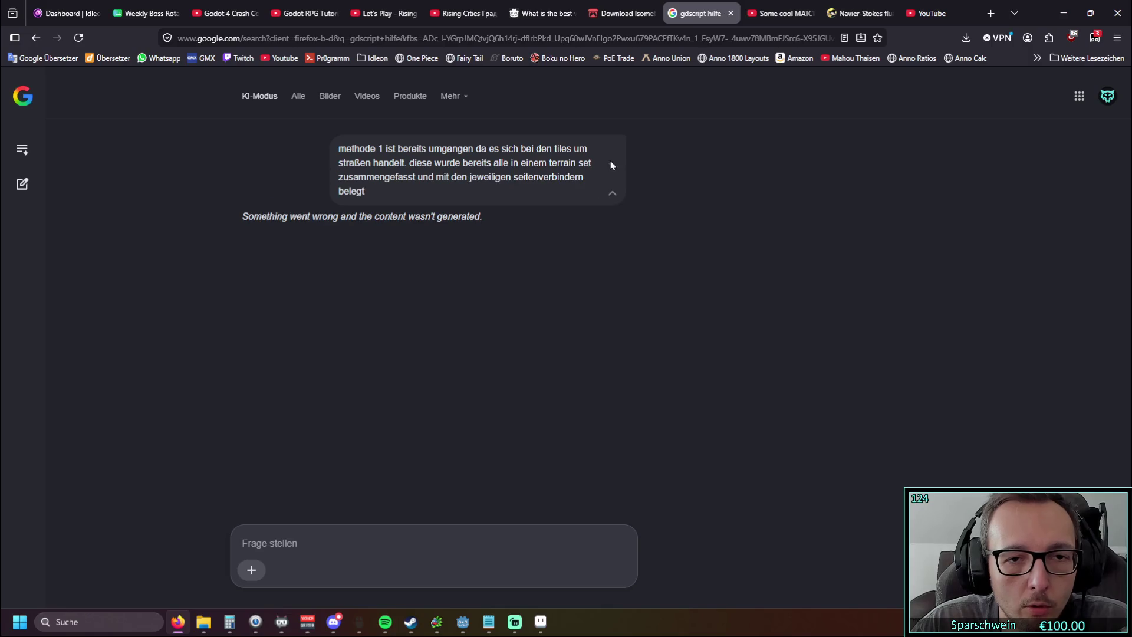
{"action": "scroll", "coordinate": [521, 255], "scroll_direction": "up", "scroll_amount": 1}
{"action": "left_click_drag", "start_coordinate": [379, 250], "coordinate": [322, 213]}
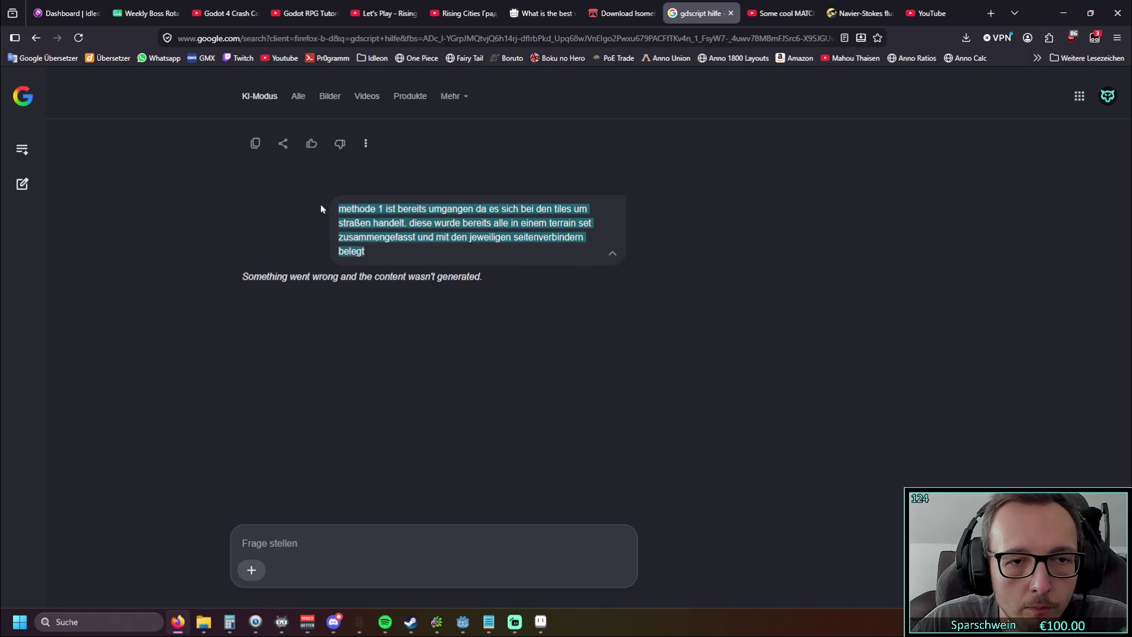
{"action": "left_click", "coordinate": [312, 534]}
{"action": "key", "text": "ctrl+v"}
{"action": "key", "text": "Return"}
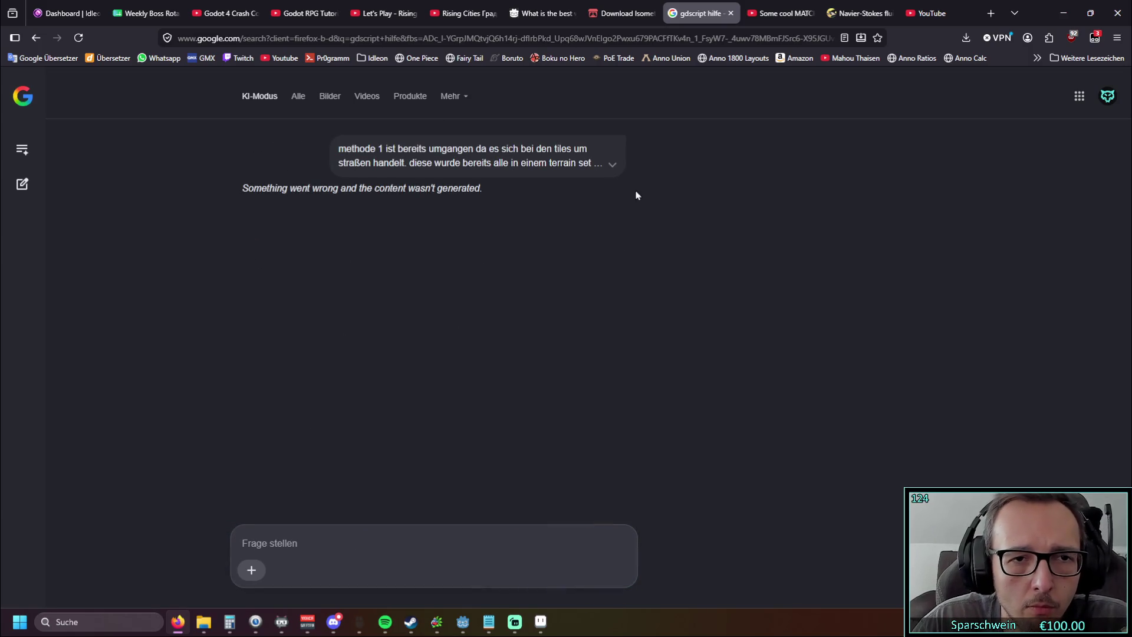
Step: Expand the newest failed message and copy its full text
{"action": "left_click", "coordinate": [614, 165]}
{"action": "scroll", "coordinate": [544, 275], "scroll_direction": "up", "scroll_amount": 3}
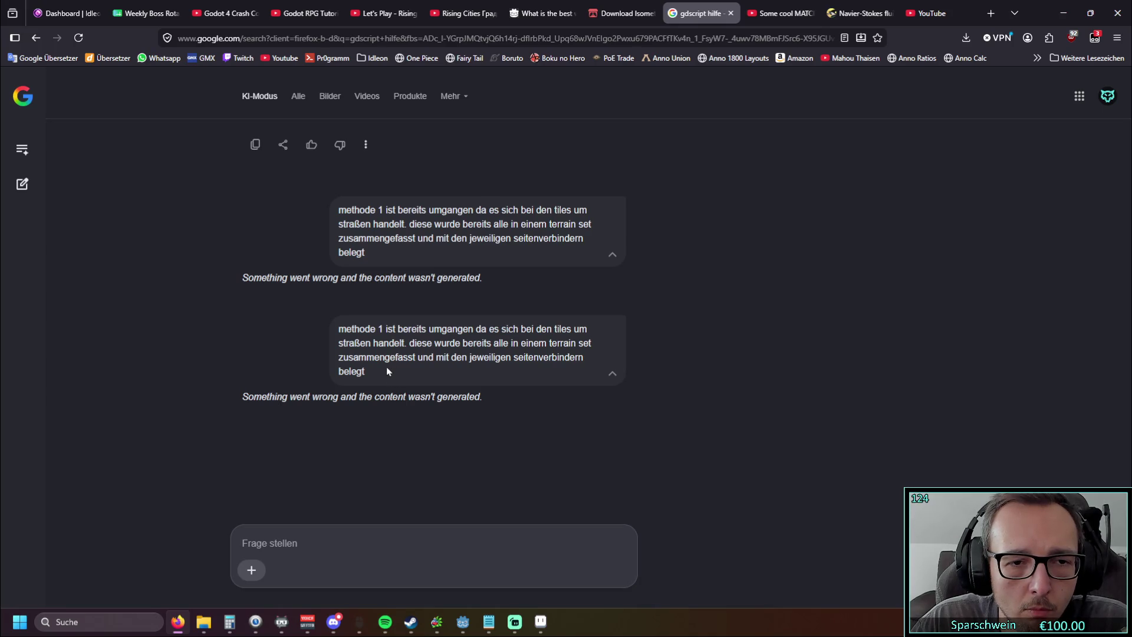
{"action": "scroll", "coordinate": [384, 367], "scroll_direction": "up", "scroll_amount": 4}
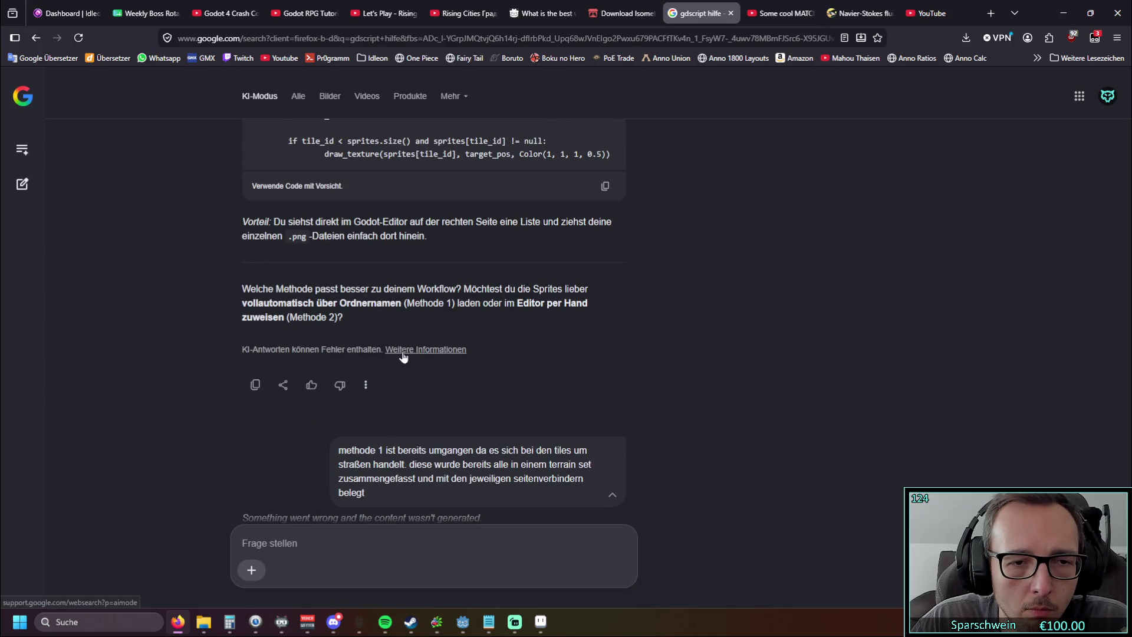
{"action": "scroll", "coordinate": [403, 356], "scroll_direction": "down", "scroll_amount": 4}
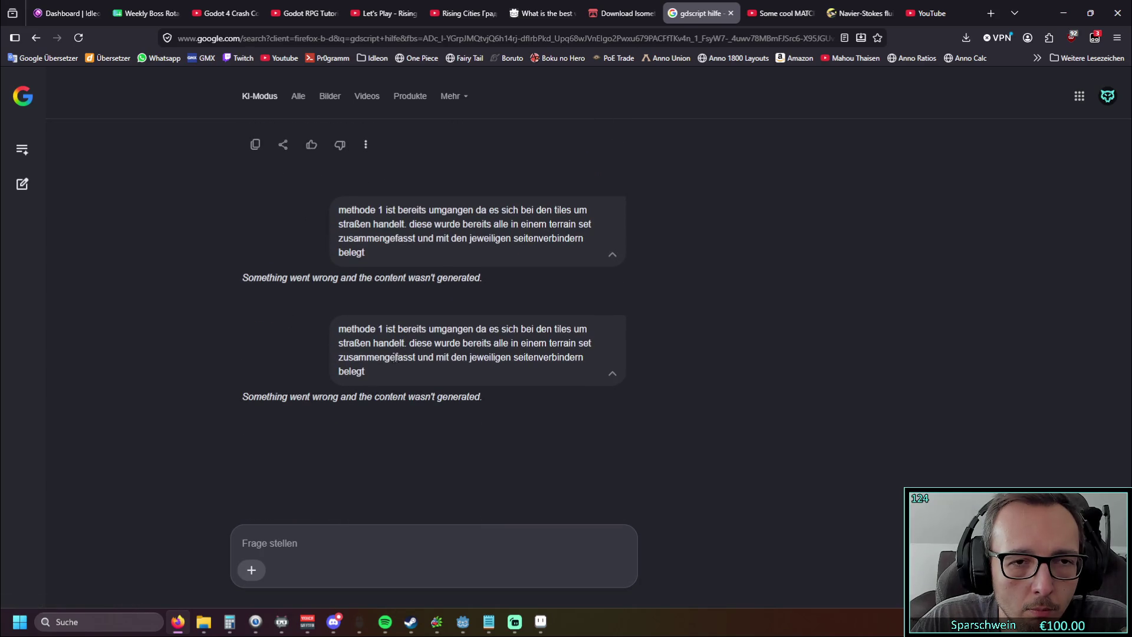
{"action": "left_click_drag", "start_coordinate": [379, 372], "coordinate": [334, 329]}
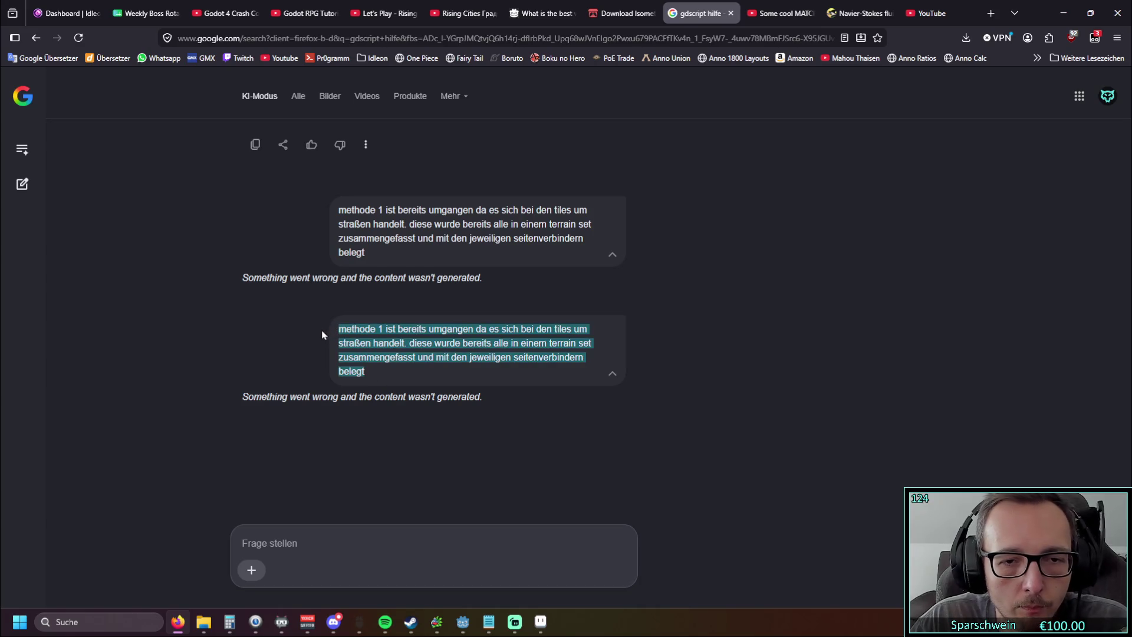
{"action": "key", "text": "ctrl+c"}
{"action": "scroll", "coordinate": [320, 449], "scroll_direction": "down", "scroll_amount": 3}
{"action": "left_click", "coordinate": [309, 541]}
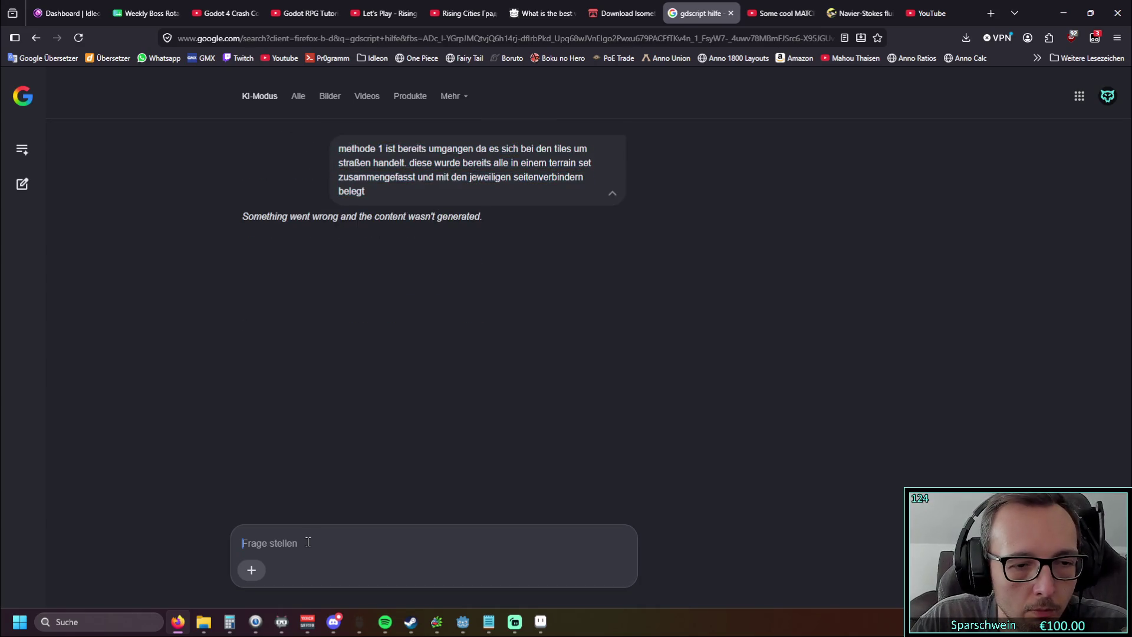
Step: Send a shortened question, trimmed to end at 'zusammengefasst'
{"action": "key", "text": "ctrl+v"}
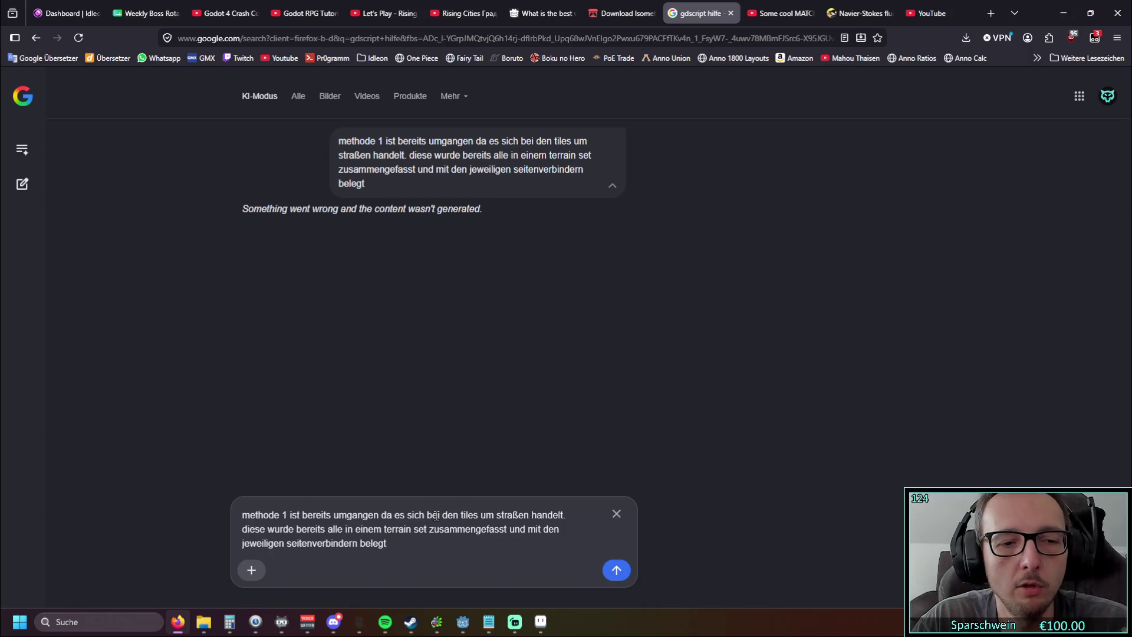
{"action": "left_click_drag", "start_coordinate": [387, 542], "coordinate": [242, 515]}
{"action": "left_click", "coordinate": [387, 543]}
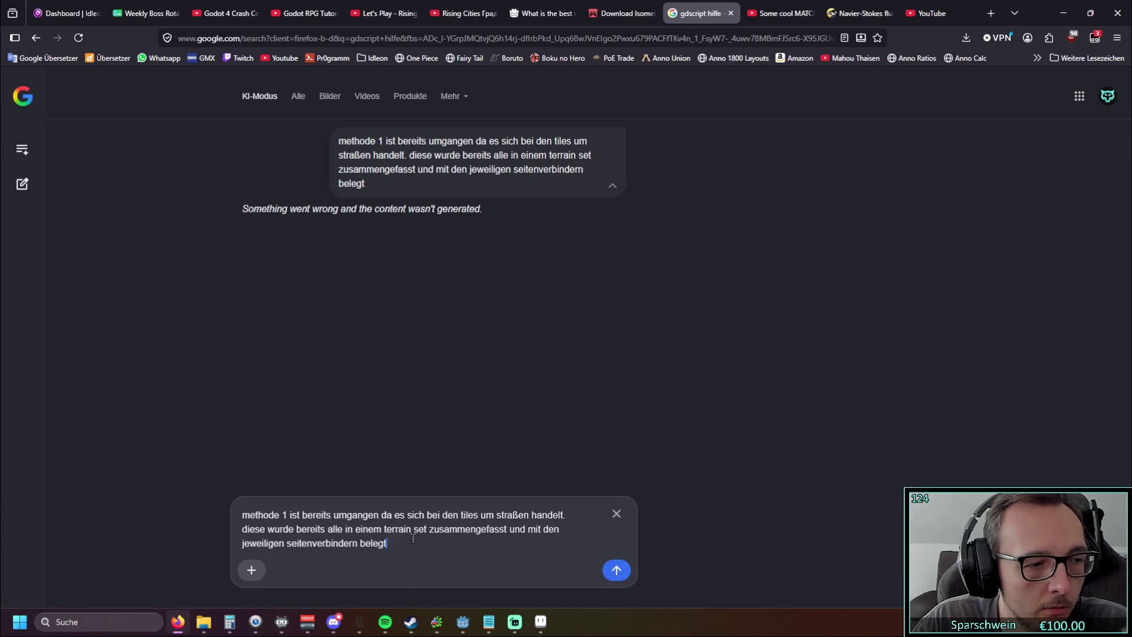
{"action": "left_click_drag", "start_coordinate": [391, 544], "coordinate": [510, 531]}
{"action": "left_click", "coordinate": [403, 545]}
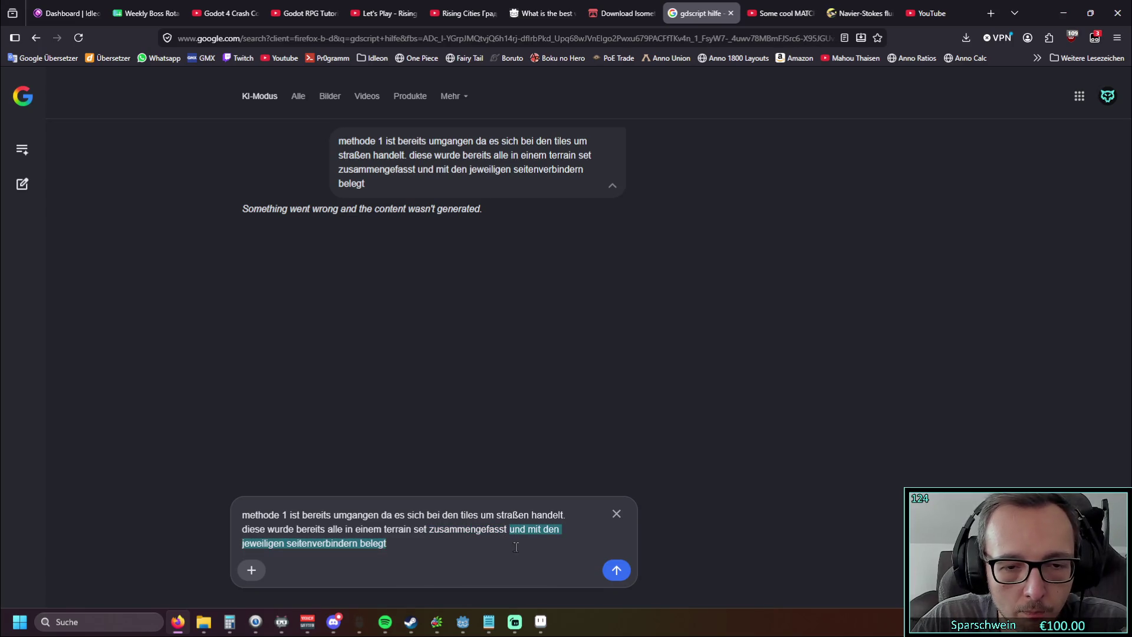
{"action": "key", "text": "BackSpace"}
{"action": "left_click", "coordinate": [616, 570]}
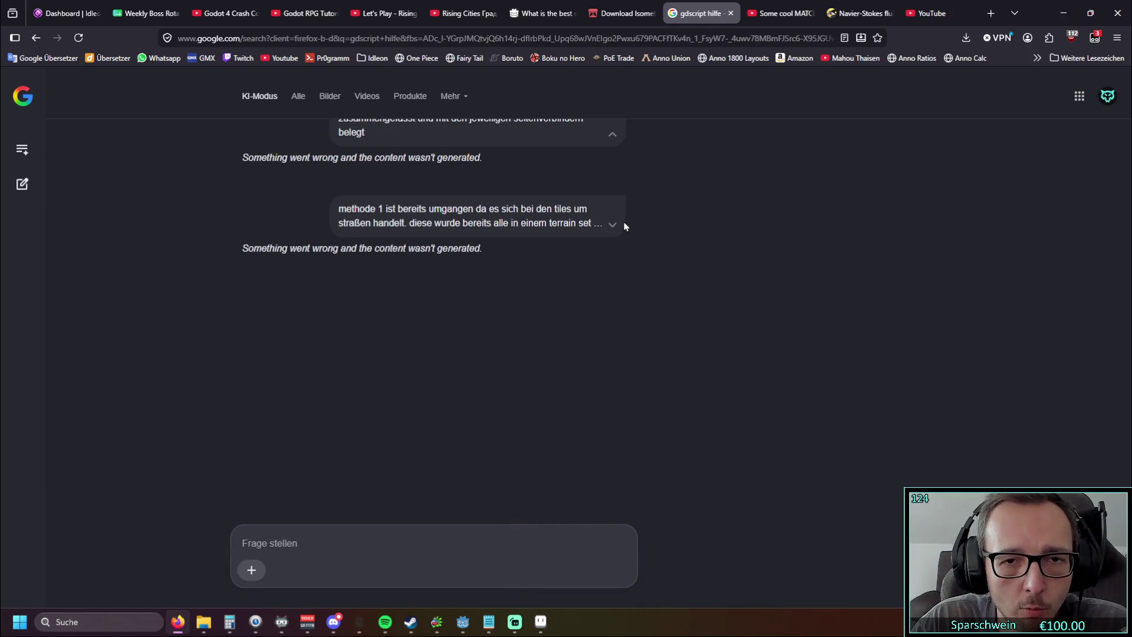
Step: Reload the AI Mode tab after the shortened question also fails
{"action": "left_click", "coordinate": [612, 225]}
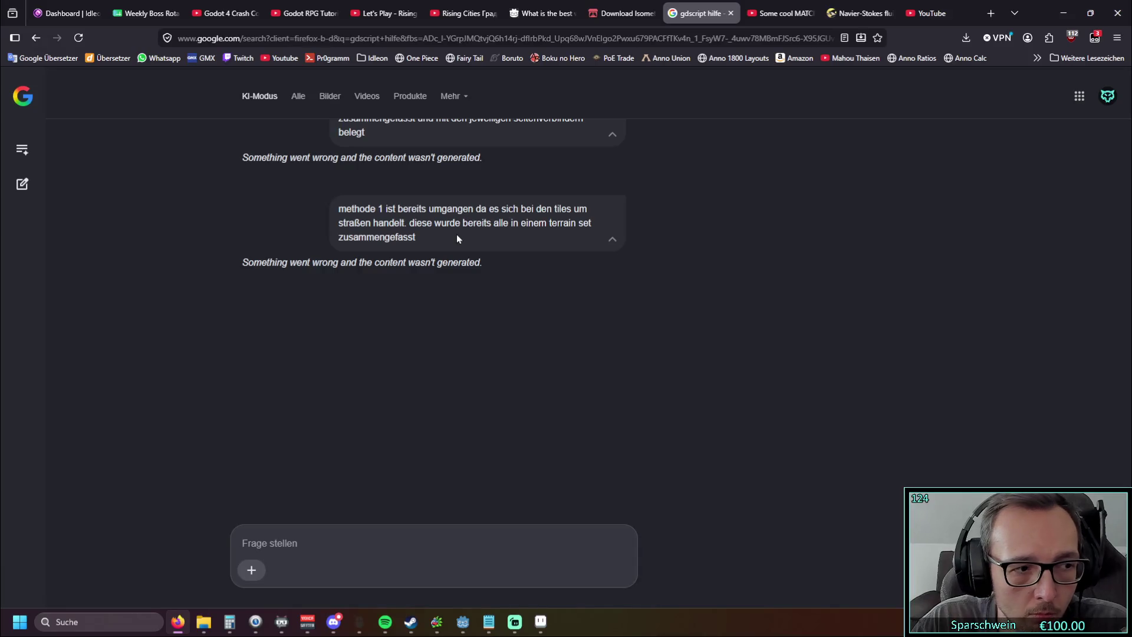
{"action": "right_click", "coordinate": [699, 13]}
{"action": "key", "text": "Escape"}
{"action": "mouse_move", "coordinate": [788, 13]}
{"action": "right_click", "coordinate": [699, 13]}
{"action": "left_click", "coordinate": [716, 84]}
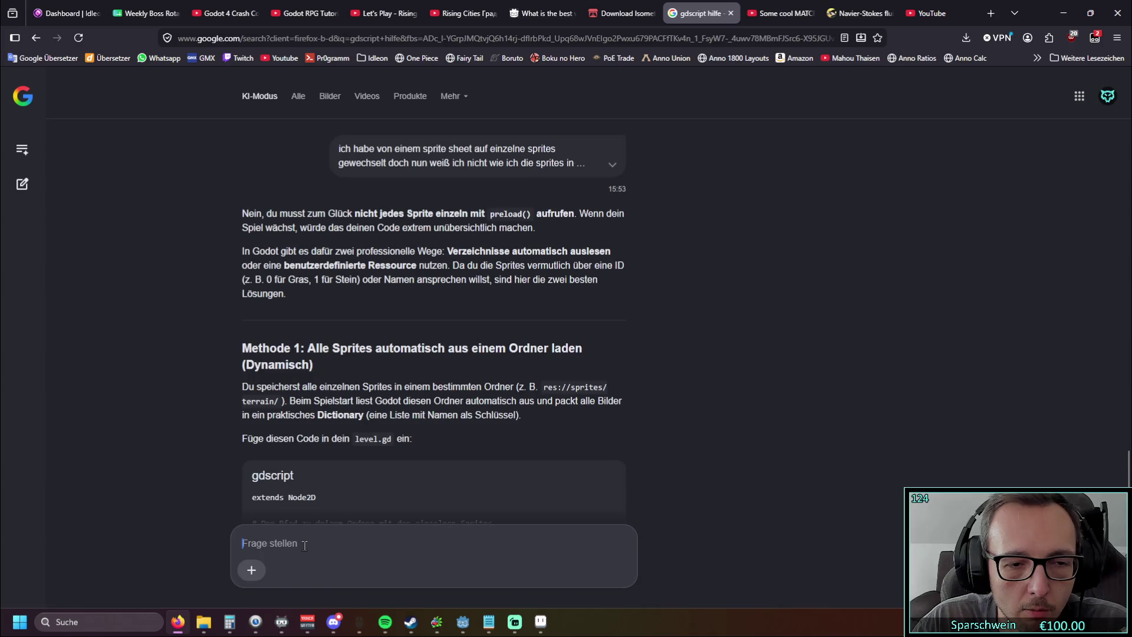
Step: Resend the pasted question about placing roads from the existing TileSet terrain
{"action": "scroll", "coordinate": [408, 363], "scroll_direction": "down", "scroll_amount": 15}
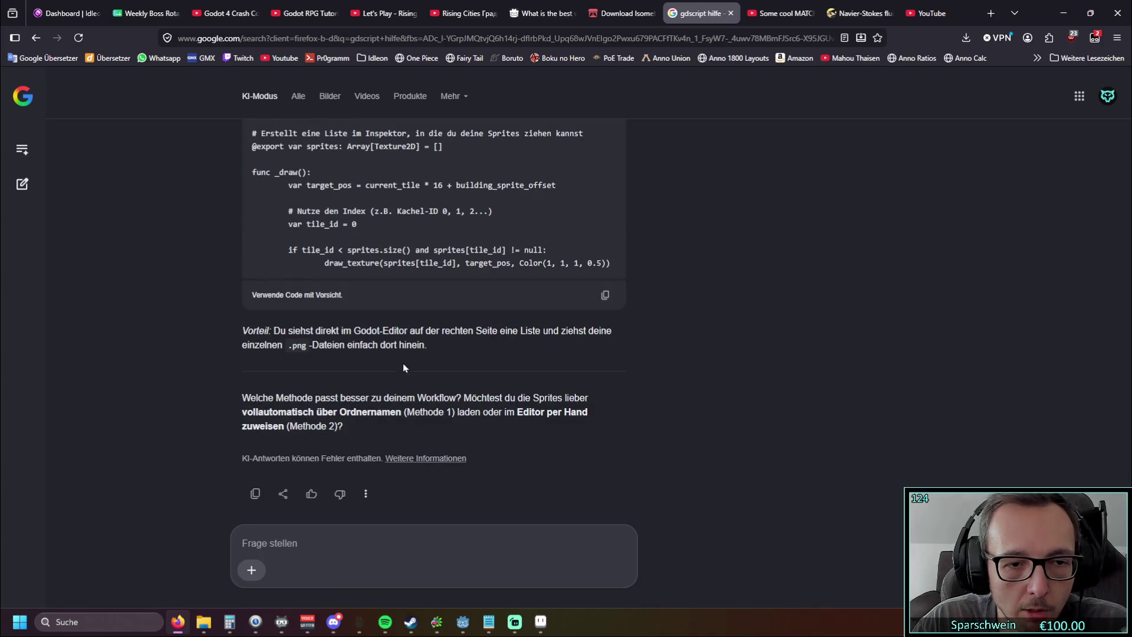
{"action": "key", "text": "ctrl+v"}
{"action": "key", "text": "Return"}
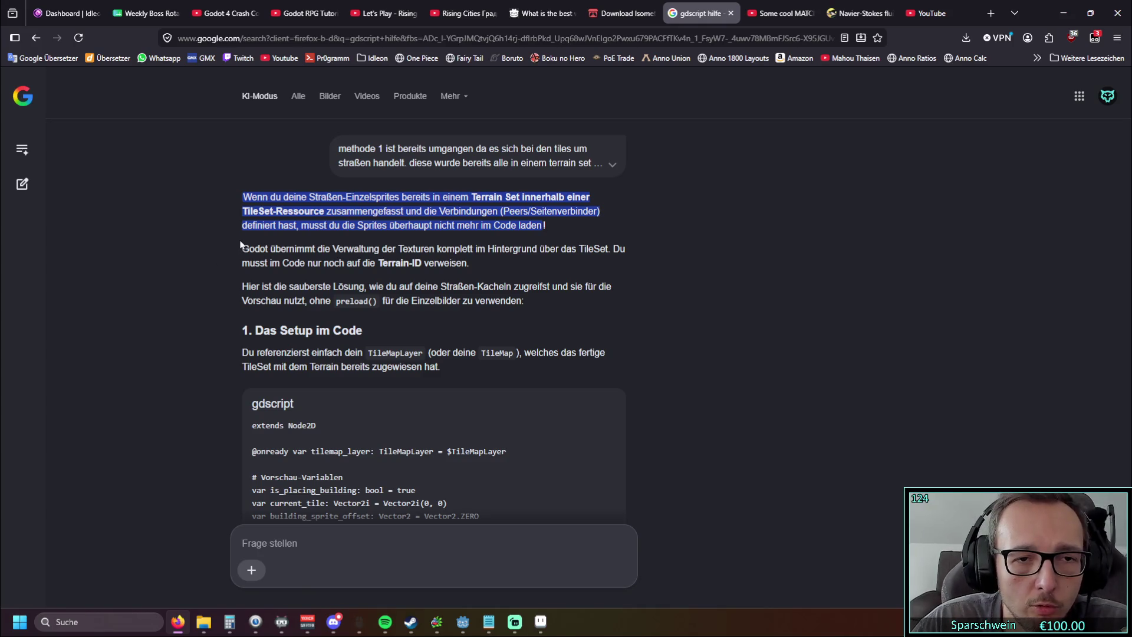
Step: Read through the answer's GDScript using set_cells_terrain_connect and the tile preview
{"action": "scroll", "coordinate": [180, 266], "scroll_direction": "down", "scroll_amount": 1}
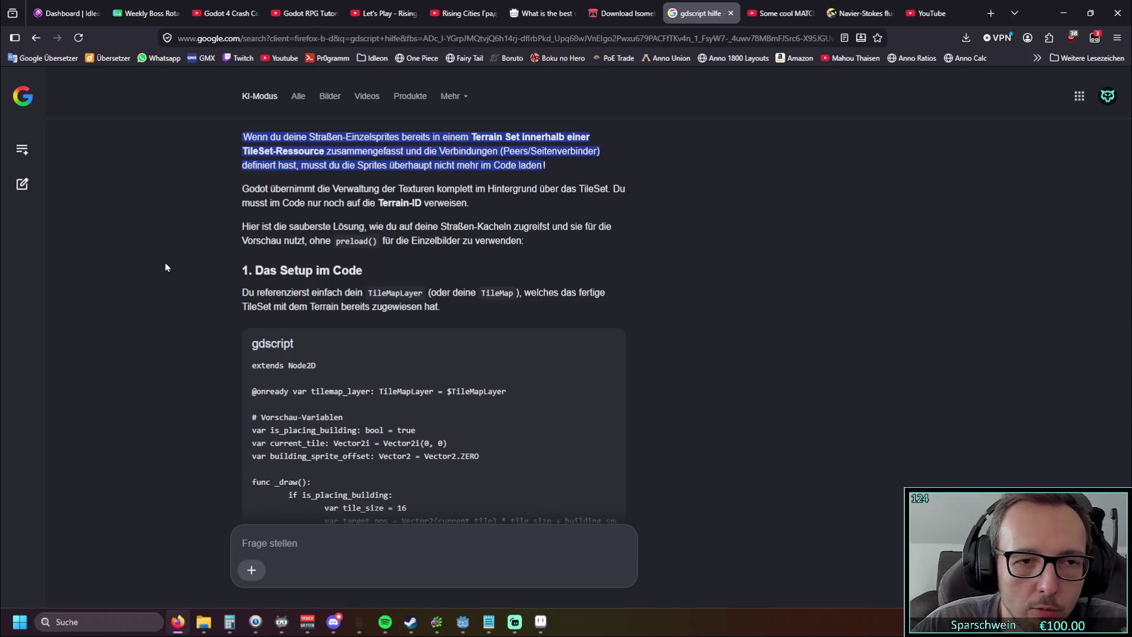
{"action": "scroll", "coordinate": [166, 268], "scroll_direction": "down", "scroll_amount": 2}
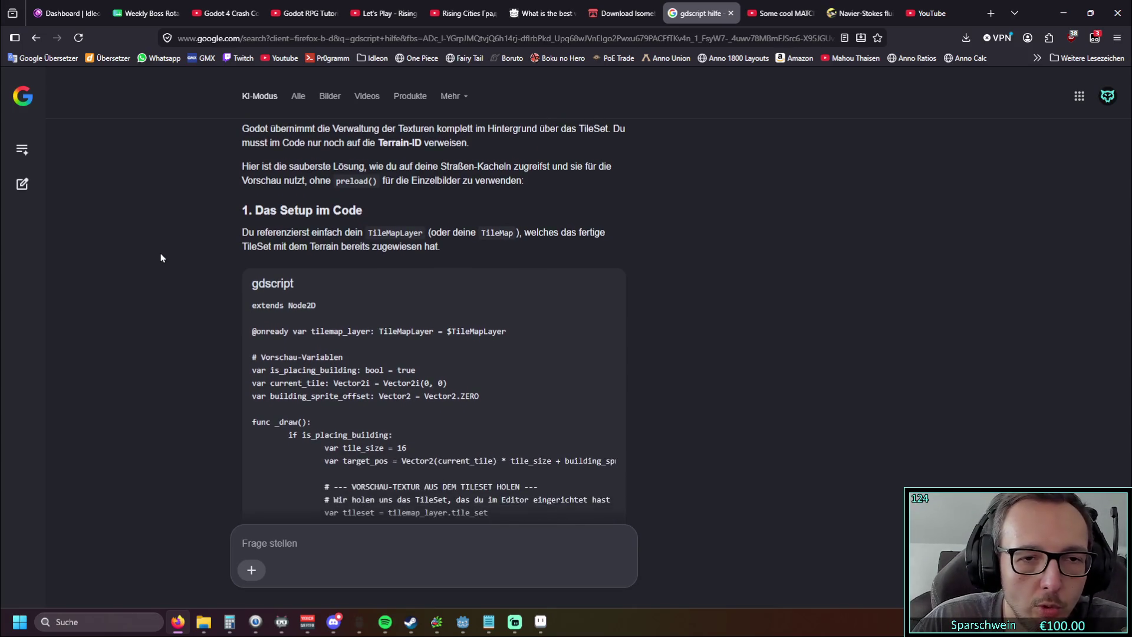
{"action": "scroll", "coordinate": [165, 266], "scroll_direction": "down", "scroll_amount": 6}
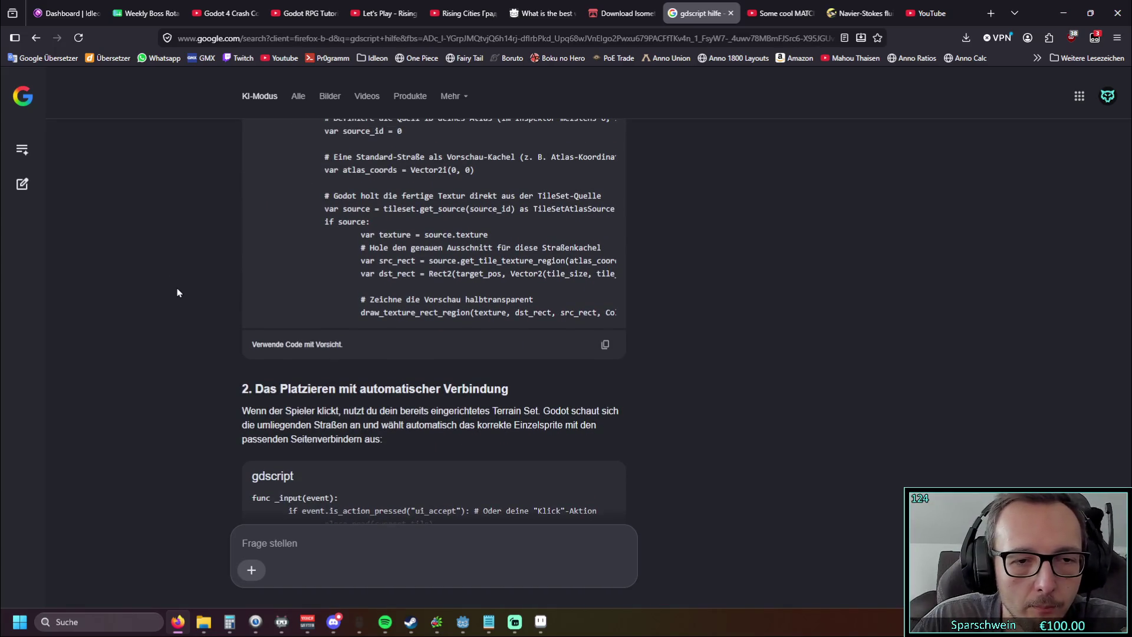
{"action": "scroll", "coordinate": [177, 293], "scroll_direction": "down", "scroll_amount": 3}
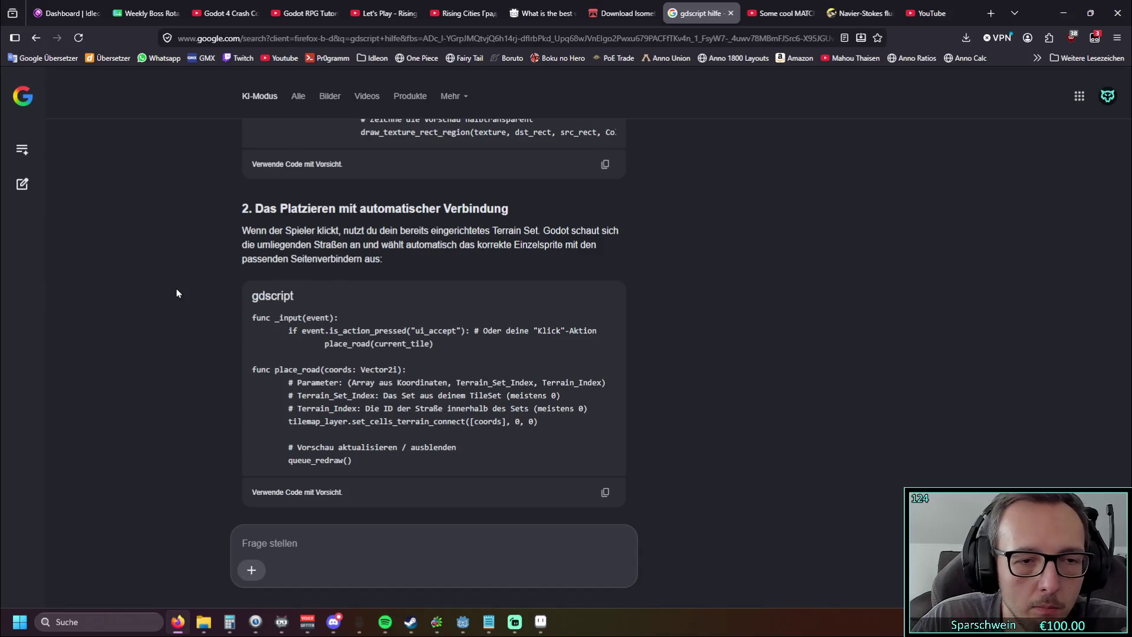
{"action": "scroll", "coordinate": [515, 338], "scroll_direction": "up", "scroll_amount": 9}
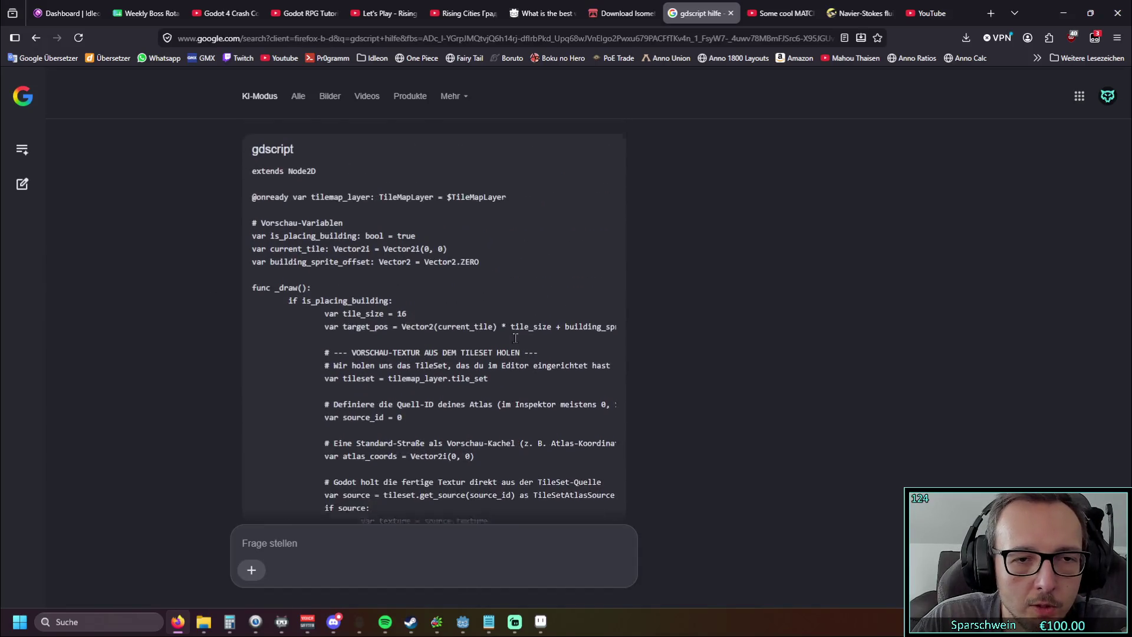
{"action": "scroll", "coordinate": [515, 338], "scroll_direction": "down", "scroll_amount": 2}
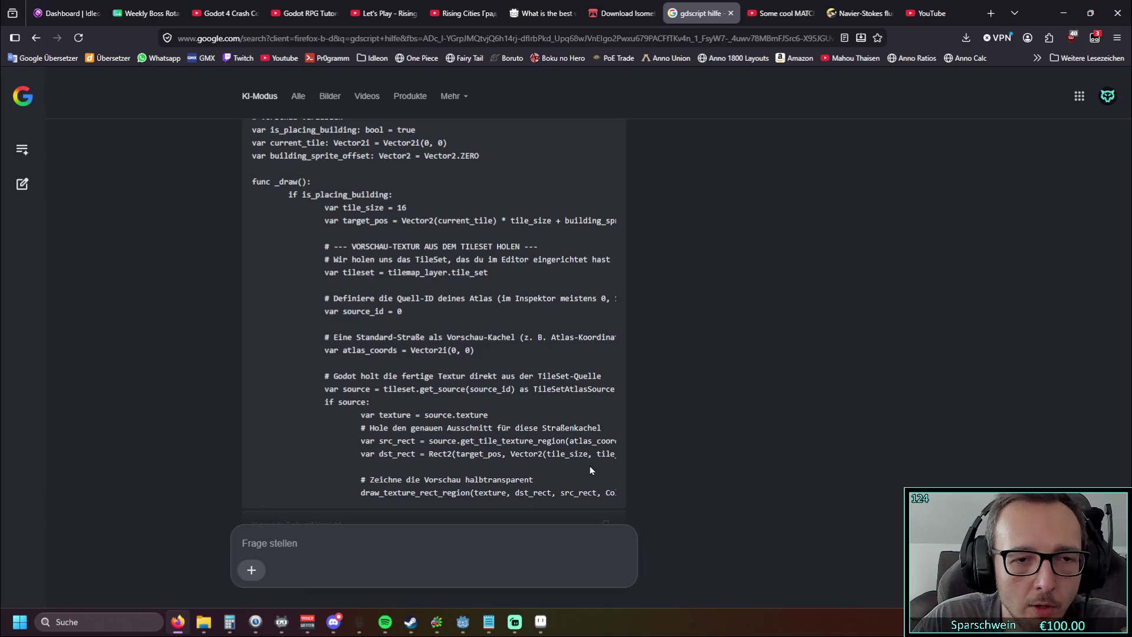
{"action": "scroll", "coordinate": [514, 315], "scroll_direction": "up", "scroll_amount": 2}
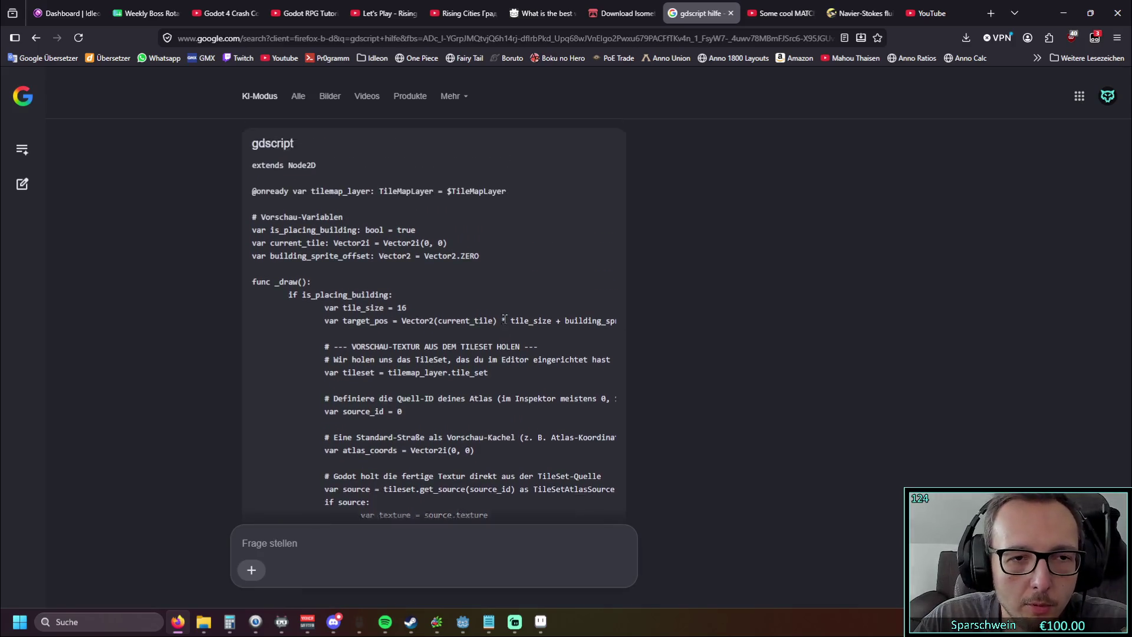
{"action": "scroll", "coordinate": [354, 310], "scroll_direction": "down", "scroll_amount": 2}
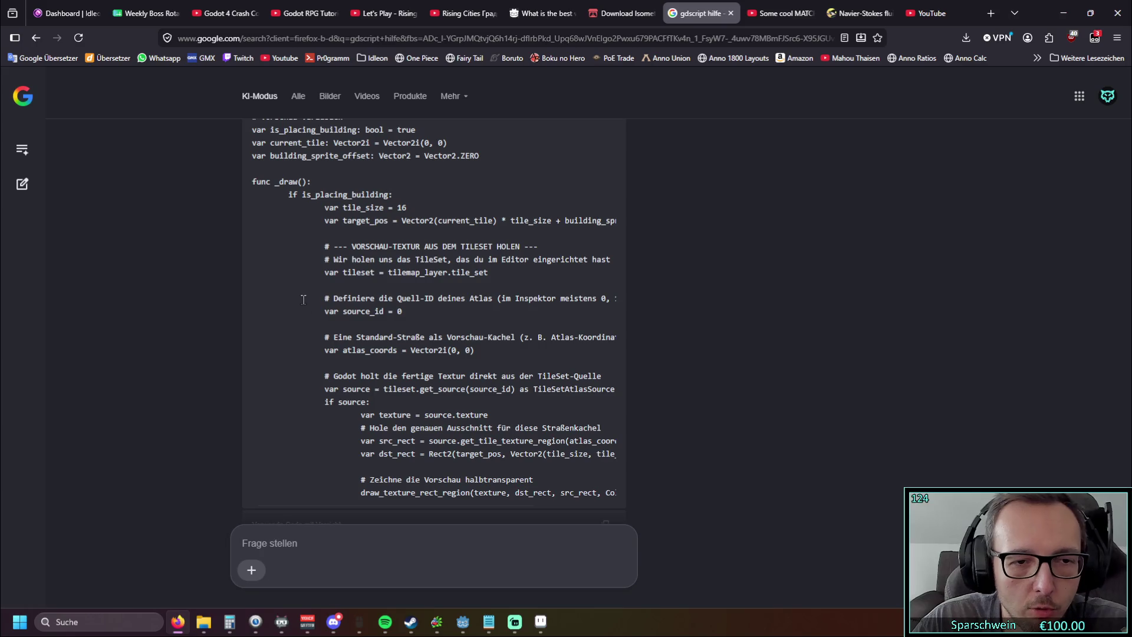
{"action": "scroll", "coordinate": [303, 299], "scroll_direction": "up", "scroll_amount": 3}
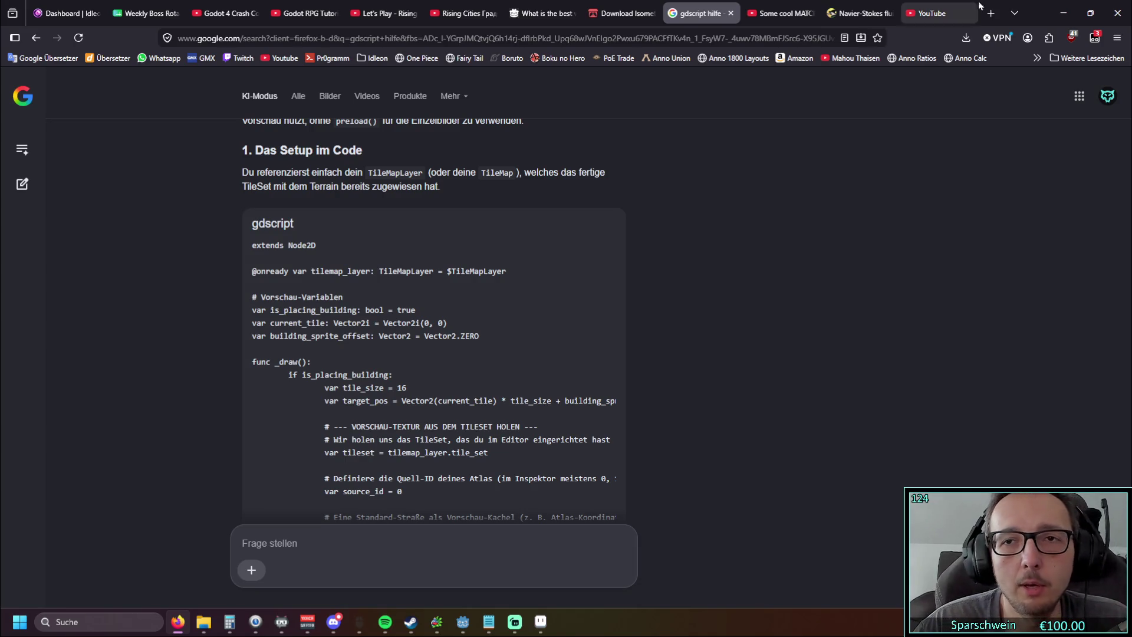
Step: Return to Godot and place the caret in the level.gd script
{"action": "left_click", "coordinate": [1053, 13]}
{"action": "scroll", "coordinate": [697, 241], "scroll_direction": "up", "scroll_amount": 10}
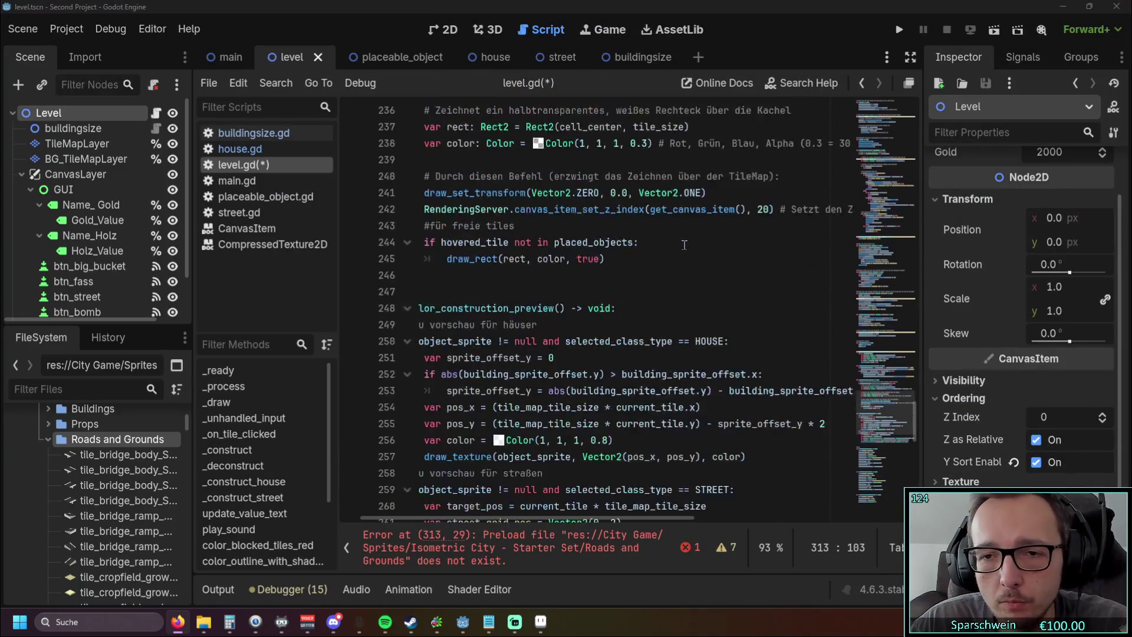
{"action": "left_click", "coordinate": [842, 306]}
{"action": "scroll", "coordinate": [841, 372], "scroll_direction": "up", "scroll_amount": 2}
{"action": "scroll", "coordinate": [842, 372], "scroll_direction": "up", "scroll_amount": 20}
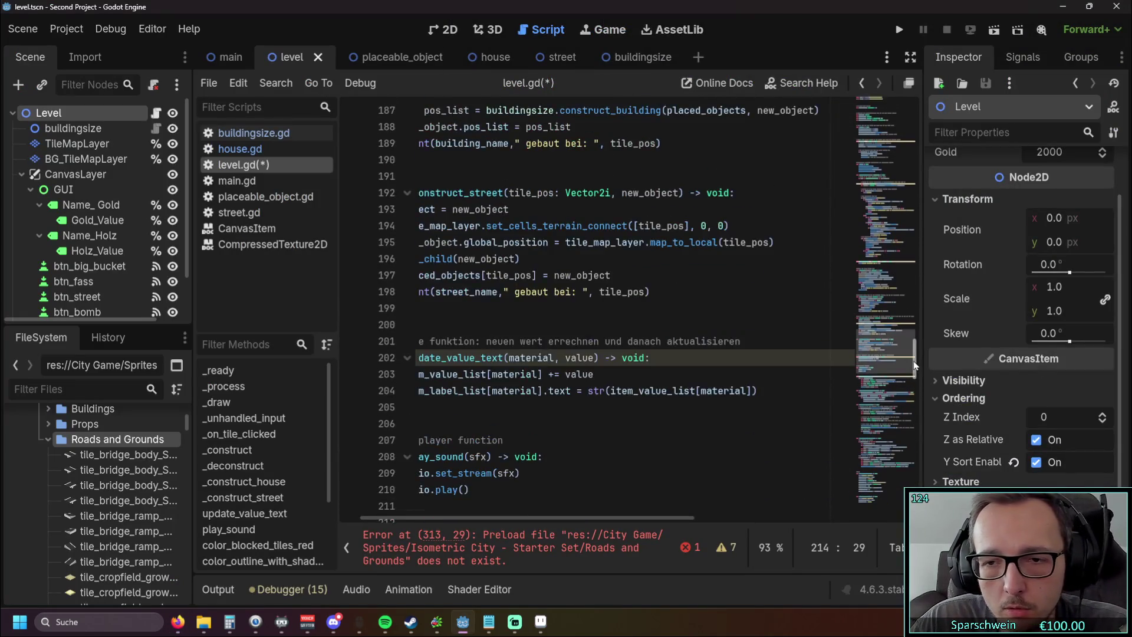
{"action": "scroll", "coordinate": [720, 208], "scroll_direction": "down", "scroll_amount": 3}
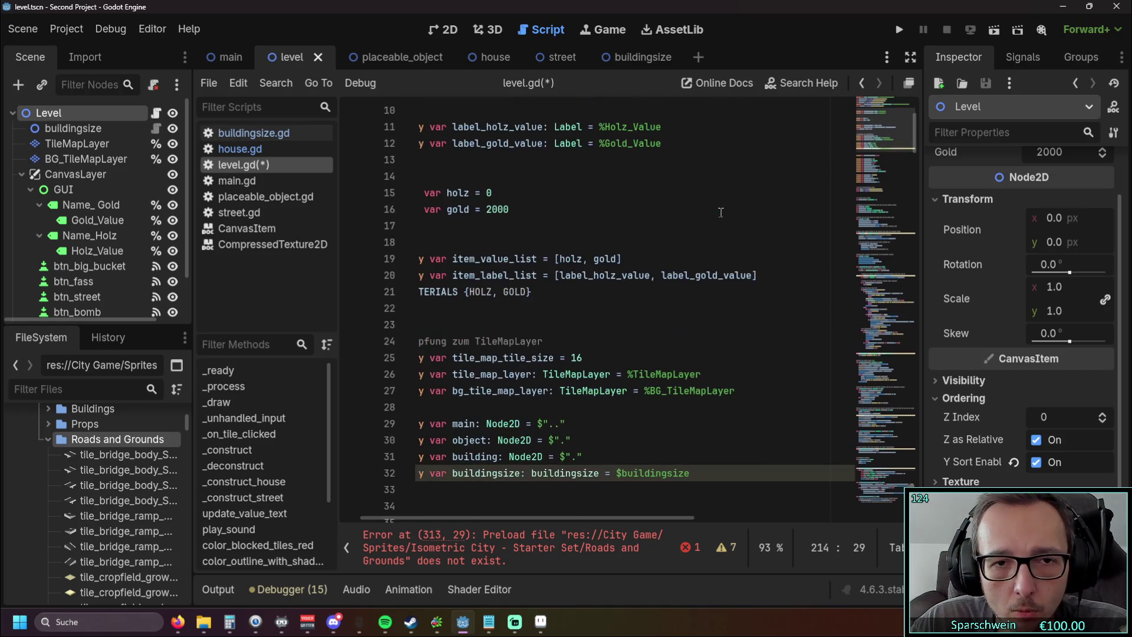
{"action": "scroll", "coordinate": [721, 212], "scroll_direction": "down", "scroll_amount": 1}
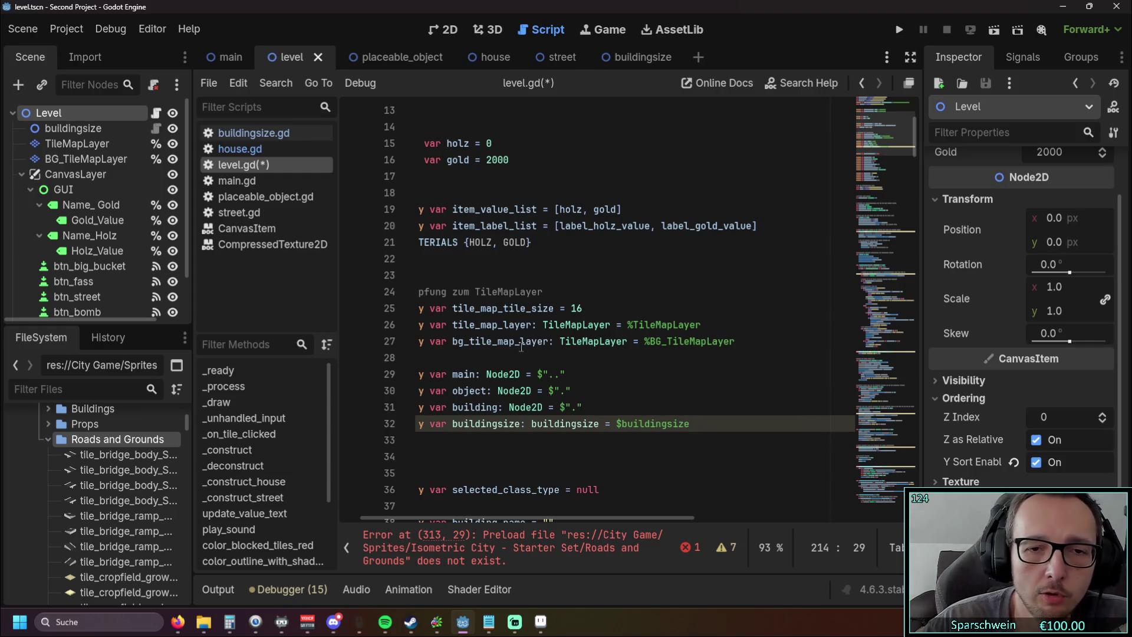
Step: Select tile_map_layer on line 26 and scroll down to _on_btn_street_pressed
{"action": "left_click", "coordinate": [510, 325]}
{"action": "left_click_drag", "start_coordinate": [452, 325], "coordinate": [542, 328]}
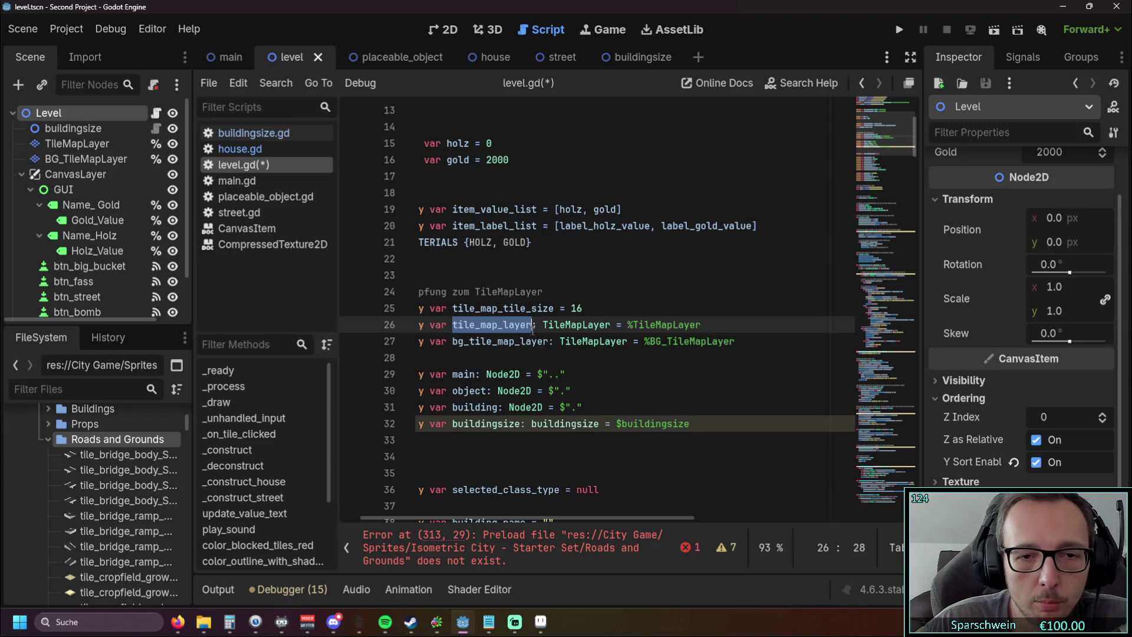
{"action": "left_click", "coordinate": [545, 358]}
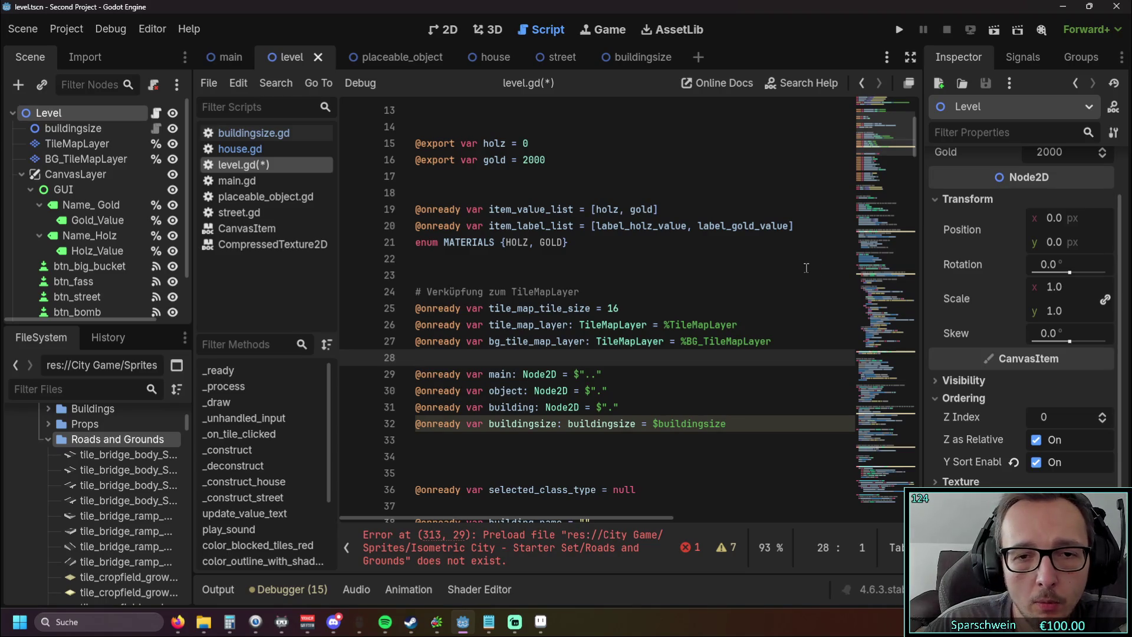
{"action": "left_click_drag", "start_coordinate": [912, 141], "coordinate": [898, 504]}
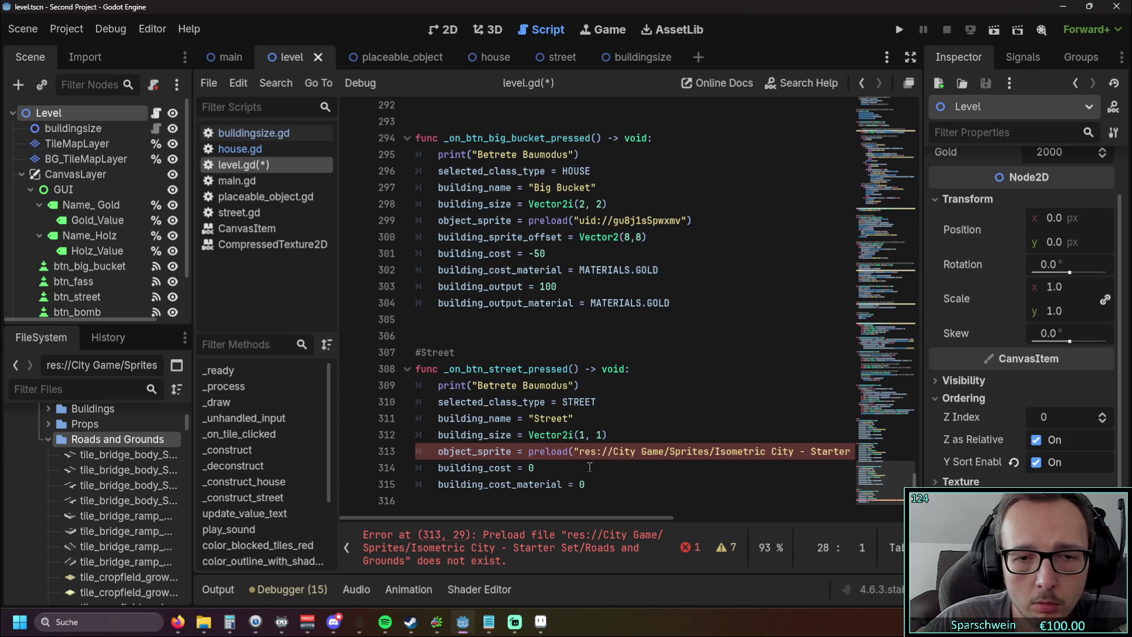
{"action": "key", "text": "alt+Tab"}
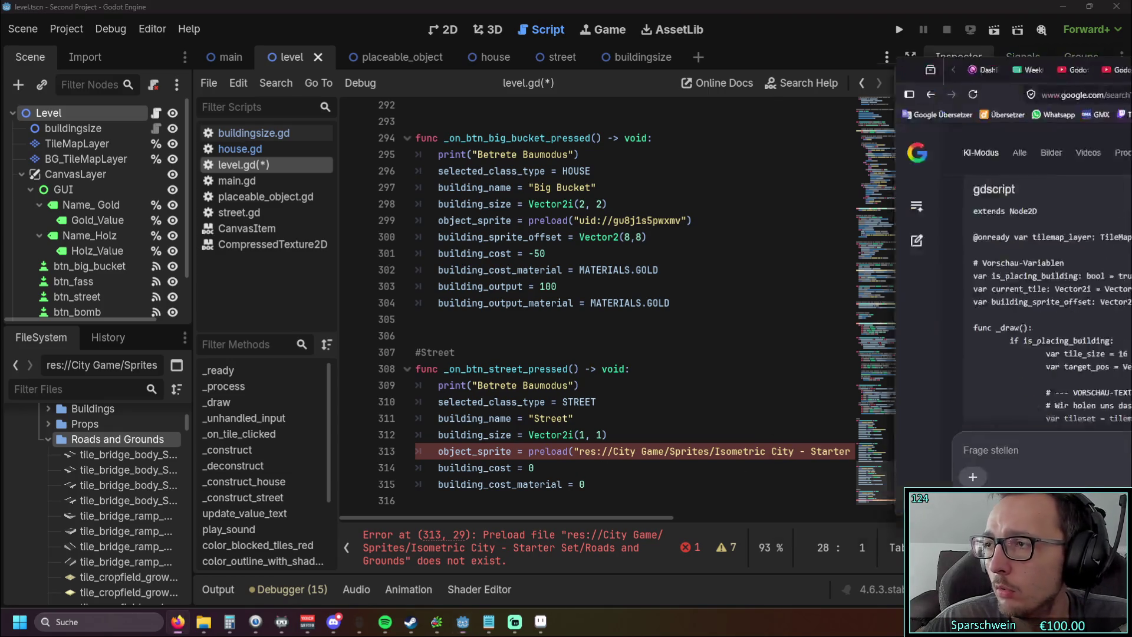
{"action": "scroll", "coordinate": [505, 226], "scroll_direction": "down", "scroll_amount": 10}
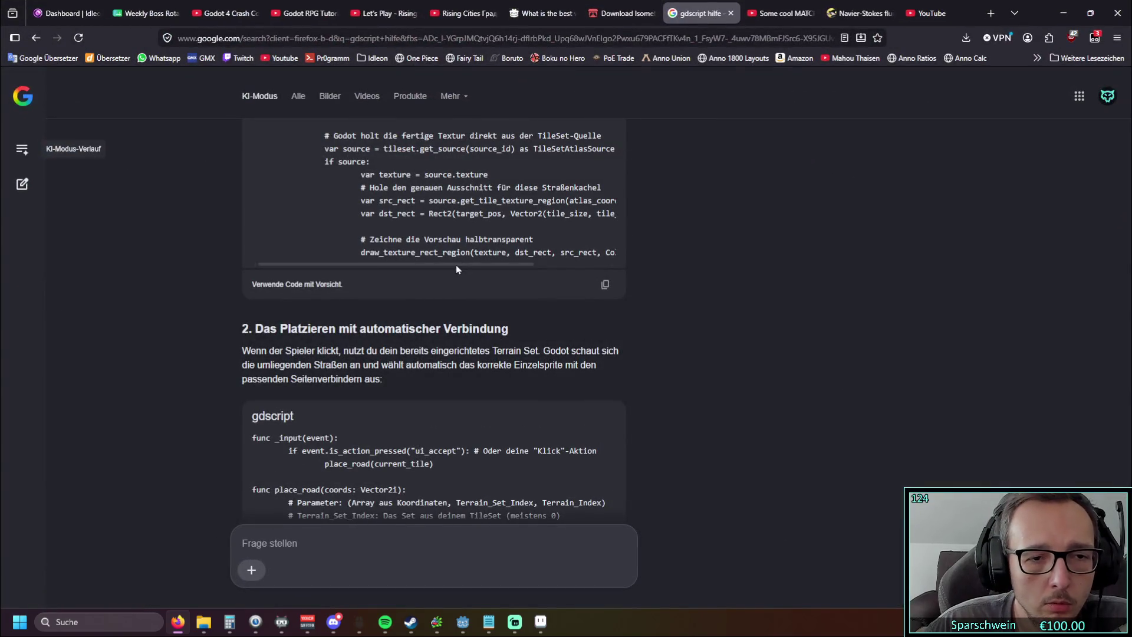
{"action": "scroll", "coordinate": [455, 264], "scroll_direction": "down", "scroll_amount": 2}
{"action": "scroll", "coordinate": [448, 261], "scroll_direction": "up", "scroll_amount": 6}
{"action": "scroll", "coordinate": [444, 259], "scroll_direction": "up", "scroll_amount": 3}
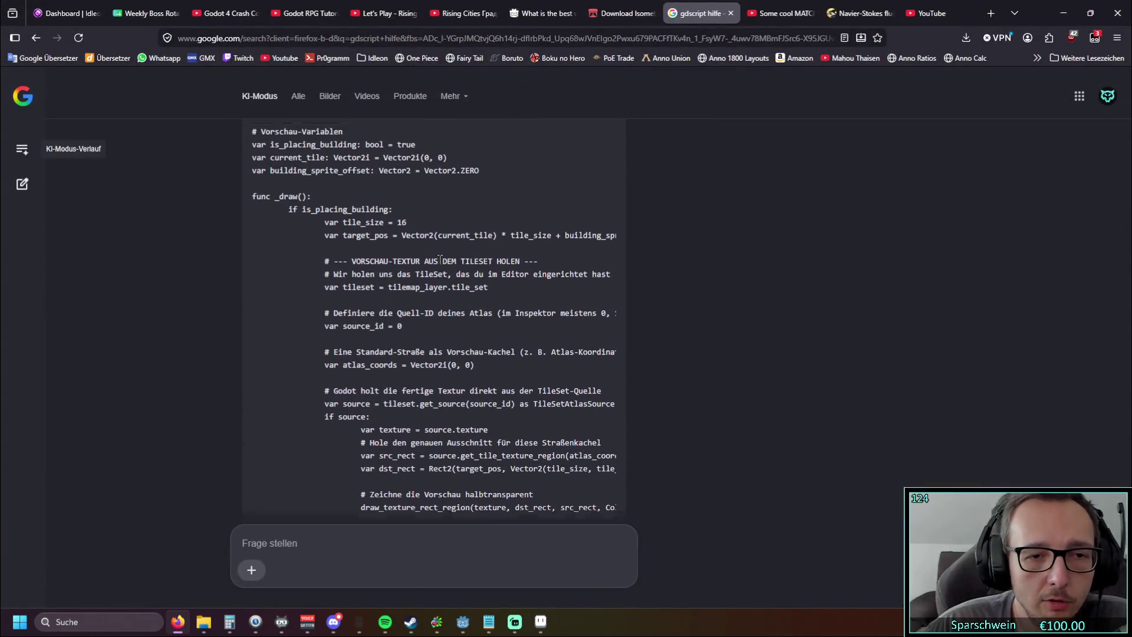
{"action": "scroll", "coordinate": [444, 260], "scroll_direction": "down", "scroll_amount": 1}
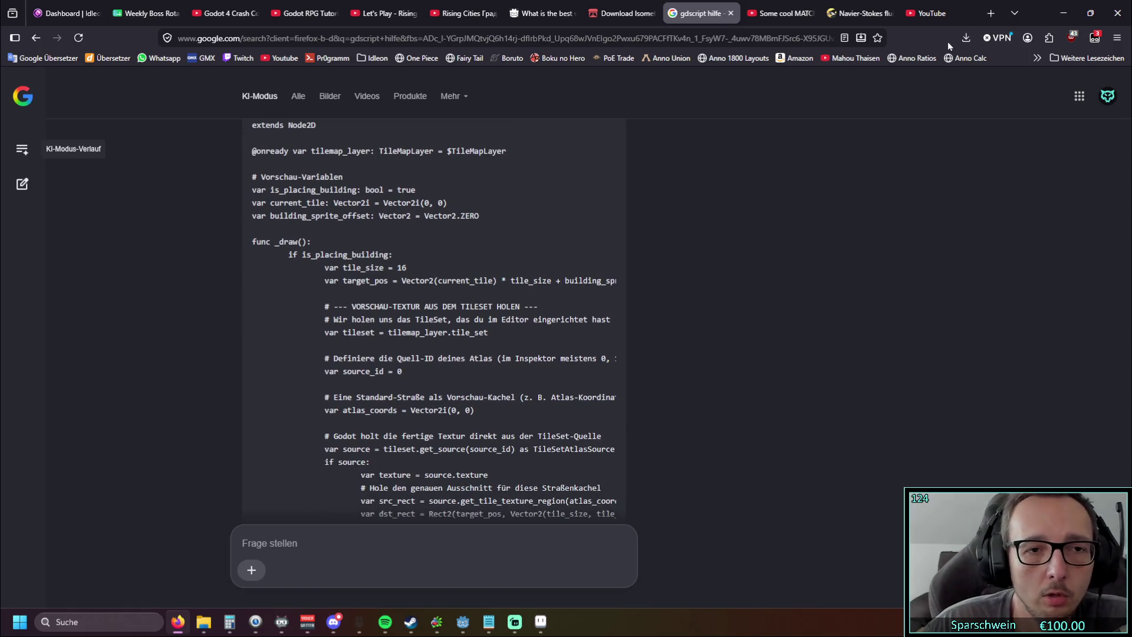
{"action": "key", "text": "alt+Tab"}
{"action": "scroll", "coordinate": [142, 437], "scroll_direction": "up", "scroll_amount": 1}
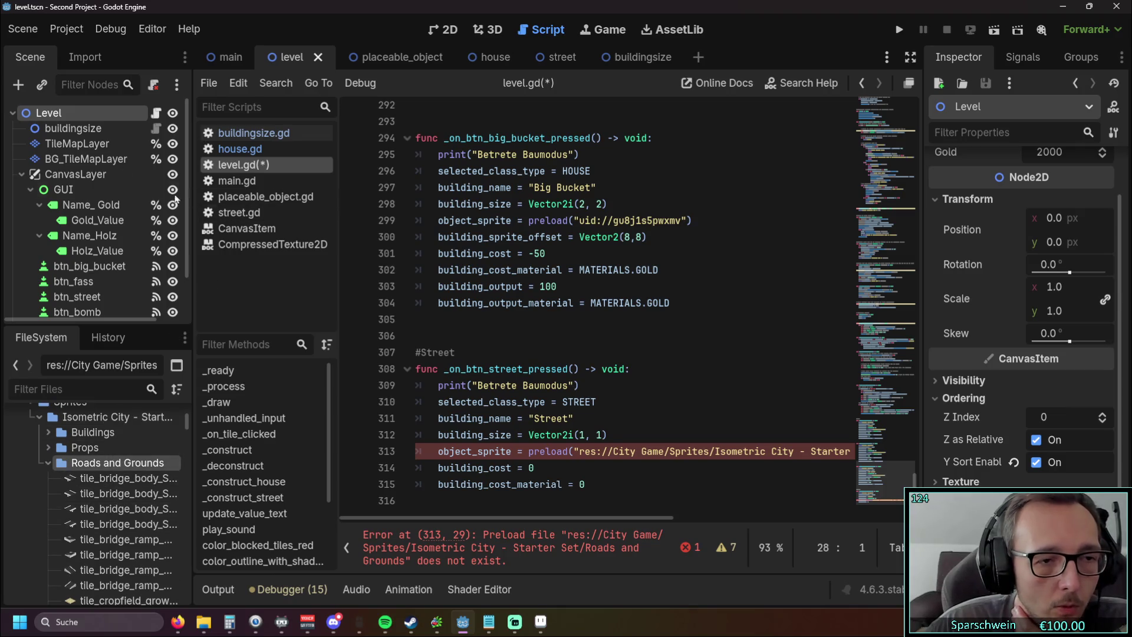
{"action": "left_click", "coordinate": [76, 143]}
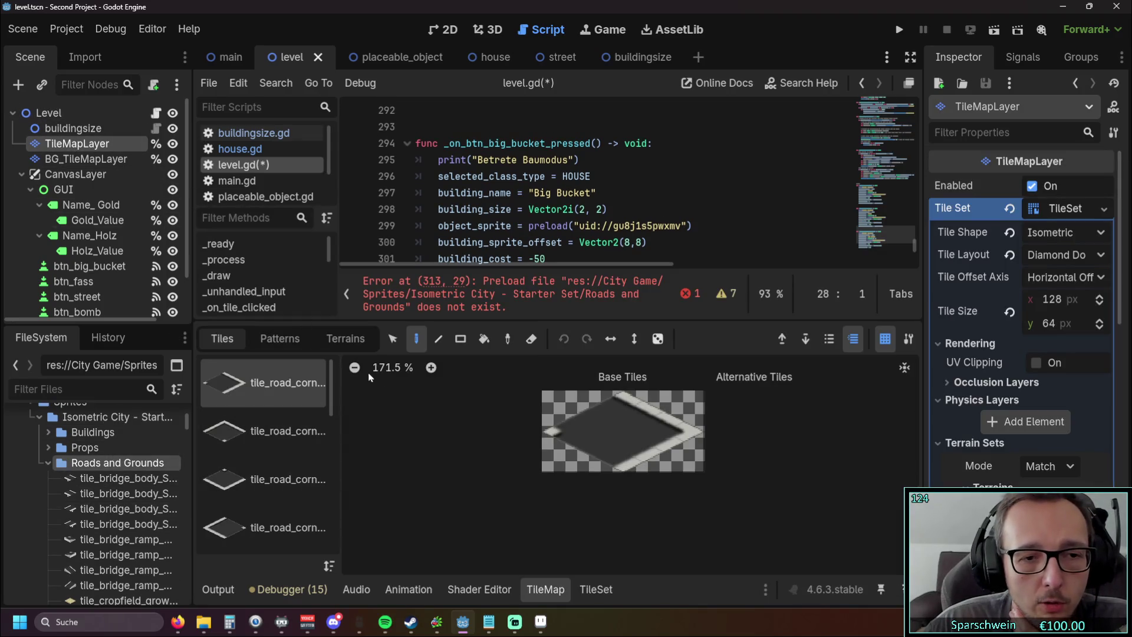
Step: Show the TileSet editor's Setup view and inspect the road corner tile sources
{"action": "left_click", "coordinate": [597, 589]}
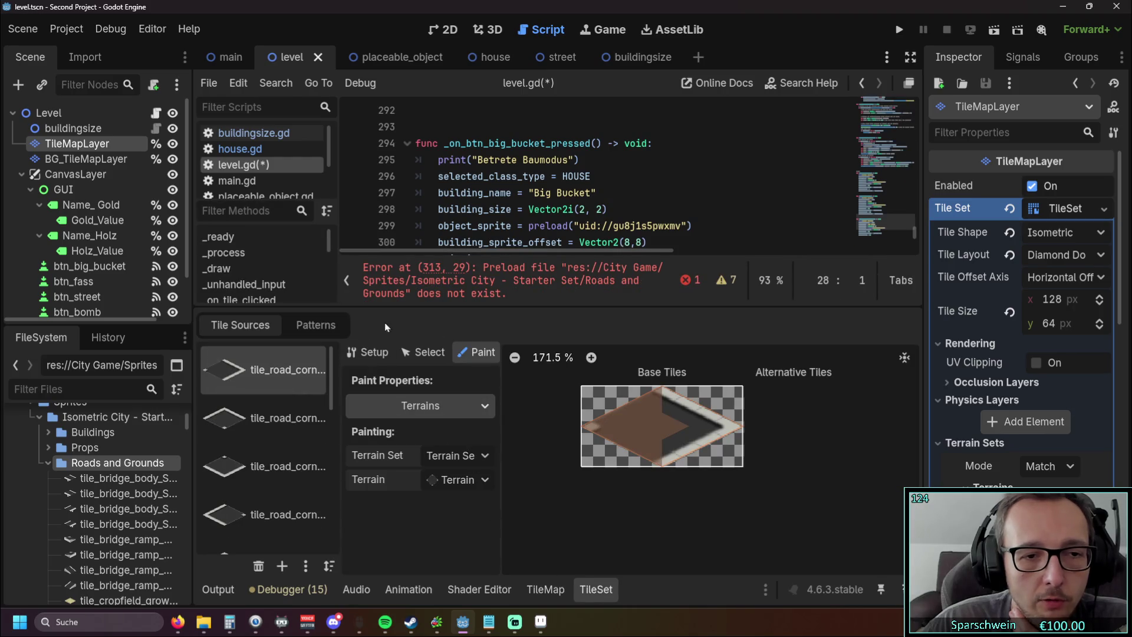
{"action": "left_click", "coordinate": [366, 352]}
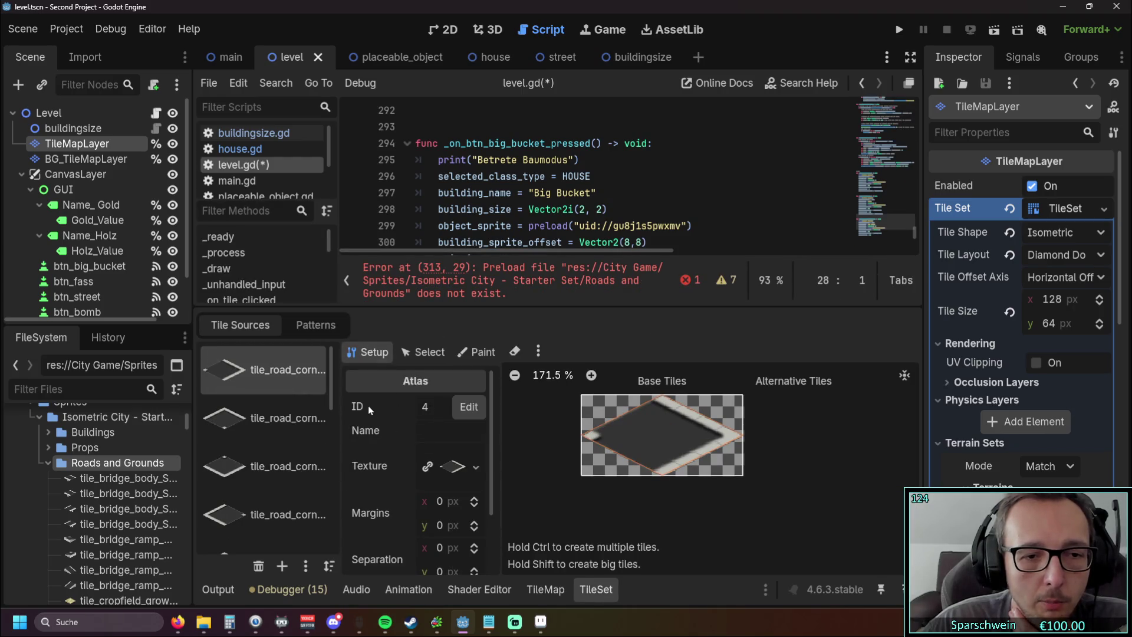
{"action": "left_click", "coordinate": [271, 423]}
{"action": "key", "text": "Down"}
{"action": "key", "text": "Down"}
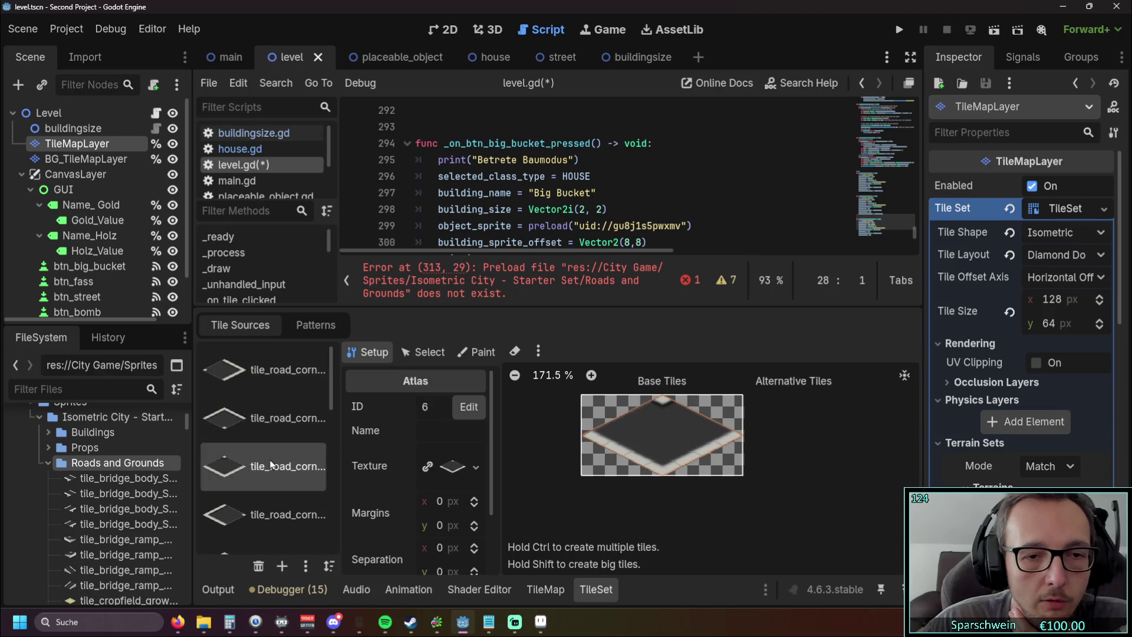
{"action": "scroll", "coordinate": [266, 485], "scroll_direction": "down", "scroll_amount": 2}
{"action": "scroll", "coordinate": [256, 537], "scroll_direction": "down", "scroll_amount": 4}
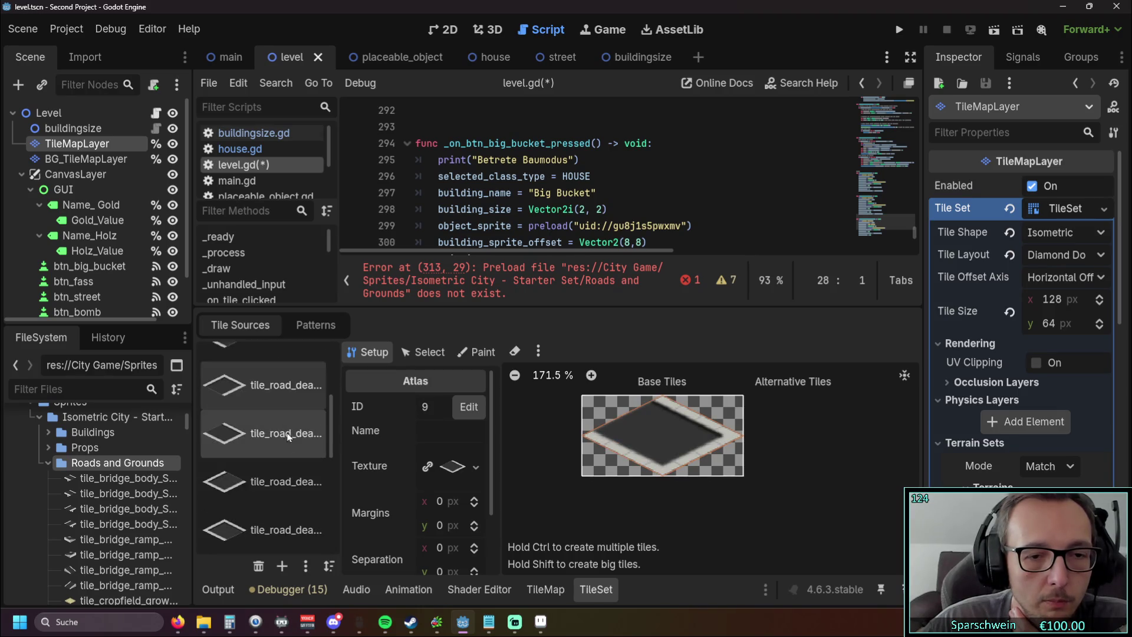
Step: Step through the intersection and straight road sources to the road crossing atlas, ID 19
{"action": "left_click", "coordinate": [274, 472]}
{"action": "key", "text": "Down"}
{"action": "key", "text": "Down"}
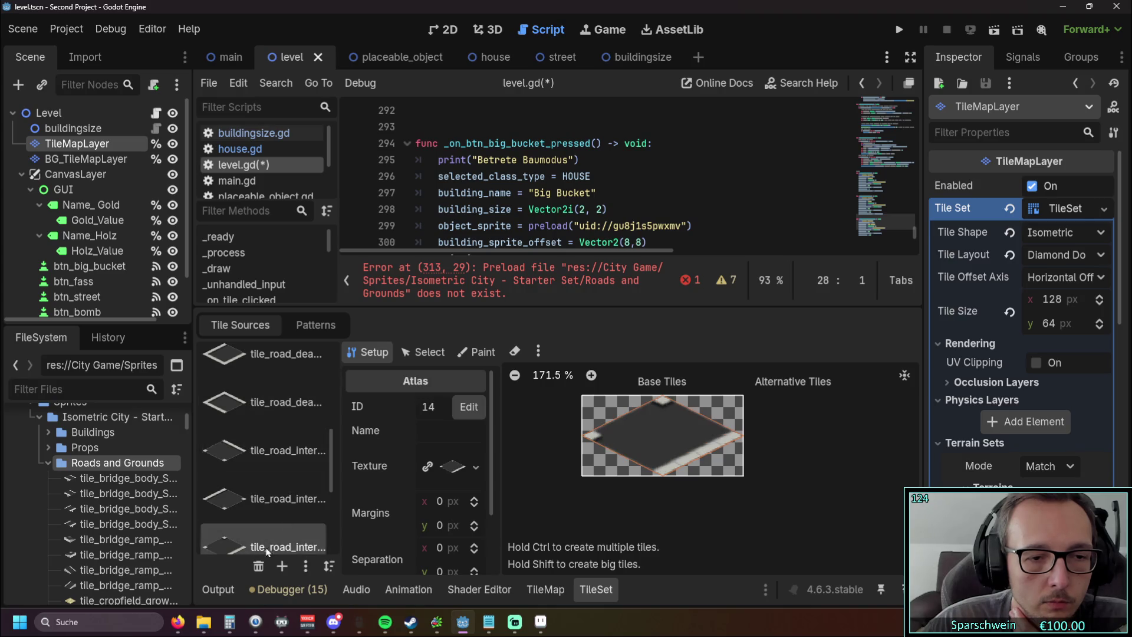
{"action": "key", "text": "Down"}
{"action": "key", "text": "Down"}
{"action": "key", "text": "Down"}
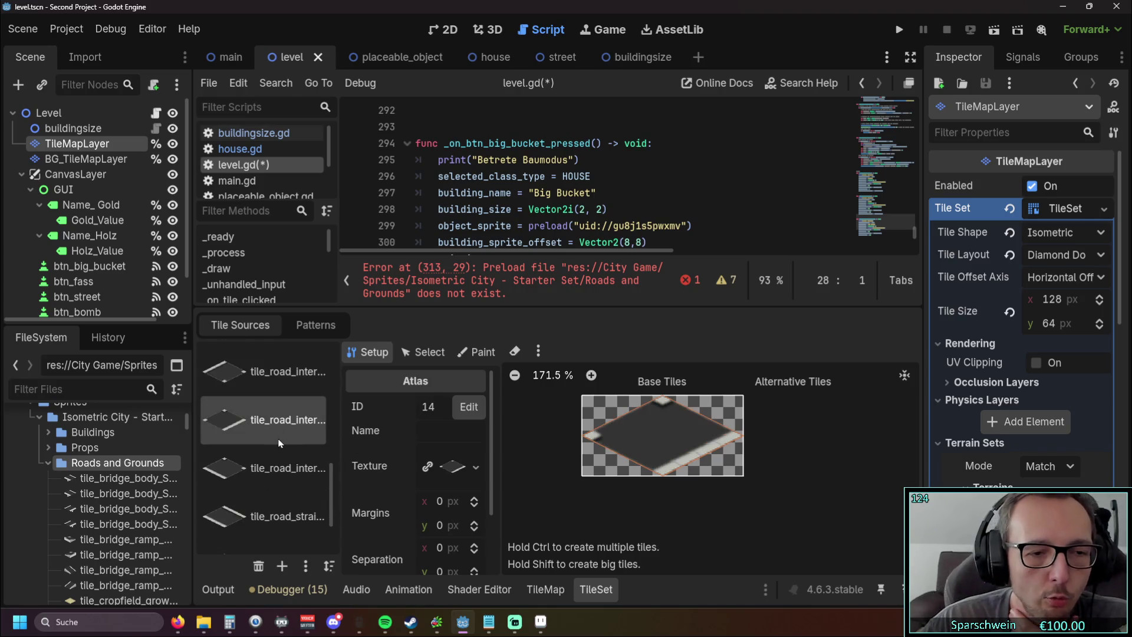
{"action": "key", "text": "Down"}
{"action": "key", "text": "Down"}
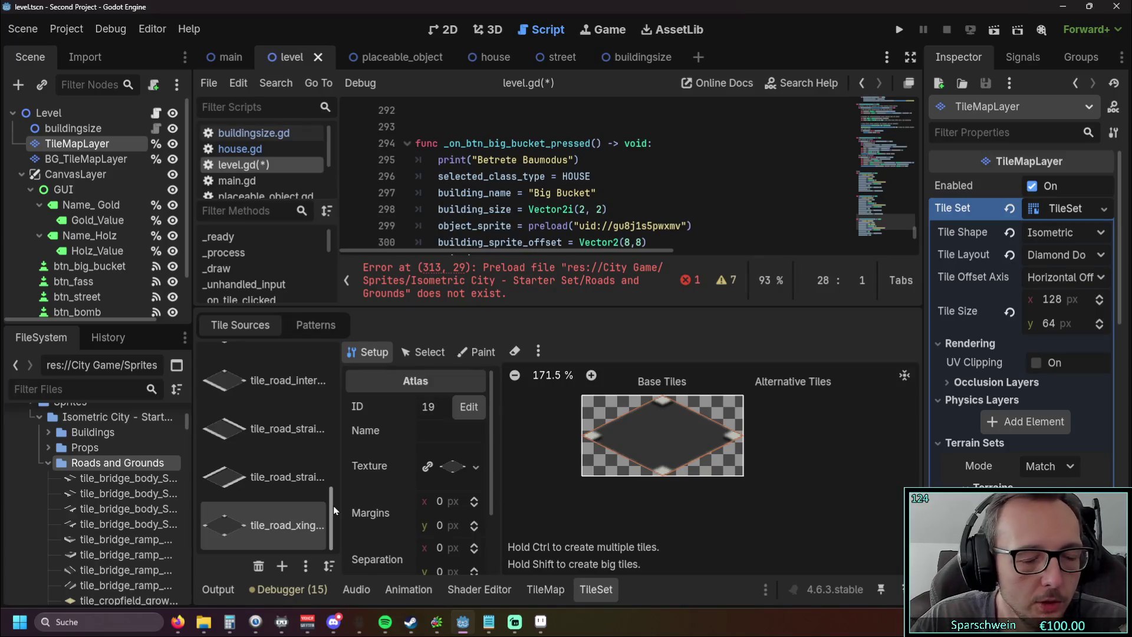
{"action": "mouse_move", "coordinate": [334, 505]}
{"action": "left_mouse_down"}
{"action": "mouse_move", "coordinate": [346, 393]}
{"action": "mouse_move", "coordinate": [341, 557]}
{"action": "left_mouse_up"}
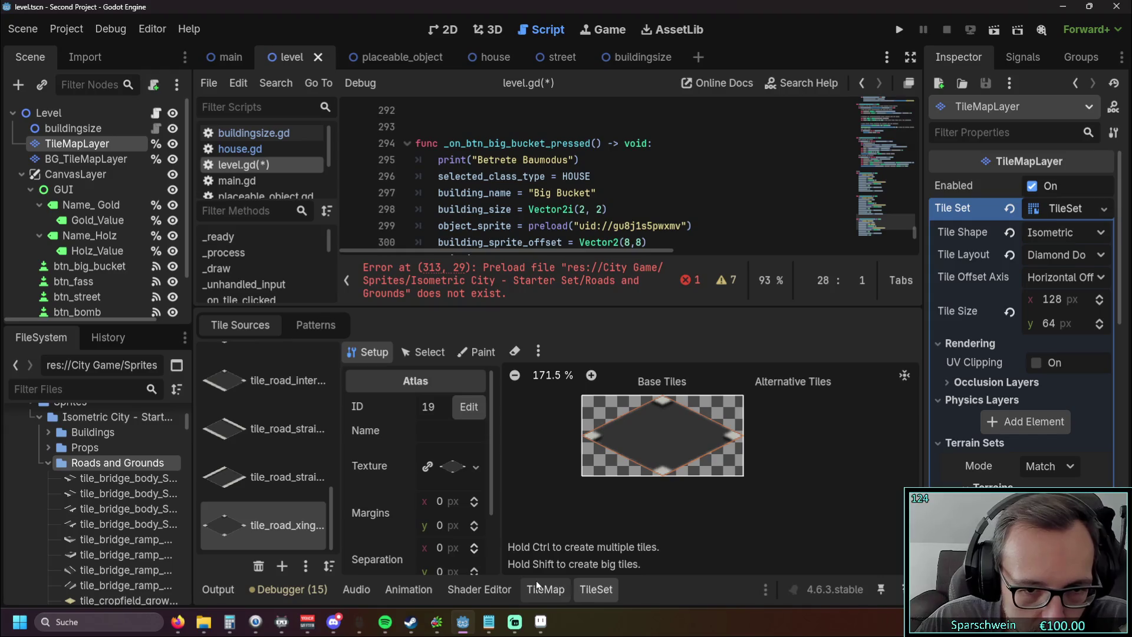
Step: Select the Level root node and reread the AI answer before returning to level.gd
{"action": "left_click", "coordinate": [66, 115]}
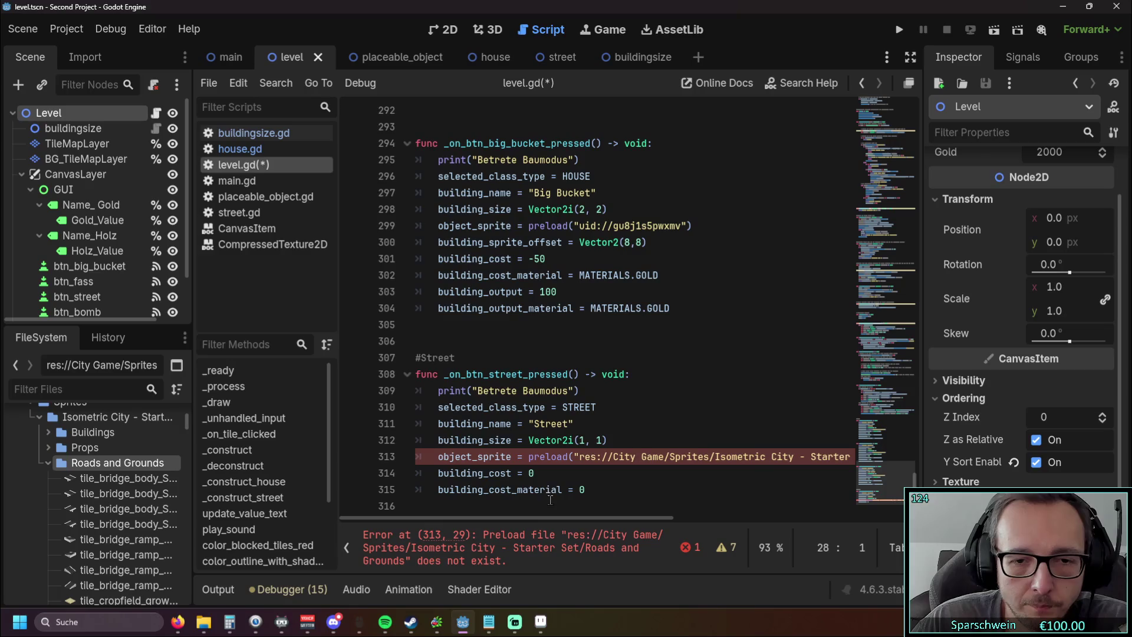
{"action": "mouse_move", "coordinate": [532, 518]}
{"action": "left_mouse_down"}
{"action": "mouse_move", "coordinate": [658, 518]}
{"action": "mouse_move", "coordinate": [494, 514]}
{"action": "left_mouse_up"}
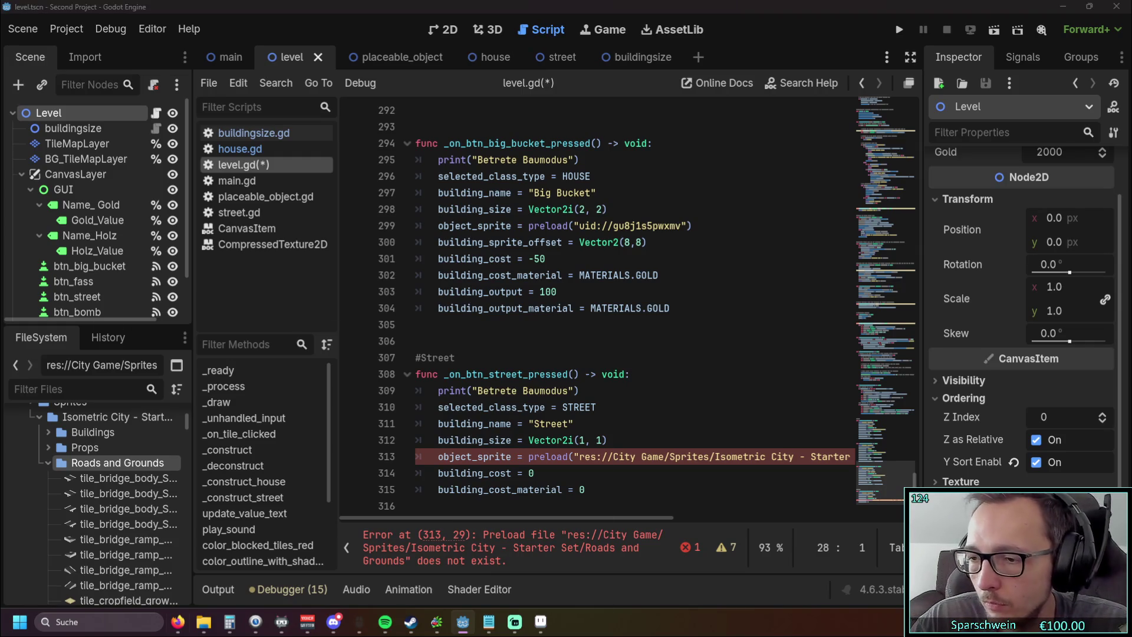
{"action": "key", "text": "alt+Tab"}
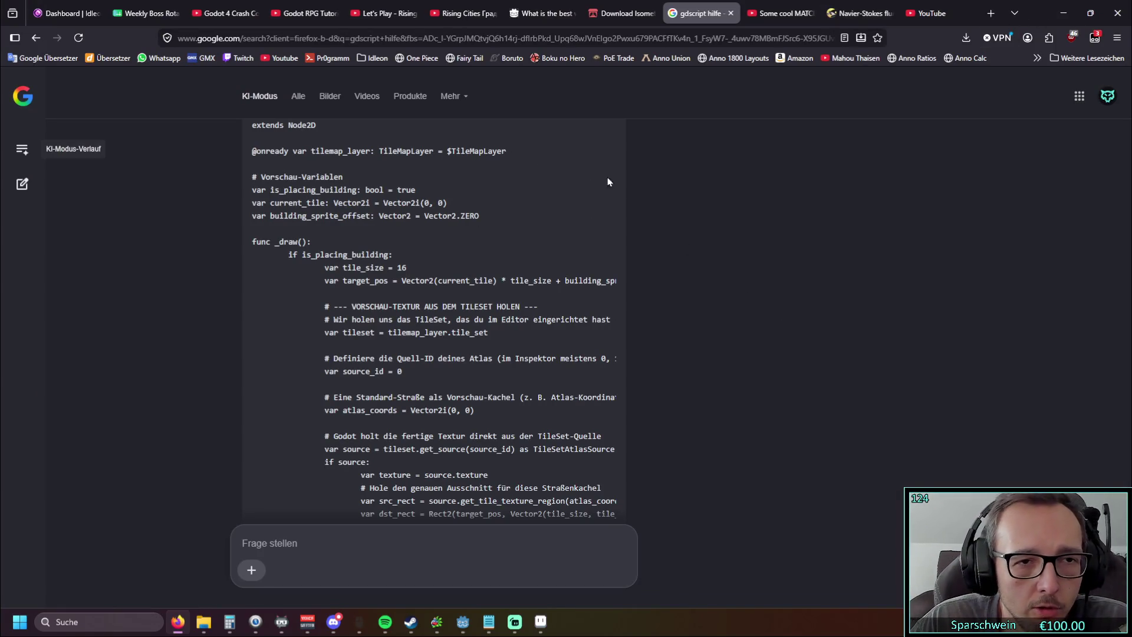
{"action": "scroll", "coordinate": [505, 201], "scroll_direction": "up", "scroll_amount": 2}
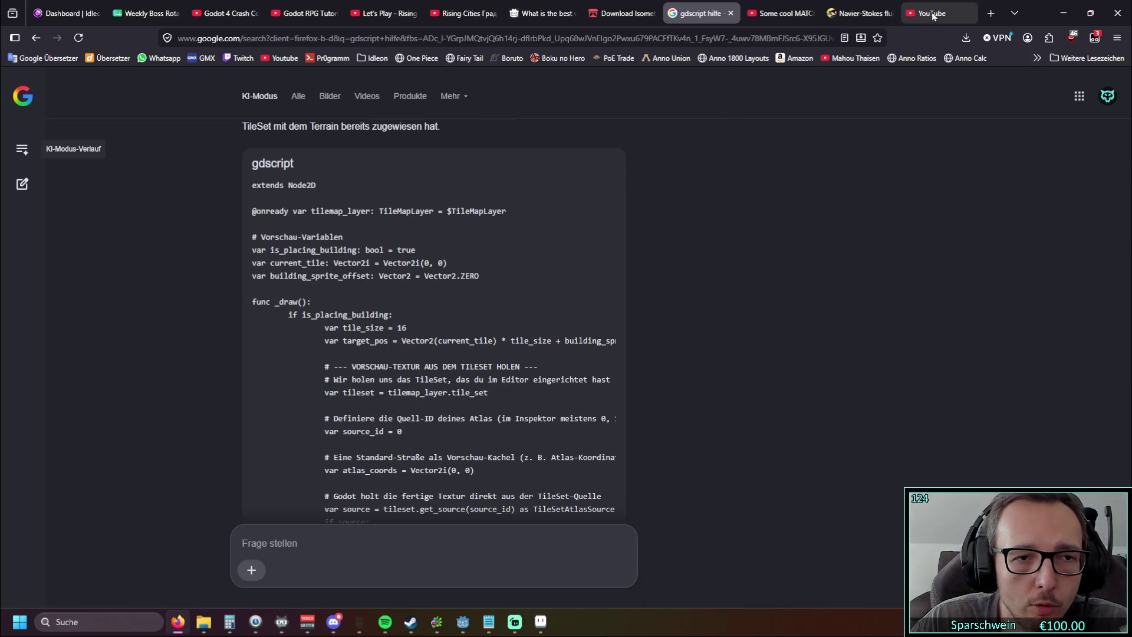
{"action": "left_click", "coordinate": [1063, 13]}
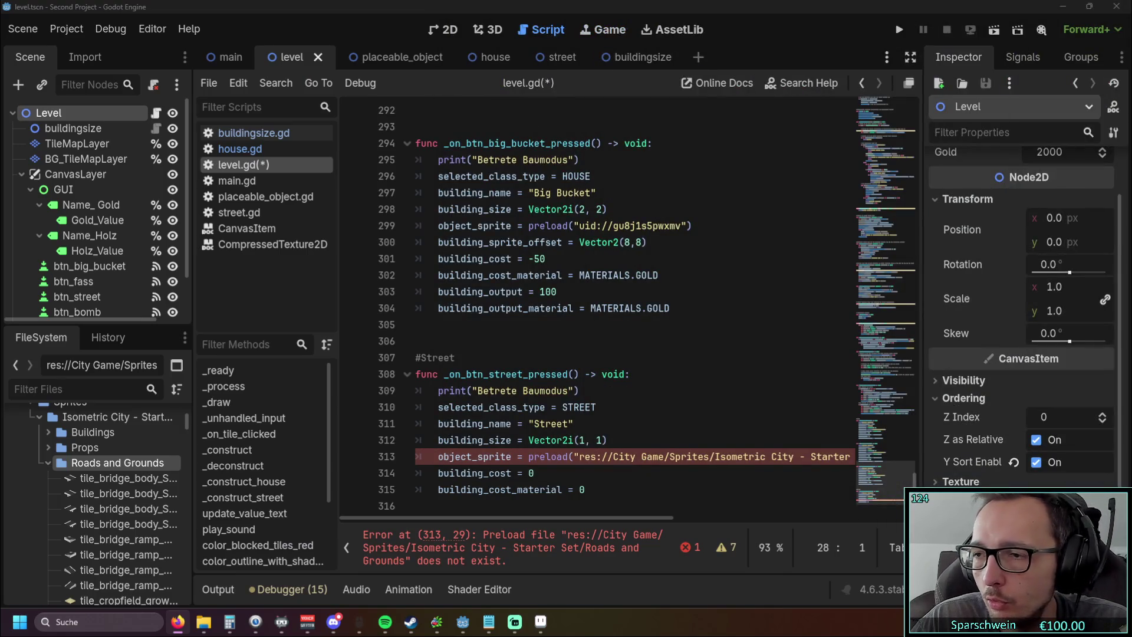
Step: Insert is_placing_building, current_tile and building_sprite_offset declarations after tile_map_layer on line 26
{"action": "scroll", "coordinate": [733, 278], "scroll_direction": "up", "scroll_amount": 20}
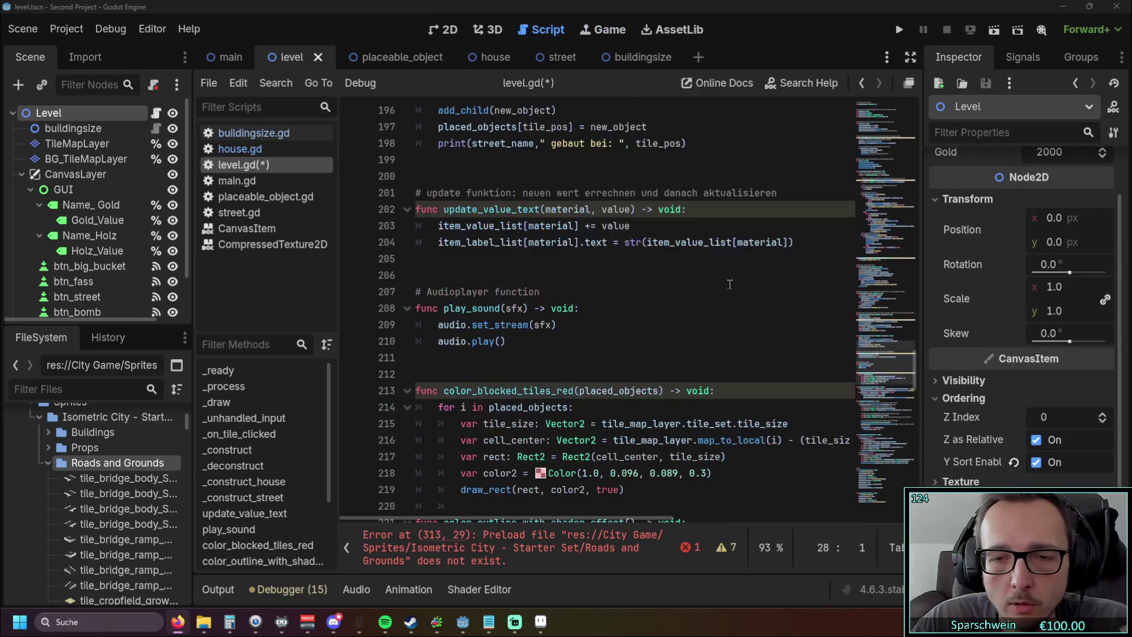
{"action": "scroll", "coordinate": [725, 276], "scroll_direction": "up", "scroll_amount": 20}
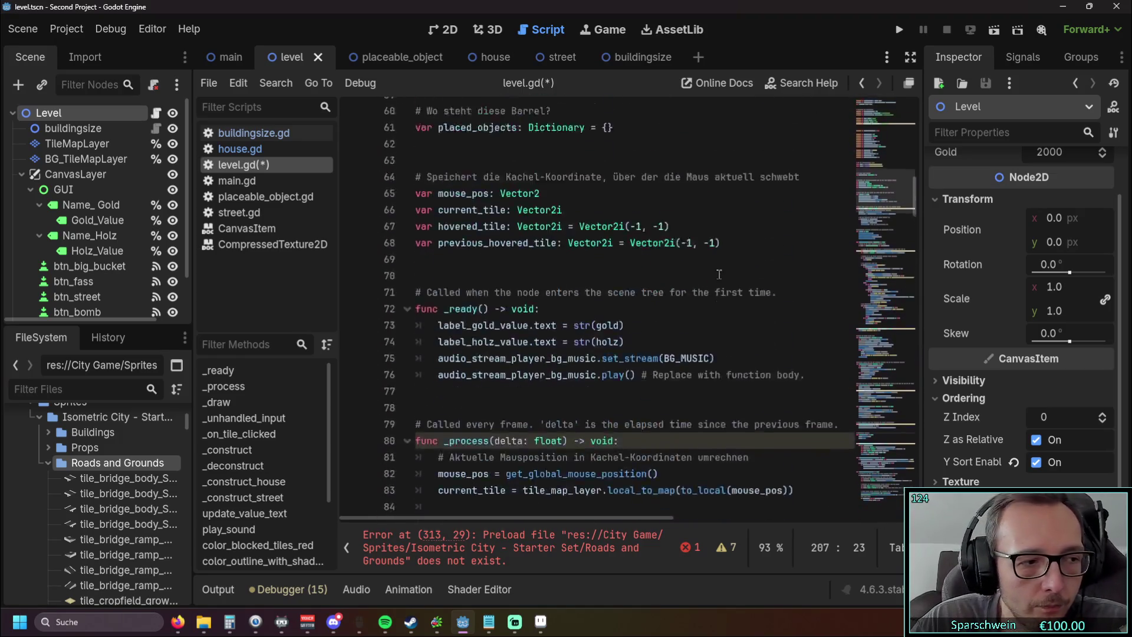
{"action": "scroll", "coordinate": [717, 274], "scroll_direction": "up", "scroll_amount": 7}
{"action": "scroll", "coordinate": [655, 269], "scroll_direction": "down", "scroll_amount": 5}
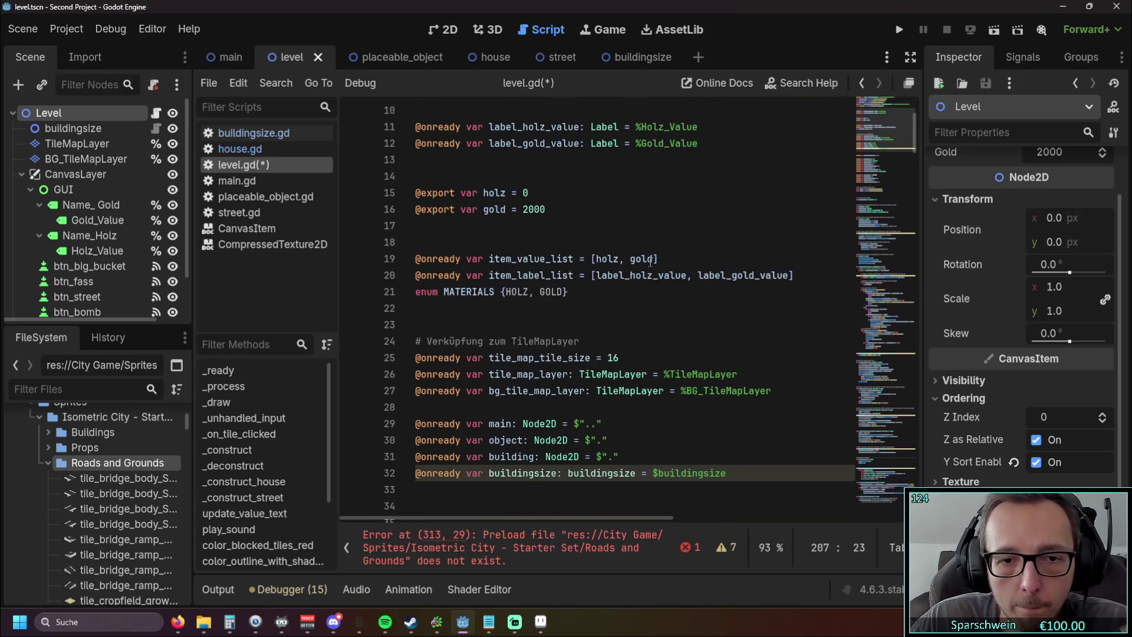
{"action": "left_click", "coordinate": [734, 275]}
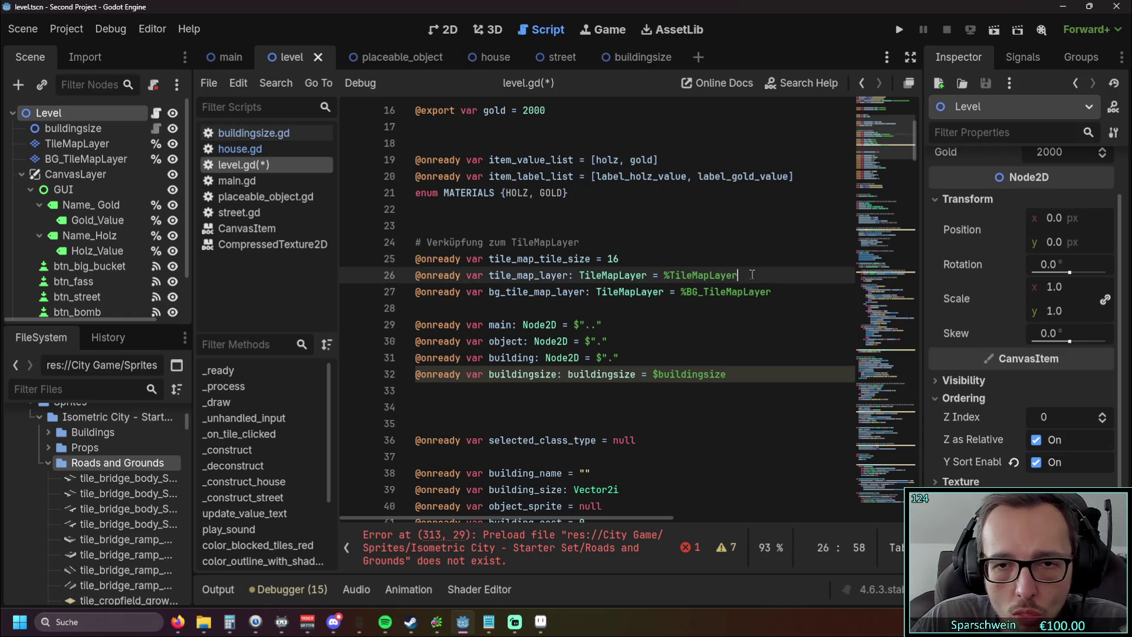
{"action": "key", "text": "Return"}
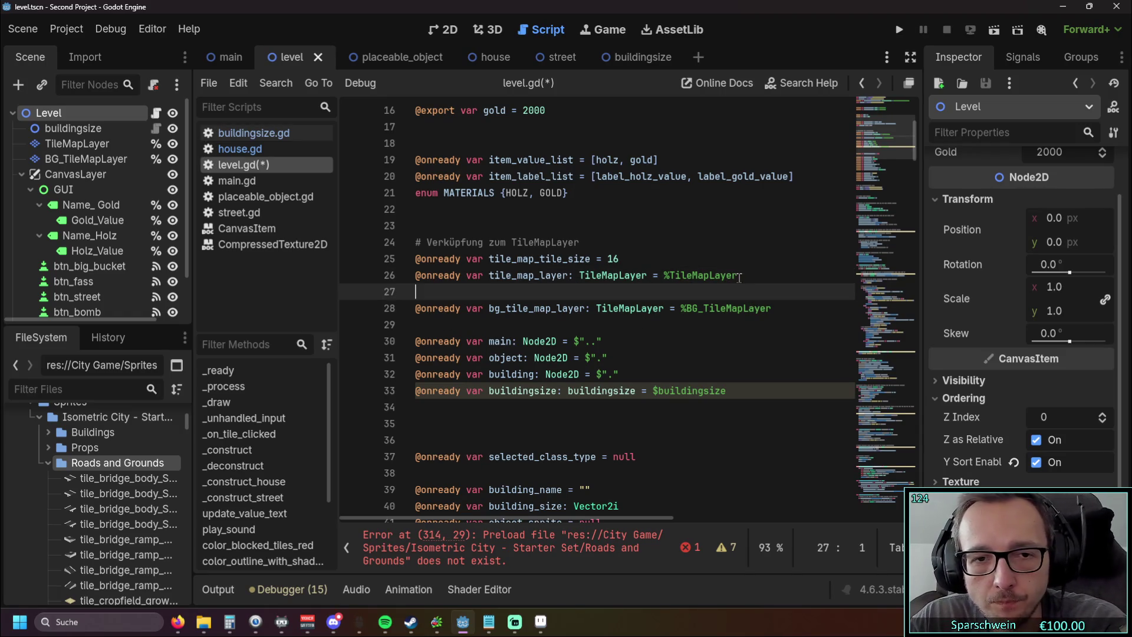
{"action": "key", "text": "alt+Tab"}
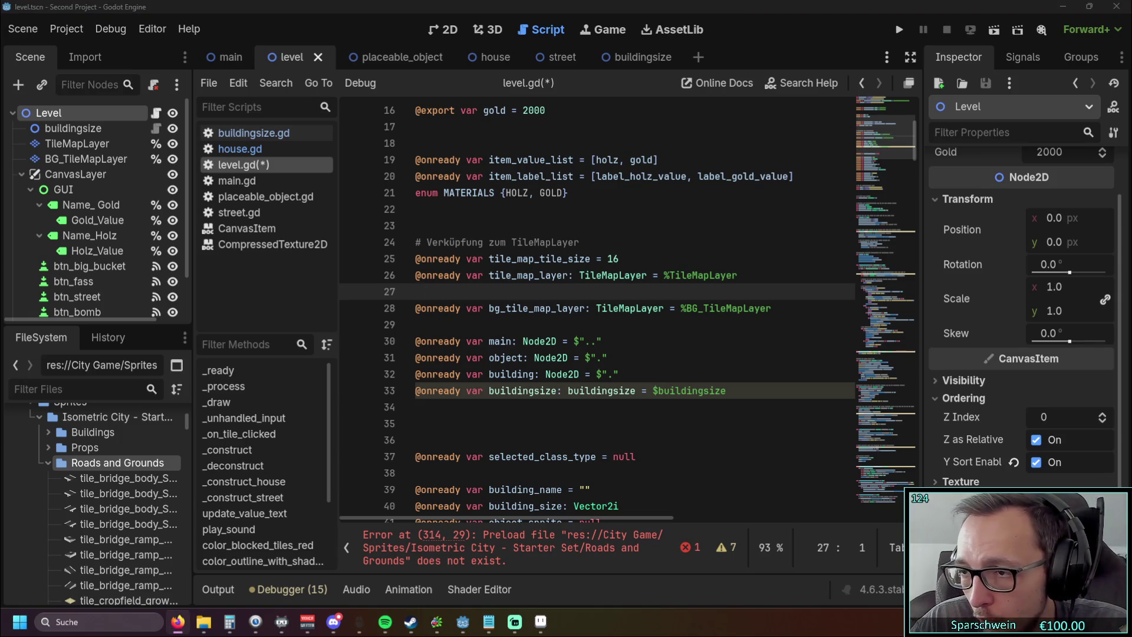
{"action": "key", "text": "alt+Tab"}
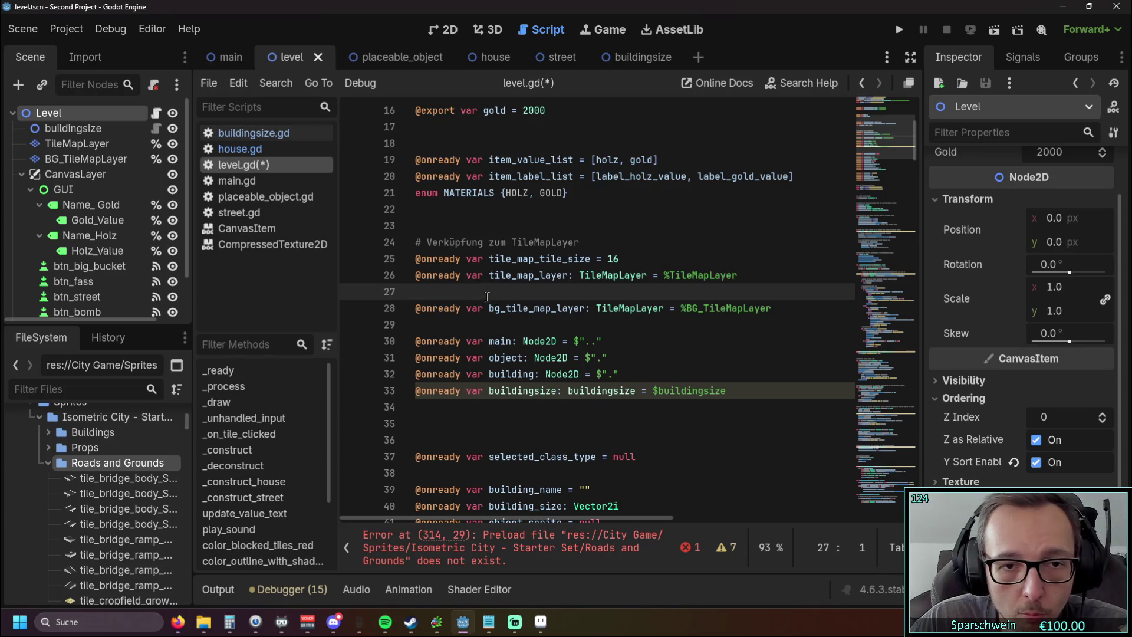
{"action": "type", "text": "var is_placing_building: bool = true var current_tile: Vector2i = Vector2i(0, 0) var building_sprite_offset: Vector2 = Vector2.ZERO"}
{"action": "left_click", "coordinate": [530, 357]}
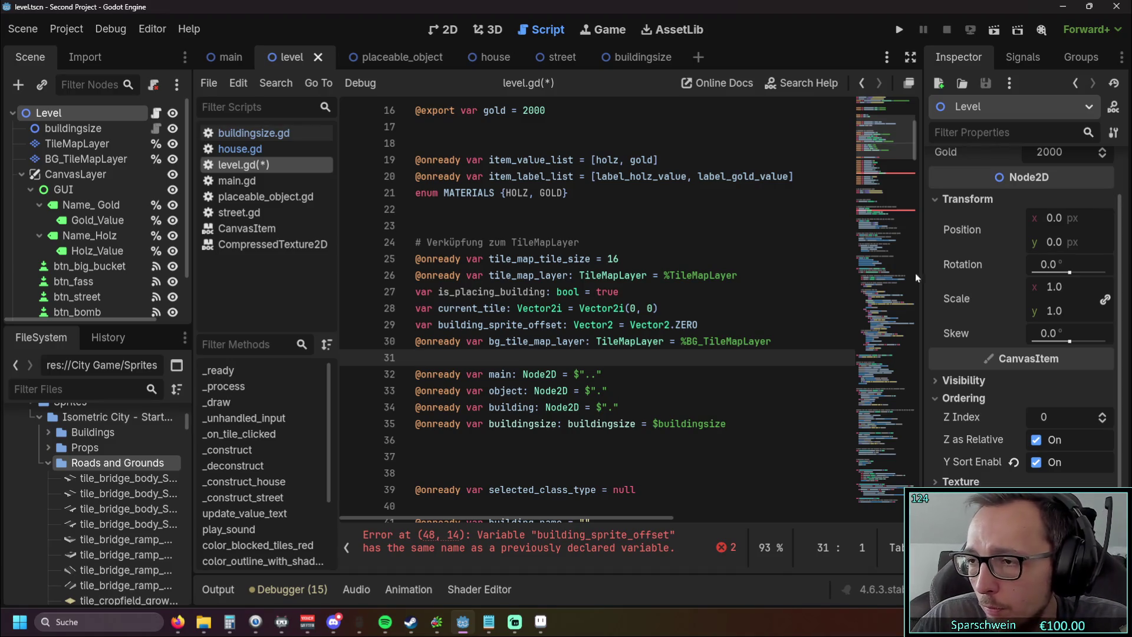
Step: Compare the AI answer with the variables already declared in level.gd
{"action": "key", "text": "alt+Tab"}
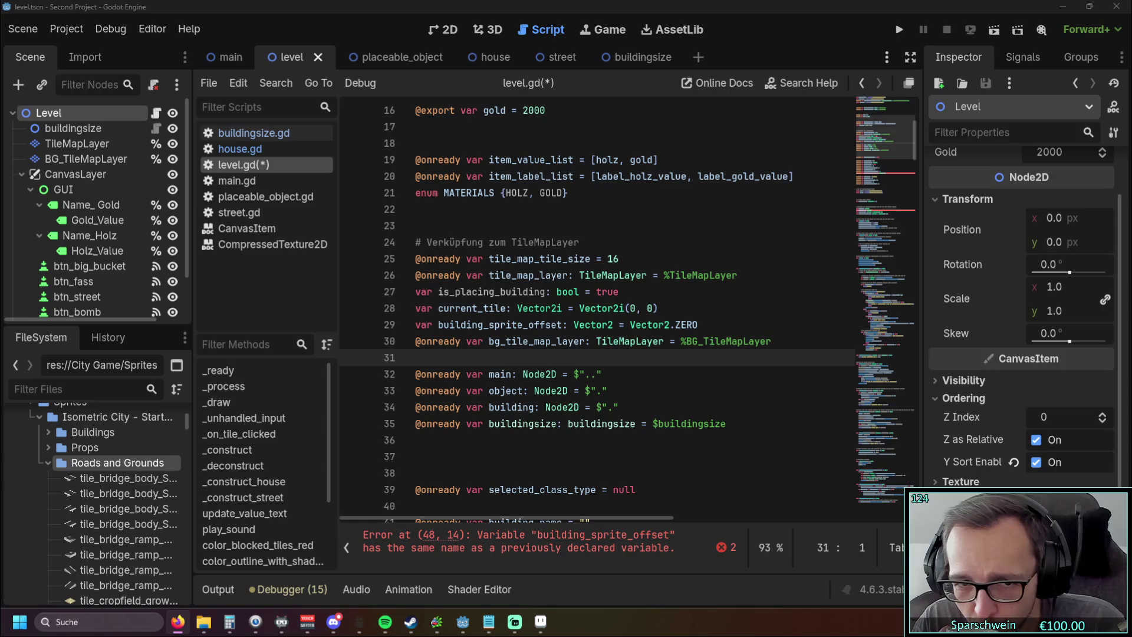
{"action": "scroll", "coordinate": [613, 259], "scroll_direction": "up", "scroll_amount": 5}
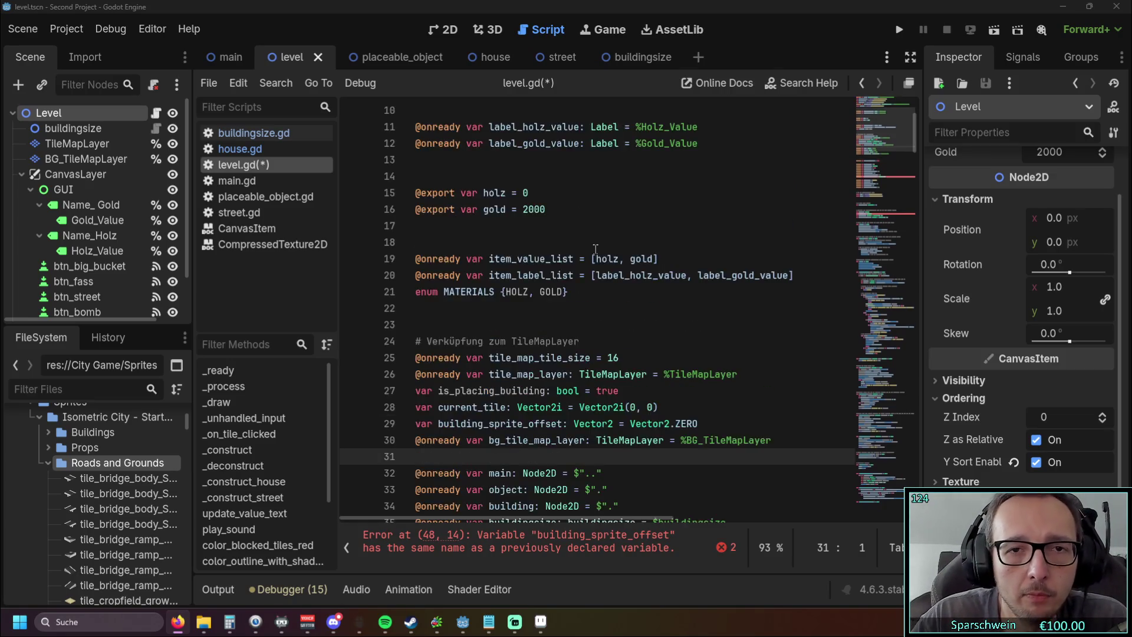
{"action": "scroll", "coordinate": [614, 259], "scroll_direction": "down", "scroll_amount": 5}
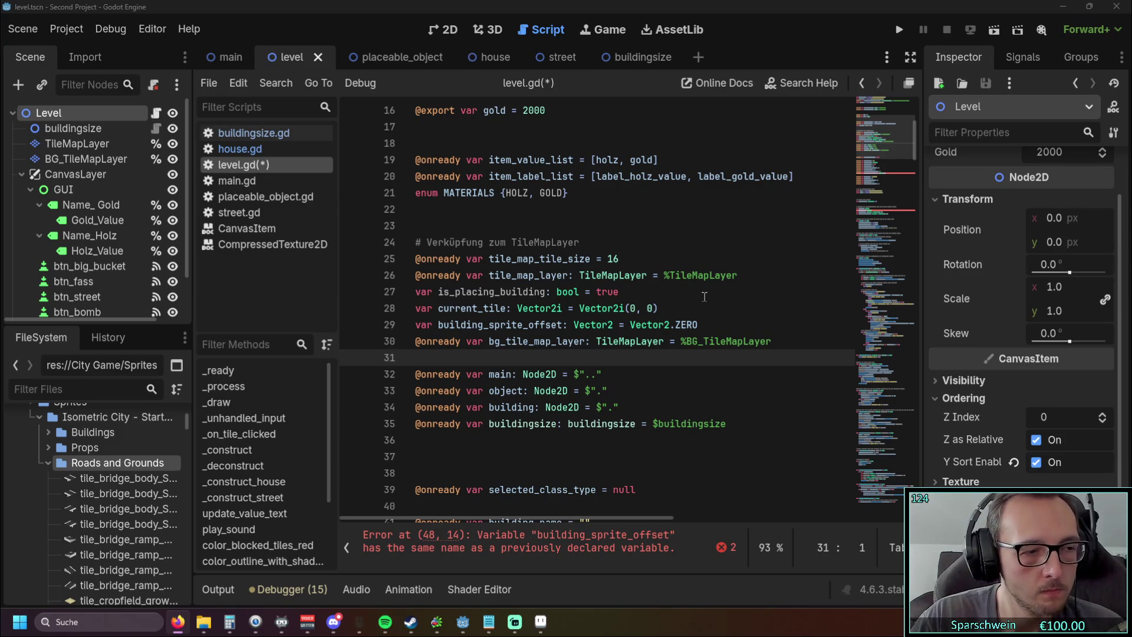
{"action": "scroll", "coordinate": [704, 297], "scroll_direction": "down", "scroll_amount": 10}
{"action": "scroll", "coordinate": [647, 317], "scroll_direction": "up", "scroll_amount": 5}
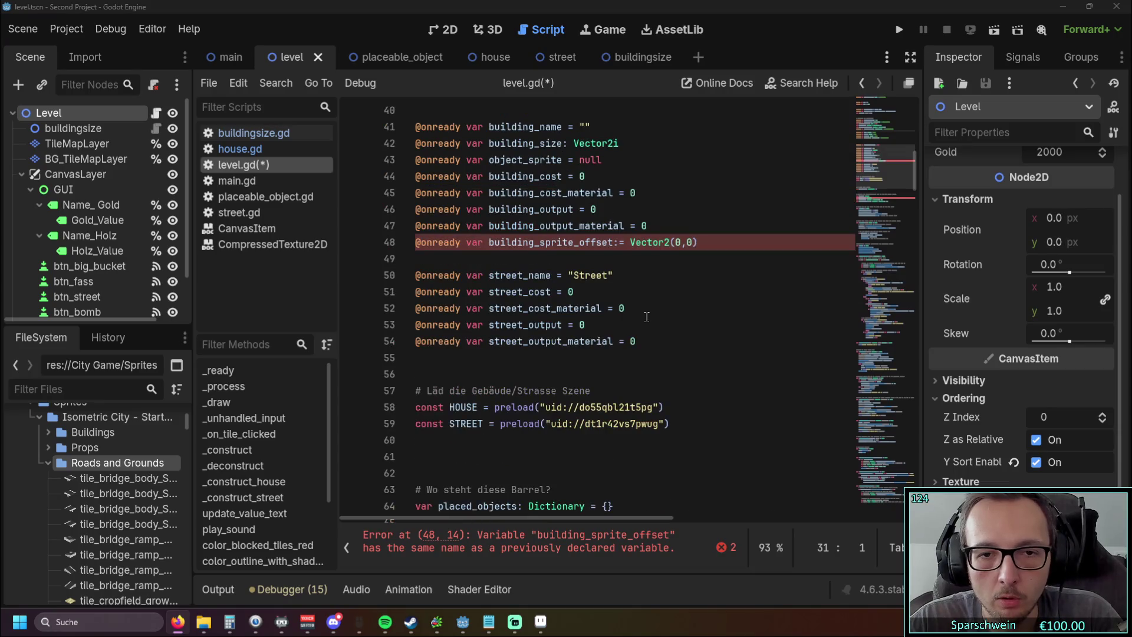
{"action": "scroll", "coordinate": [644, 314], "scroll_direction": "up", "scroll_amount": 1}
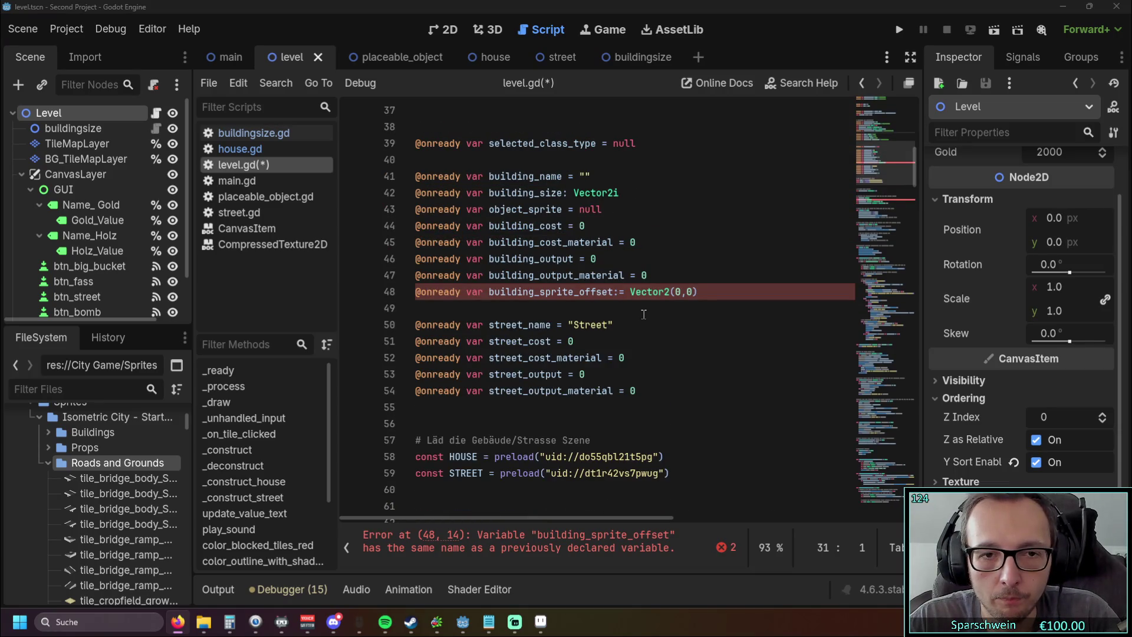
{"action": "scroll", "coordinate": [637, 309], "scroll_direction": "down", "scroll_amount": 8}
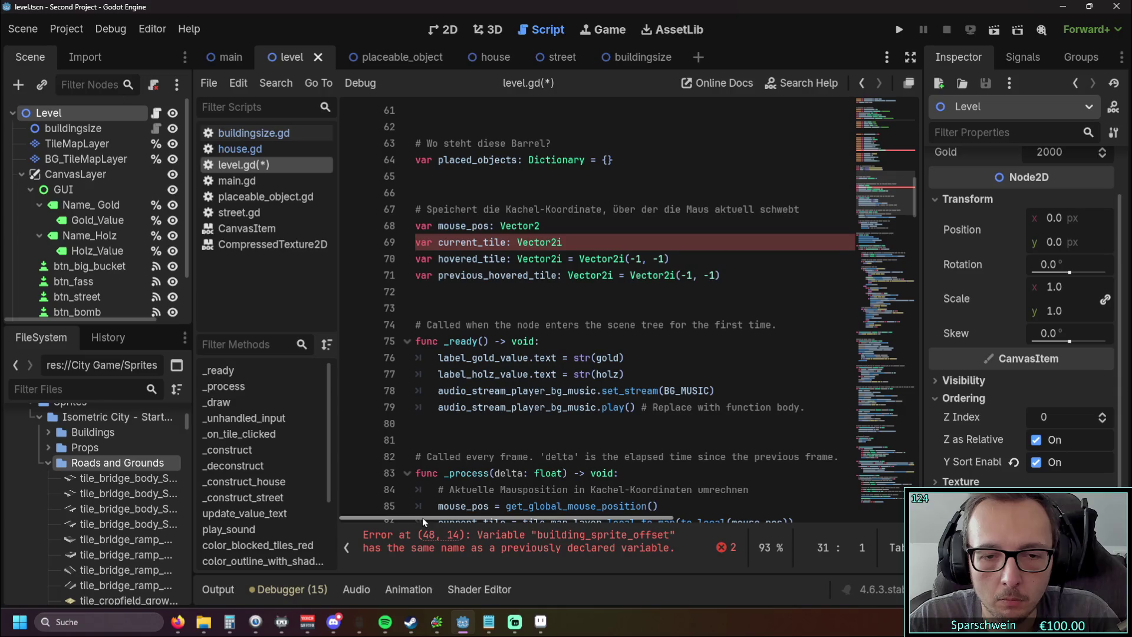
Step: Delete the three pasted variable lines 27–29 to clear the duplicate error
{"action": "mouse_move", "coordinate": [912, 204]}
{"action": "left_mouse_down"}
{"action": "mouse_move", "coordinate": [913, 437]}
{"action": "mouse_move", "coordinate": [901, 511]}
{"action": "mouse_move", "coordinate": [914, 103]}
{"action": "left_mouse_up"}
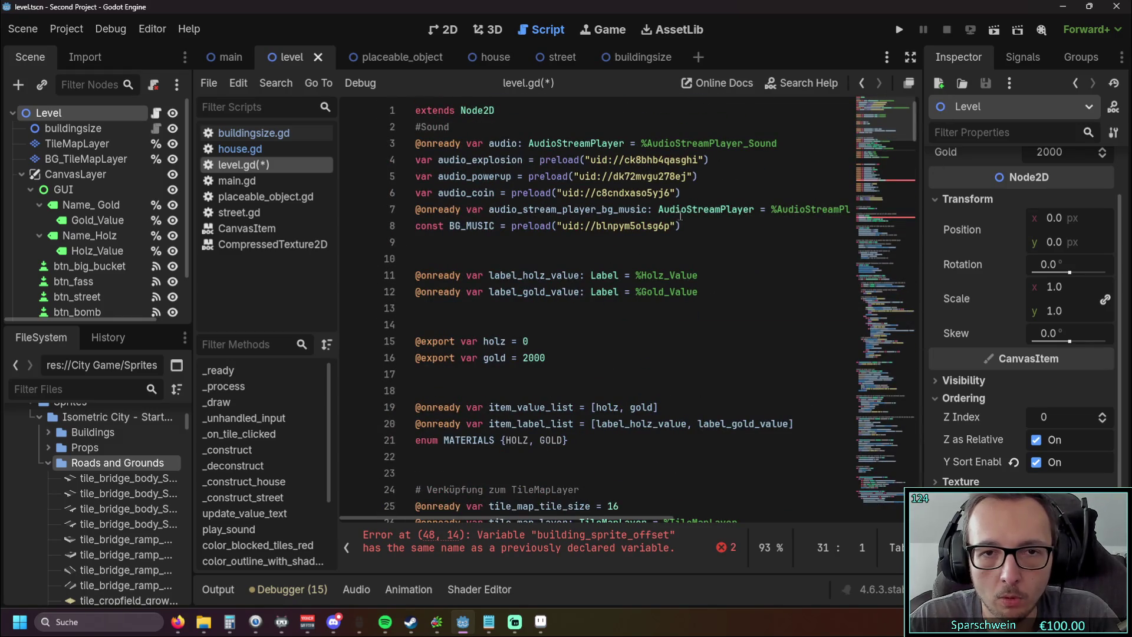
{"action": "scroll", "coordinate": [672, 240], "scroll_direction": "down", "scroll_amount": 3}
{"action": "scroll", "coordinate": [673, 240], "scroll_direction": "down", "scroll_amount": 2}
{"action": "left_click_drag", "start_coordinate": [700, 325], "coordinate": [339, 296]}
{"action": "key", "text": "BackSpace"}
{"action": "key", "text": "BackSpace"}
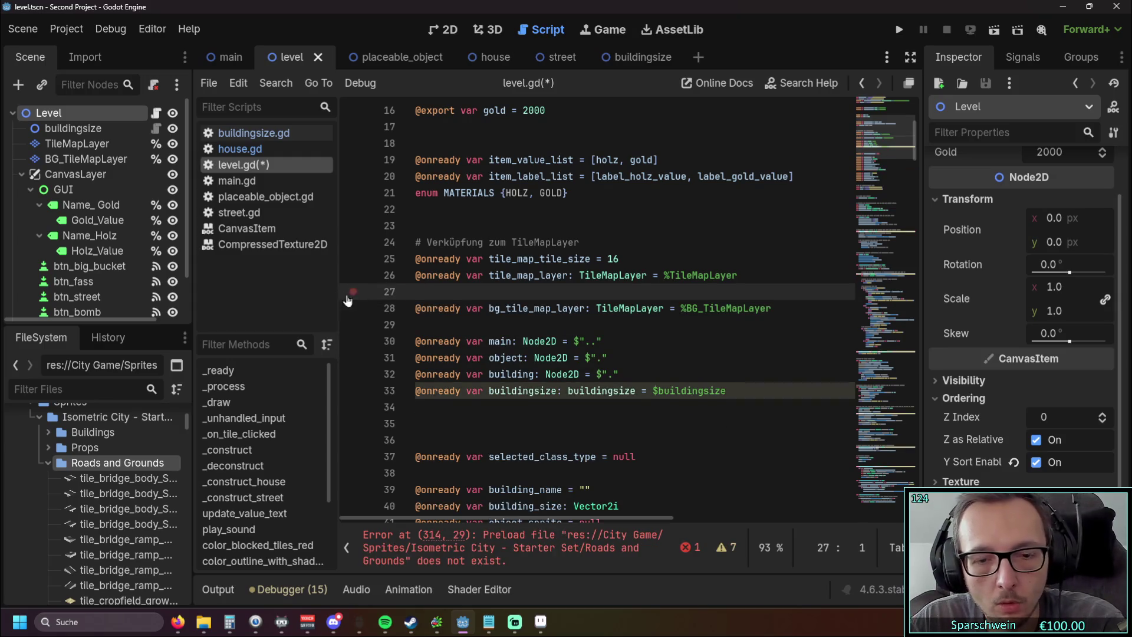
{"action": "left_click", "coordinate": [759, 316]}
{"action": "left_click_drag", "start_coordinate": [916, 145], "coordinate": [915, 501]}
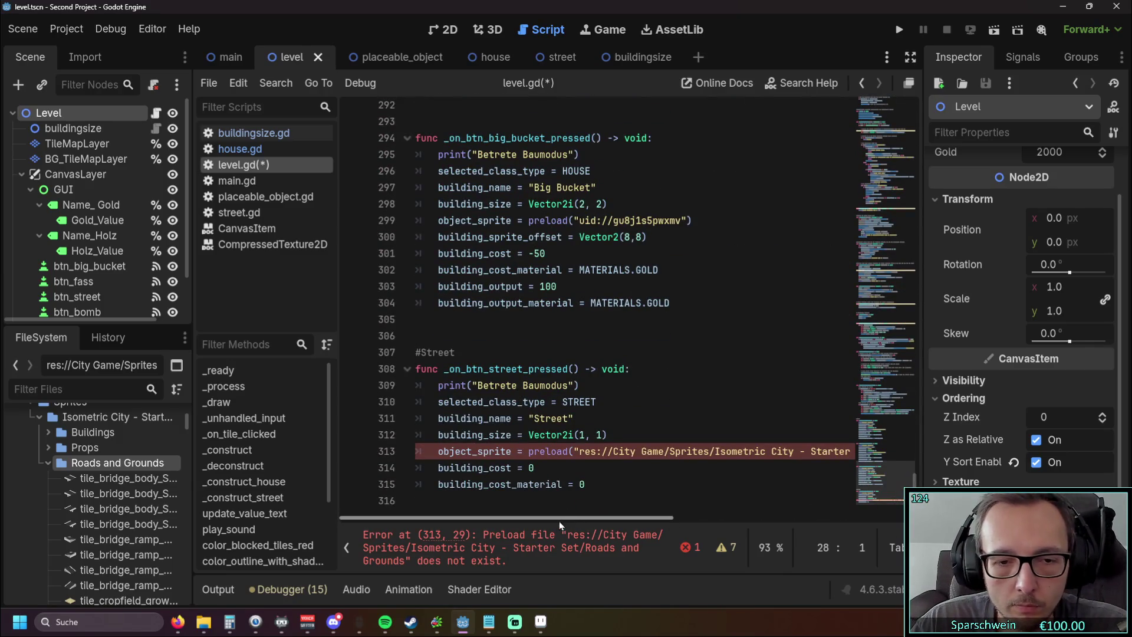
{"action": "mouse_move", "coordinate": [543, 518]}
{"action": "left_mouse_down"}
{"action": "mouse_move", "coordinate": [694, 524]}
{"action": "mouse_move", "coordinate": [526, 521]}
{"action": "mouse_move", "coordinate": [658, 524]}
{"action": "mouse_move", "coordinate": [667, 535]}
{"action": "mouse_move", "coordinate": [506, 526]}
{"action": "left_mouse_up"}
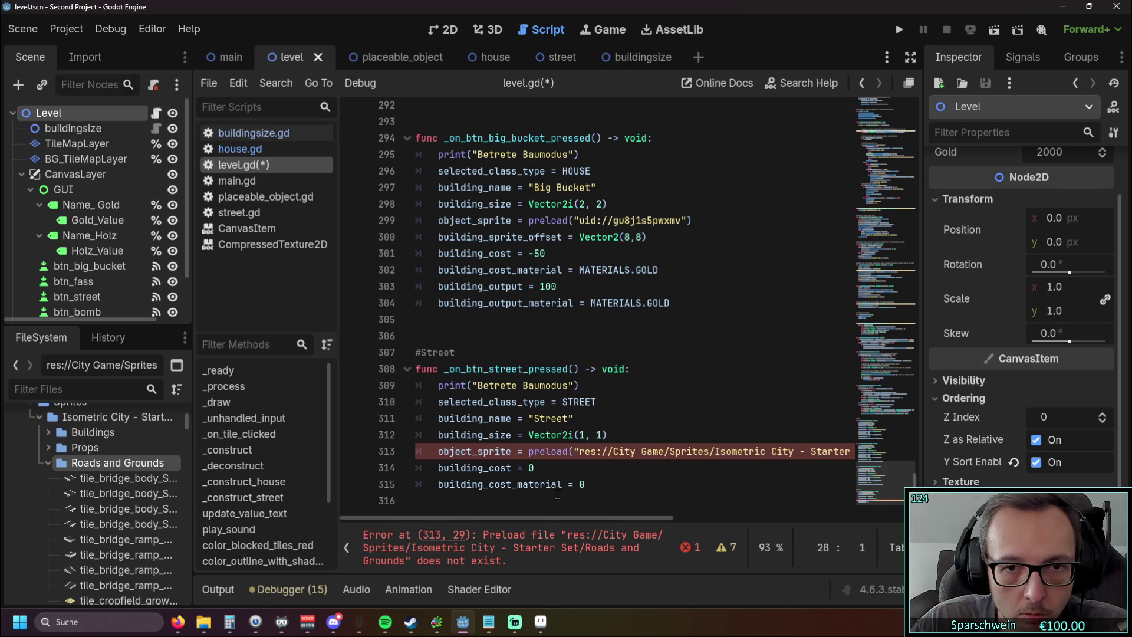
{"action": "scroll", "coordinate": [589, 490], "scroll_direction": "up", "scroll_amount": 1}
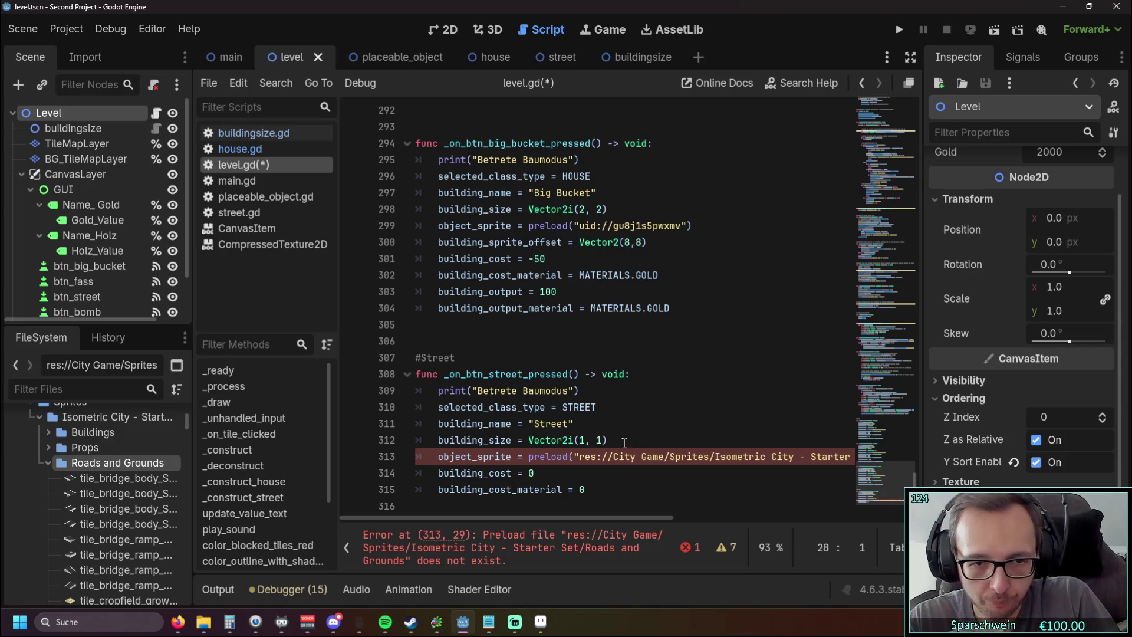
{"action": "left_click", "coordinate": [603, 408]}
{"action": "key", "text": "shift+Home"}
{"action": "key", "text": "Down"}
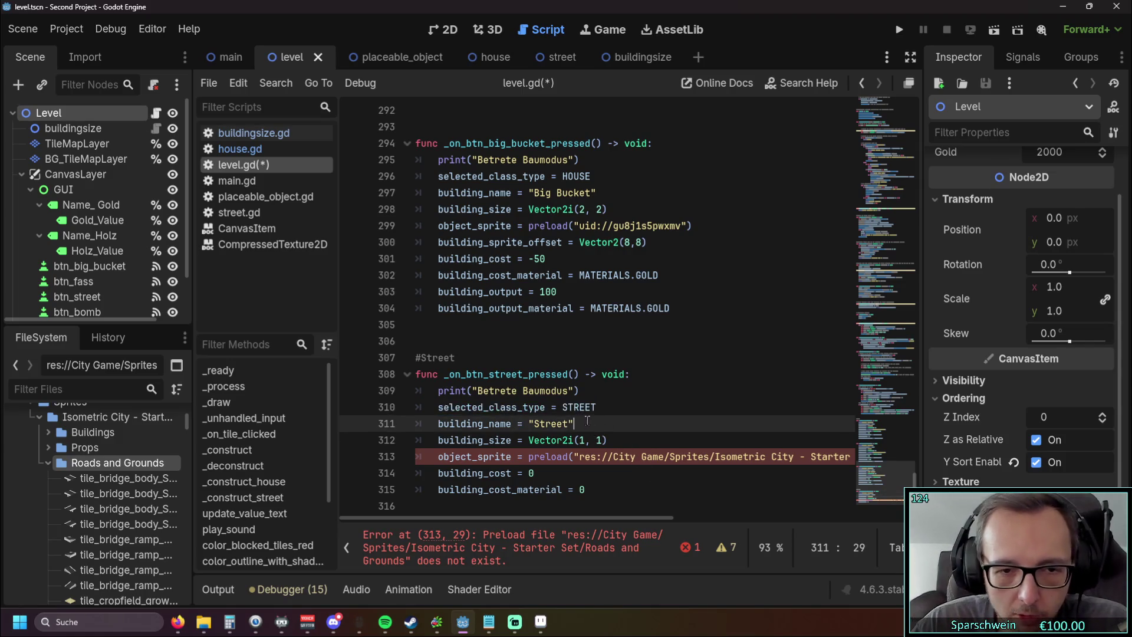
{"action": "key", "text": "End"}
{"action": "key", "text": "shift+Home"}
{"action": "key", "text": "End"}
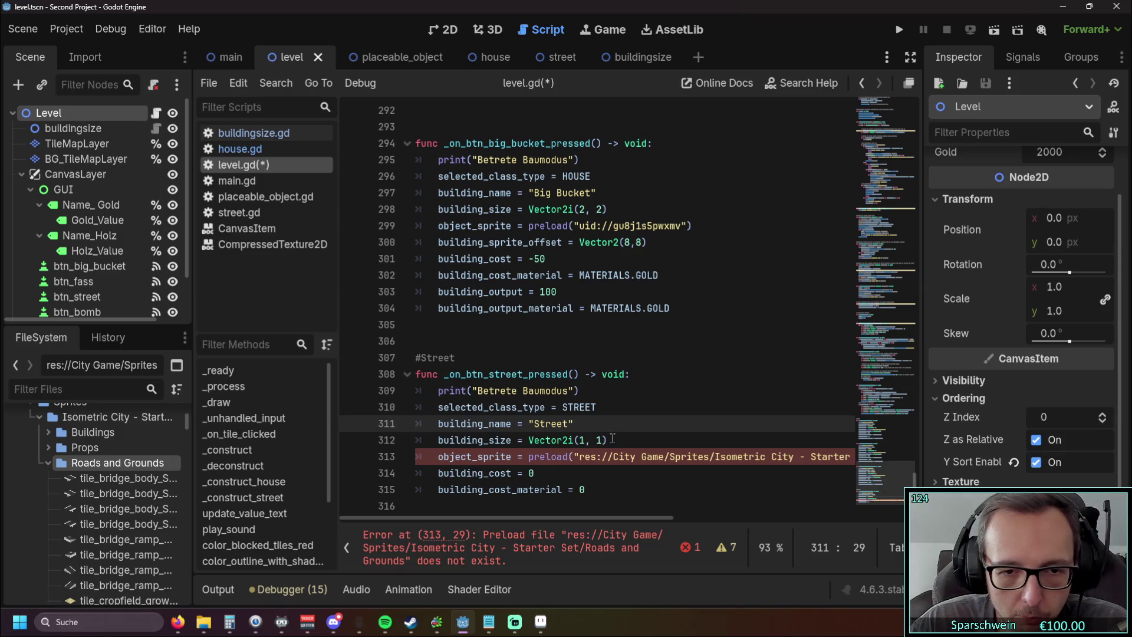
{"action": "key", "text": "Down"}
{"action": "key", "text": "End"}
{"action": "key", "text": "shift+Home"}
{"action": "left_click", "coordinate": [533, 472]}
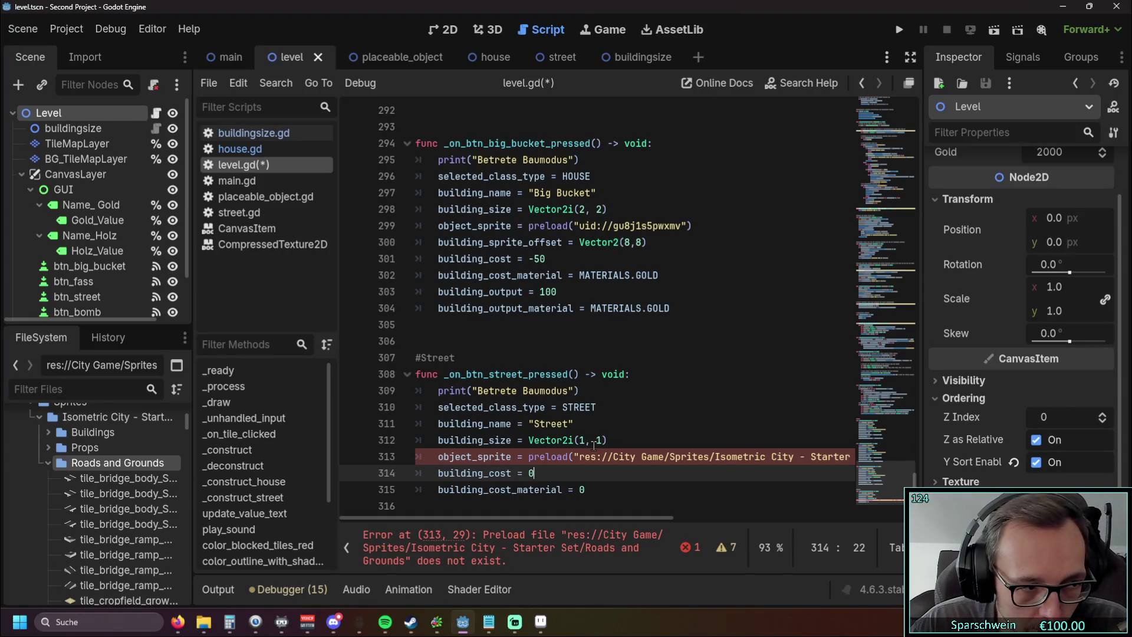
{"action": "left_click_drag", "start_coordinate": [516, 474], "coordinate": [418, 486]}
{"action": "left_click", "coordinate": [637, 493]}
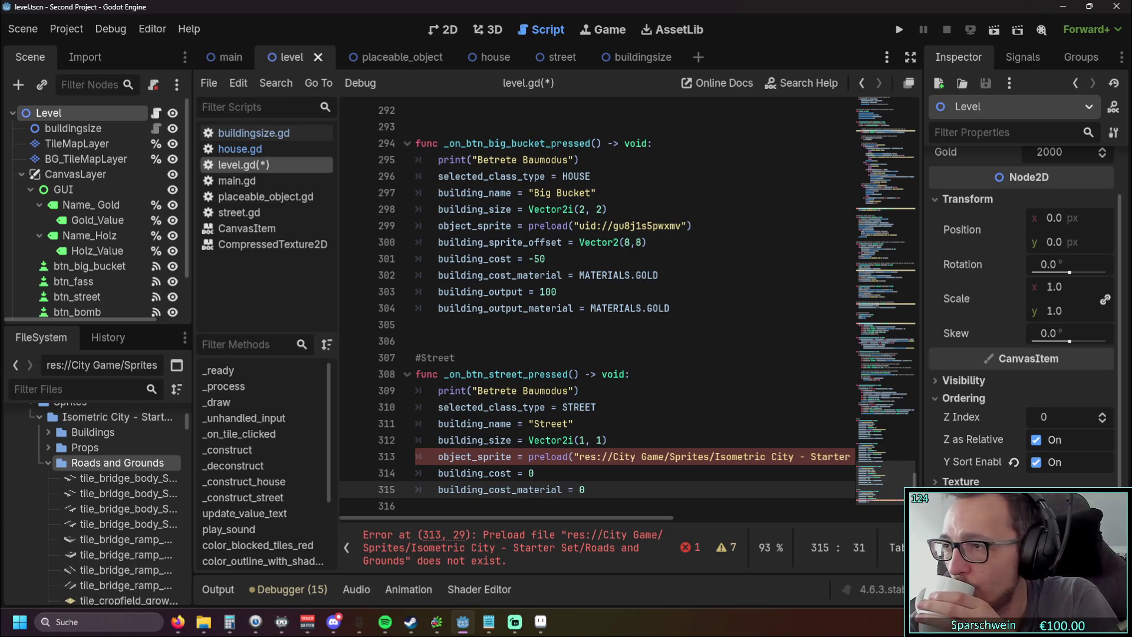
{"action": "key", "text": "super+e"}
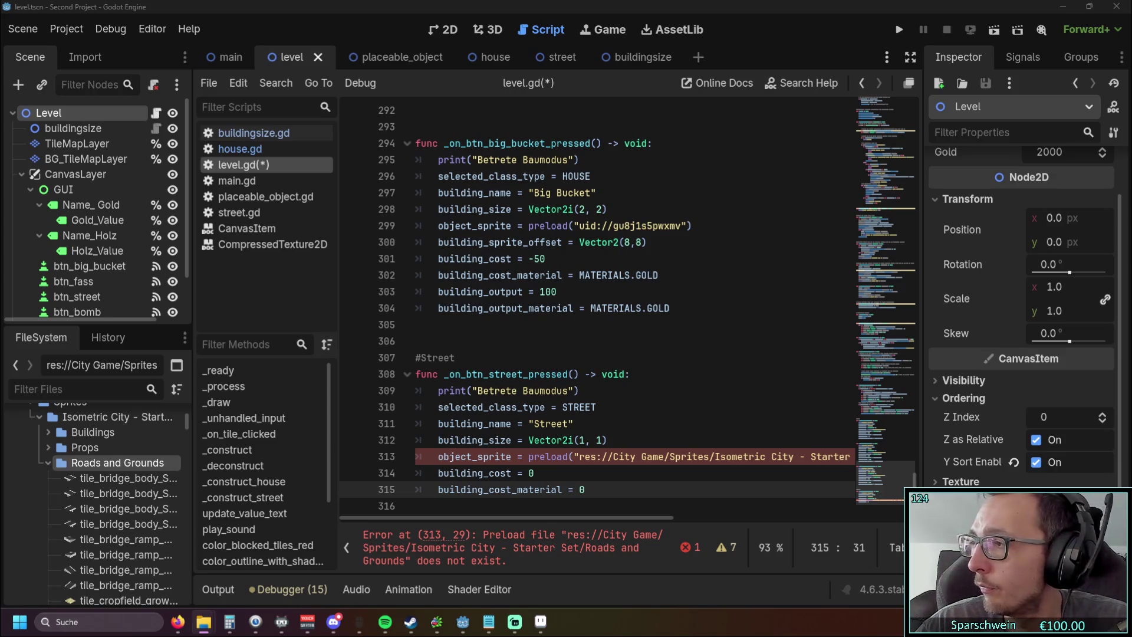
{"action": "left_click", "coordinate": [719, 374]}
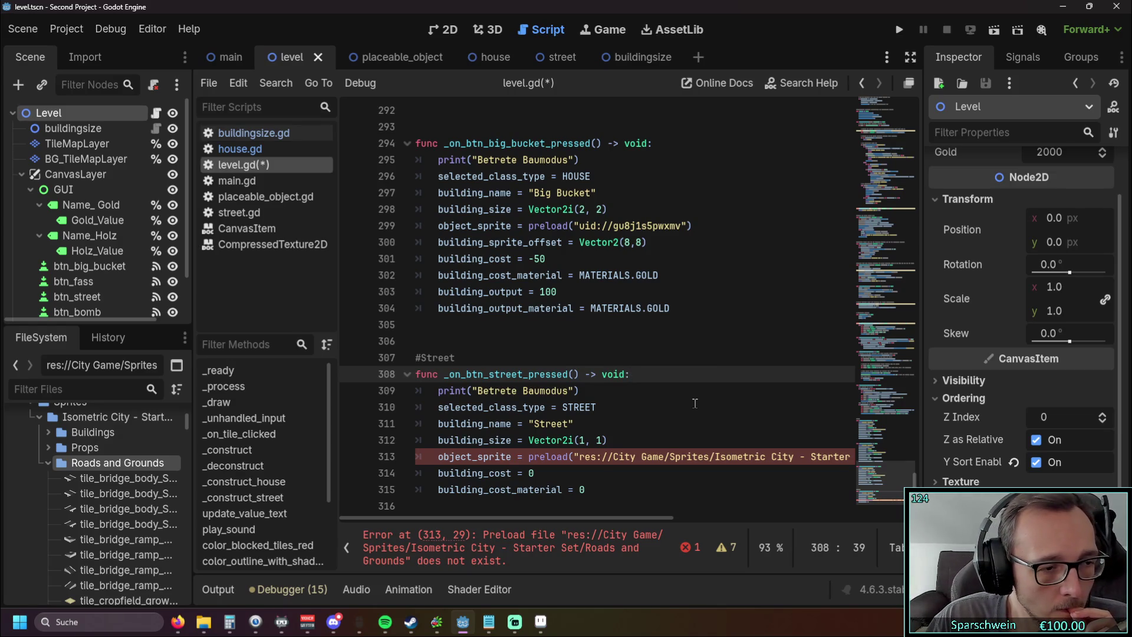
{"action": "scroll", "coordinate": [695, 404], "scroll_direction": "up", "scroll_amount": 2}
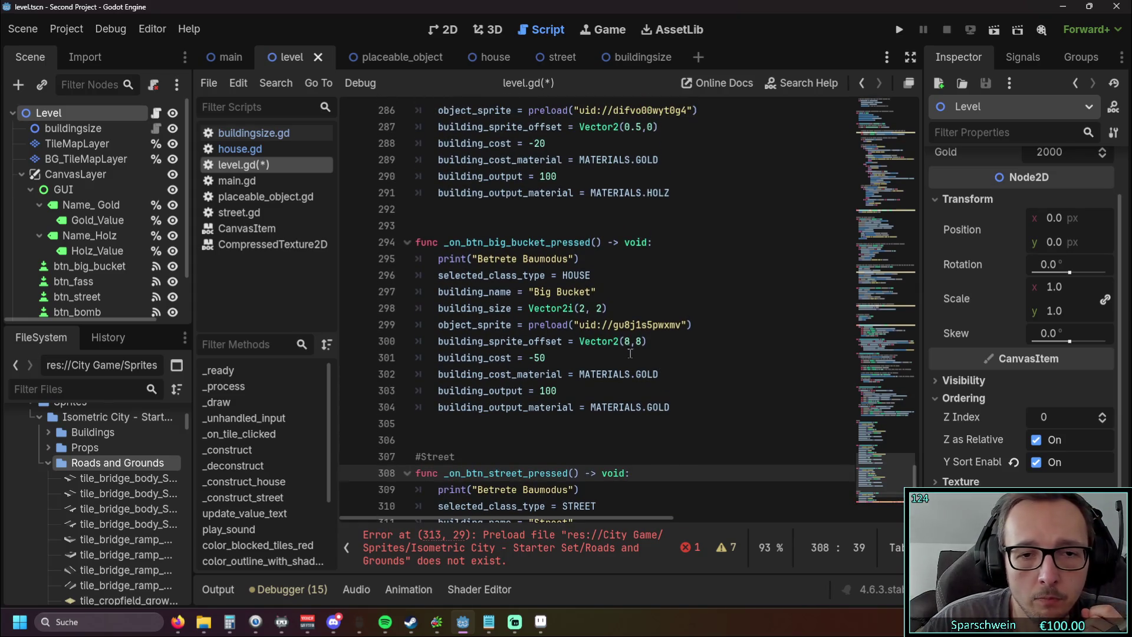
{"action": "mouse_move", "coordinate": [593, 325]}
{"action": "scroll", "coordinate": [593, 325], "scroll_direction": "down", "scroll_amount": 2}
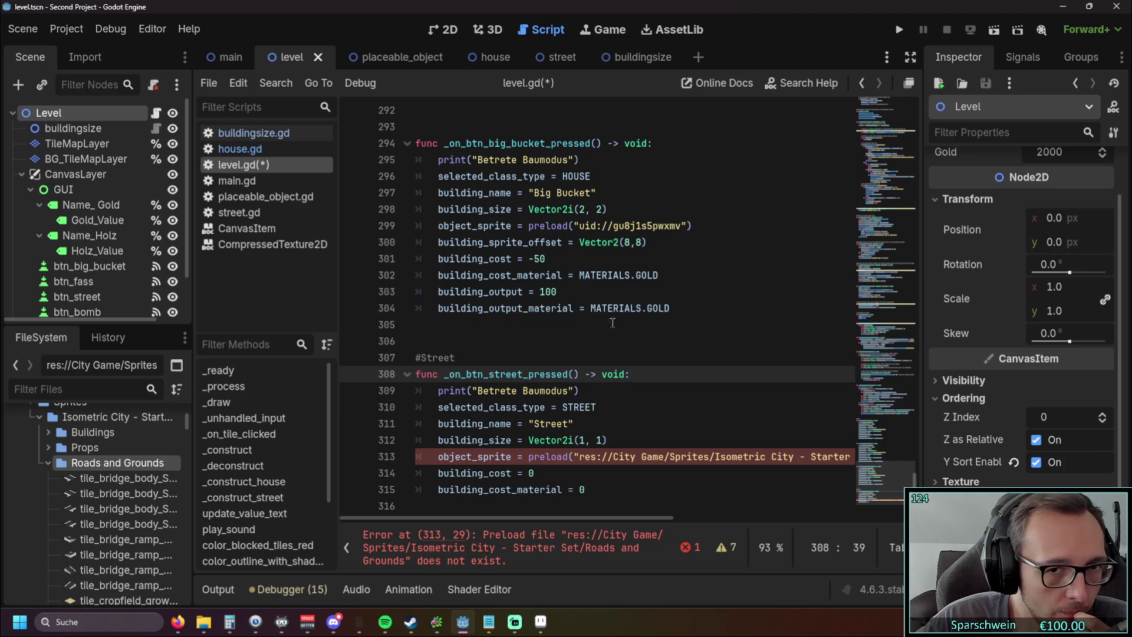
{"action": "scroll", "coordinate": [620, 252], "scroll_direction": "up", "scroll_amount": 1}
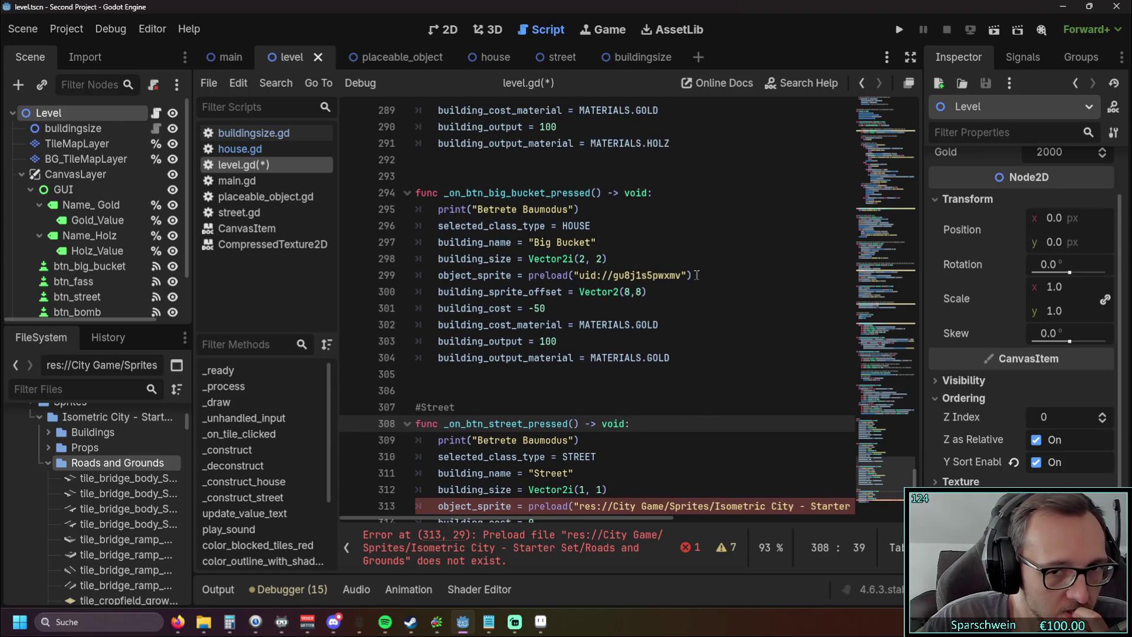
{"action": "left_click_drag", "start_coordinate": [687, 275], "coordinate": [575, 275]}
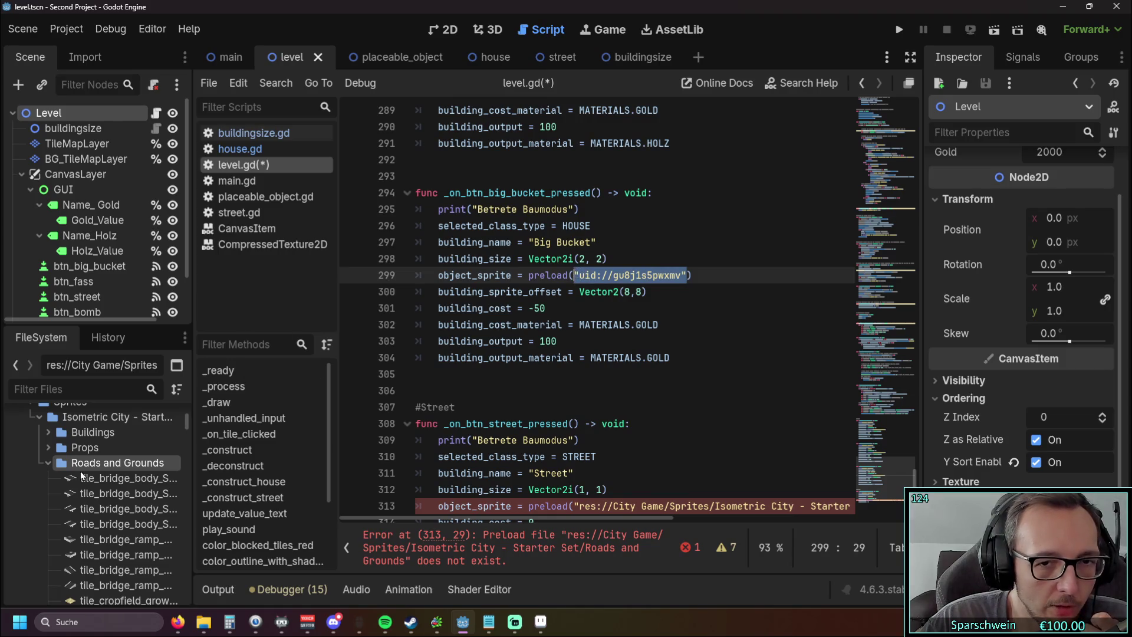
{"action": "scroll", "coordinate": [91, 493], "scroll_direction": "down", "scroll_amount": 1}
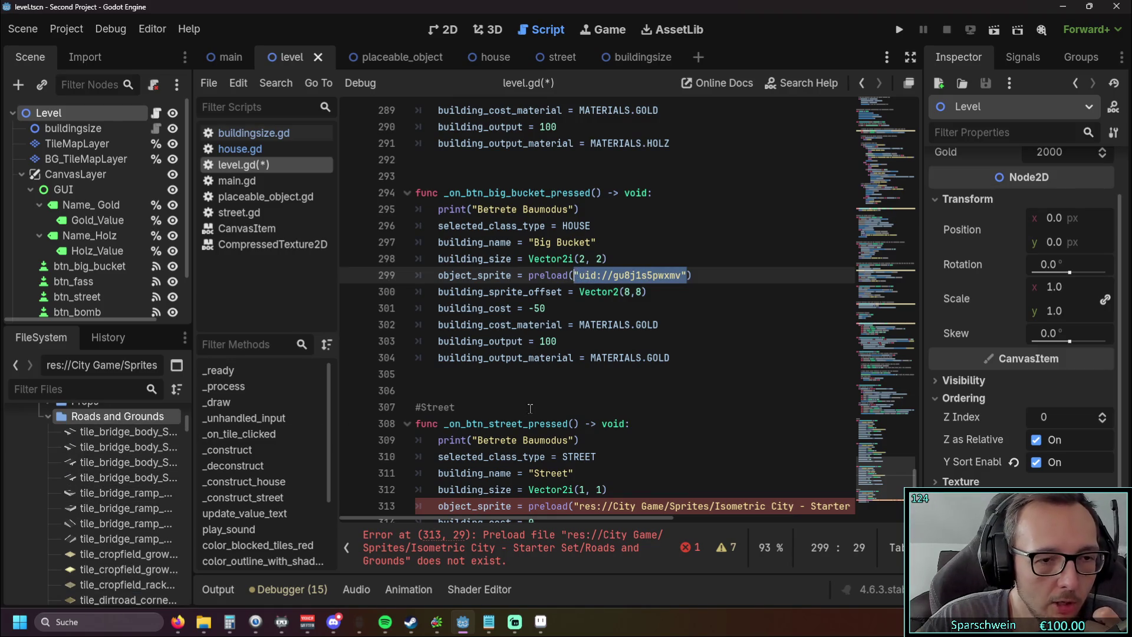
{"action": "scroll", "coordinate": [421, 411], "scroll_direction": "down", "scroll_amount": 1}
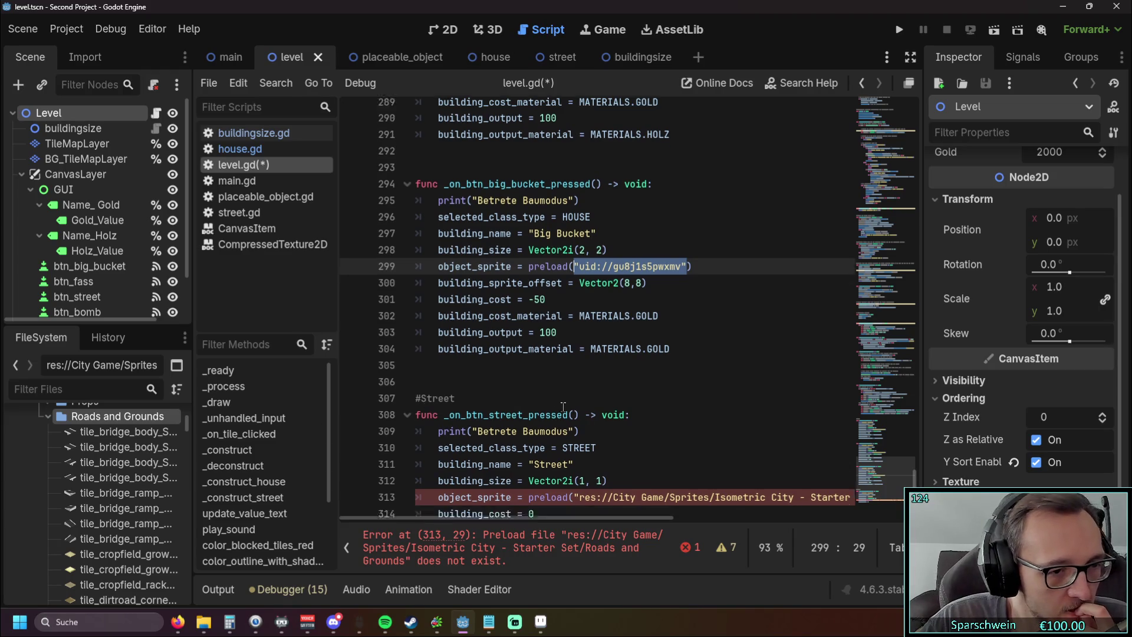
{"action": "mouse_move", "coordinate": [473, 519]}
{"action": "left_mouse_down"}
{"action": "mouse_move", "coordinate": [557, 518]}
{"action": "mouse_move", "coordinate": [452, 519]}
{"action": "left_mouse_up"}
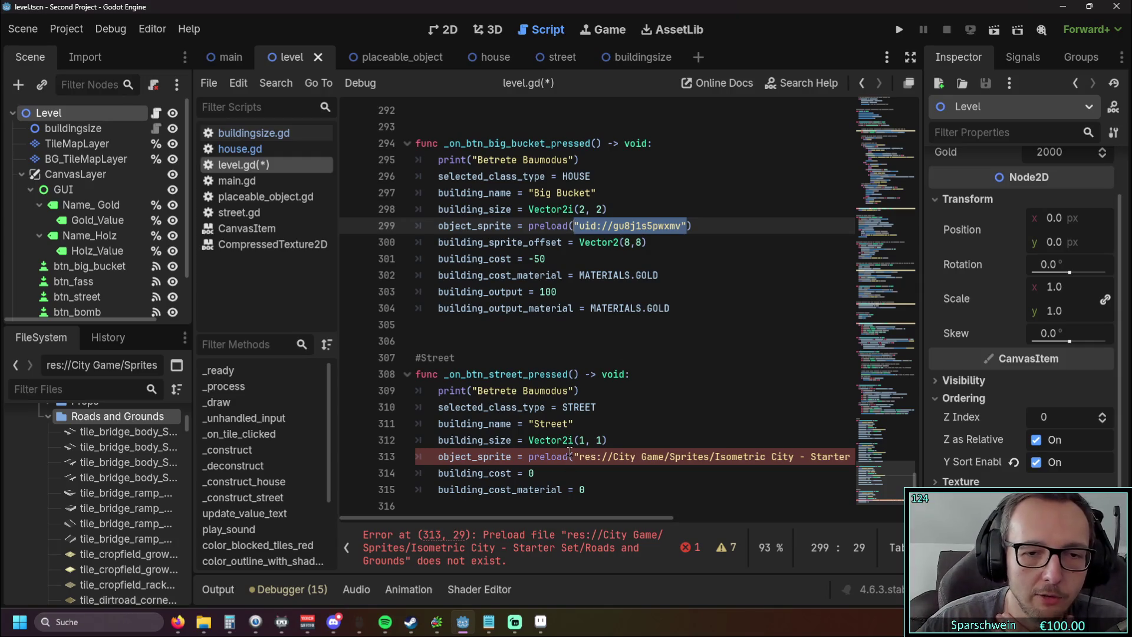
{"action": "mouse_move", "coordinate": [570, 452]}
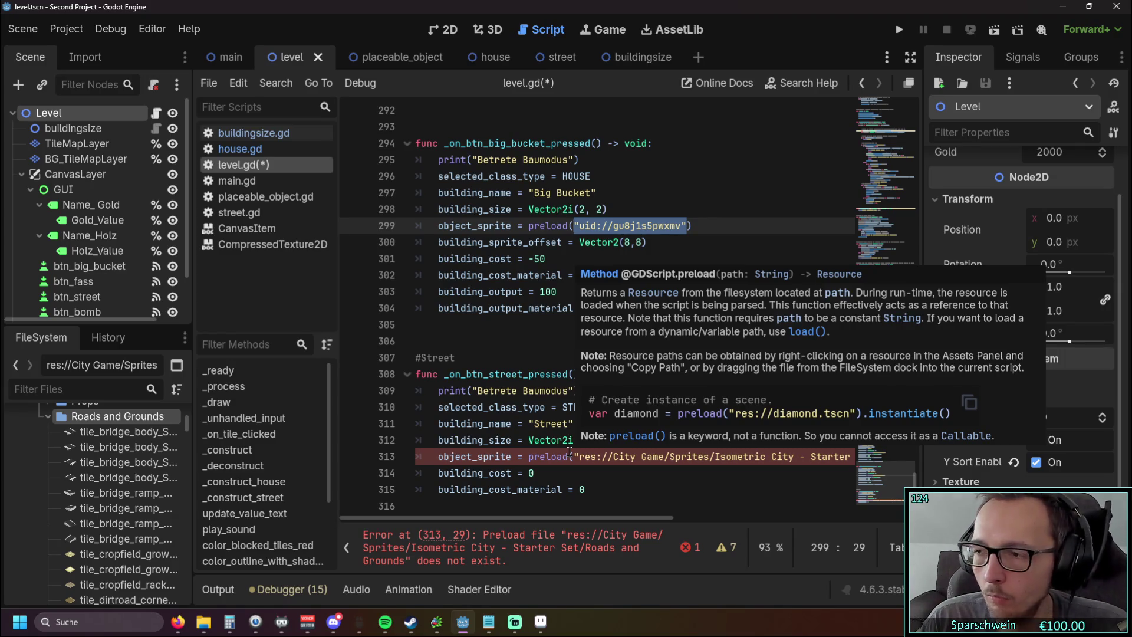
{"action": "left_click", "coordinate": [639, 391]}
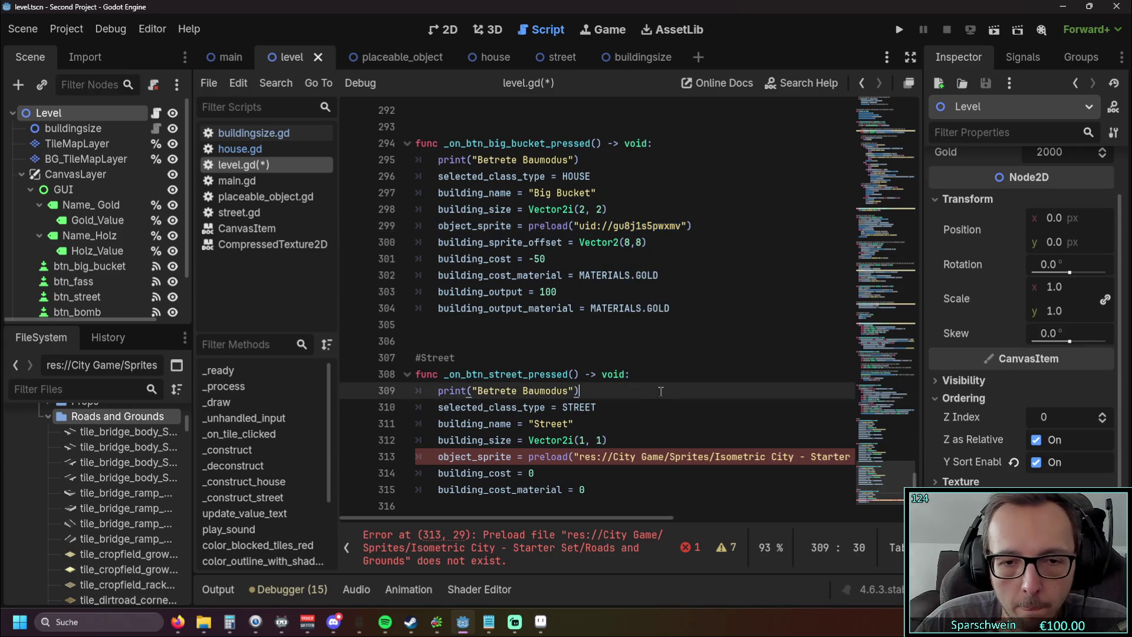
Step: Delete the broken Roads and Grounds preload path on line 313
{"action": "key", "text": "alt+Tab"}
{"action": "key", "text": "alt+Tab"}
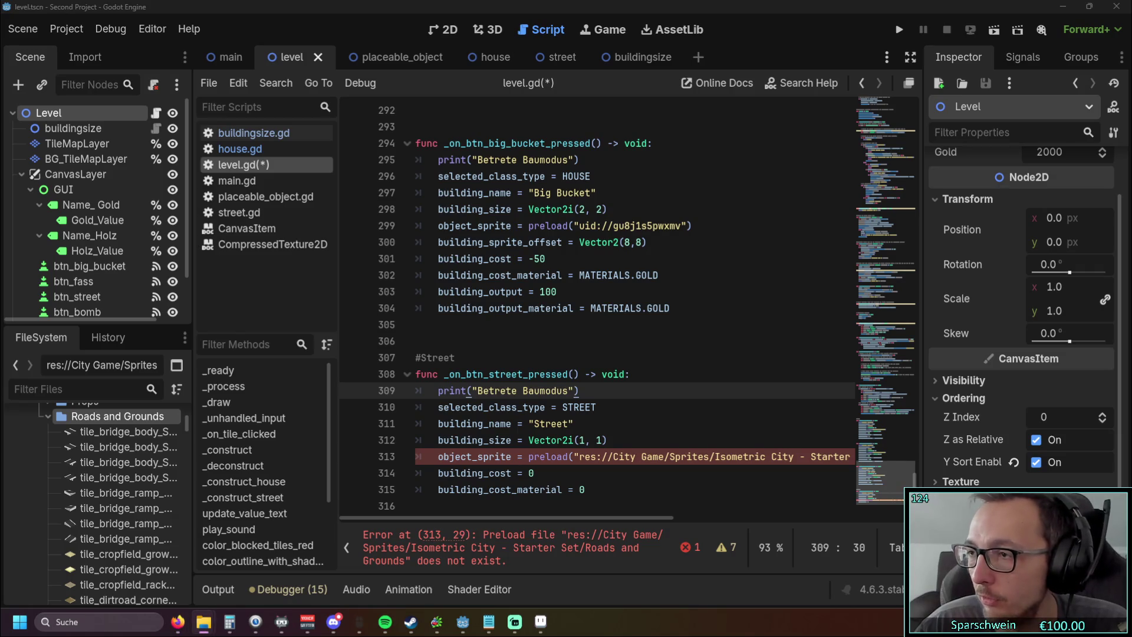
{"action": "scroll", "coordinate": [427, 323], "scroll_direction": "down", "scroll_amount": 2}
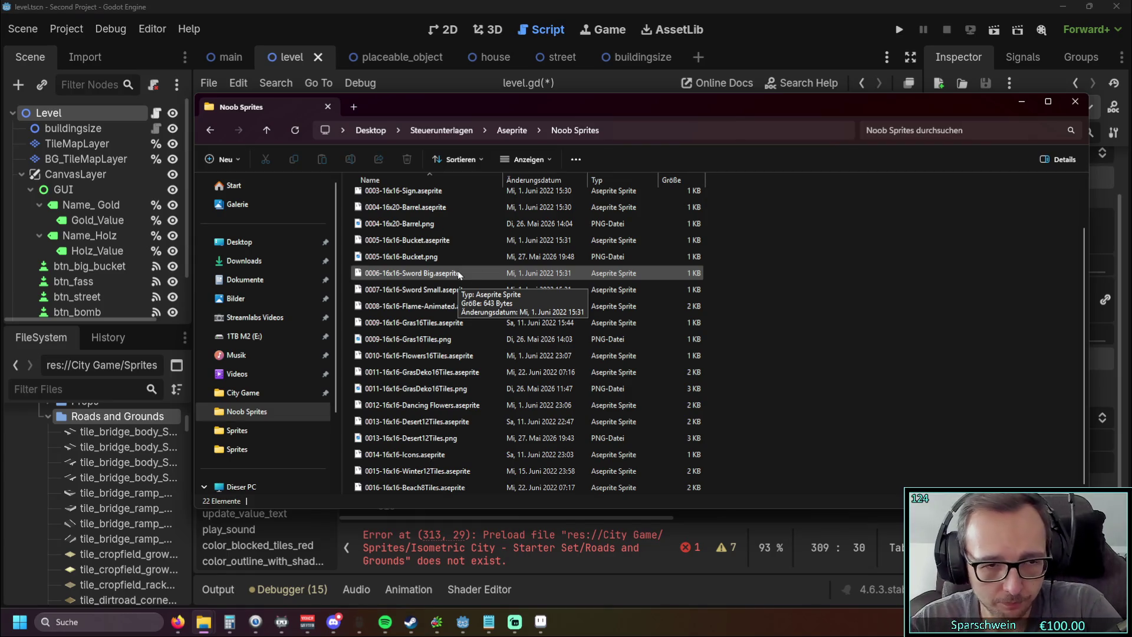
{"action": "left_click", "coordinate": [1023, 105]}
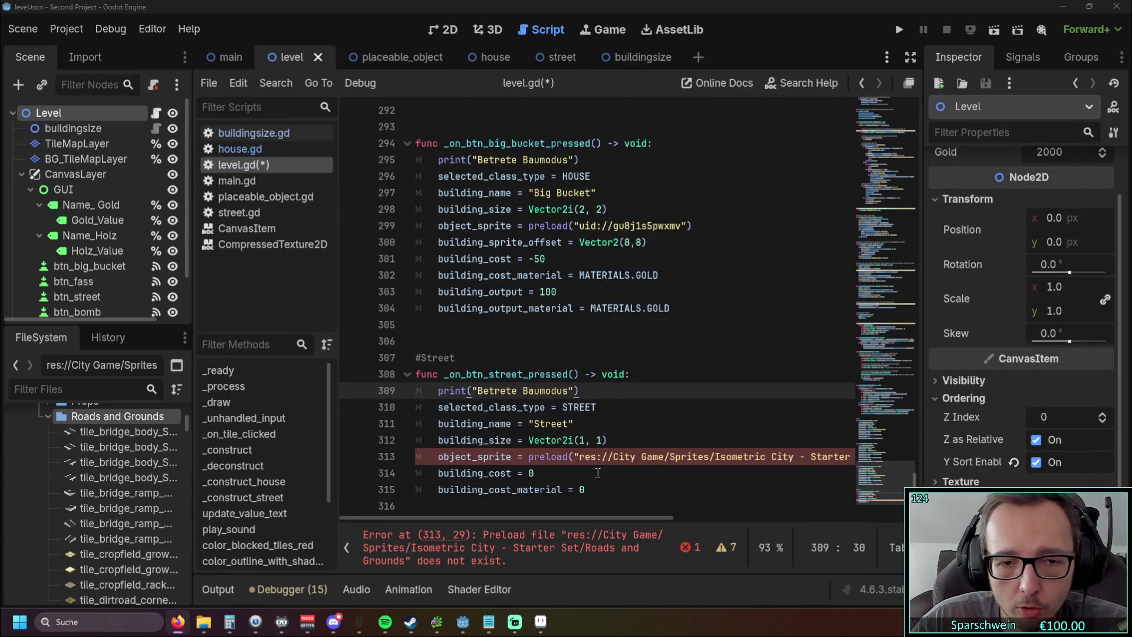
{"action": "left_click_drag", "start_coordinate": [579, 456], "coordinate": [842, 461]}
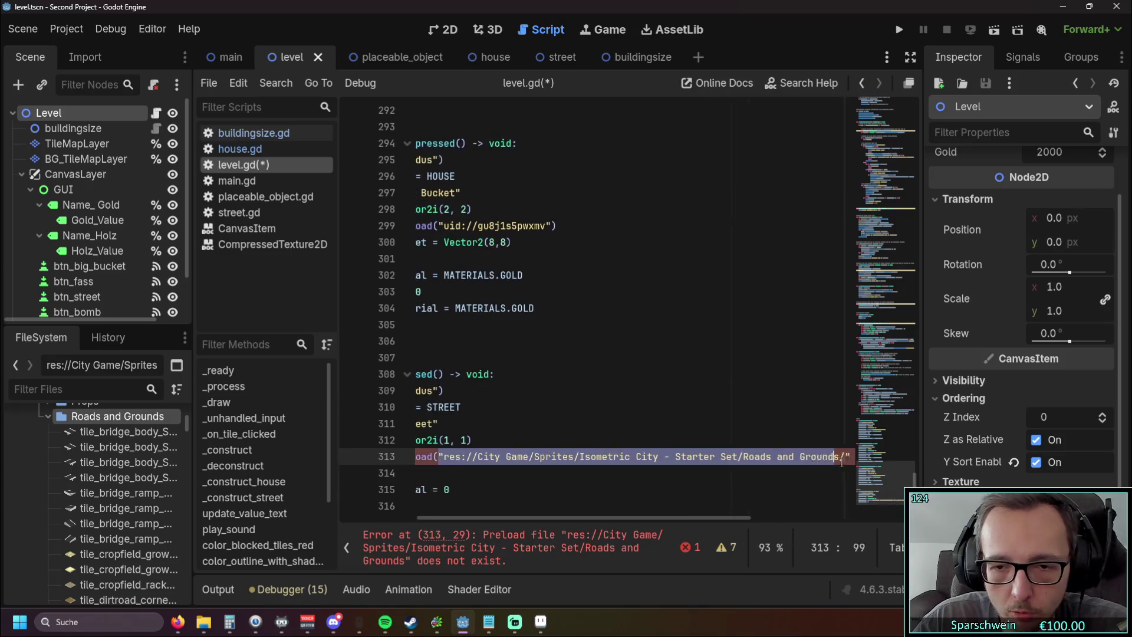
{"action": "key", "text": "BackSpace"}
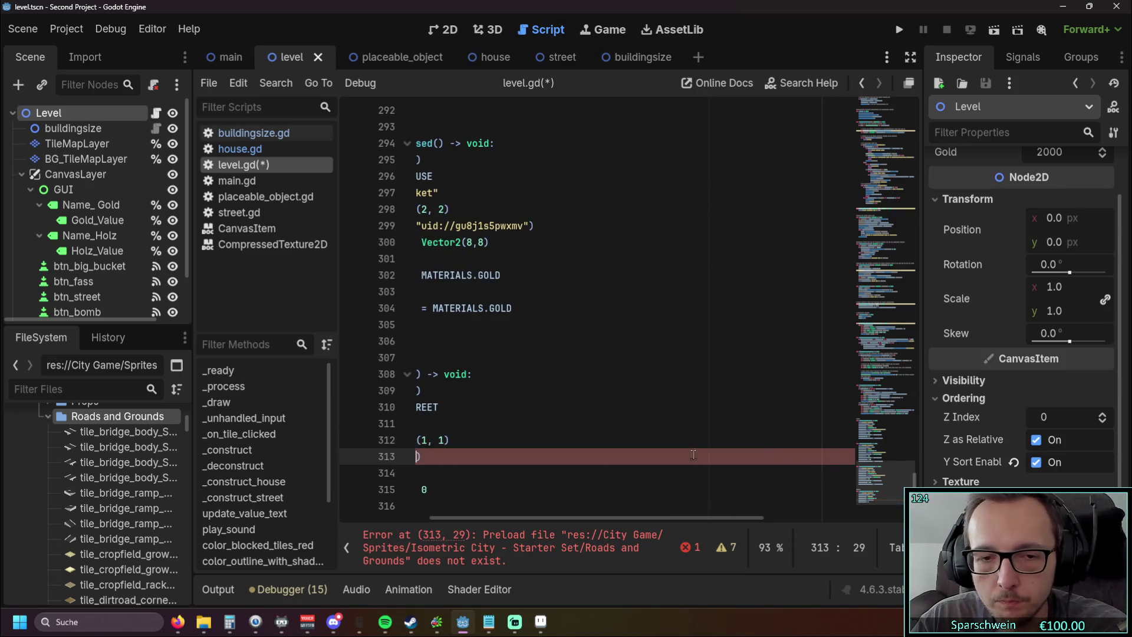
Step: Drop tile_road_corner_E_normal.png from the FileSystem dock into the preload call
{"action": "left_click_drag", "start_coordinate": [495, 529], "coordinate": [384, 529]}
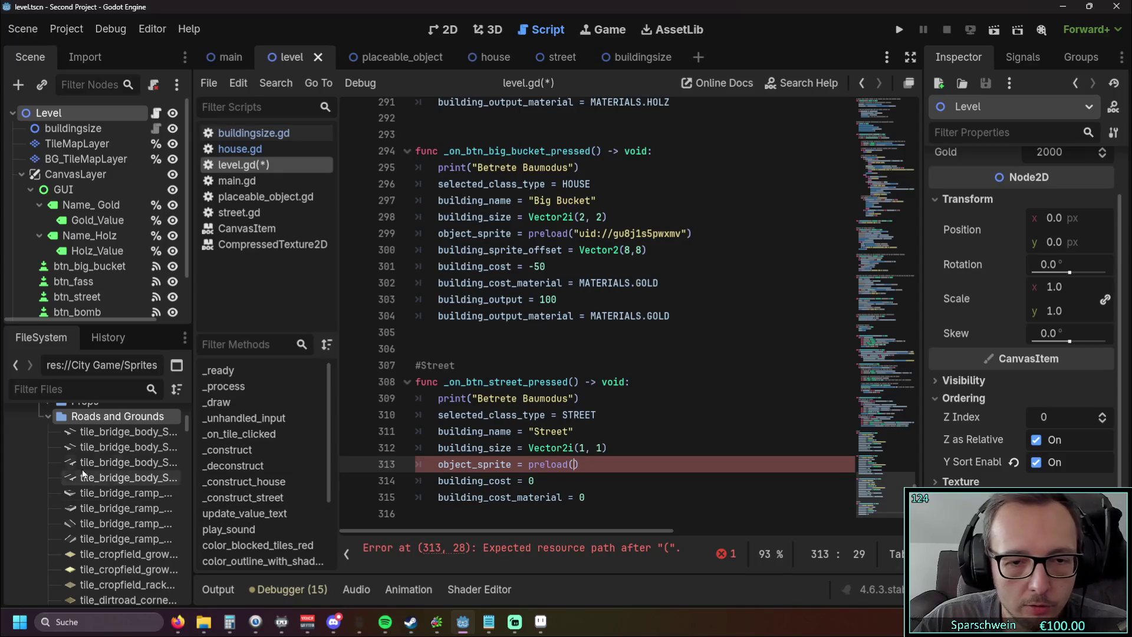
{"action": "left_click", "coordinate": [98, 433]}
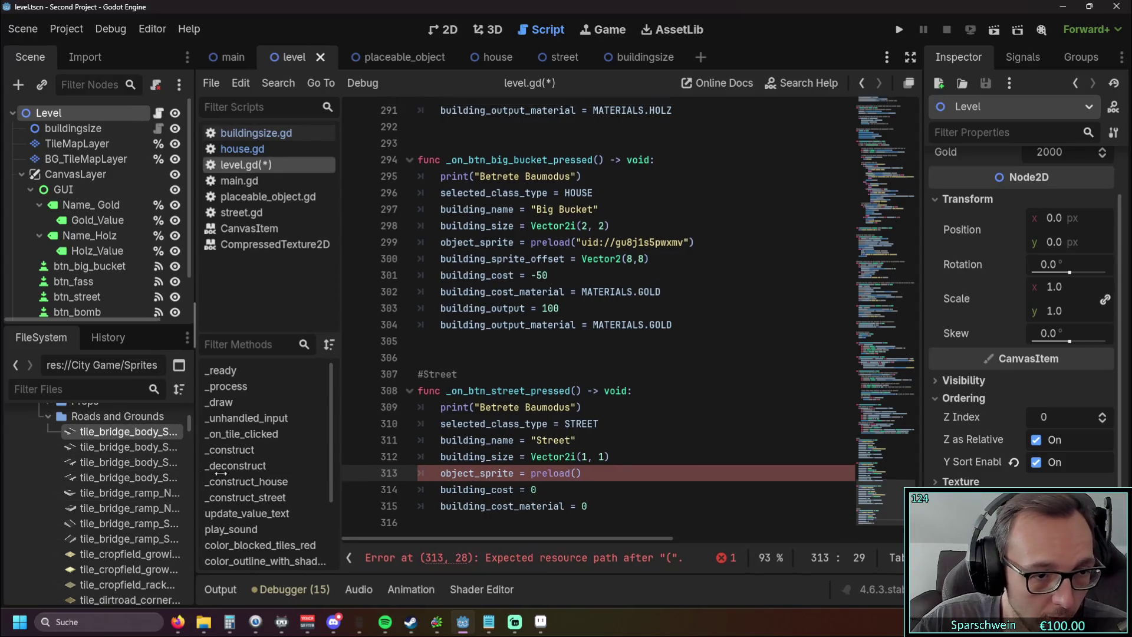
{"action": "left_click_drag", "start_coordinate": [219, 473], "coordinate": [285, 473]}
{"action": "scroll", "coordinate": [177, 477], "scroll_direction": "up", "scroll_amount": 2}
{"action": "scroll", "coordinate": [176, 477], "scroll_direction": "down", "scroll_amount": 5}
{"action": "scroll", "coordinate": [177, 477], "scroll_direction": "down", "scroll_amount": 8}
{"action": "mouse_move", "coordinate": [138, 467]}
{"action": "left_mouse_down"}
{"action": "mouse_move", "coordinate": [136, 477]}
{"action": "mouse_move", "coordinate": [671, 481]}
{"action": "mouse_move", "coordinate": [618, 477]}
{"action": "left_mouse_up"}
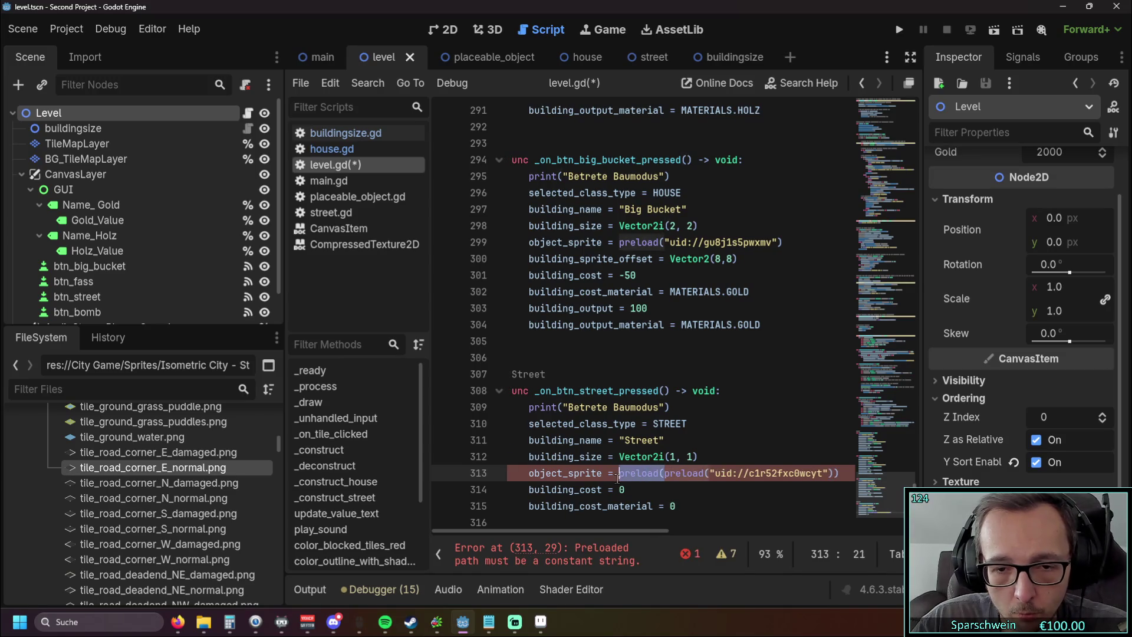
Step: Remove the duplicate preload wrapper and extra parenthesis, then run the game
{"action": "key", "text": "BackSpace"}
{"action": "left_click", "coordinate": [793, 473]}
{"action": "key", "text": "BackSpace"}
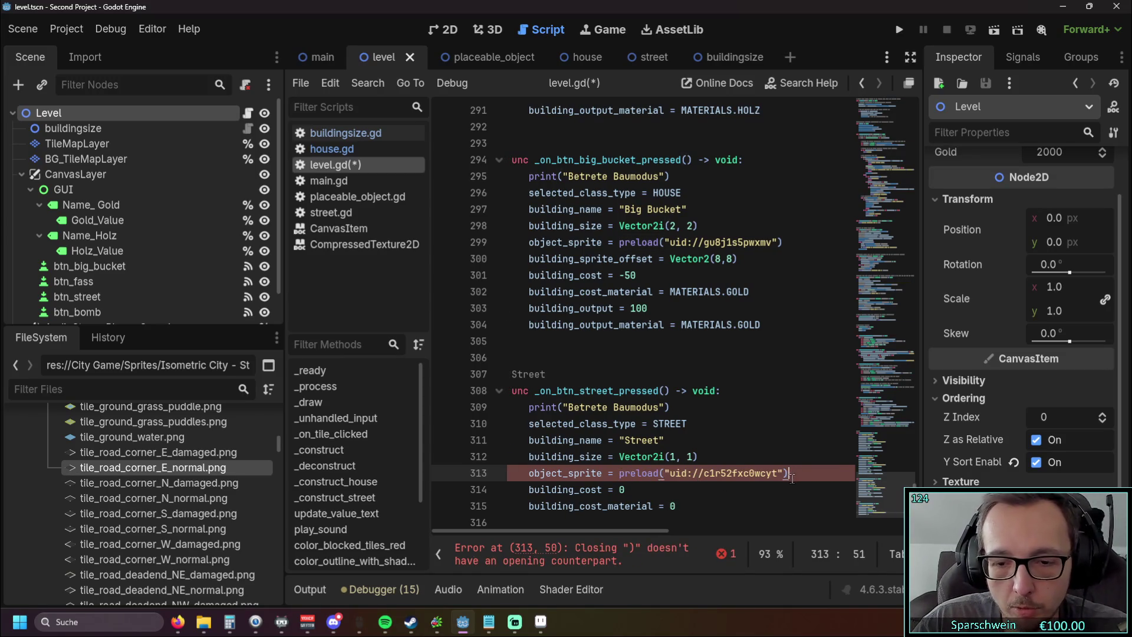
{"action": "left_click", "coordinate": [726, 489]}
{"action": "left_click", "coordinate": [899, 30]}
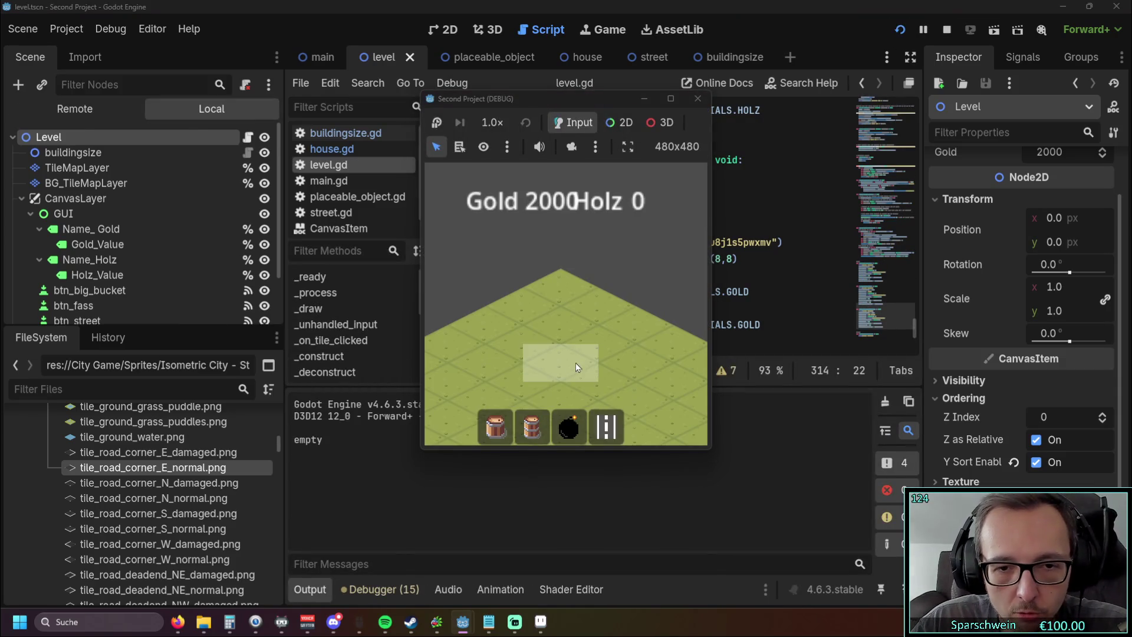
Step: Enter street mode in the running game and lay a few street tiles
{"action": "left_click", "coordinate": [575, 363]}
{"action": "left_click", "coordinate": [566, 362]}
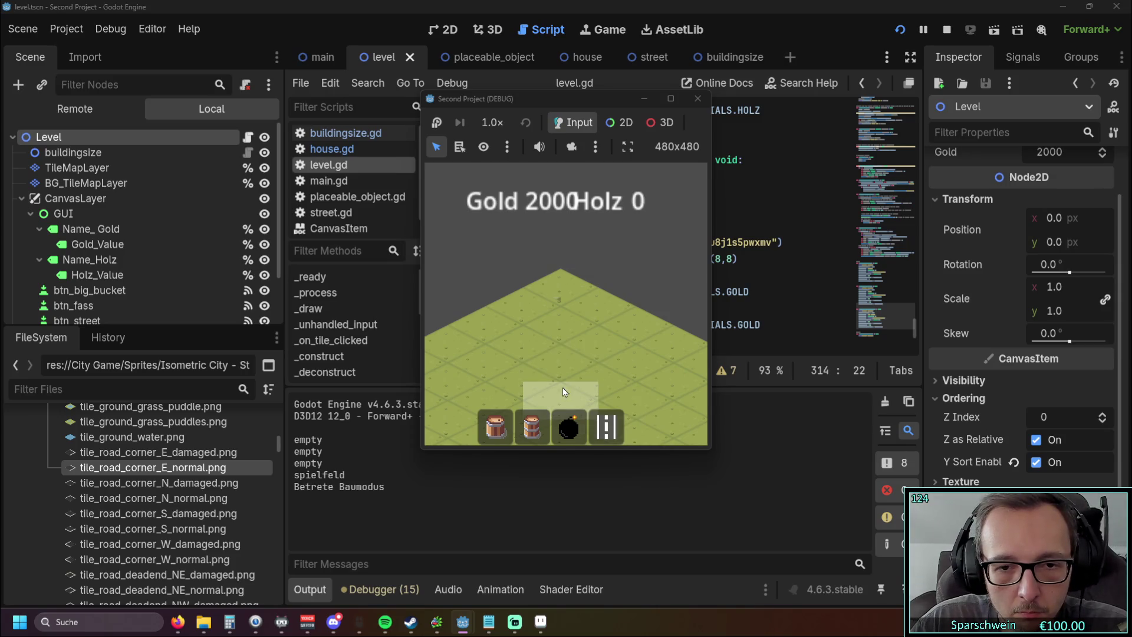
{"action": "left_click", "coordinate": [563, 366]}
{"action": "left_click", "coordinate": [596, 387]}
{"action": "mouse_move", "coordinate": [589, 387]}
{"action": "left_mouse_down"}
{"action": "mouse_move", "coordinate": [515, 383]}
{"action": "mouse_move", "coordinate": [484, 359]}
{"action": "mouse_move", "coordinate": [537, 332]}
{"action": "mouse_move", "coordinate": [593, 347]}
{"action": "mouse_move", "coordinate": [671, 400]}
{"action": "mouse_move", "coordinate": [656, 403]}
{"action": "mouse_move", "coordinate": [669, 419]}
{"action": "mouse_move", "coordinate": [557, 352]}
{"action": "mouse_move", "coordinate": [457, 401]}
{"action": "mouse_move", "coordinate": [445, 383]}
{"action": "mouse_move", "coordinate": [564, 402]}
{"action": "left_mouse_up"}
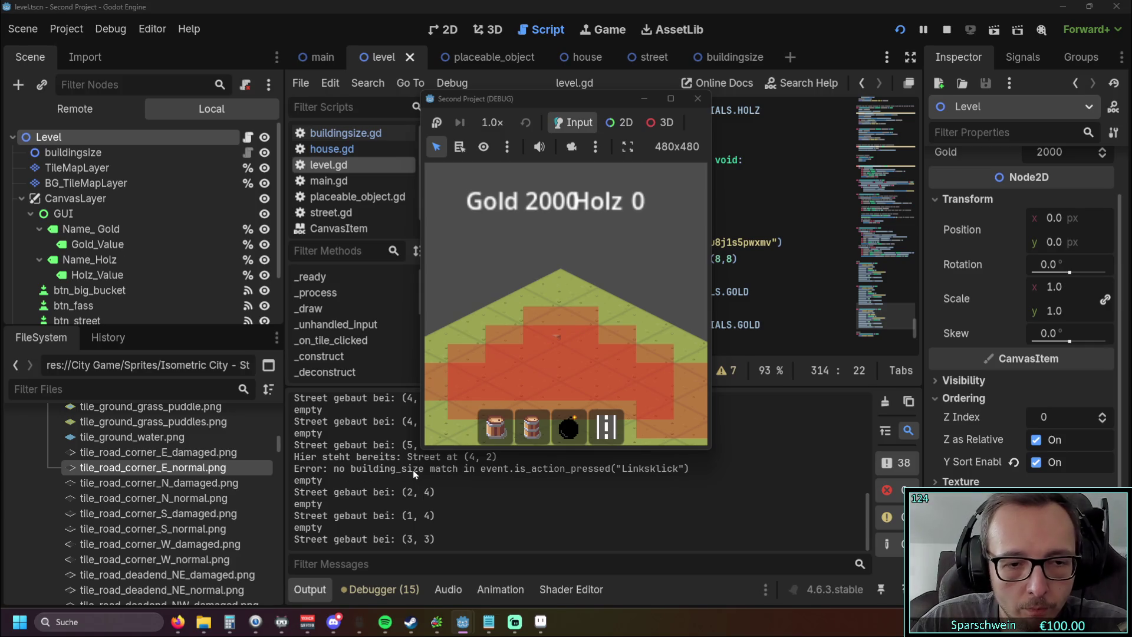
{"action": "left_click", "coordinate": [450, 416]}
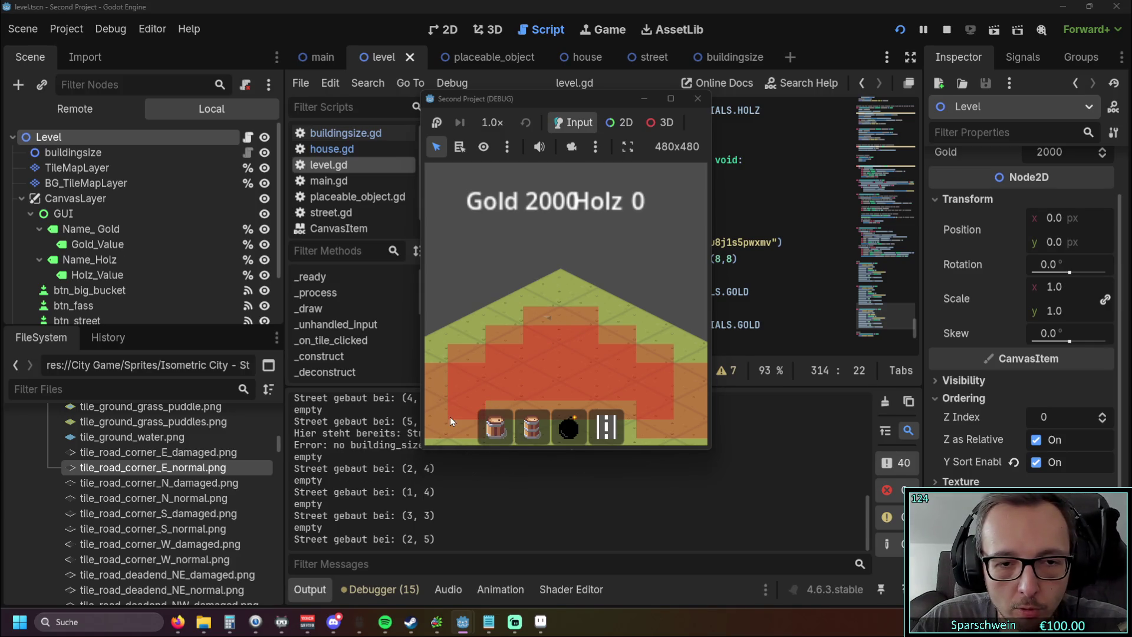
{"action": "left_click", "coordinate": [698, 99]}
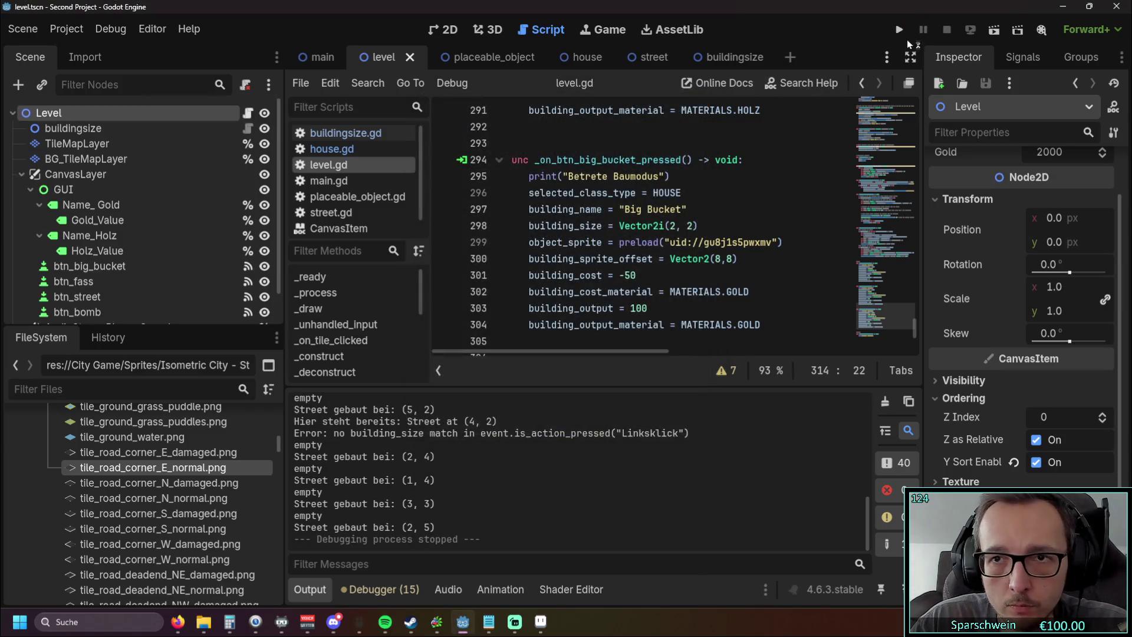
Step: Restart the game and place street tiles on cells (1,1) through (3,3)
{"action": "key", "text": "F5"}
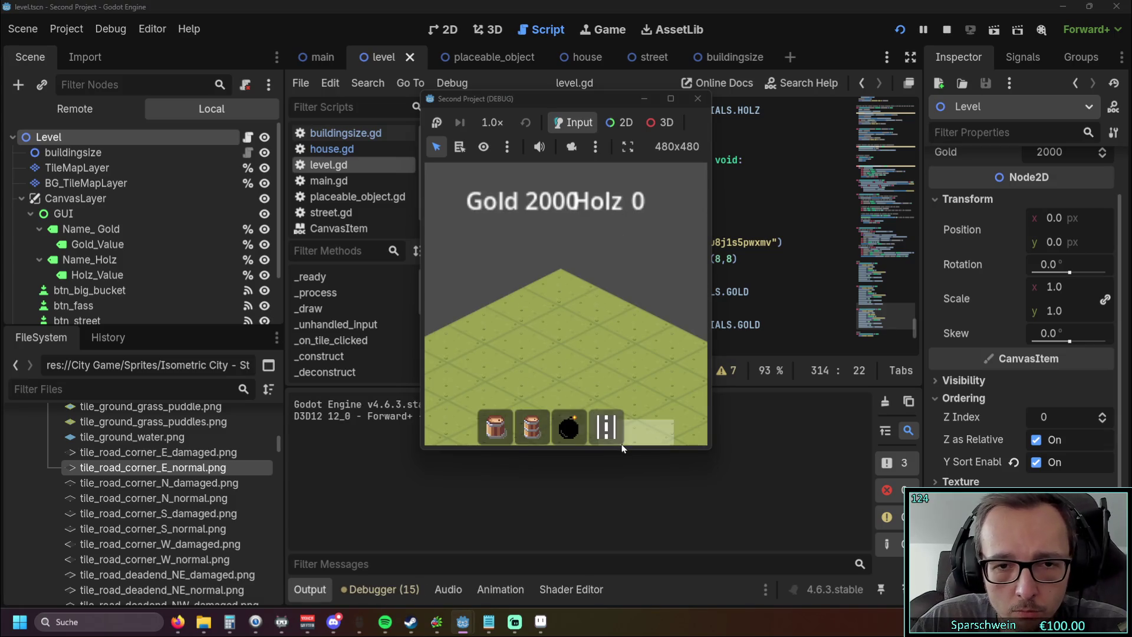
{"action": "left_click", "coordinate": [606, 426]}
{"action": "left_click", "coordinate": [562, 333]}
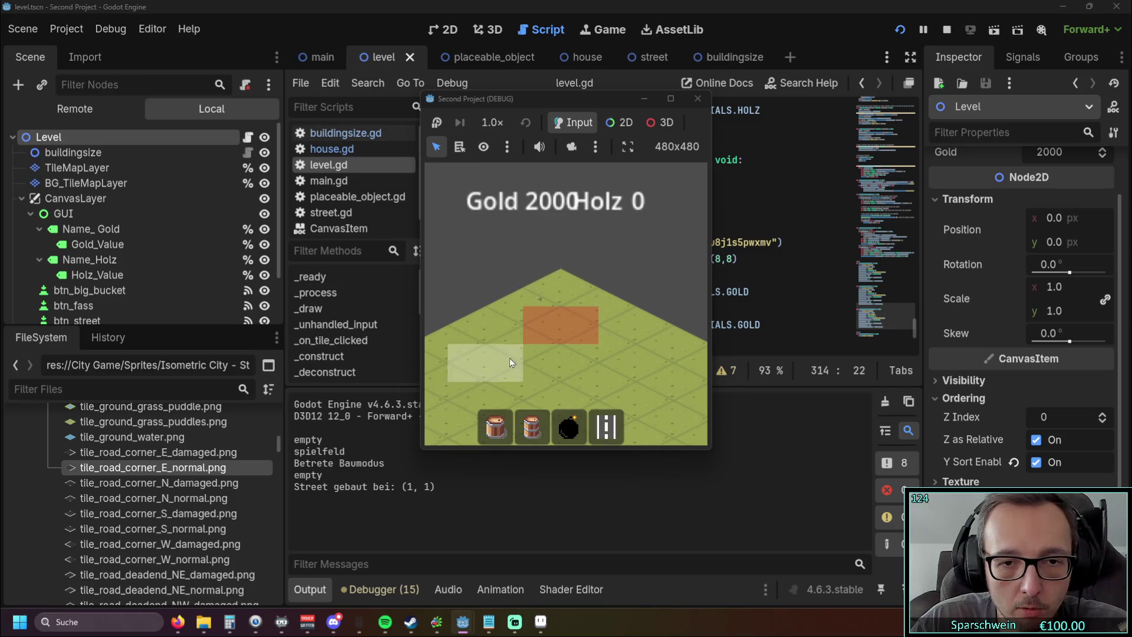
{"action": "left_click", "coordinate": [527, 352]}
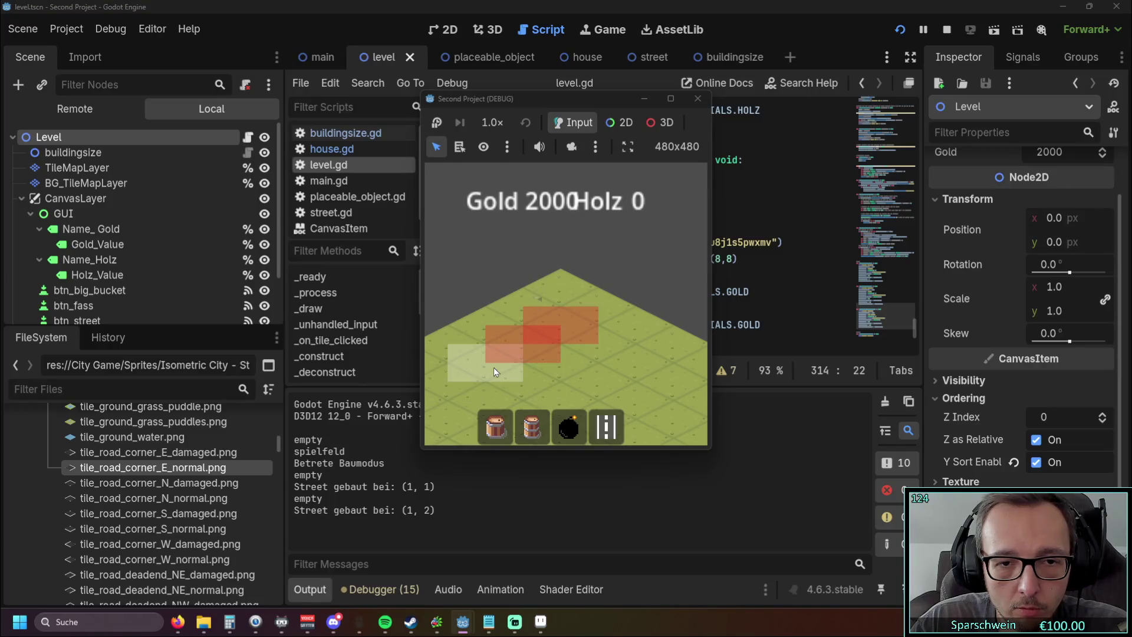
{"action": "left_click", "coordinate": [560, 358]}
{"action": "left_click", "coordinate": [590, 343]}
{"action": "left_click", "coordinate": [639, 363]}
{"action": "left_click", "coordinate": [603, 385]}
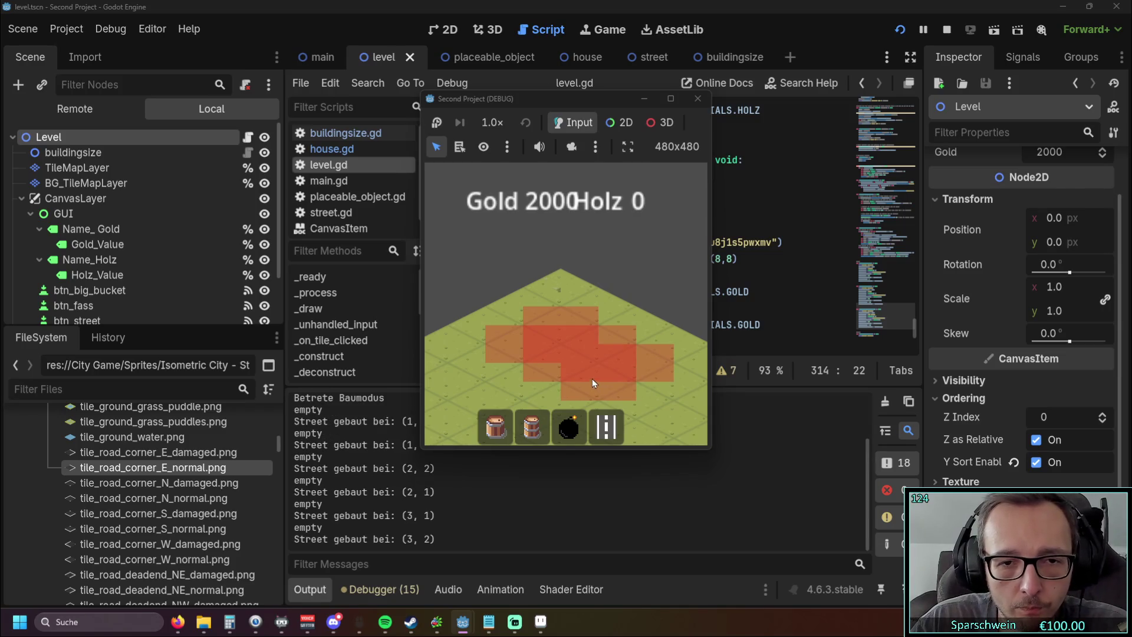
{"action": "left_click", "coordinate": [497, 361]}
{"action": "left_click", "coordinate": [523, 380]}
{"action": "left_click", "coordinate": [553, 396]}
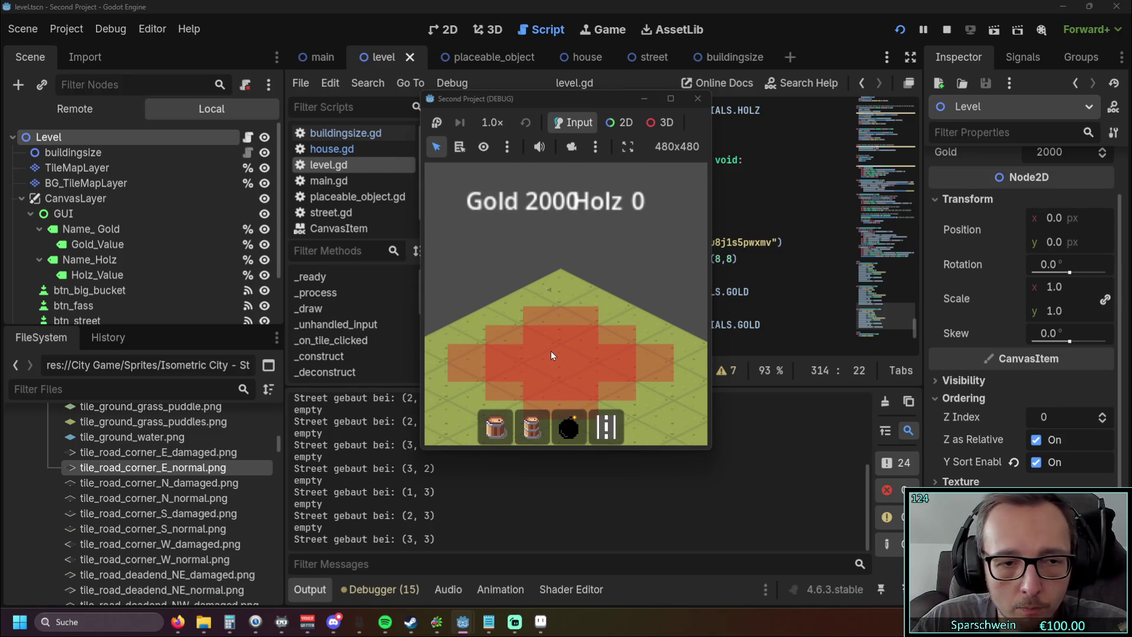
Step: Close the game to stop debugging and view the road corner sprite in Aseprite
{"action": "left_click", "coordinate": [698, 98]}
{"action": "scroll", "coordinate": [653, 261], "scroll_direction": "down", "scroll_amount": 1}
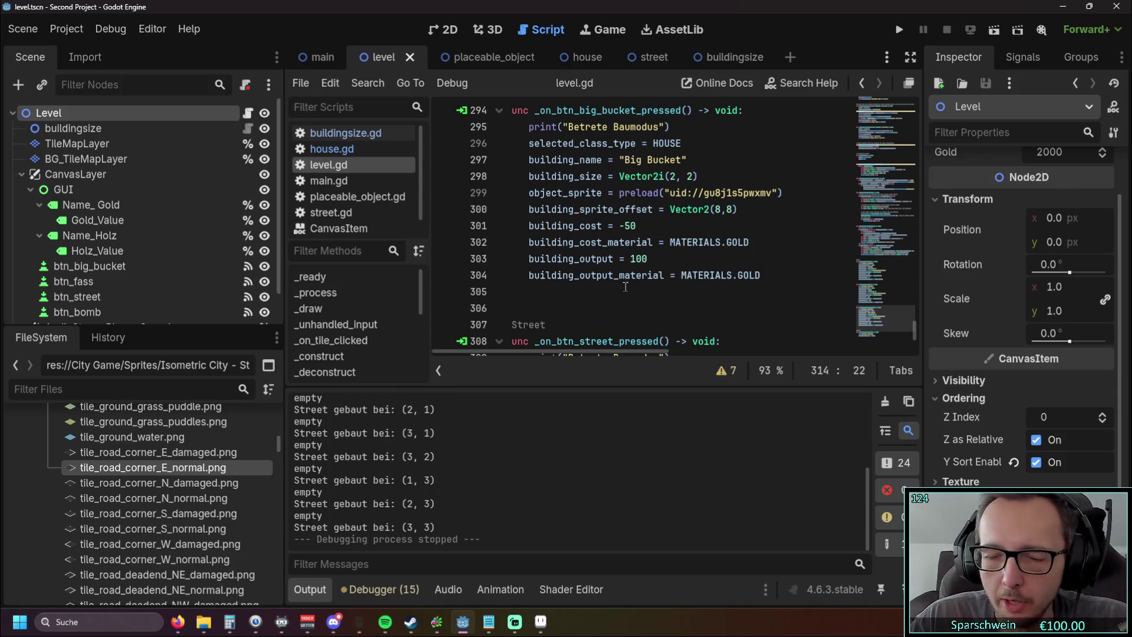
{"action": "scroll", "coordinate": [626, 287], "scroll_direction": "up", "scroll_amount": 1}
{"action": "scroll", "coordinate": [643, 271], "scroll_direction": "down", "scroll_amount": 1}
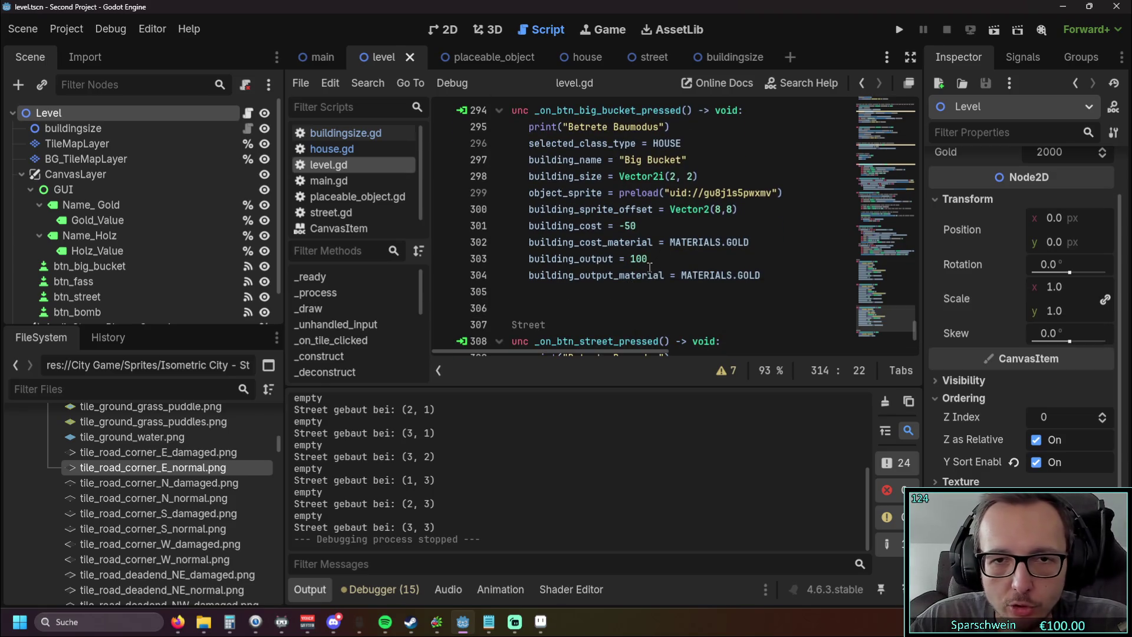
{"action": "scroll", "coordinate": [650, 267], "scroll_direction": "down", "scroll_amount": 3}
{"action": "key", "text": "alt+Tab"}
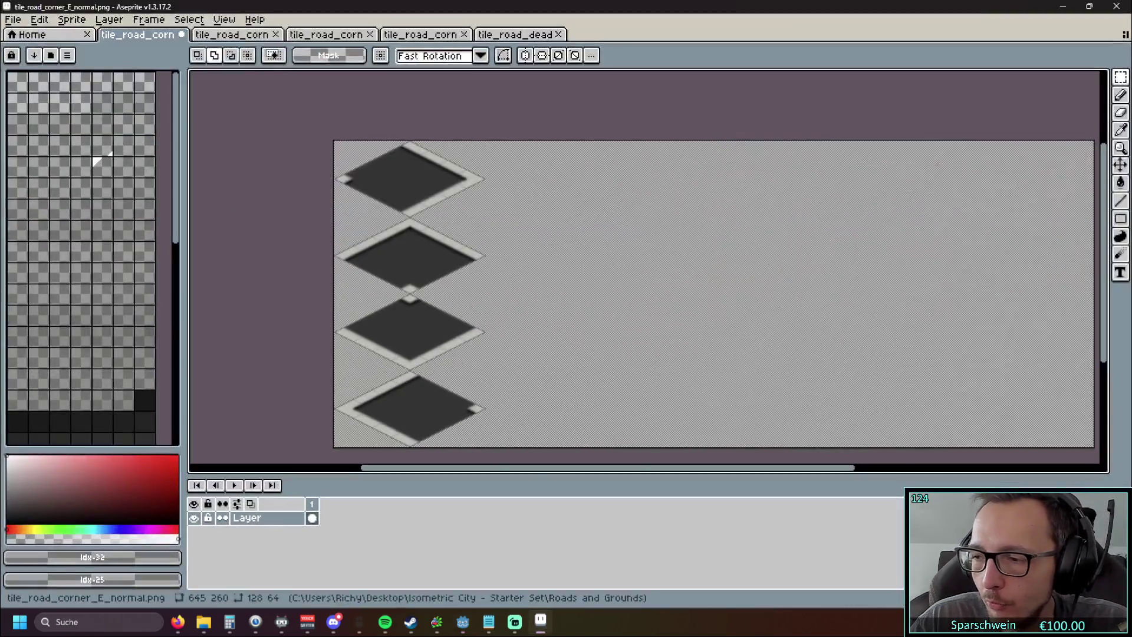
Step: Zoom the road-corner sprite canvas and look through Aseprite's layer options menu
{"action": "scroll", "coordinate": [466, 319], "scroll_direction": "up", "scroll_amount": 5}
{"action": "scroll", "coordinate": [466, 319], "scroll_direction": "down", "scroll_amount": 6}
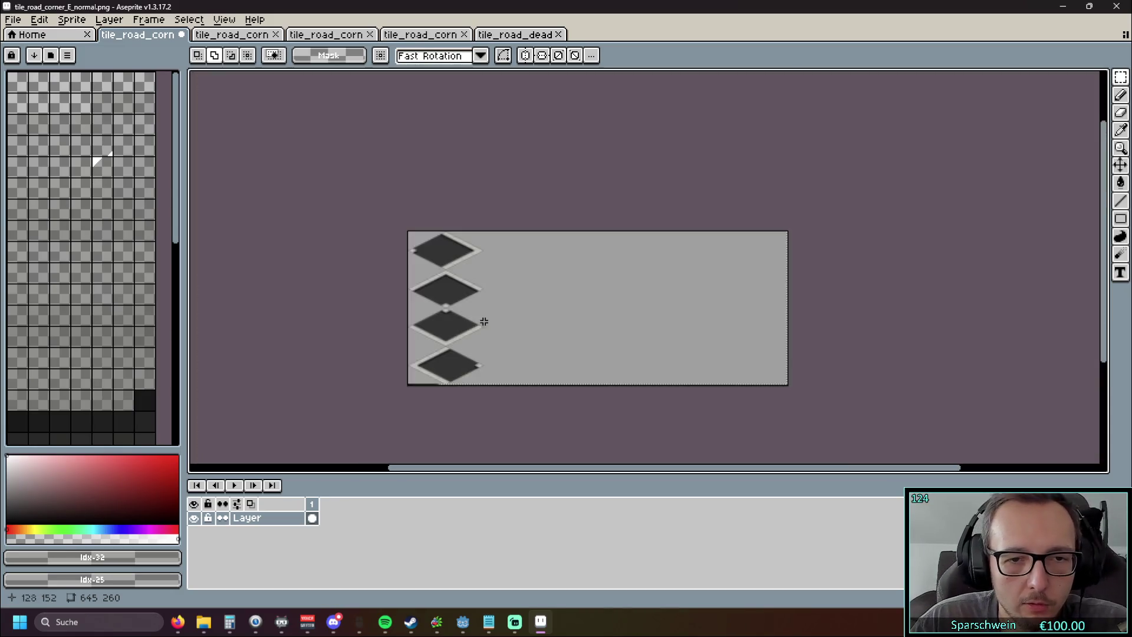
{"action": "scroll", "coordinate": [483, 321], "scroll_direction": "up", "scroll_amount": 1}
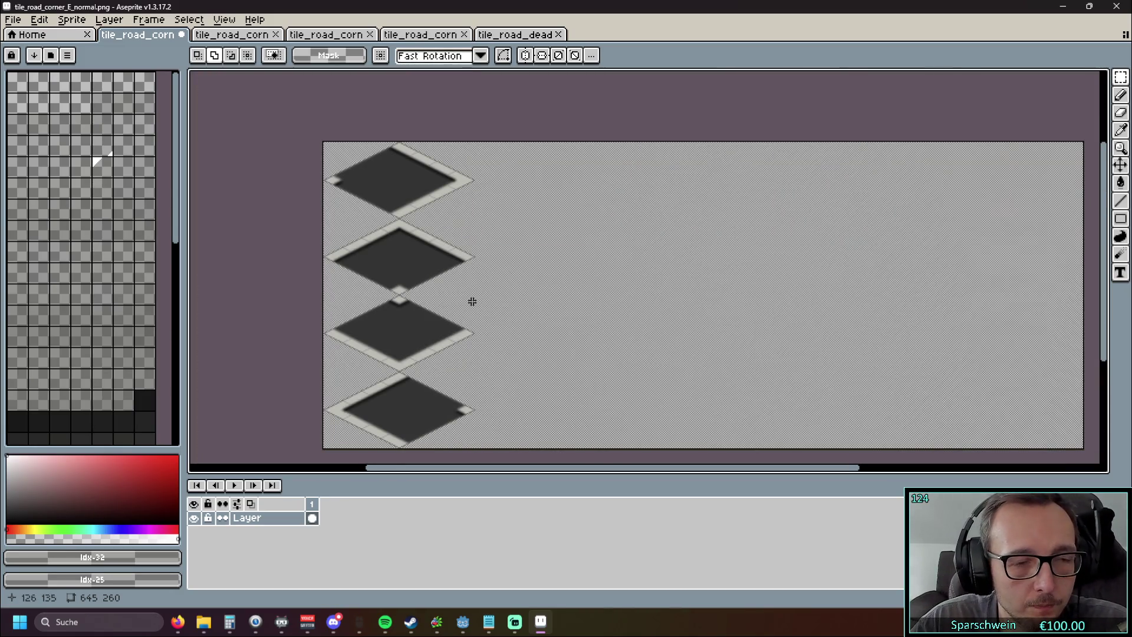
{"action": "left_click", "coordinate": [108, 20]}
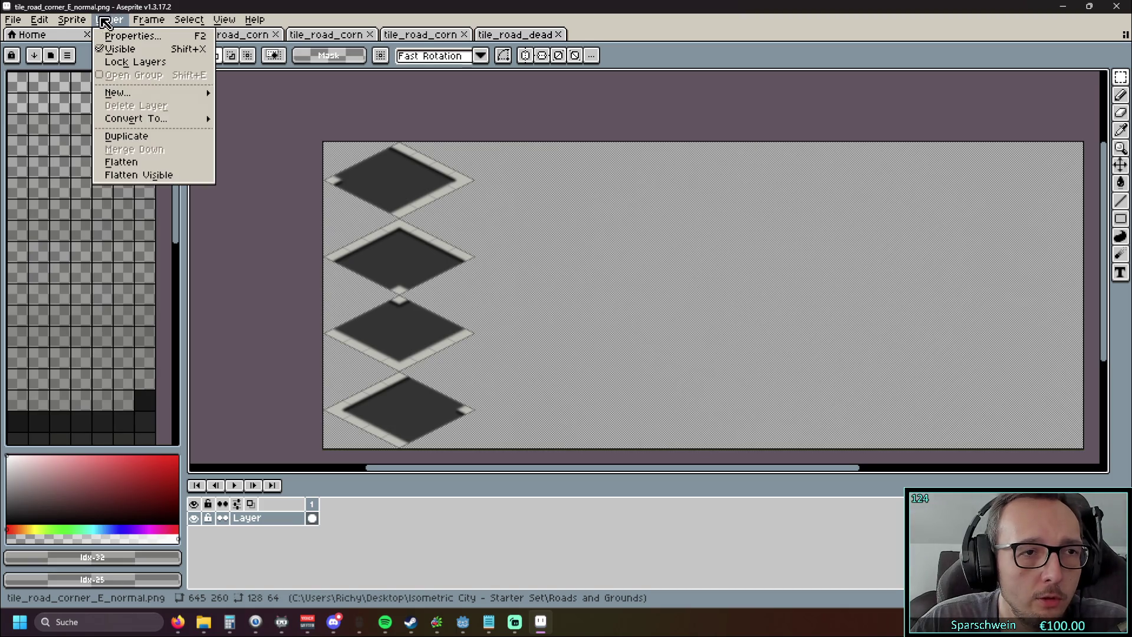
{"action": "mouse_move", "coordinate": [87, 22]}
{"action": "mouse_move", "coordinate": [109, 110]}
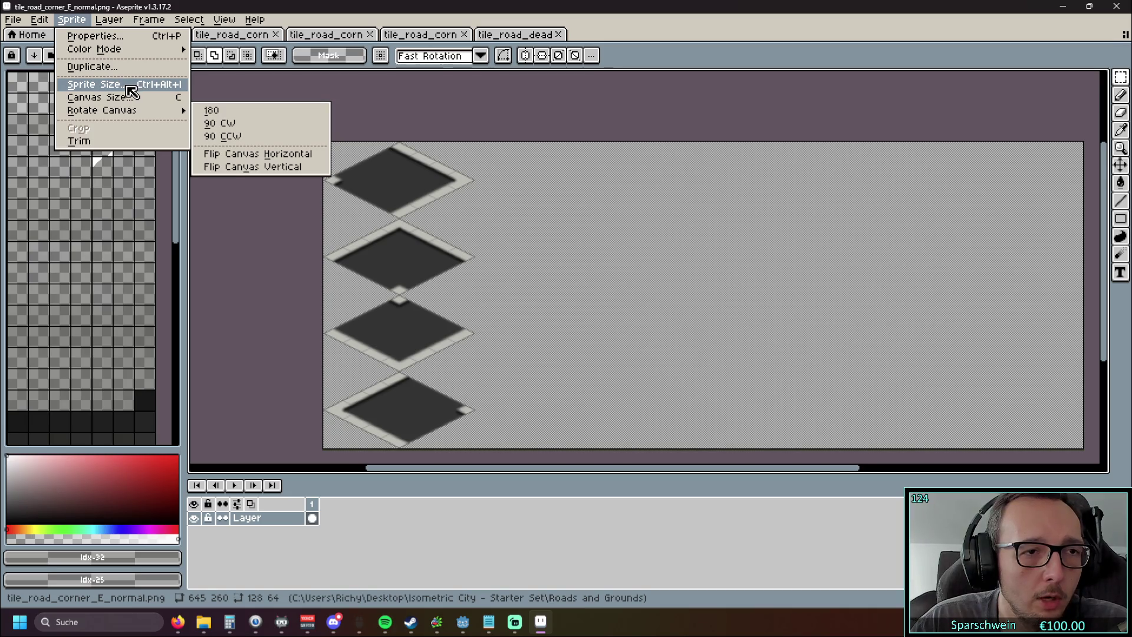
{"action": "mouse_move", "coordinate": [148, 24]}
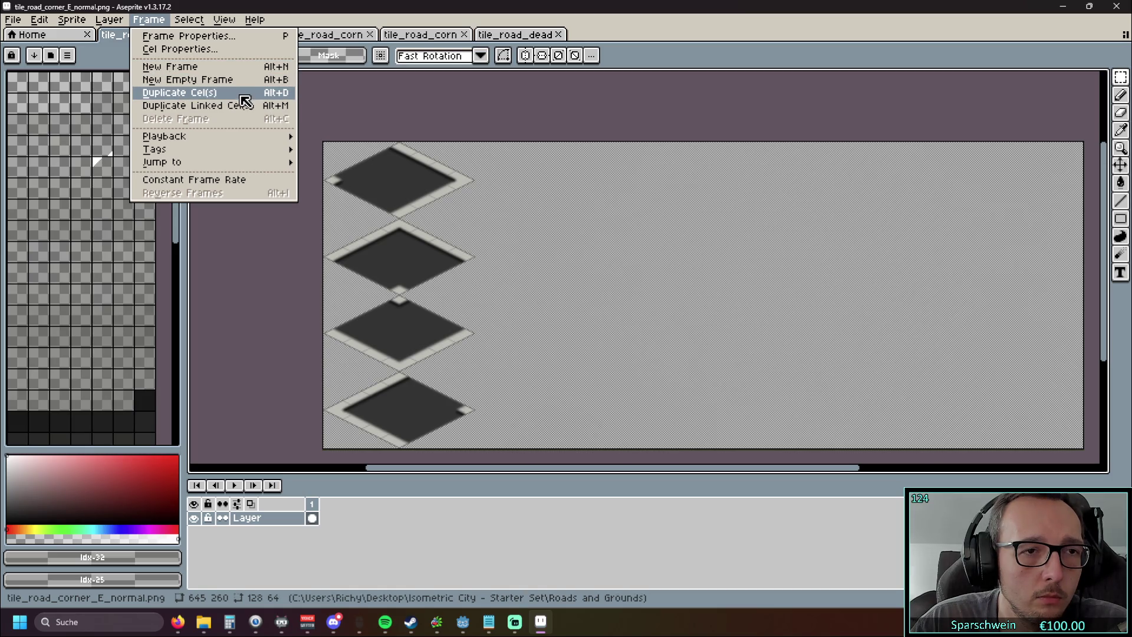
Step: Add an empty frame, undo it, and reselect the tile layer
{"action": "left_click", "coordinate": [238, 81]}
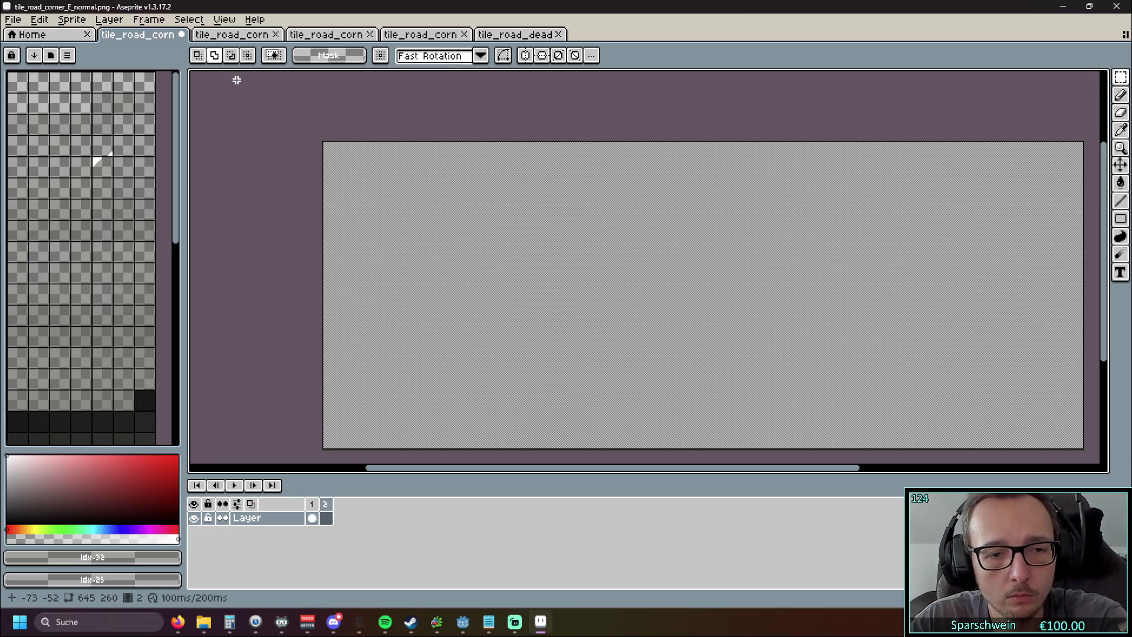
{"action": "left_click", "coordinate": [262, 520]}
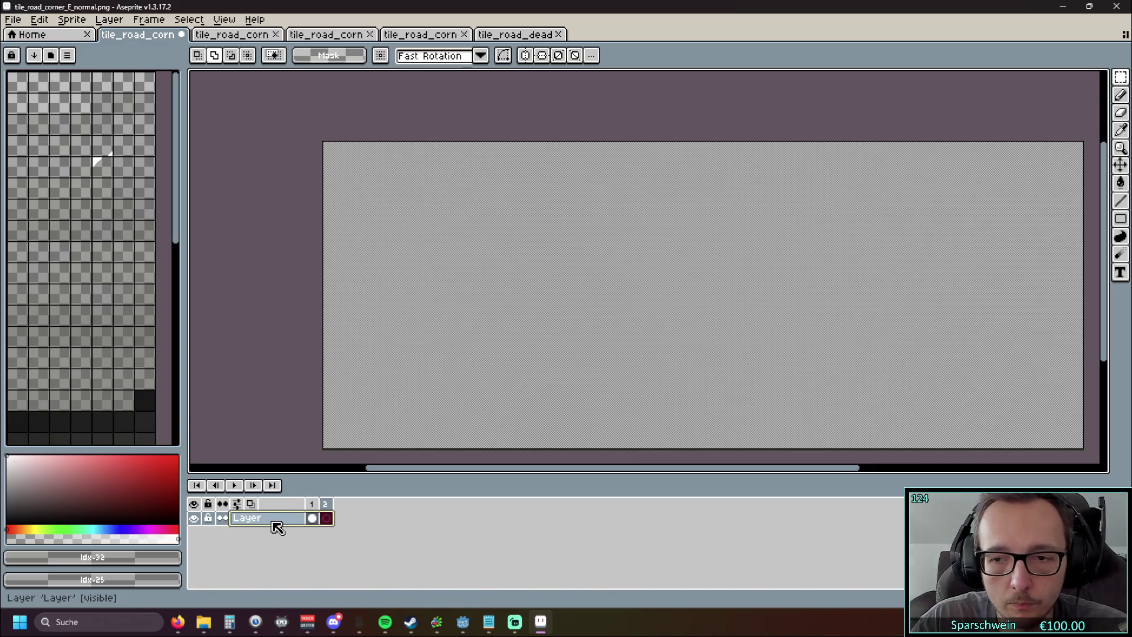
{"action": "key", "text": "ctrl+z"}
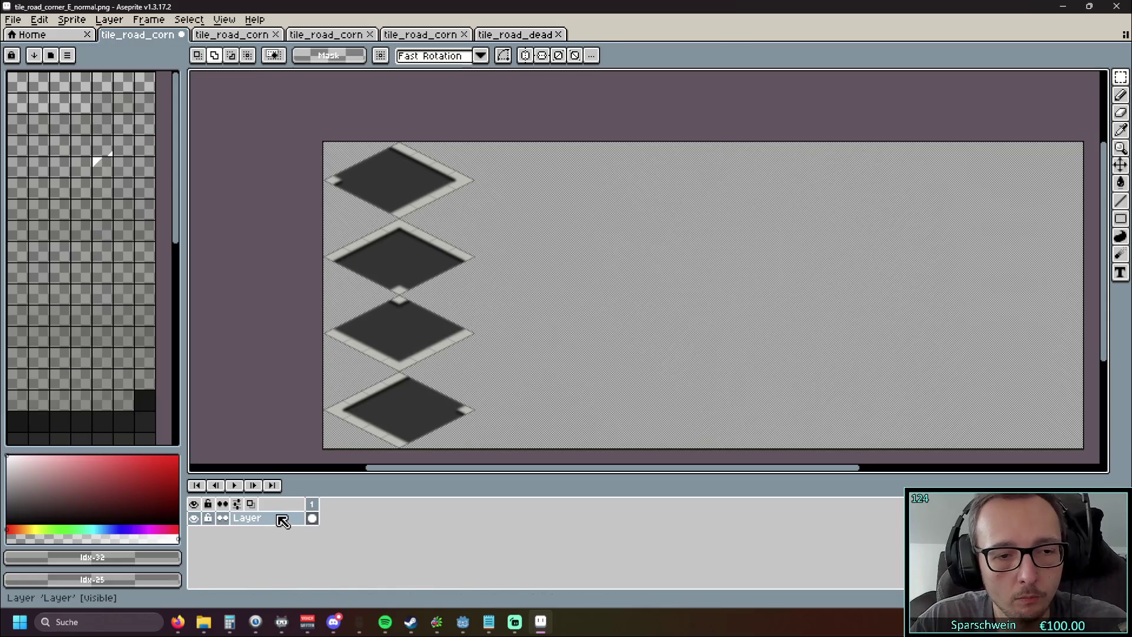
{"action": "left_click", "coordinate": [286, 520]}
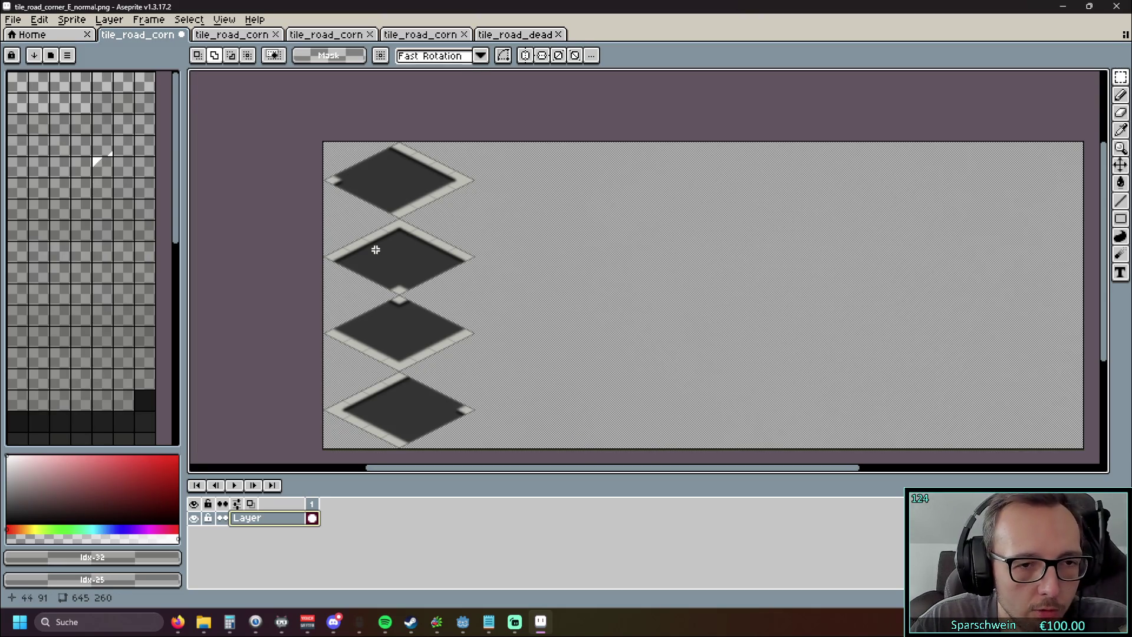
Step: Bring the whole four-tile sprite sheet into view, then minimise Aseprite
{"action": "scroll", "coordinate": [507, 244], "scroll_direction": "up", "scroll_amount": 2}
{"action": "scroll", "coordinate": [507, 246], "scroll_direction": "down", "scroll_amount": 2}
{"action": "left_click_drag", "start_coordinate": [508, 248], "coordinate": [456, 237]}
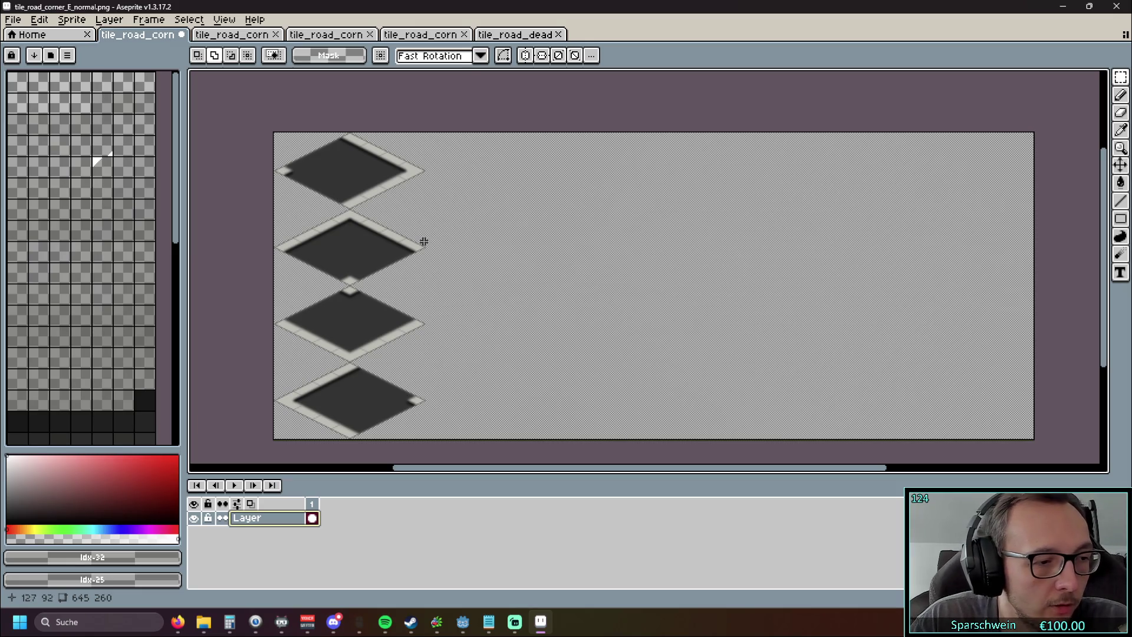
{"action": "left_click", "coordinate": [1063, 7]}
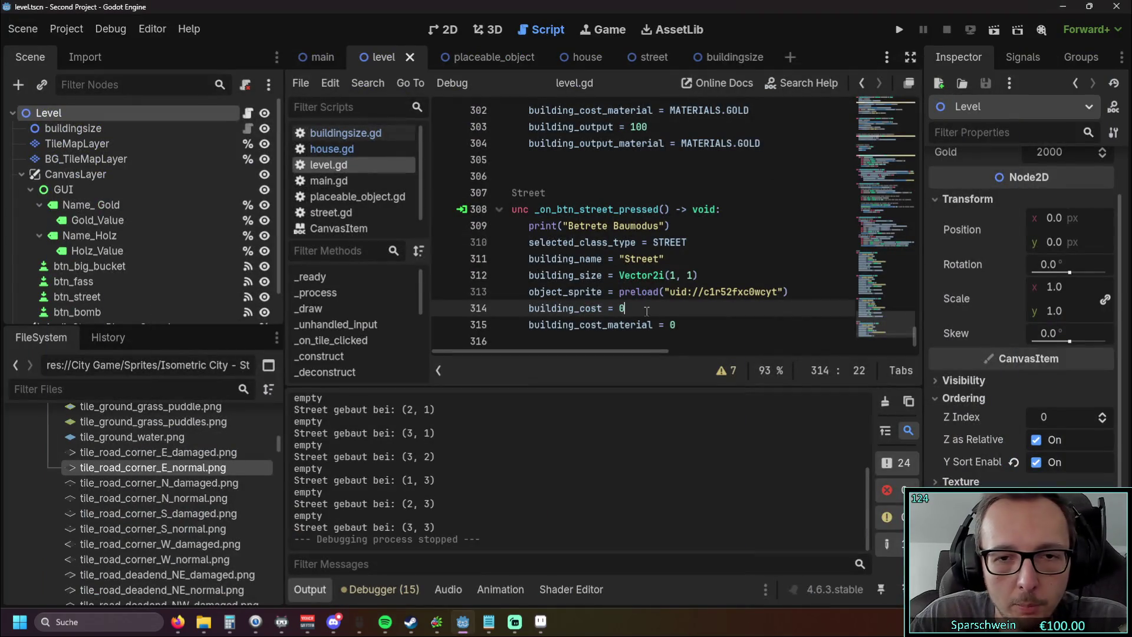
Step: Cycle through the street and placeable_object scene tabs back to level and select TileMapLayer
{"action": "left_click", "coordinate": [652, 61]}
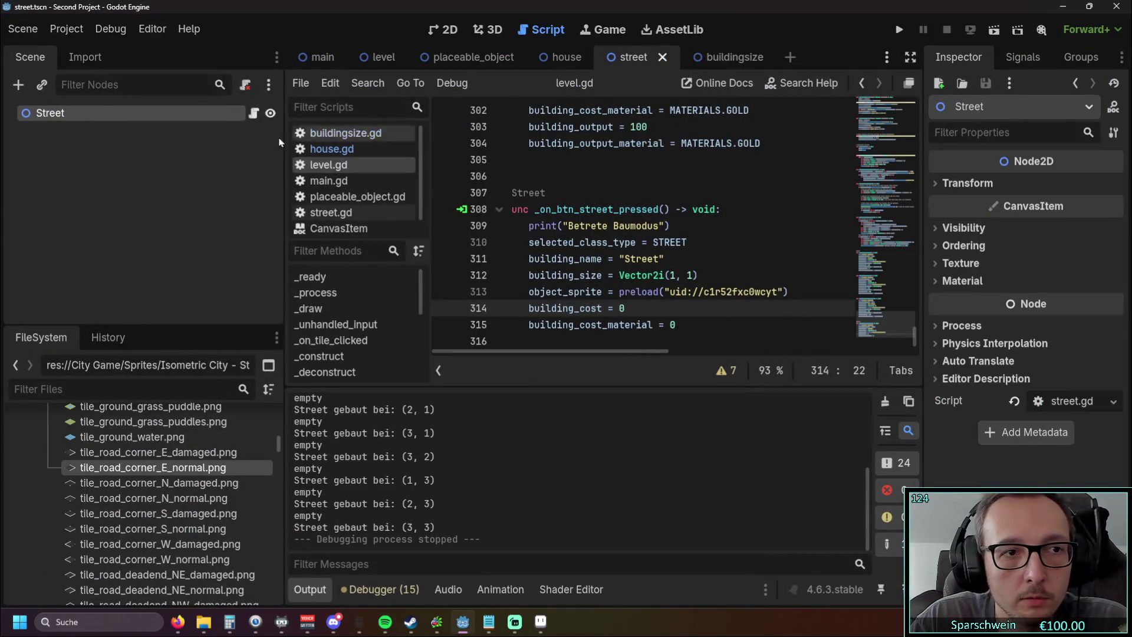
{"action": "left_click", "coordinate": [428, 63]}
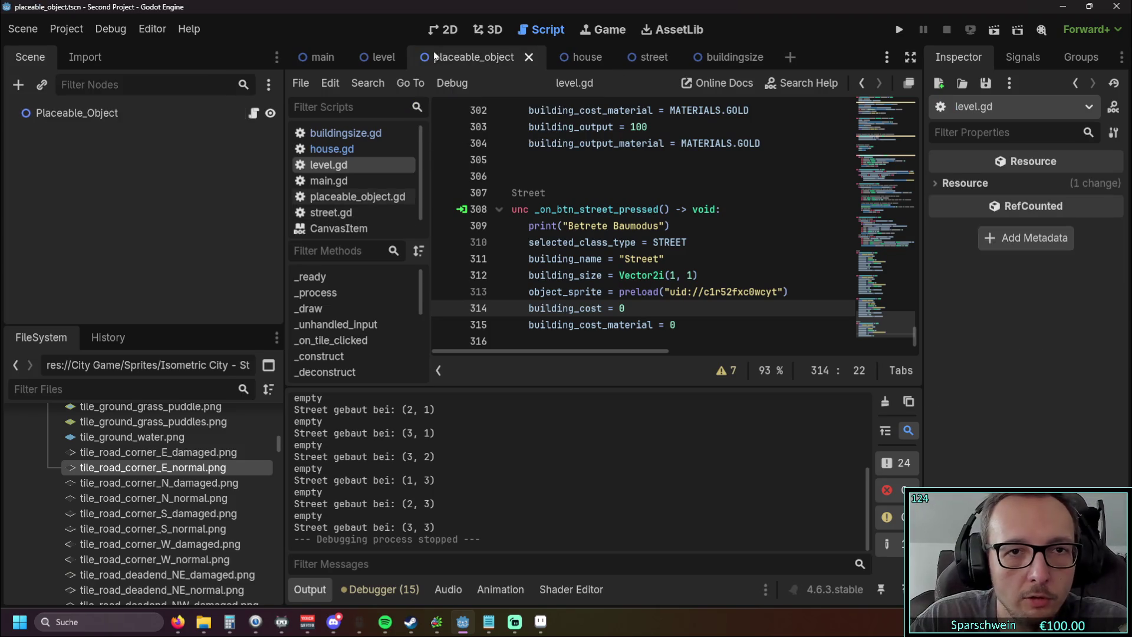
{"action": "left_click", "coordinate": [370, 61]}
{"action": "left_click", "coordinate": [119, 143]}
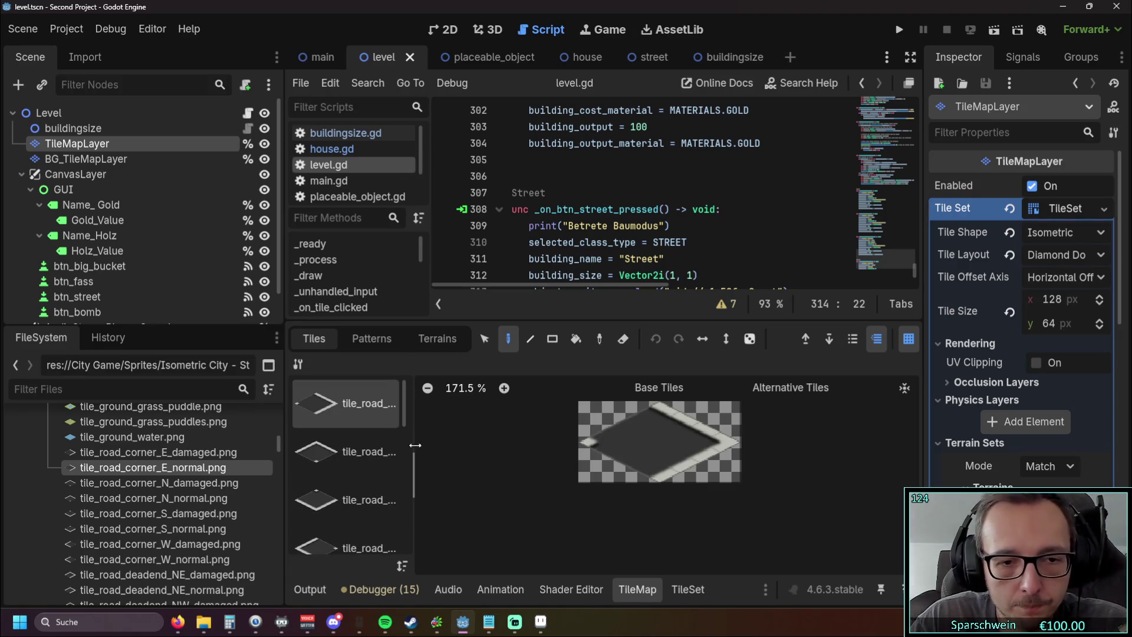
Step: Widen the tile list so the road corner and dead-end tile names are readable
{"action": "left_click_drag", "start_coordinate": [415, 435], "coordinate": [459, 435]}
{"action": "mouse_move", "coordinate": [613, 316]}
{"action": "left_mouse_down"}
{"action": "mouse_move", "coordinate": [598, 296]}
{"action": "mouse_move", "coordinate": [598, 218]}
{"action": "left_mouse_up"}
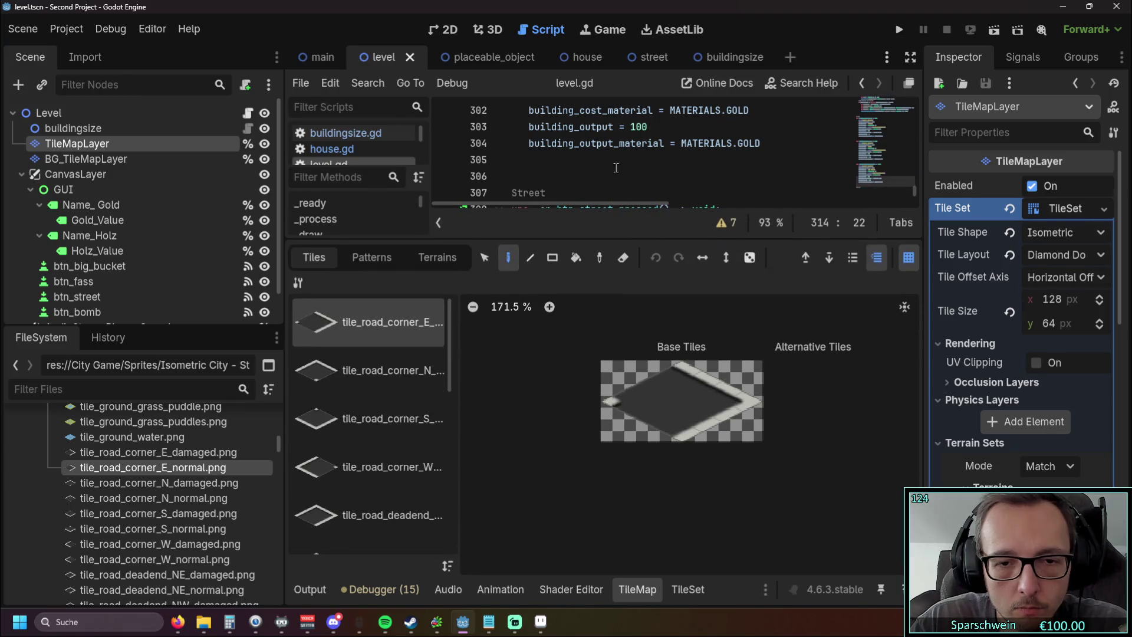
{"action": "mouse_move", "coordinate": [452, 361]}
{"action": "left_mouse_down"}
{"action": "mouse_move", "coordinate": [459, 551]}
{"action": "mouse_move", "coordinate": [453, 335]}
{"action": "left_mouse_up"}
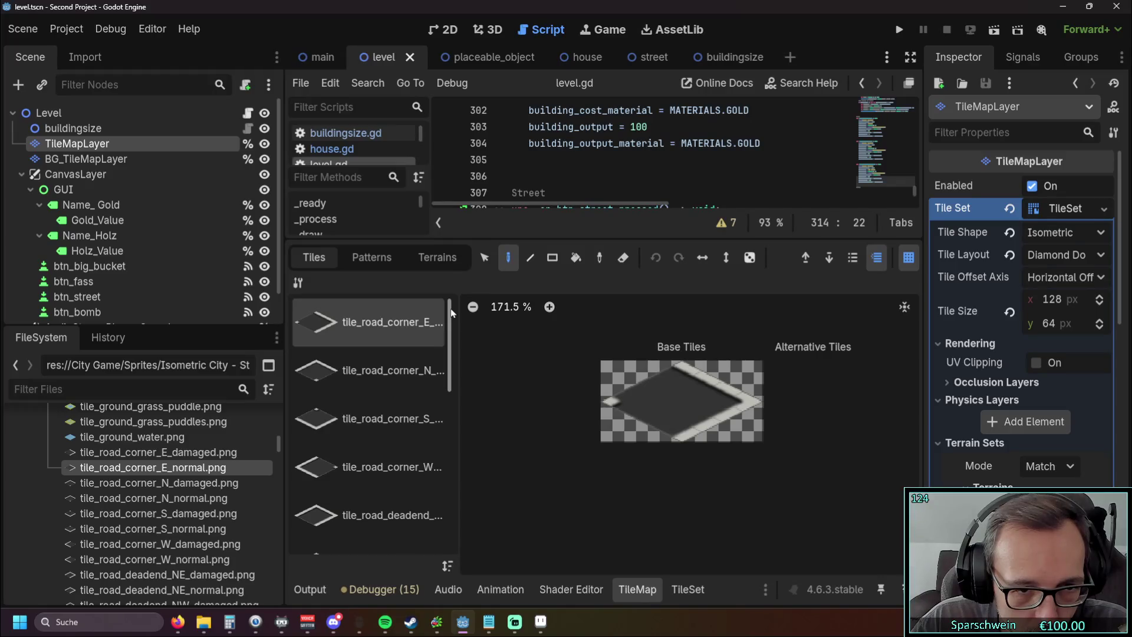
{"action": "mouse_move", "coordinate": [452, 315]}
{"action": "left_mouse_down"}
{"action": "mouse_move", "coordinate": [455, 547]}
{"action": "mouse_move", "coordinate": [464, 338]}
{"action": "left_mouse_up"}
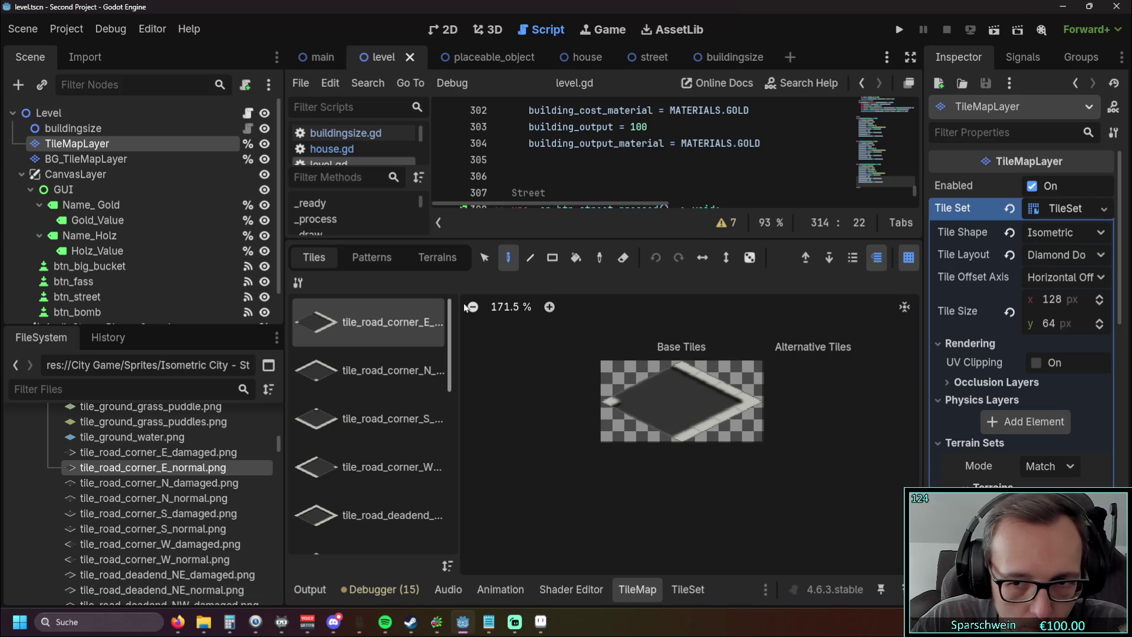
{"action": "left_click", "coordinate": [1065, 208]}
{"action": "left_click", "coordinate": [1064, 209]}
Step: Choose Load... from the Tile Set resource dropdown
{"action": "left_click", "coordinate": [1104, 210]}
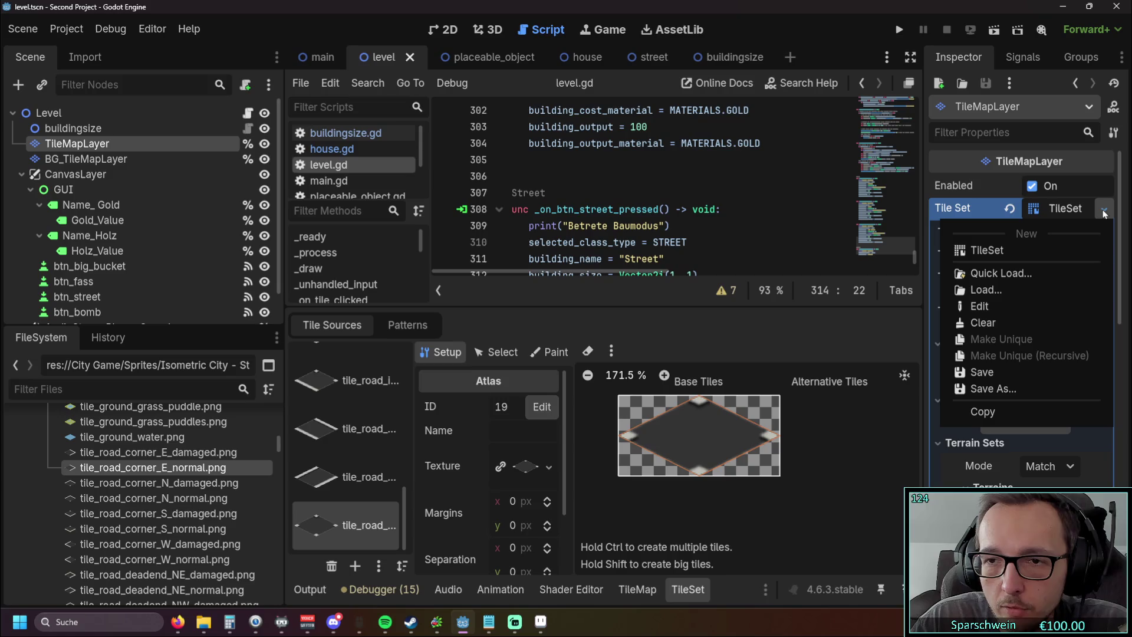
{"action": "left_click", "coordinate": [1103, 211]}
{"action": "left_click", "coordinate": [1103, 210]}
{"action": "left_click", "coordinate": [1103, 211]}
{"action": "left_click", "coordinate": [1103, 211]}
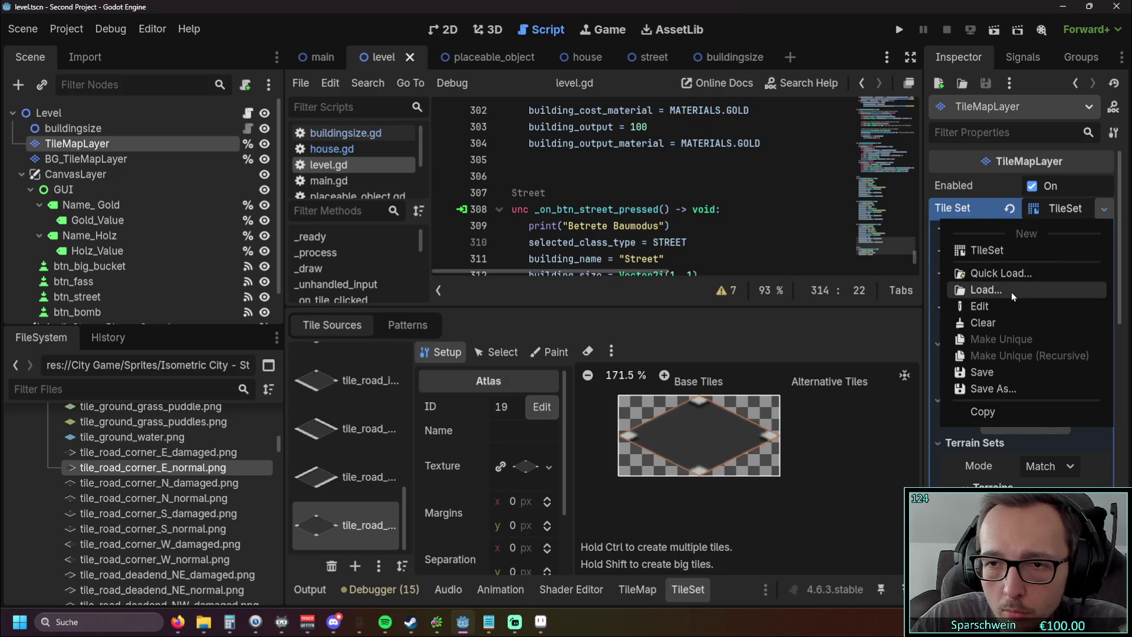
{"action": "left_click", "coordinate": [1011, 290]}
Step: Browse to Sprites/Isometric City - Starter Set/Roads and Grounds, then close without loading anything
{"action": "double_click", "coordinate": [360, 188]}
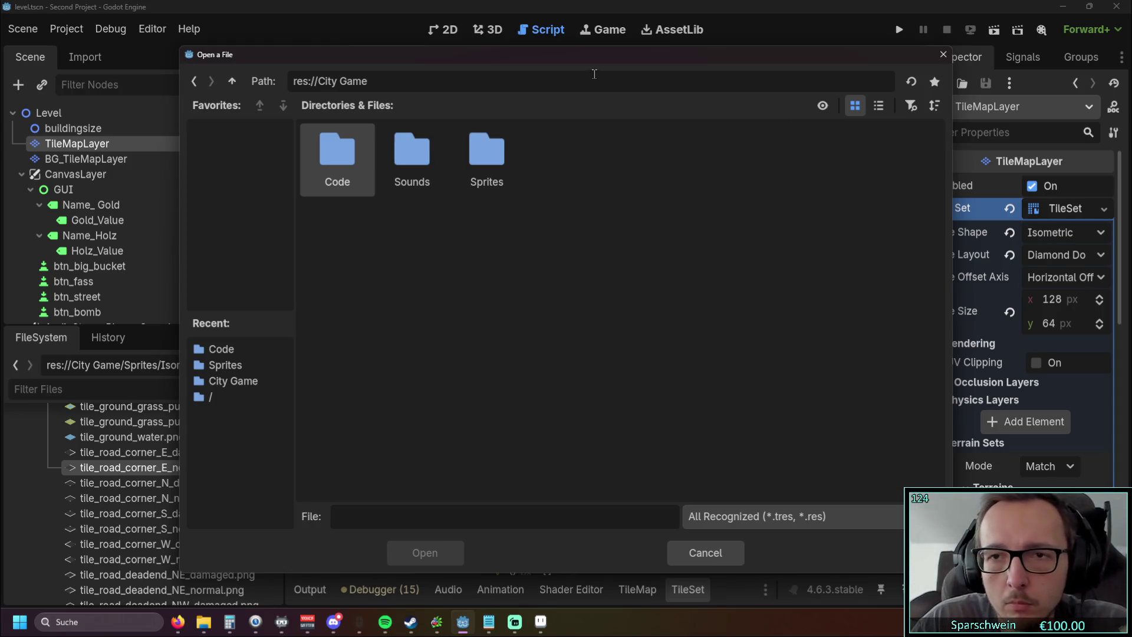
{"action": "left_click_drag", "start_coordinate": [599, 59], "coordinate": [555, 53]}
{"action": "left_click", "coordinate": [425, 140]}
{"action": "double_click", "coordinate": [426, 142]}
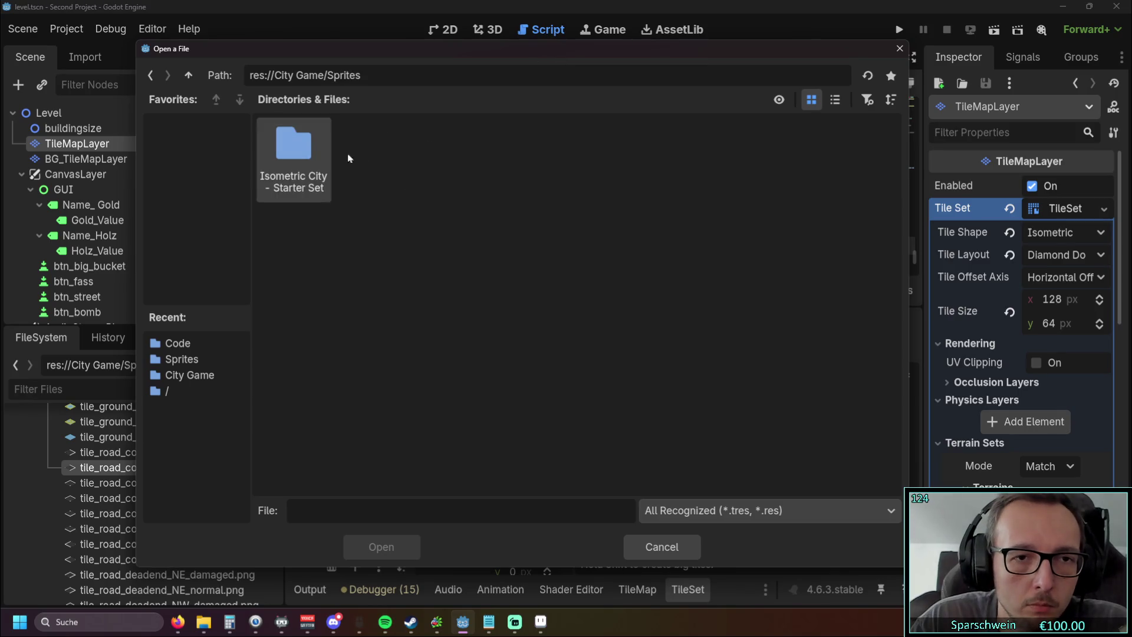
{"action": "double_click", "coordinate": [310, 157]}
{"action": "double_click", "coordinate": [452, 178]}
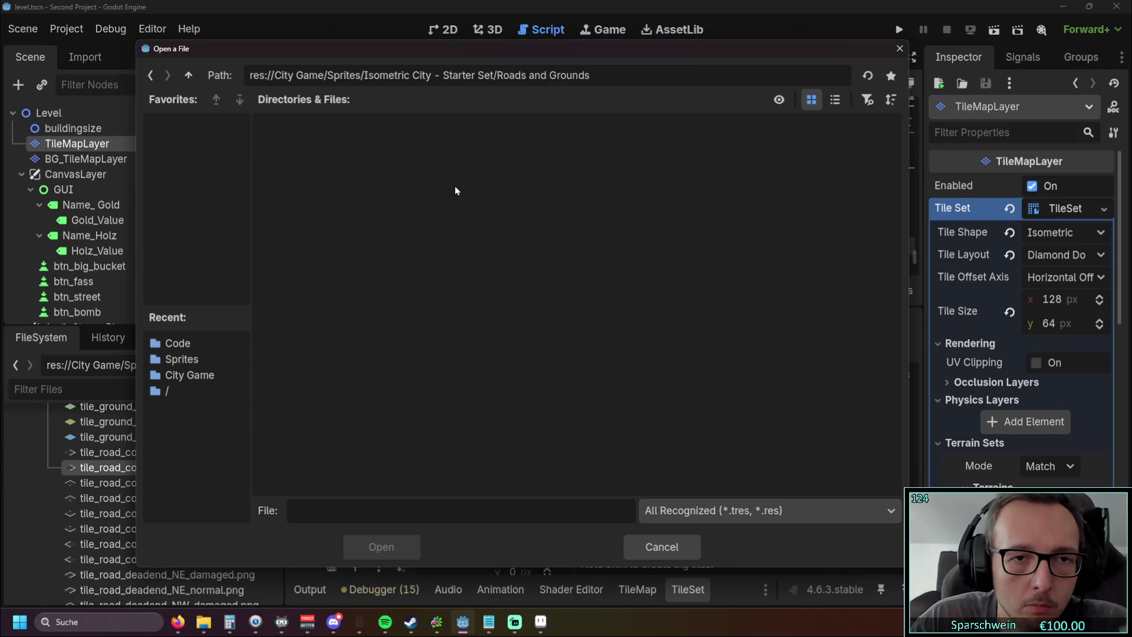
{"action": "left_click", "coordinate": [899, 48]}
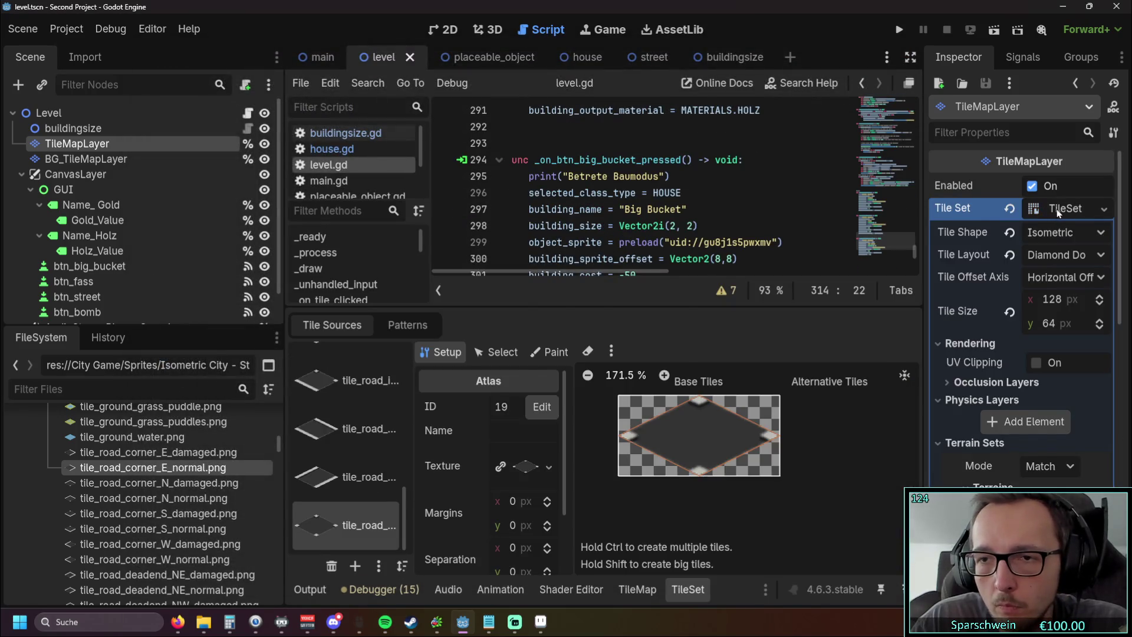
Step: Open and dismiss the Tile Set resource options and adjust the FileSystem panel
{"action": "left_click", "coordinate": [1104, 212]}
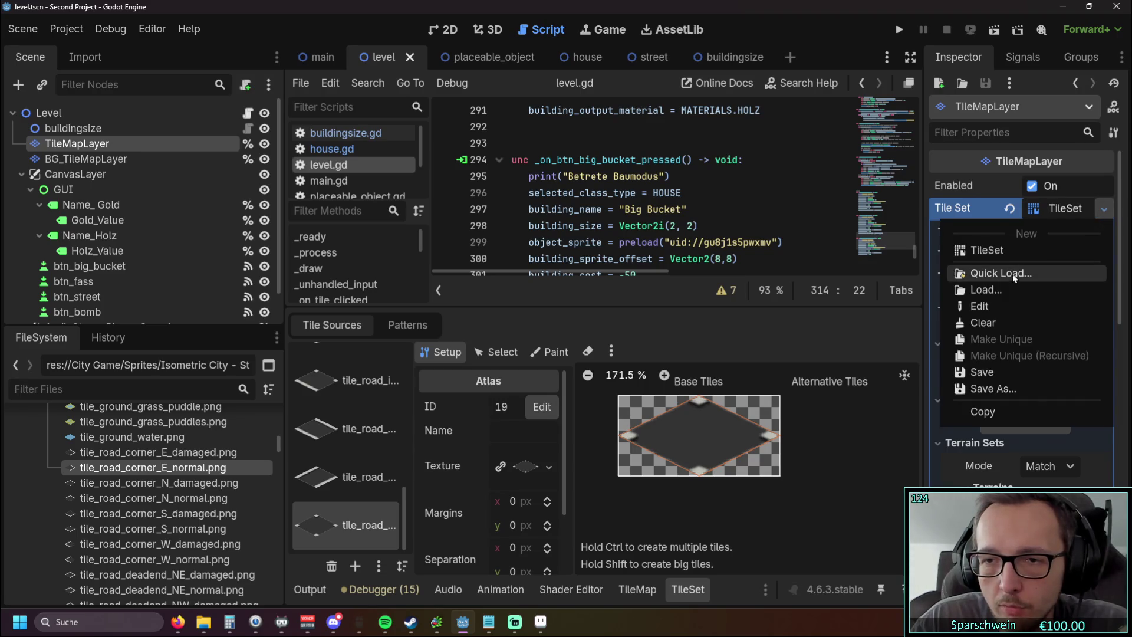
{"action": "left_click", "coordinate": [838, 334]}
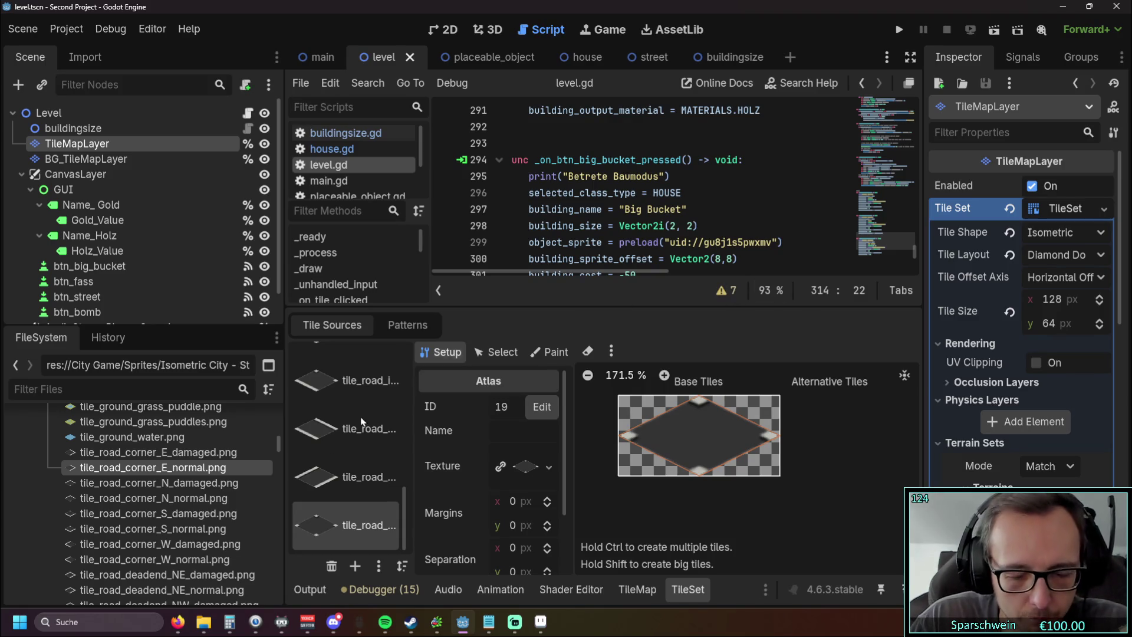
{"action": "mouse_move", "coordinate": [404, 495]}
{"action": "left_mouse_down"}
{"action": "mouse_move", "coordinate": [411, 363]}
{"action": "mouse_move", "coordinate": [404, 519]}
{"action": "left_mouse_up"}
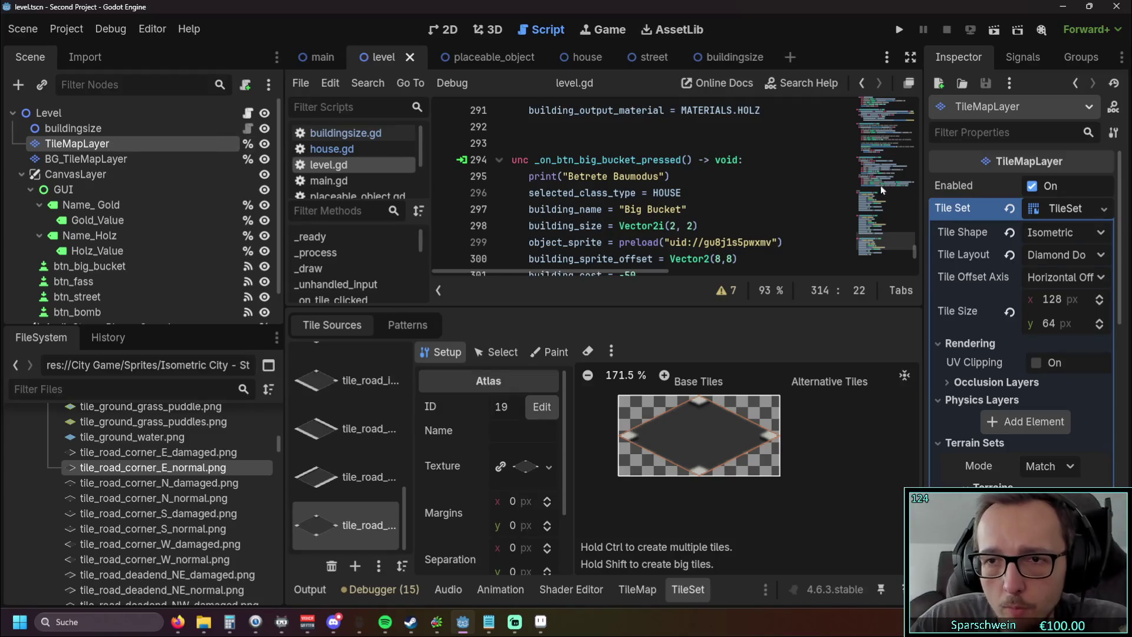
Step: Enlarge the level.gd code area above the TileSet panel to show the Big Bucket handler
{"action": "scroll", "coordinate": [177, 448], "scroll_direction": "down", "scroll_amount": 3}
{"action": "scroll", "coordinate": [180, 451], "scroll_direction": "up", "scroll_amount": 6}
{"action": "scroll", "coordinate": [180, 451], "scroll_direction": "down", "scroll_amount": 3}
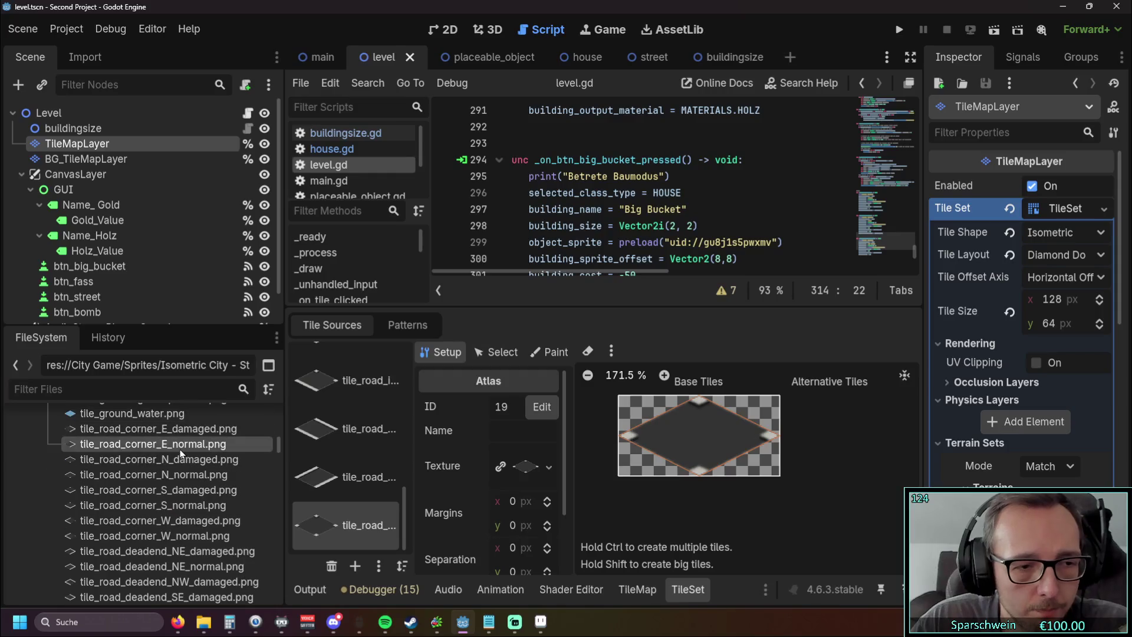
{"action": "left_click_drag", "start_coordinate": [605, 306], "coordinate": [605, 423]}
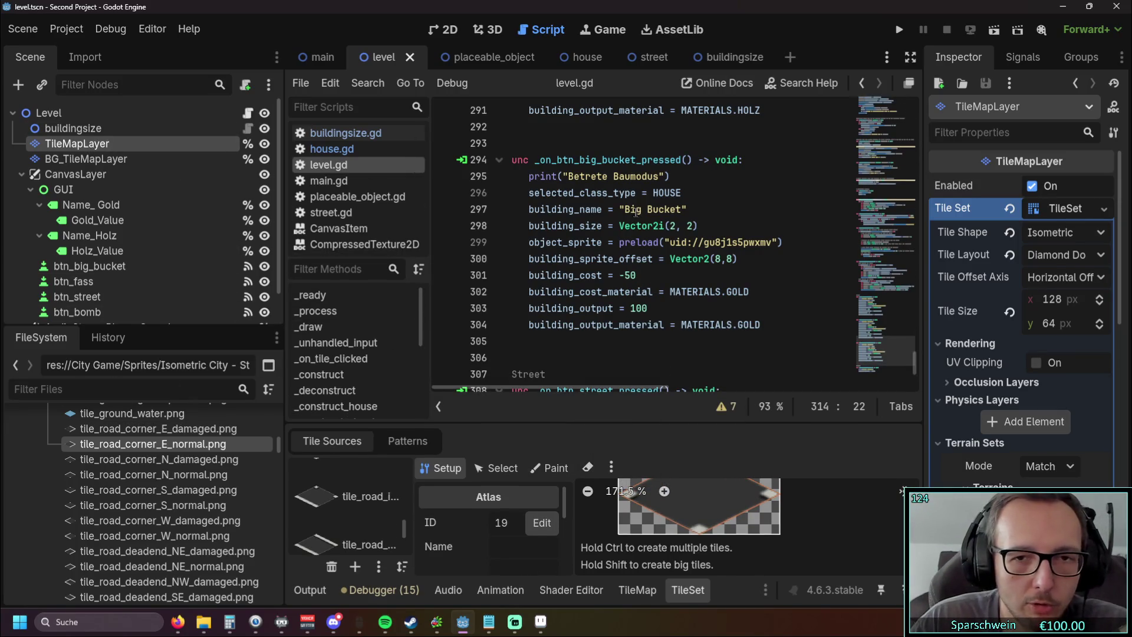
{"action": "scroll", "coordinate": [636, 233], "scroll_direction": "down", "scroll_amount": 3}
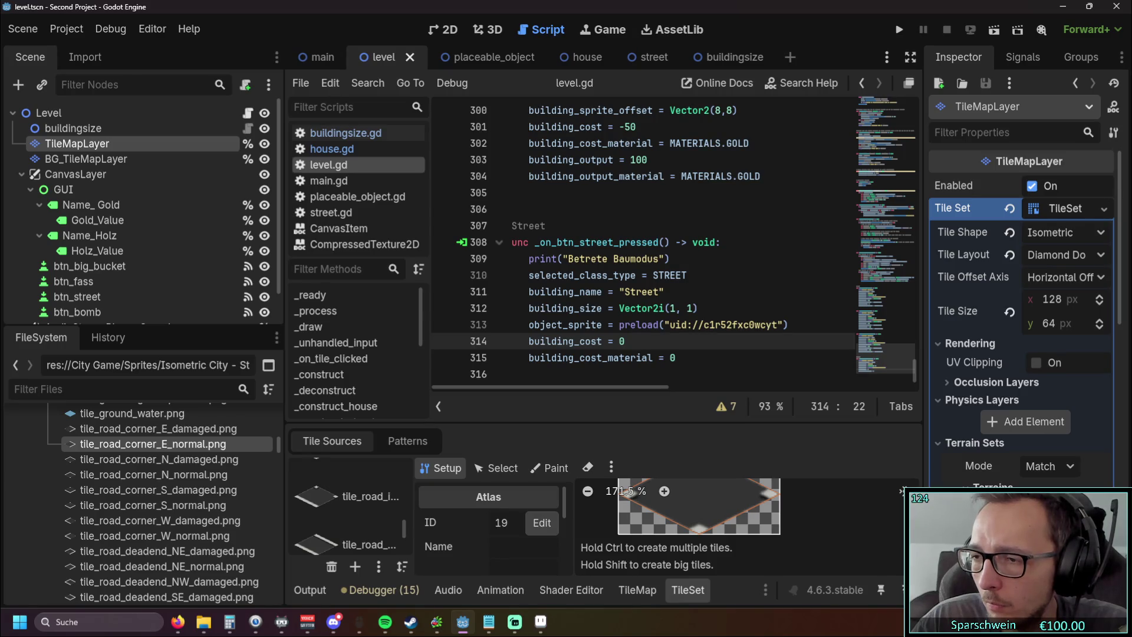
Step: Leave level.gd's _on_btn_street_pressed handler for Firefox's Google AI gdscript answer
{"action": "key", "text": "alt+Tab"}
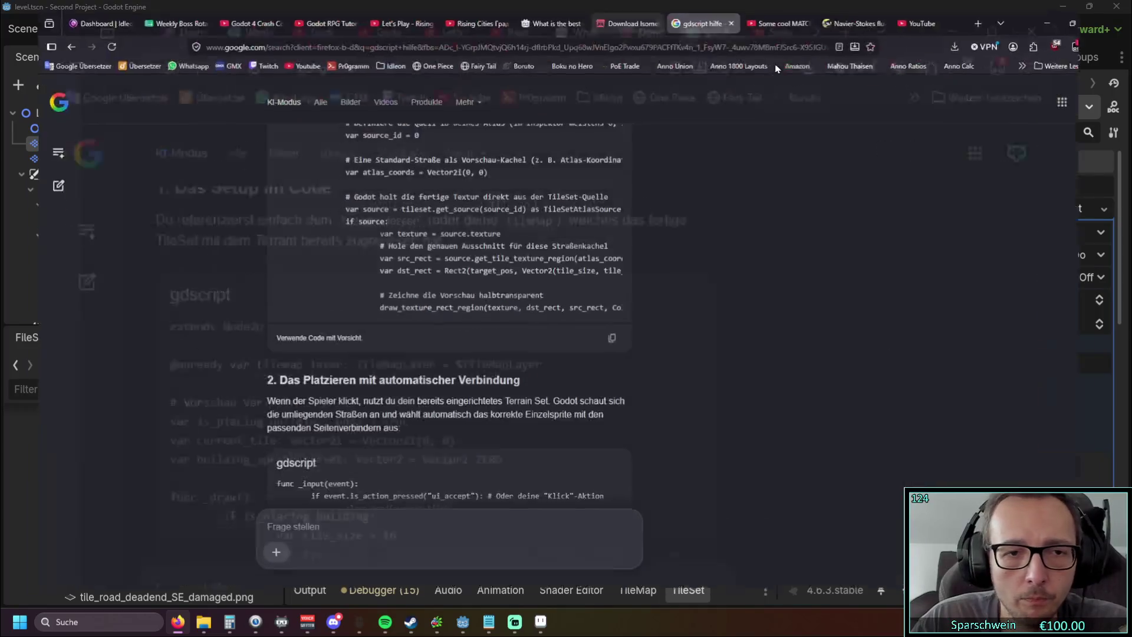
Step: Read up through the AI answer's tileset-preview gdscript code, then return to Godot
{"action": "scroll", "coordinate": [450, 250], "scroll_direction": "up", "scroll_amount": 5}
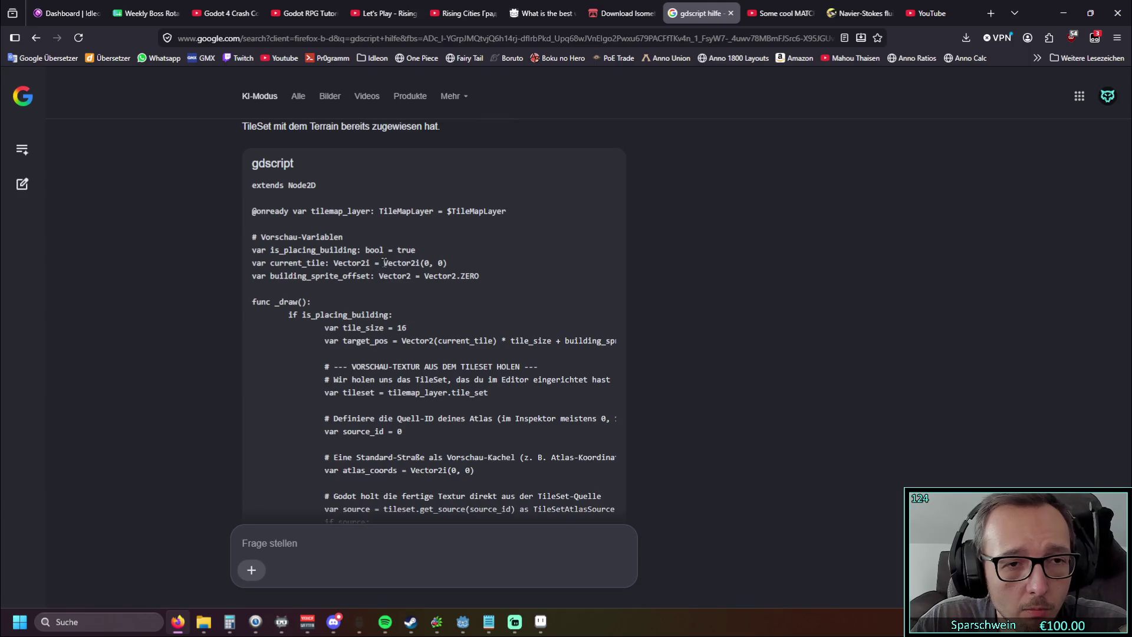
{"action": "scroll", "coordinate": [383, 264], "scroll_direction": "up", "scroll_amount": 3}
{"action": "key", "text": "alt+Tab"}
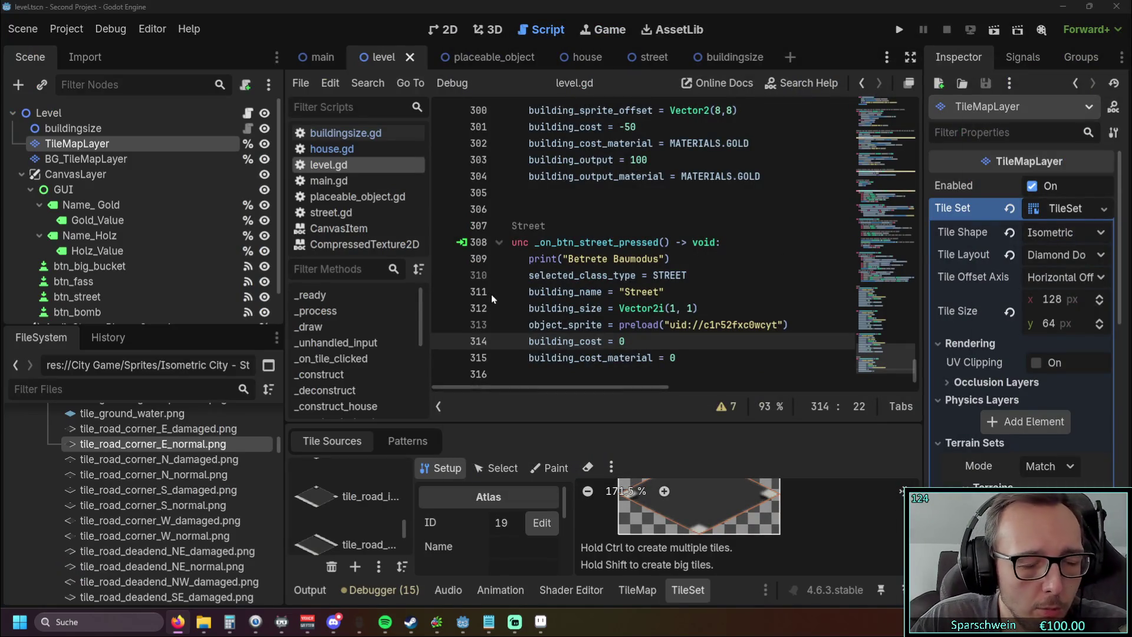
{"action": "scroll", "coordinate": [493, 292], "scroll_direction": "up", "scroll_amount": 3}
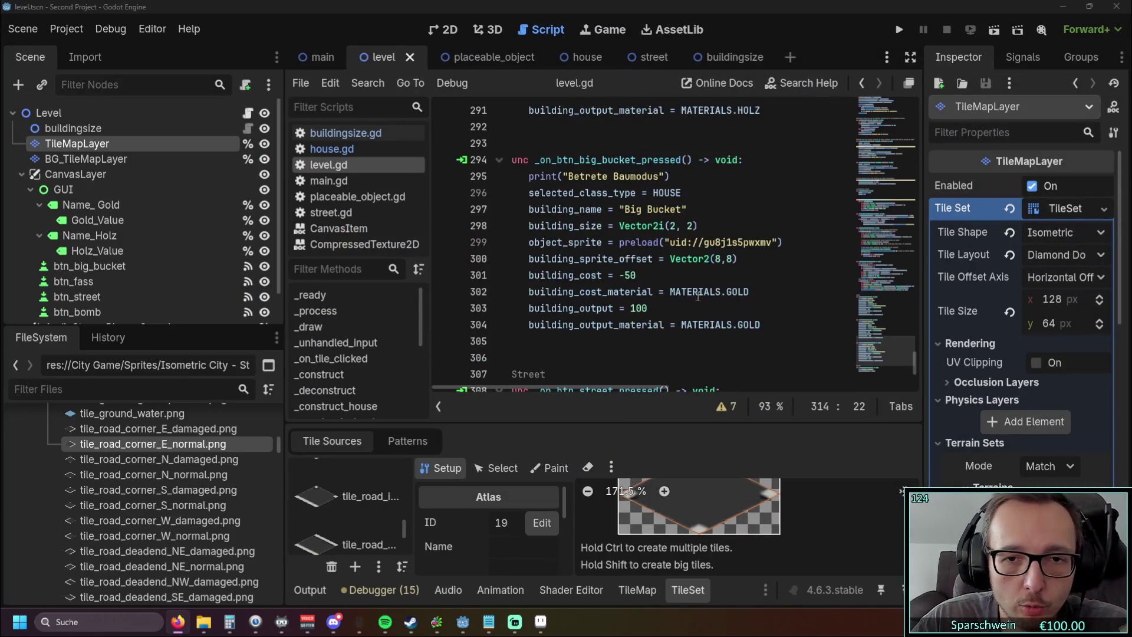
{"action": "left_click_drag", "start_coordinate": [786, 242], "coordinate": [617, 242]}
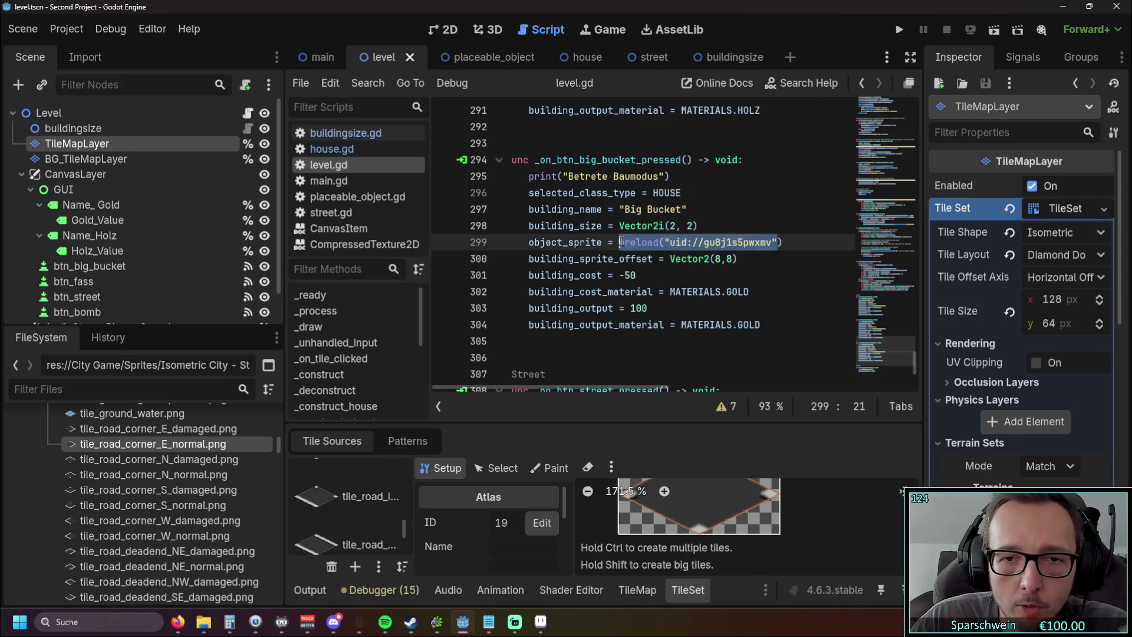
{"action": "left_click", "coordinate": [760, 275]}
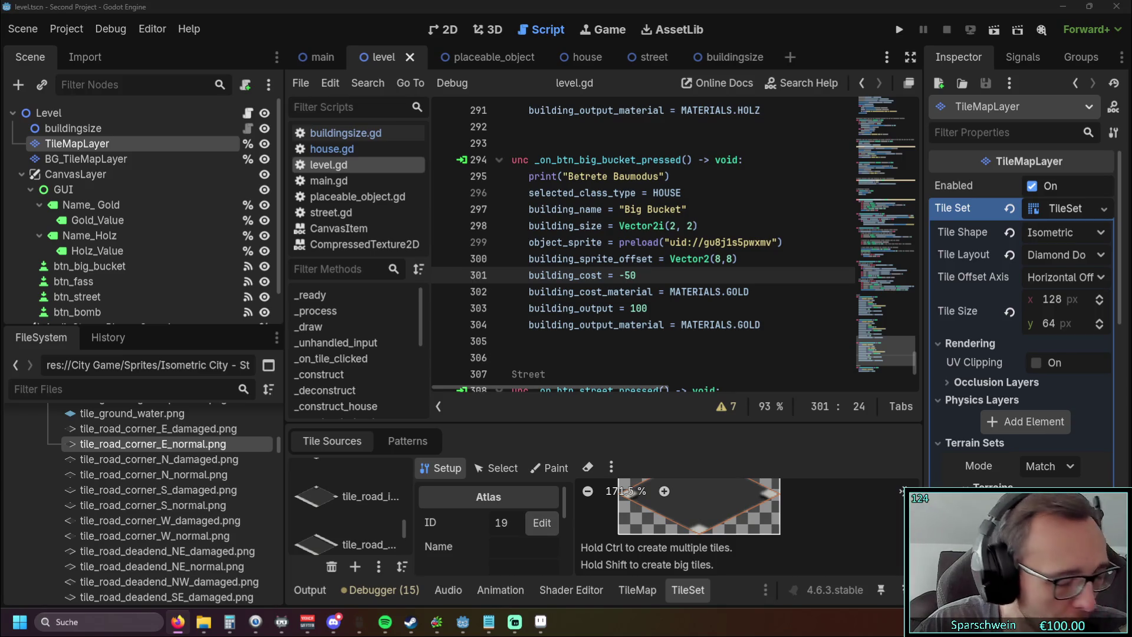
Step: Start the YouTube sprite-tilemap tutorial and jump ahead to 1:07
{"action": "left_click", "coordinate": [178, 622]}
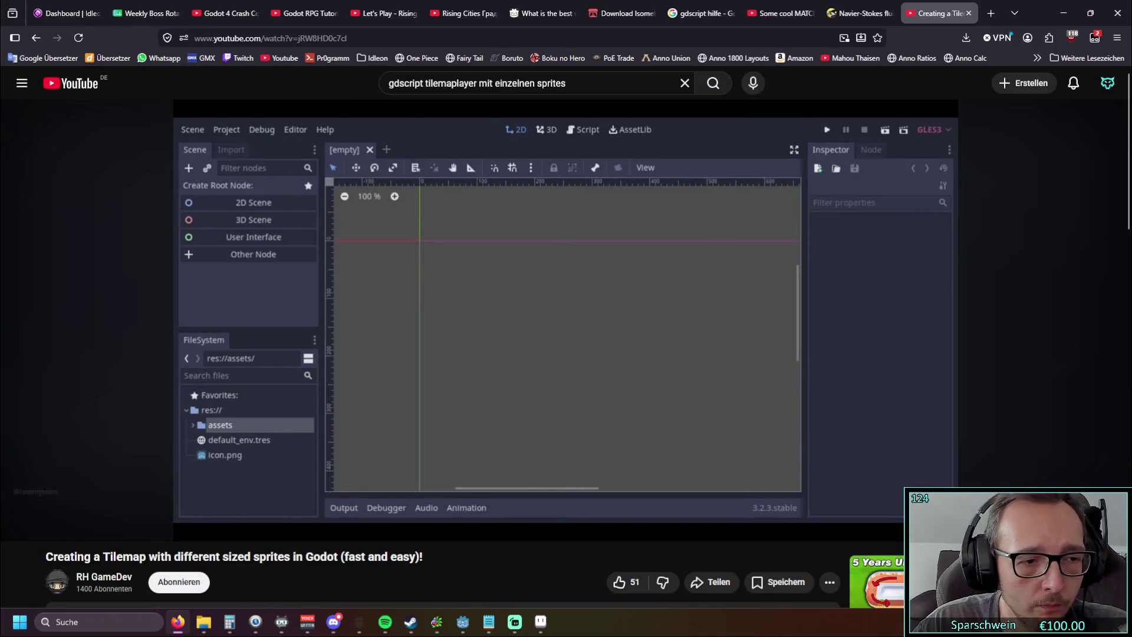
{"action": "left_click", "coordinate": [515, 621]}
{"action": "left_click", "coordinate": [19, 525]}
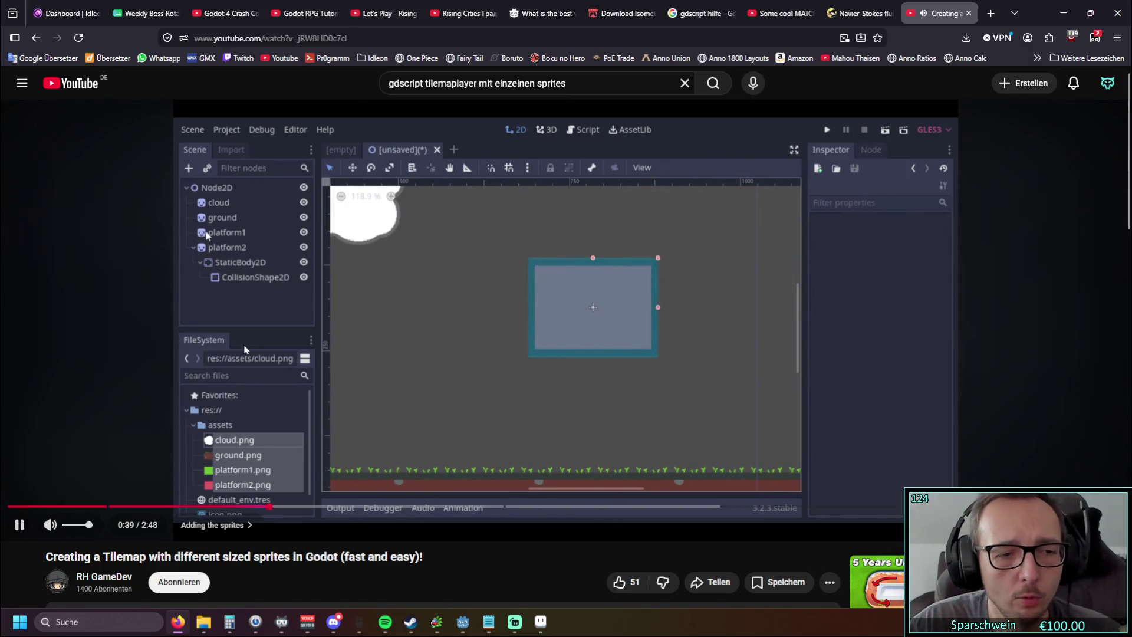
{"action": "left_click_drag", "start_coordinate": [118, 506], "coordinate": [633, 507]}
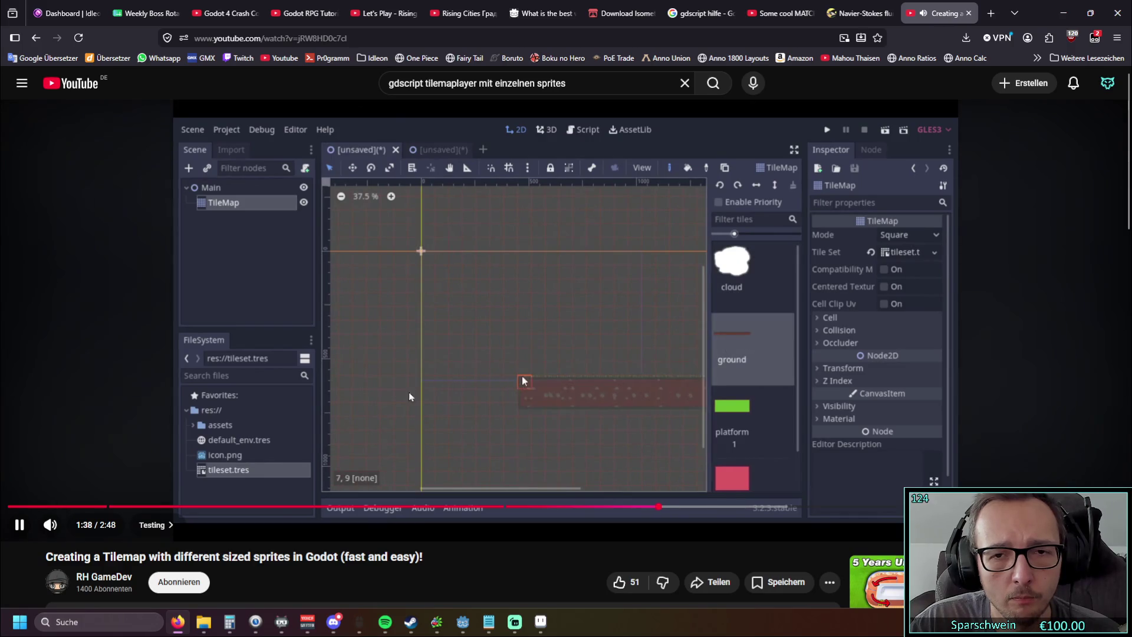
Step: Seek back to the Adding the sprites chapter at 0:55, pause, and minimize the browser
{"action": "left_click", "coordinate": [84, 508]}
{"action": "left_click", "coordinate": [109, 507]}
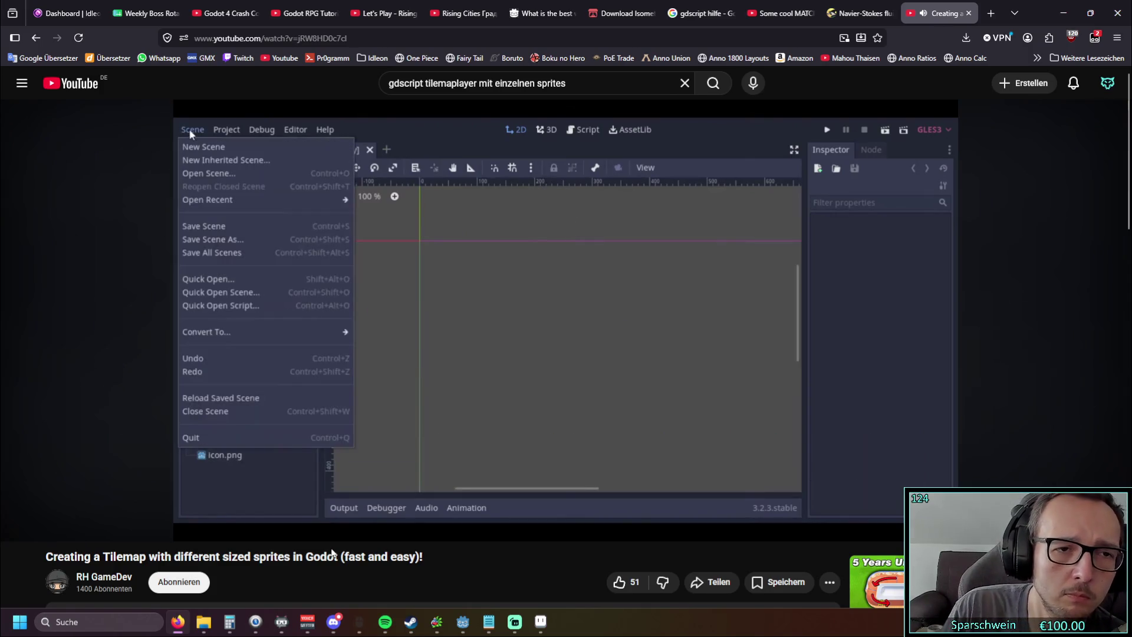
{"action": "left_click", "coordinate": [231, 507]}
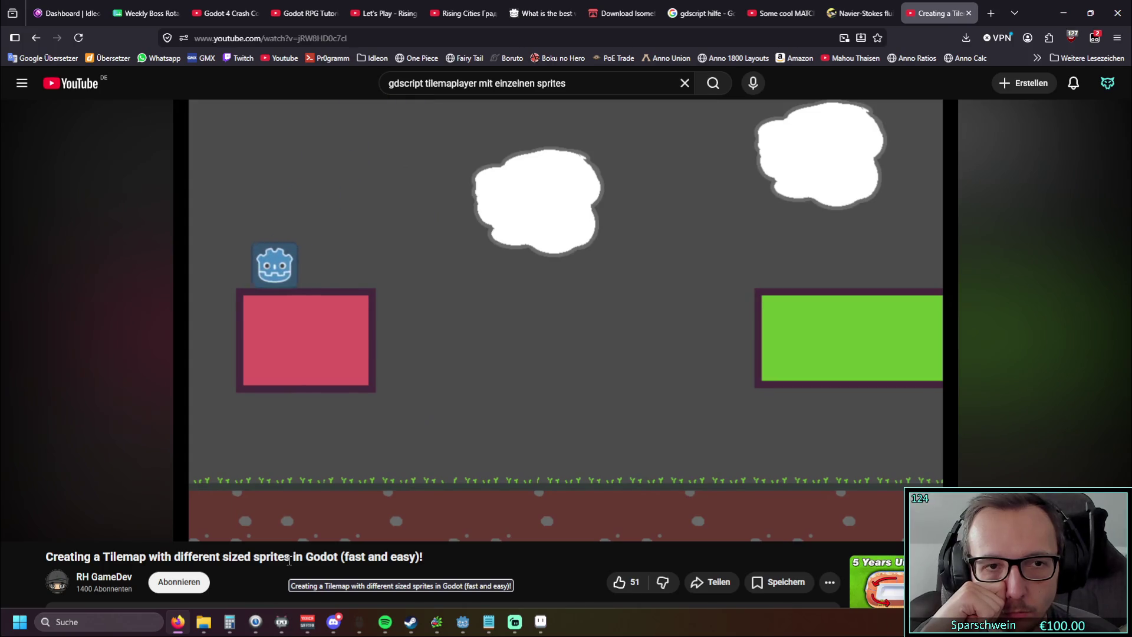
{"action": "mouse_move", "coordinate": [293, 415]}
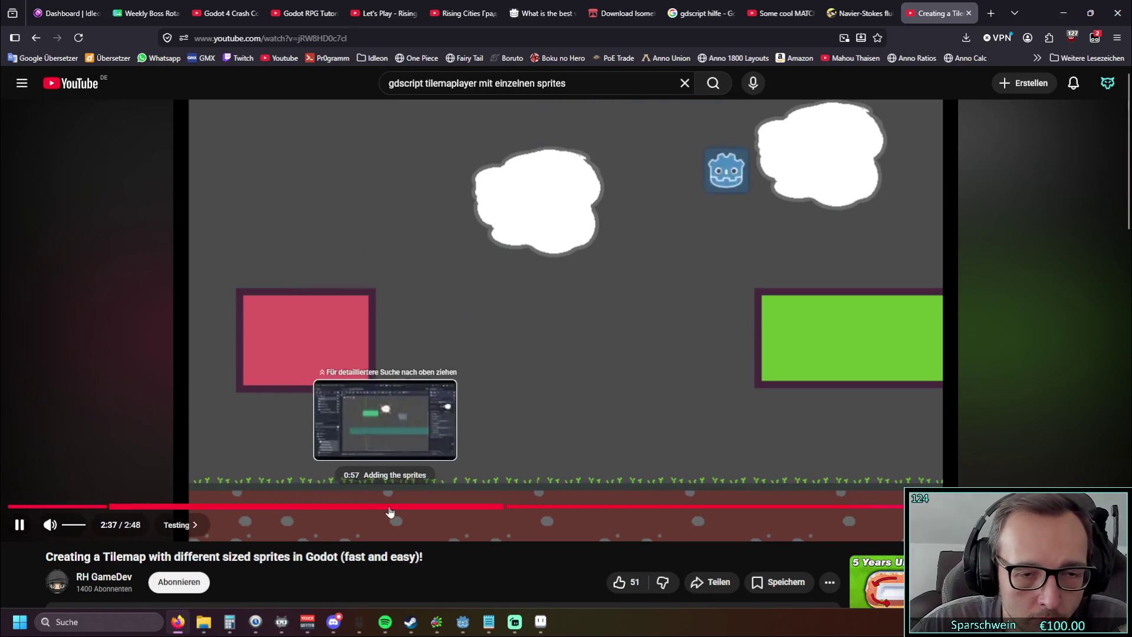
{"action": "left_click", "coordinate": [374, 506]}
{"action": "left_click", "coordinate": [19, 530]}
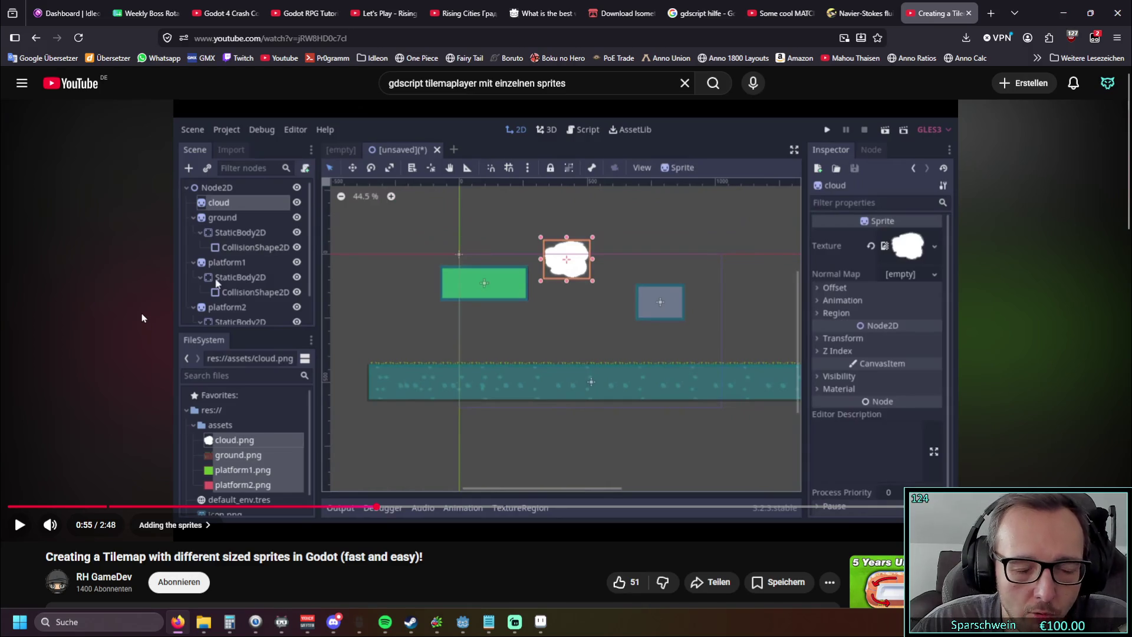
{"action": "left_click", "coordinate": [1065, 14]}
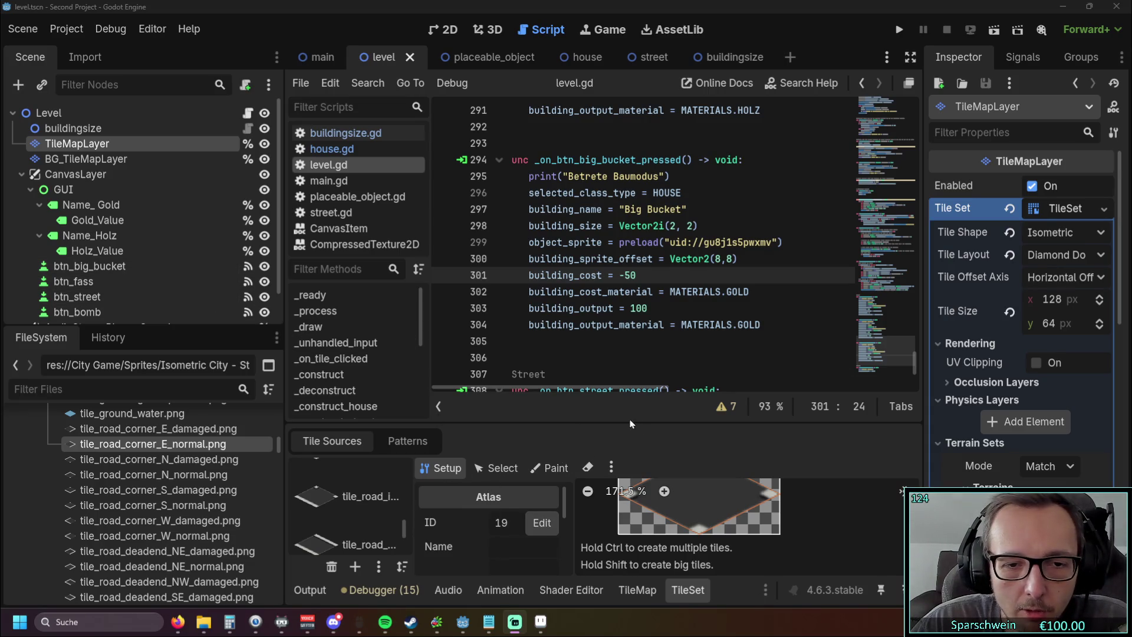
Step: Enlarge the TileSet panel, inspect the road tile's terrain paint properties, then open a new Firefox tab
{"action": "mouse_move", "coordinate": [632, 422]}
{"action": "left_mouse_down"}
{"action": "mouse_move", "coordinate": [639, 254]}
{"action": "mouse_move", "coordinate": [629, 328]}
{"action": "mouse_move", "coordinate": [629, 237]}
{"action": "mouse_move", "coordinate": [632, 293]}
{"action": "left_mouse_up"}
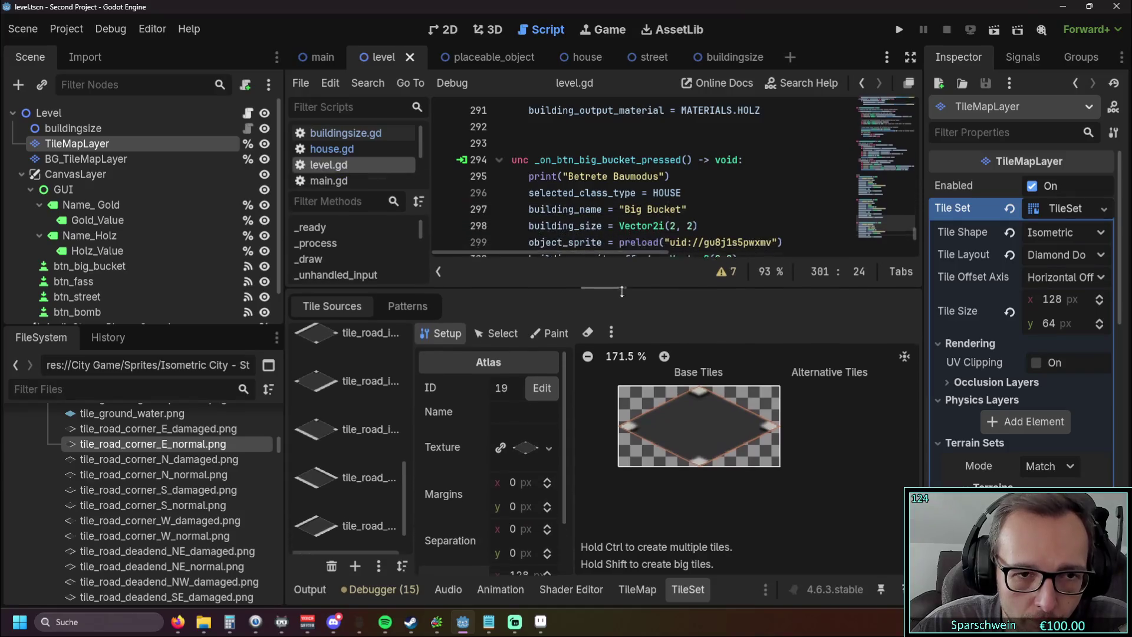
{"action": "left_click", "coordinate": [553, 340]}
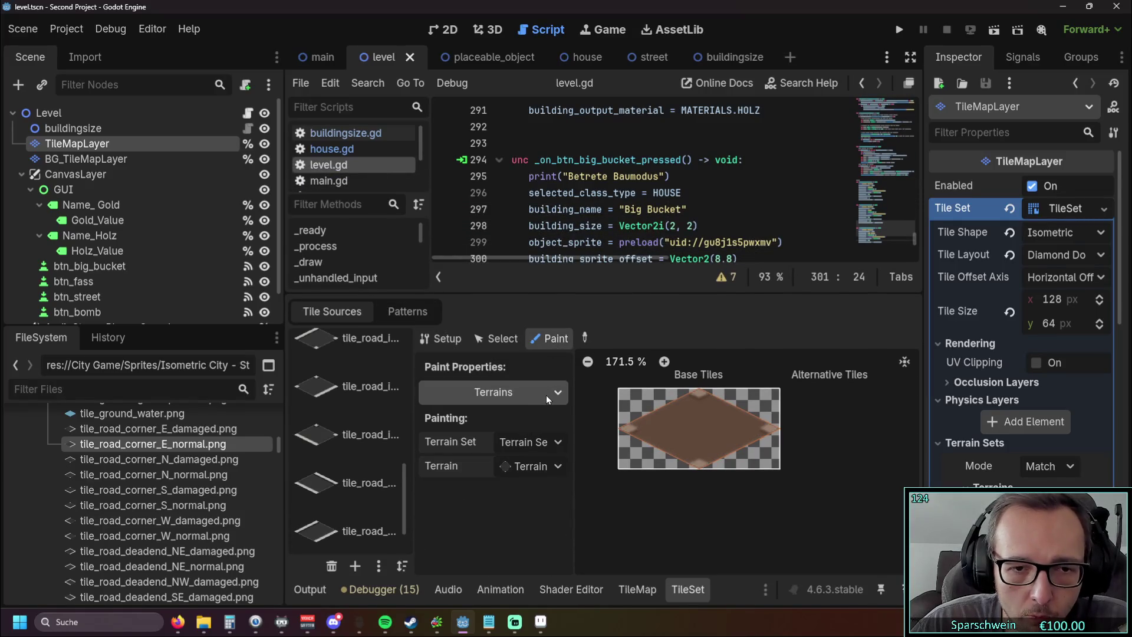
{"action": "left_click", "coordinate": [558, 443]}
{"action": "left_click", "coordinate": [521, 483]}
{"action": "scroll", "coordinate": [1030, 393], "scroll_direction": "down", "scroll_amount": 3}
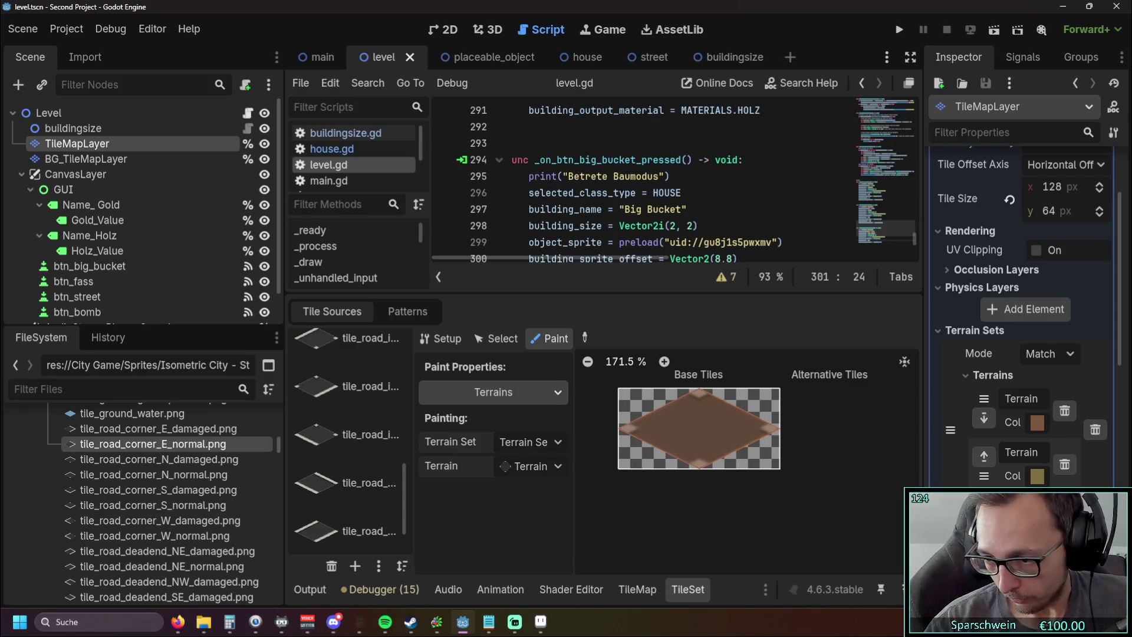
{"action": "key", "text": "alt+Tab"}
{"action": "left_click", "coordinate": [991, 13]}
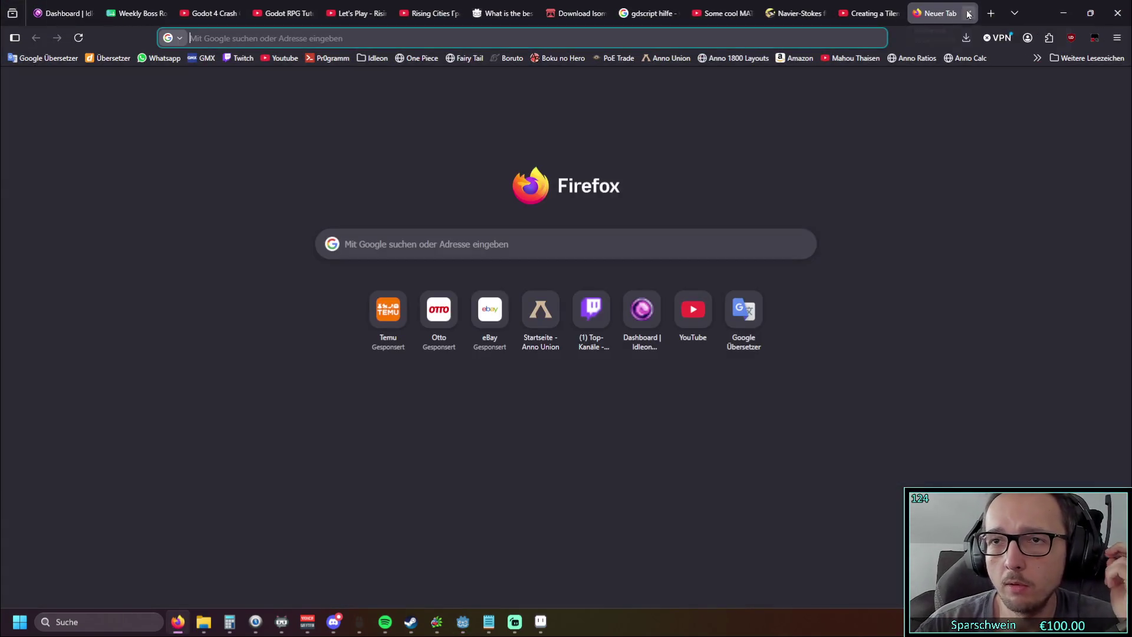
Step: Close the stray tab and switch to the window with the German Godot 4 TileMap video
{"action": "key", "text": "ctrl+w"}
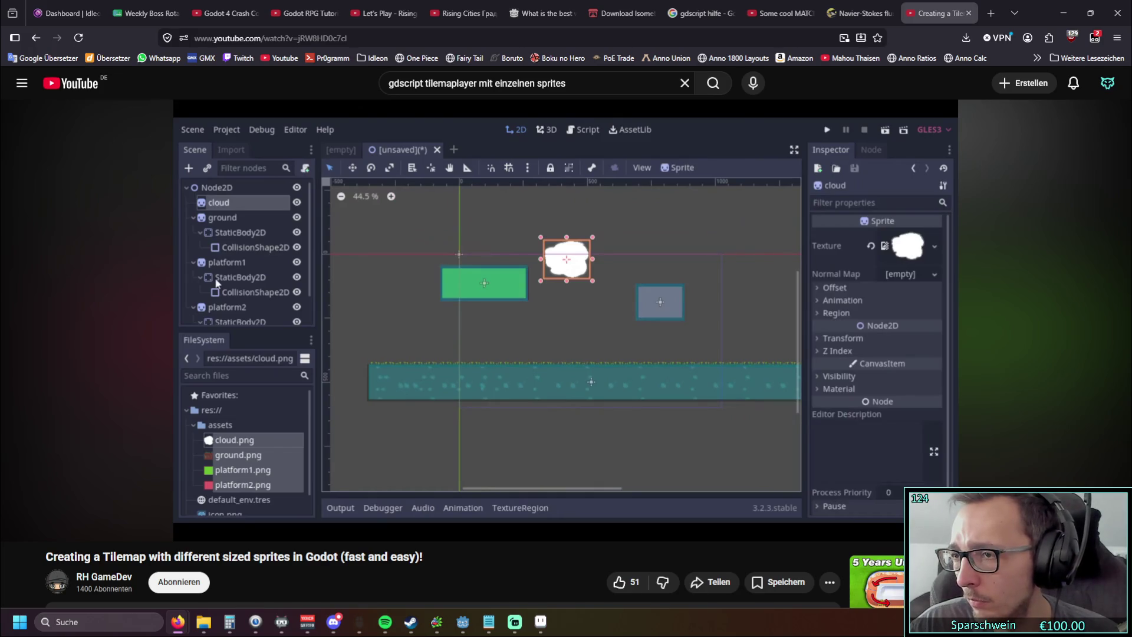
{"action": "key", "text": "alt+Tab"}
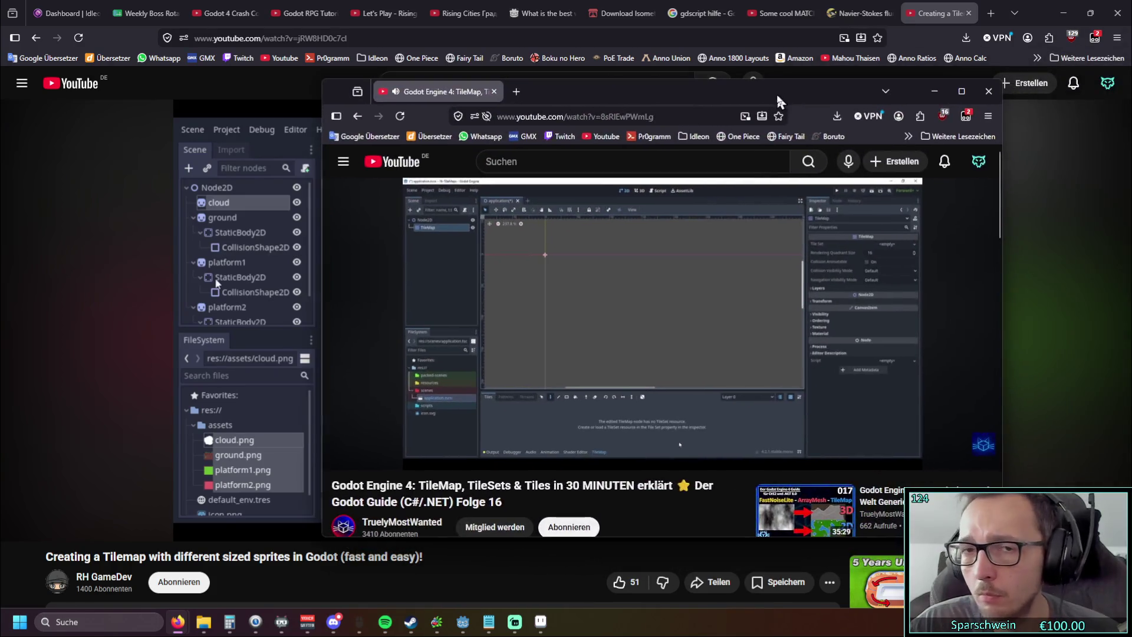
Step: Skip the Godot 4 TileMap tutorial forward and jump to the TileSet resources chapter at 4:57
{"action": "key", "text": "Right"}
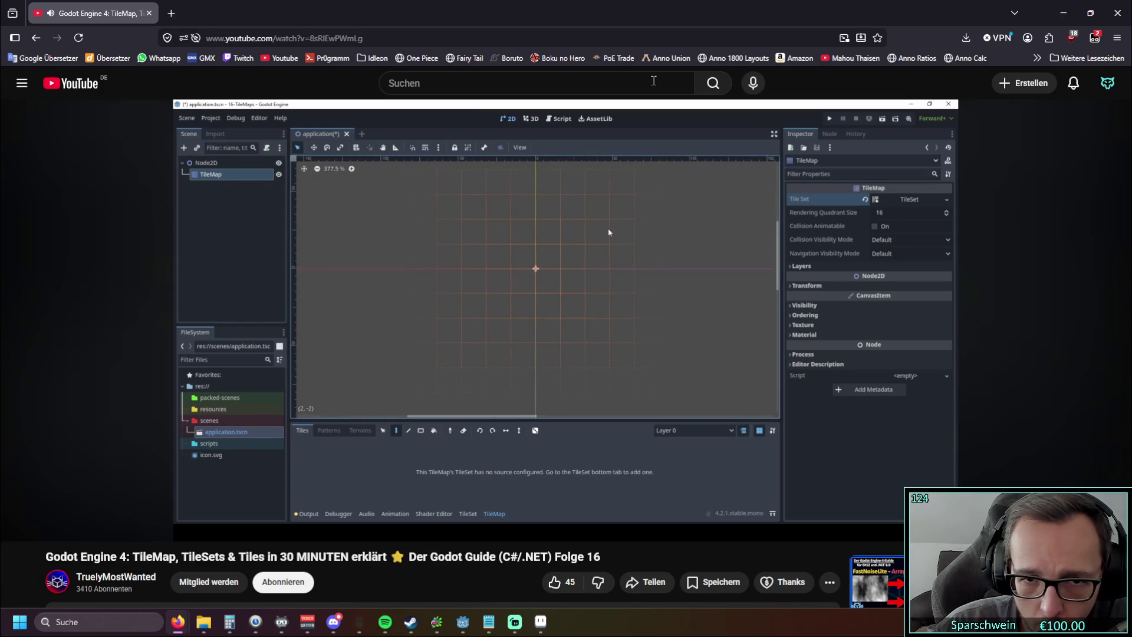
{"action": "key", "text": "Right"}
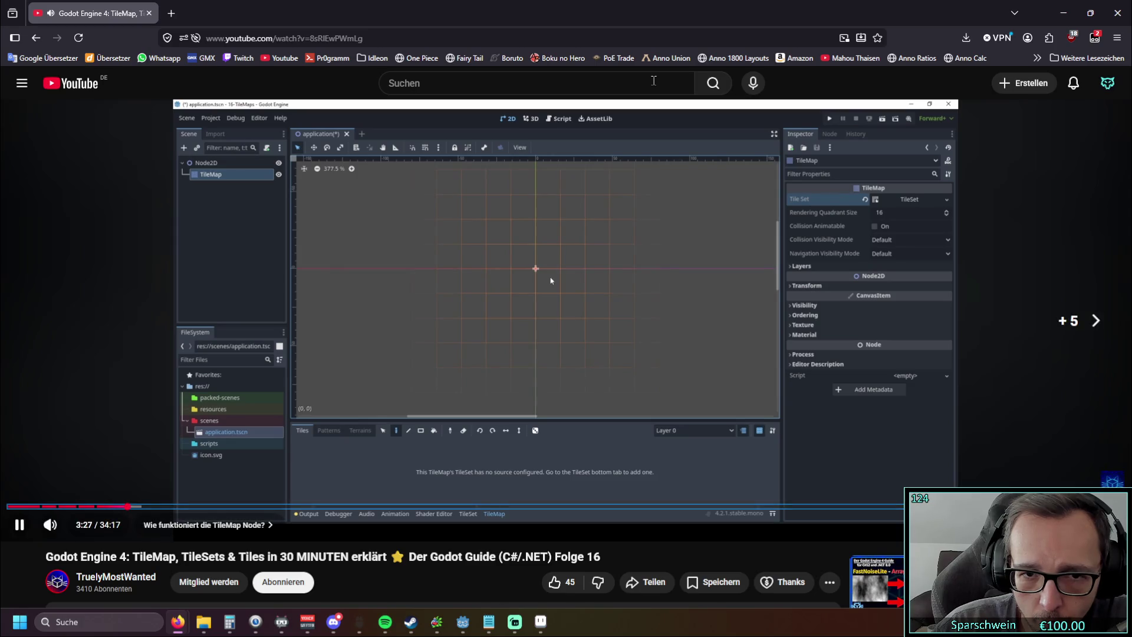
{"action": "key", "text": "Right"}
{"action": "key", "text": "Right"}
{"action": "key", "text": "Right"}
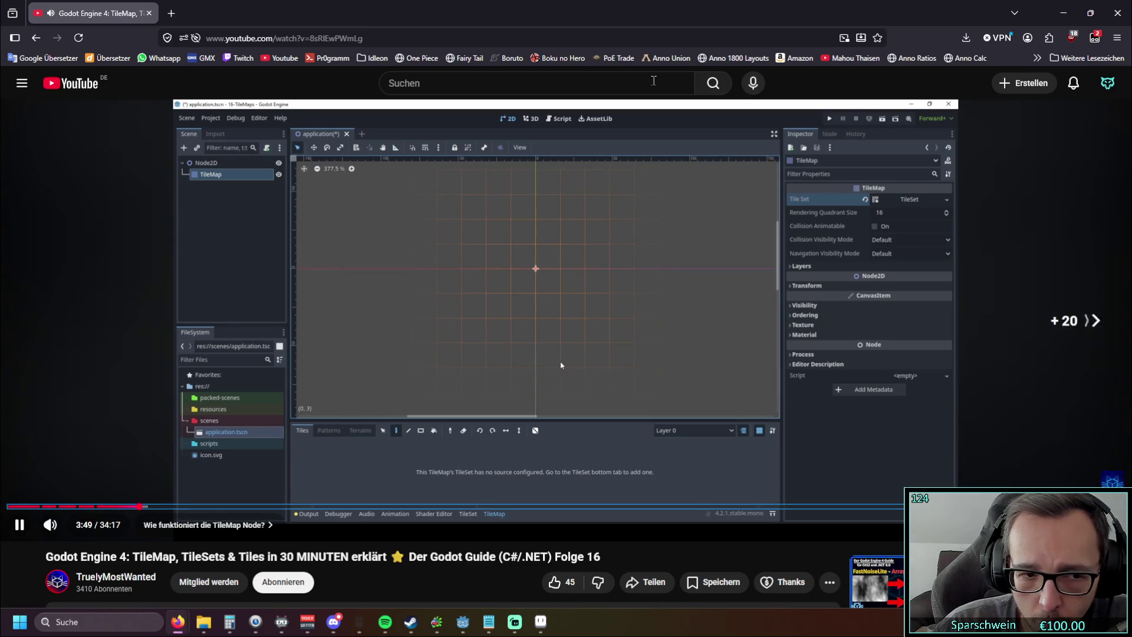
{"action": "key", "text": "Right"}
{"action": "key", "text": "Right"}
{"action": "key", "text": "Right"}
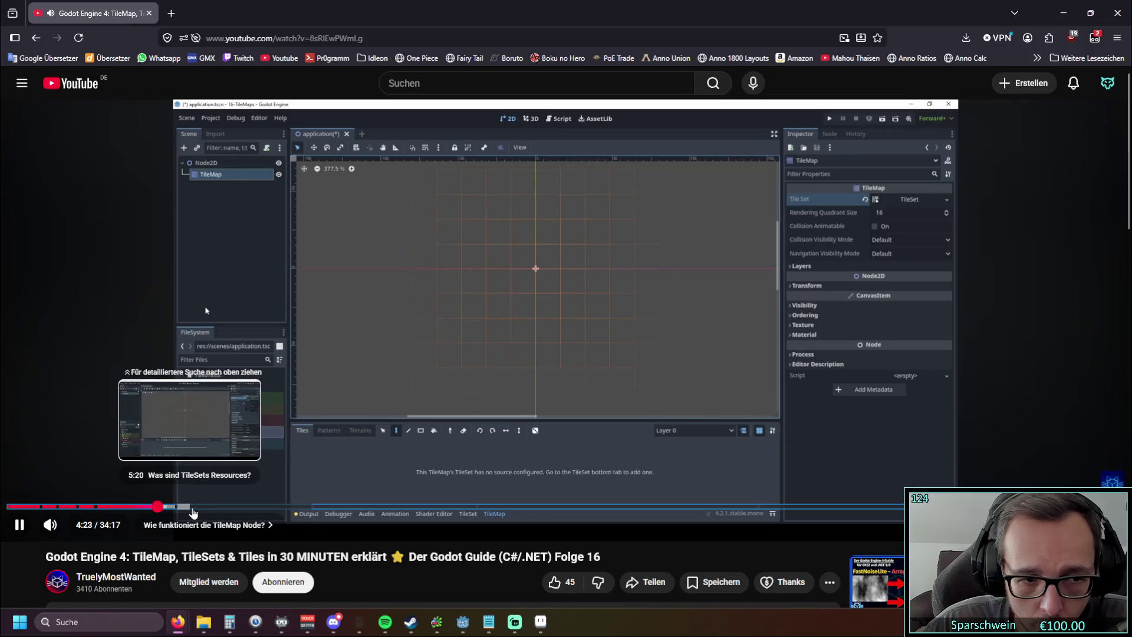
{"action": "left_click", "coordinate": [200, 507]}
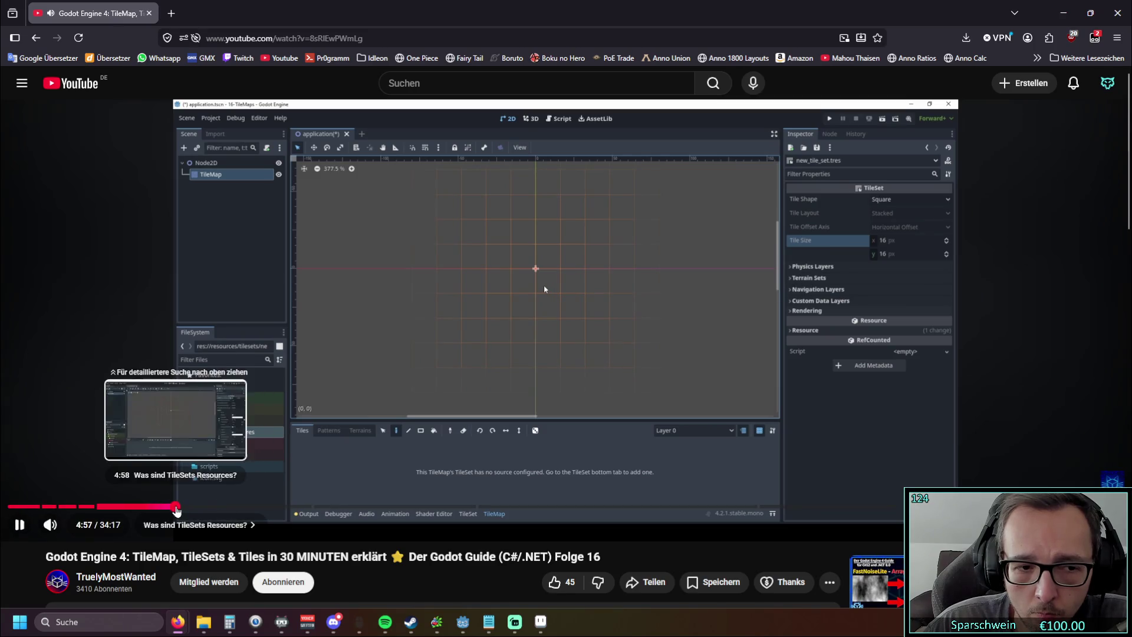
Step: Jump the TileMap tutorial back to 4:57, then skip ahead five seconds to the new TileSet setup
{"action": "left_click", "coordinate": [178, 506]}
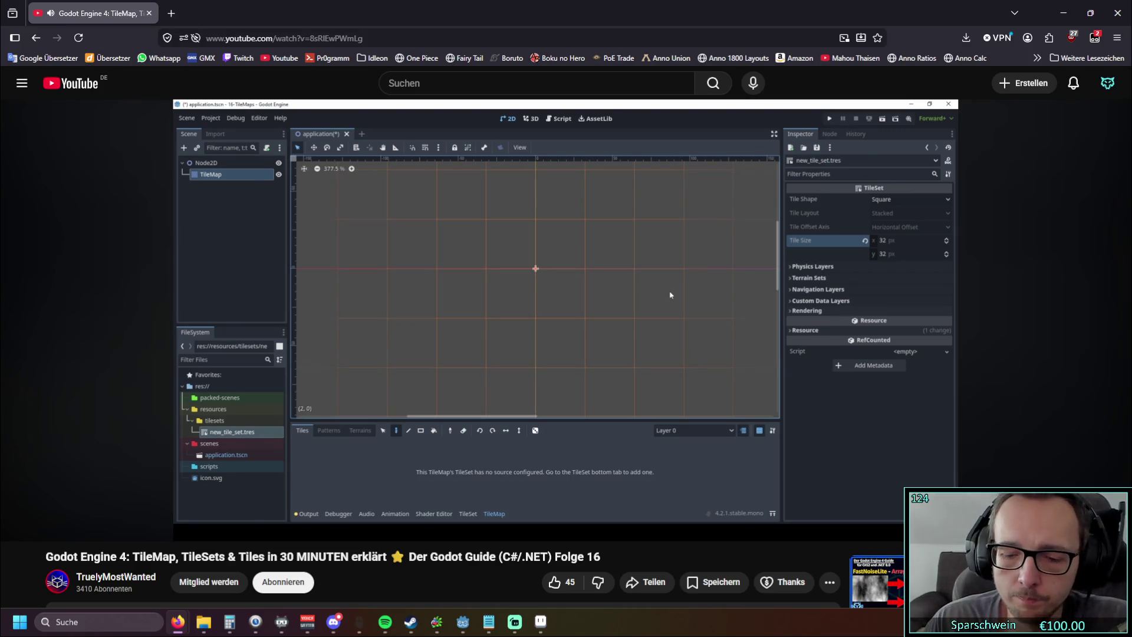
{"action": "key", "text": "Right"}
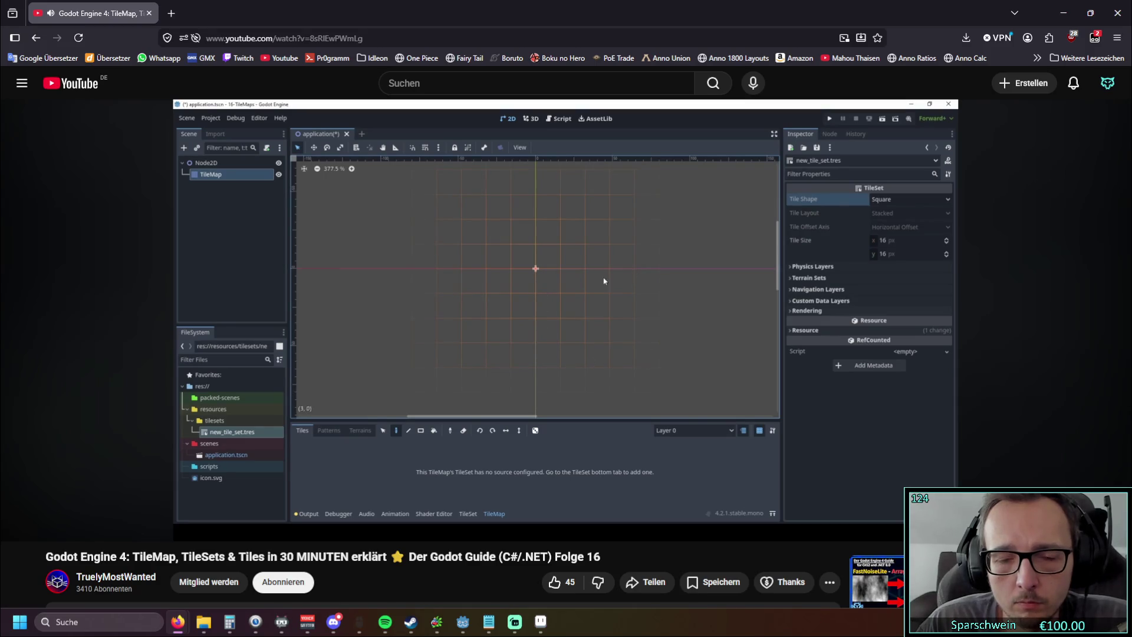
Step: Skip the tutorial forward past the tile shape, physics layer and terrain set sections
{"action": "key", "text": "Right"}
{"action": "key", "text": "Right"}
{"action": "key", "text": "Right"}
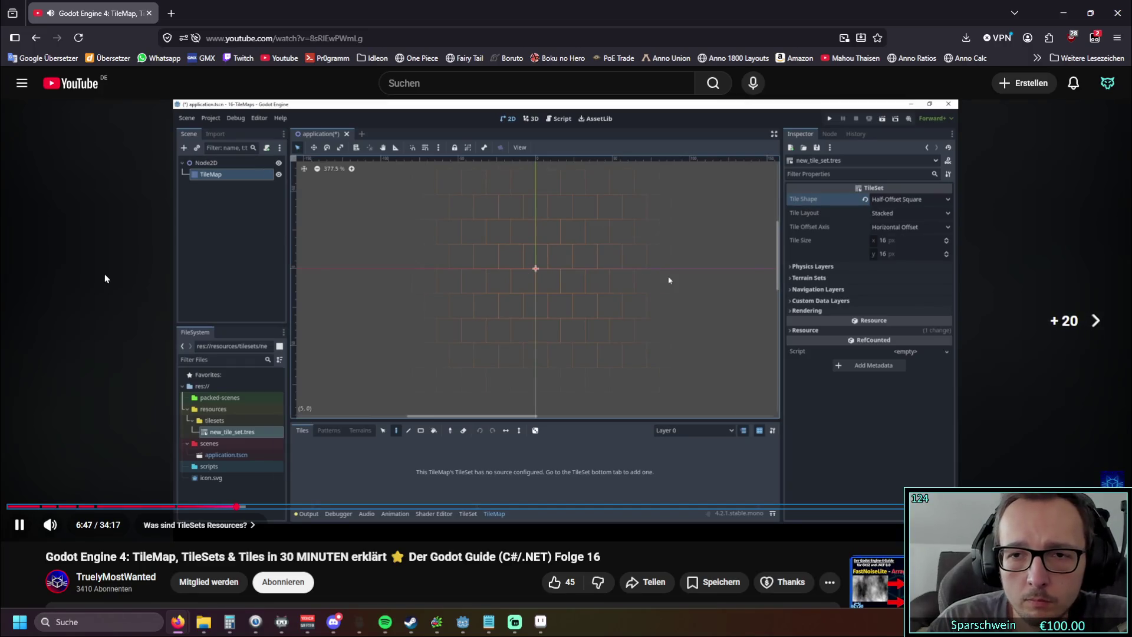
{"action": "key", "text": "Right"}
{"action": "key", "text": "Right"}
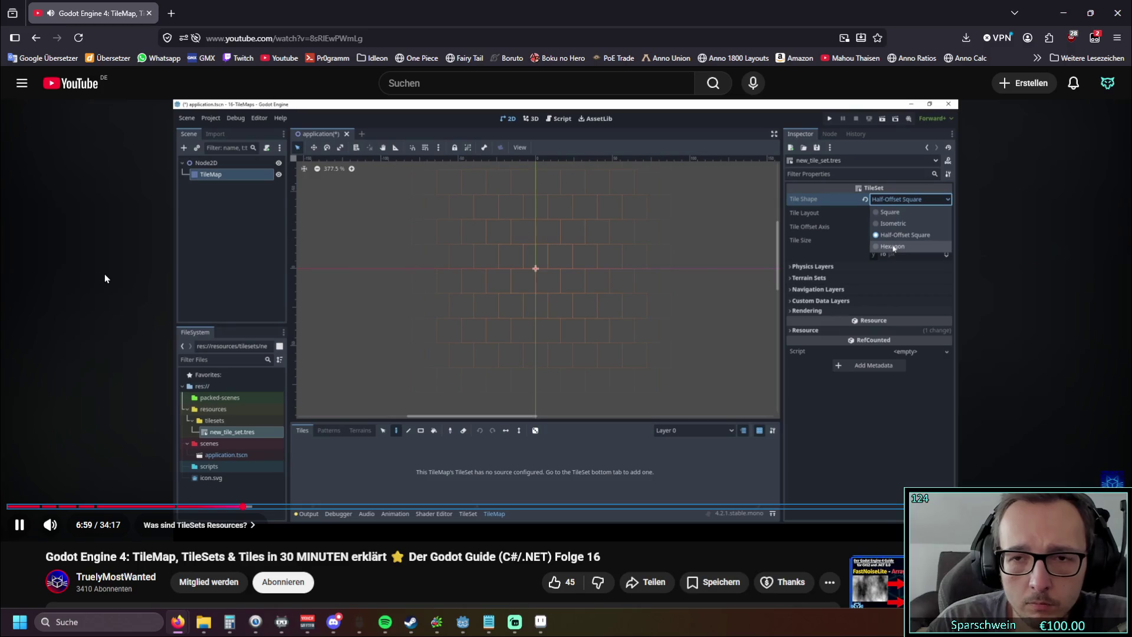
{"action": "key", "text": "Right"}
{"action": "key", "text": "Right"}
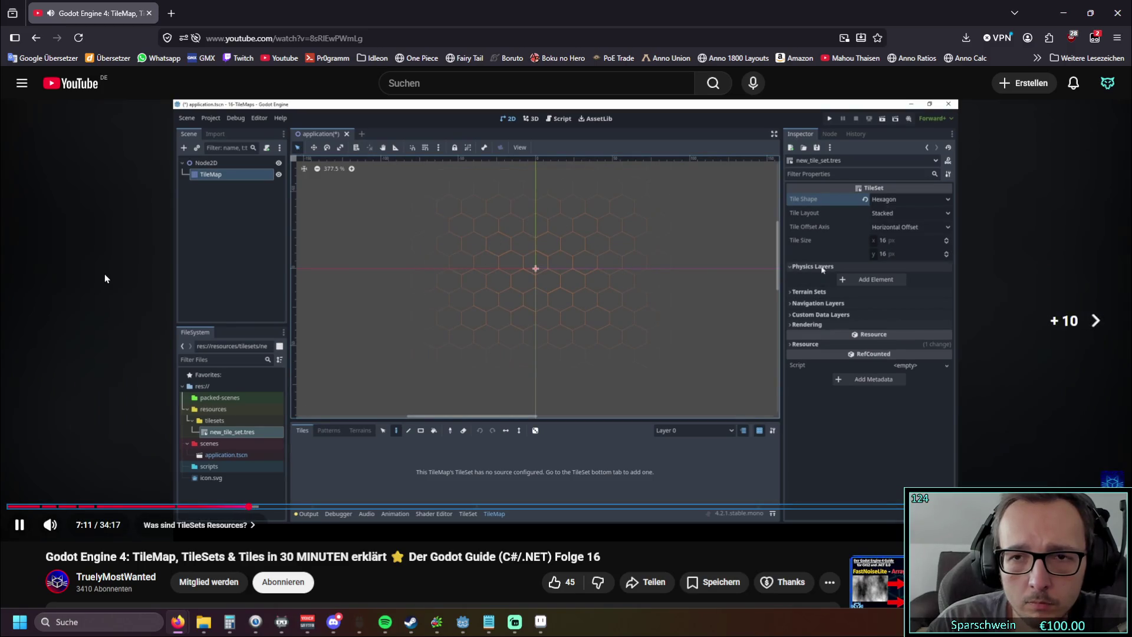
{"action": "key", "text": "Right"}
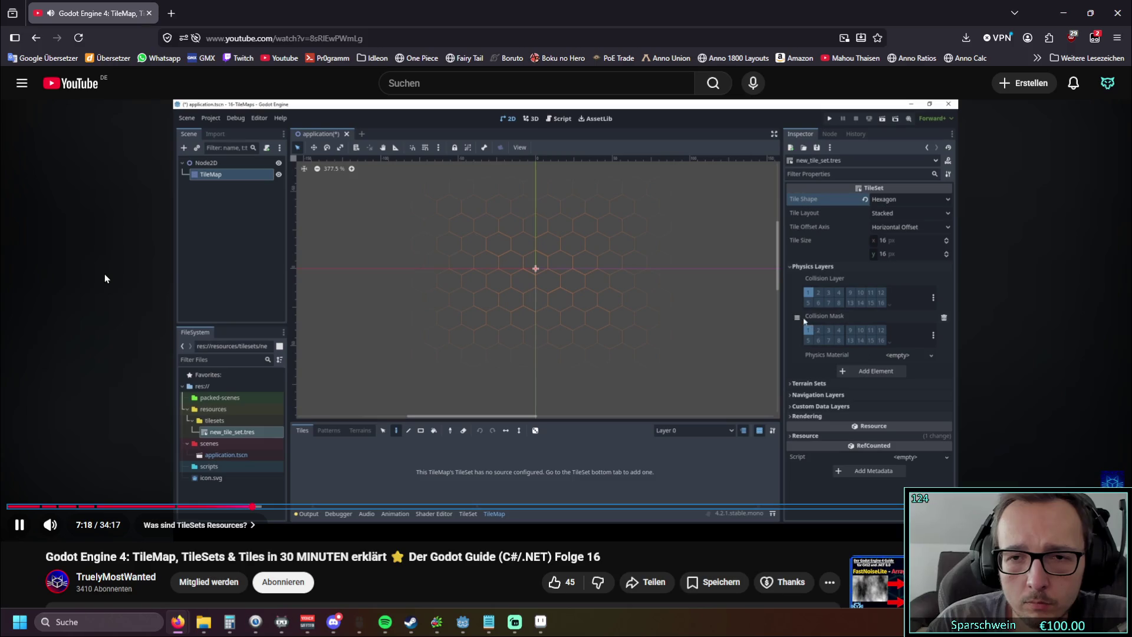
{"action": "key", "text": "Right"}
{"action": "key", "text": "Right"}
{"action": "key", "text": "Right"}
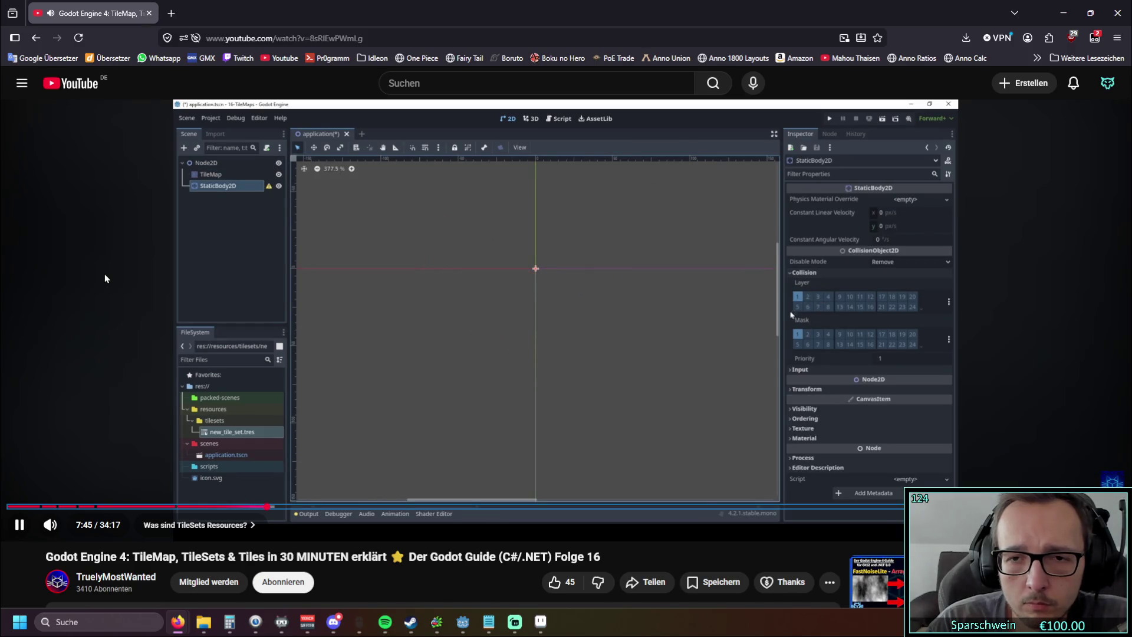
{"action": "key", "text": "Right"}
{"action": "key", "text": "Right"}
{"action": "key", "text": "Right"}
{"action": "key", "text": "Right"}
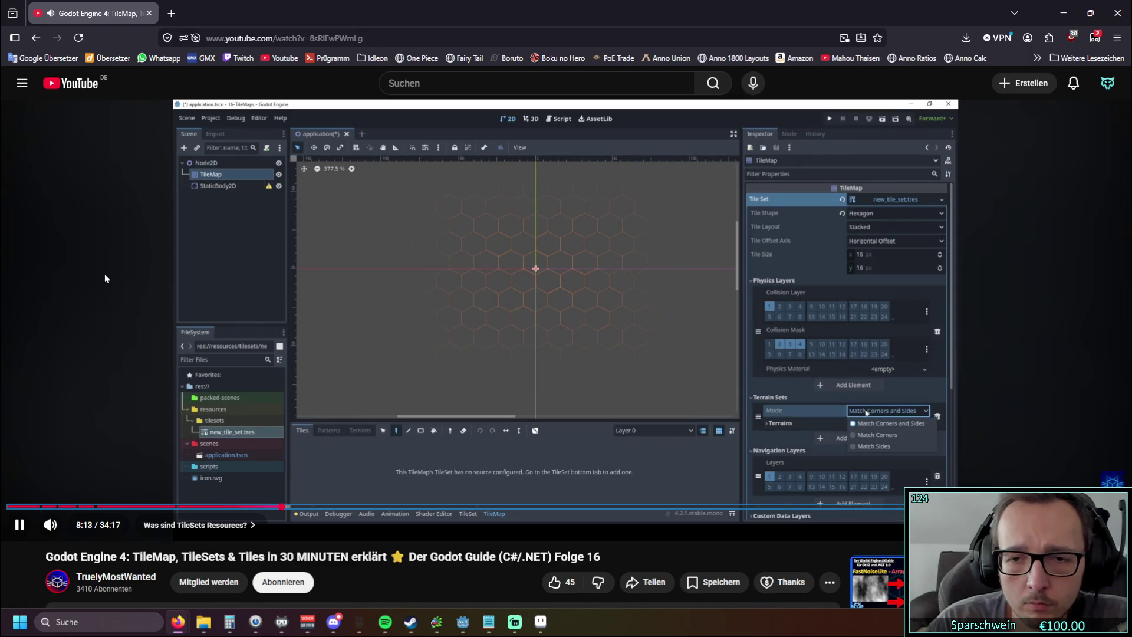
{"action": "key", "text": "Right"}
{"action": "key", "text": "Right"}
{"action": "key", "text": "Right"}
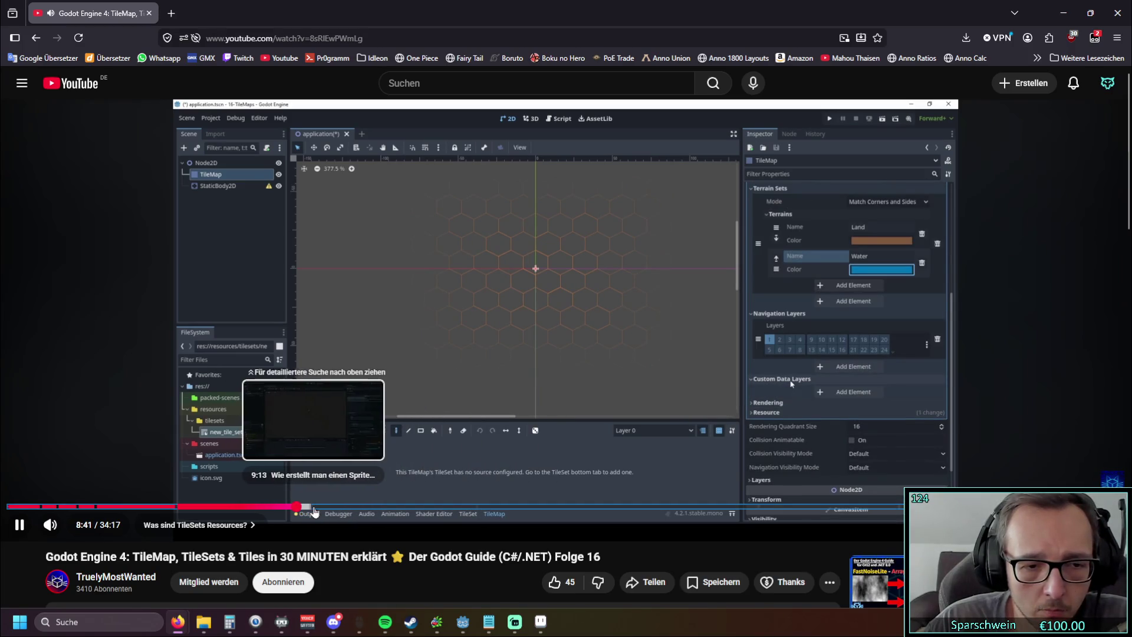
Step: Jump the tutorial through 9:10, the 11:32 atlas setup, 15:26 and 16:43, then resume playback
{"action": "left_click", "coordinate": [311, 506]}
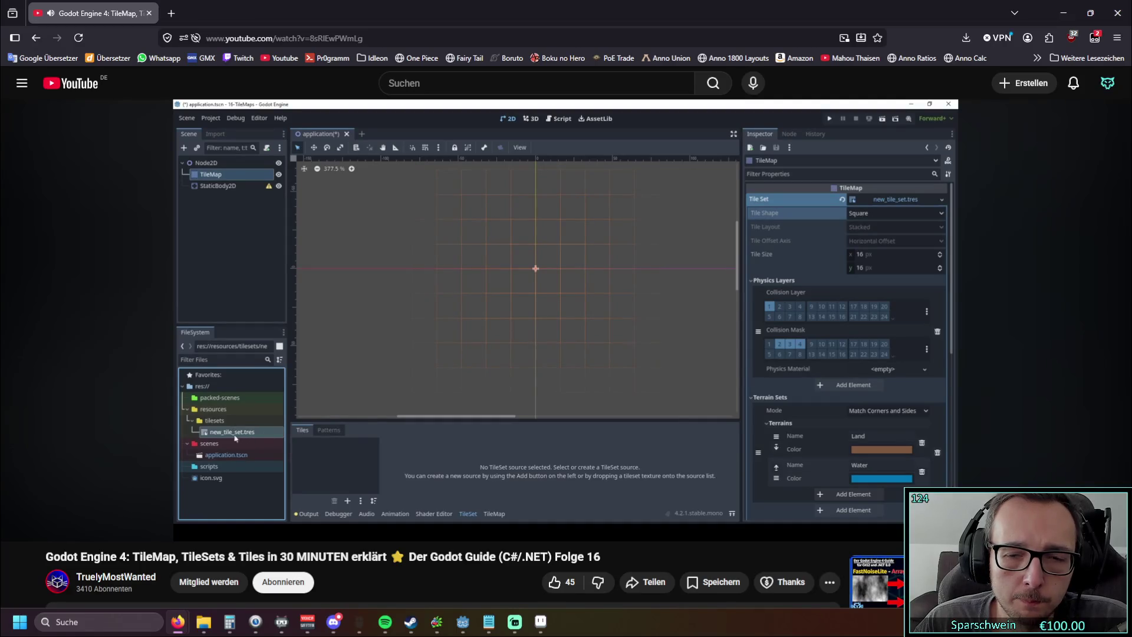
{"action": "mouse_move", "coordinate": [75, 359]}
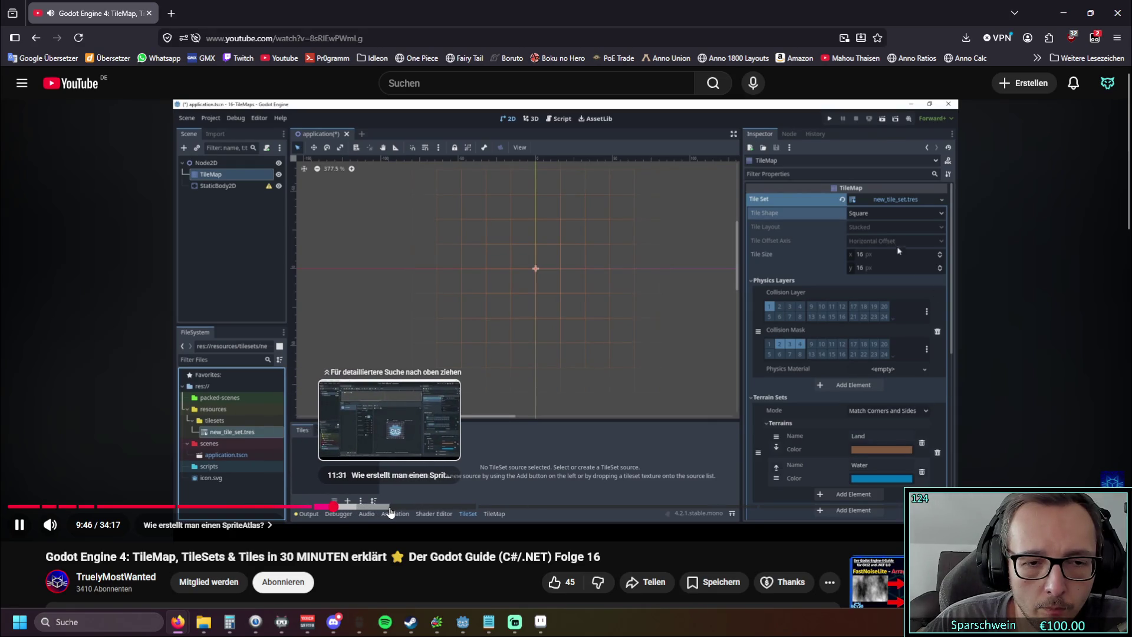
{"action": "left_click", "coordinate": [389, 511]}
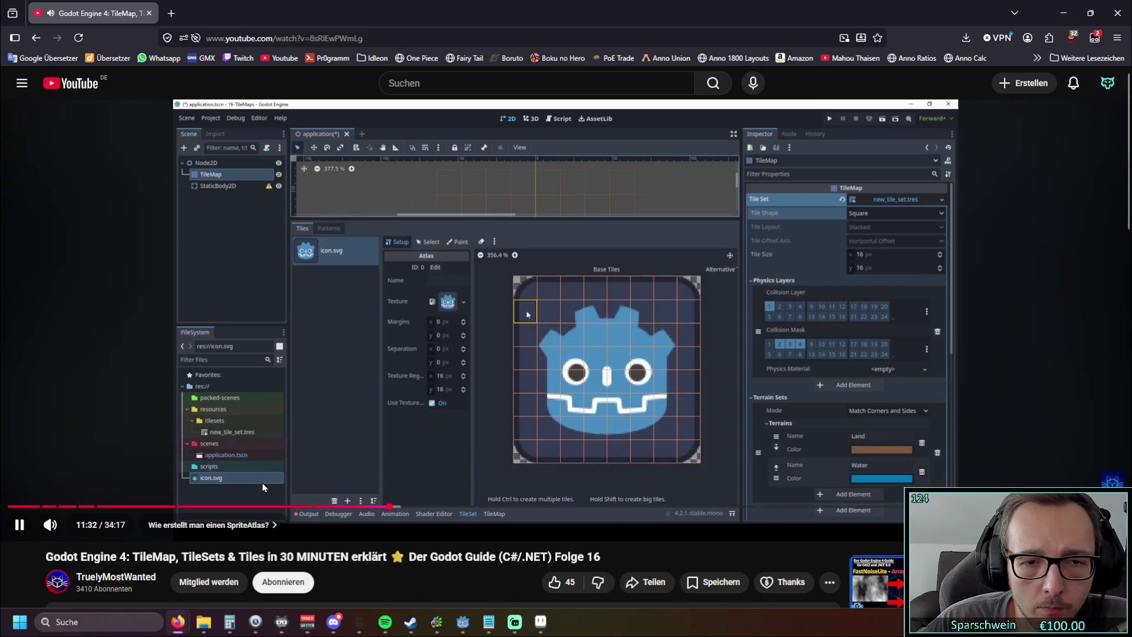
{"action": "left_click", "coordinate": [20, 525]}
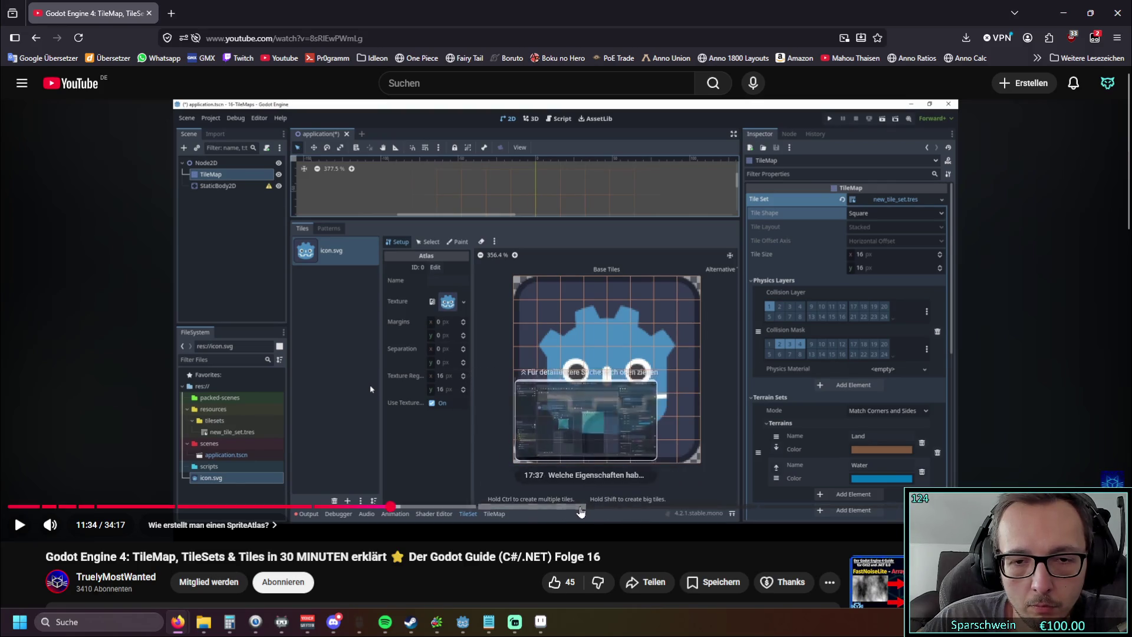
{"action": "left_click", "coordinate": [517, 507]}
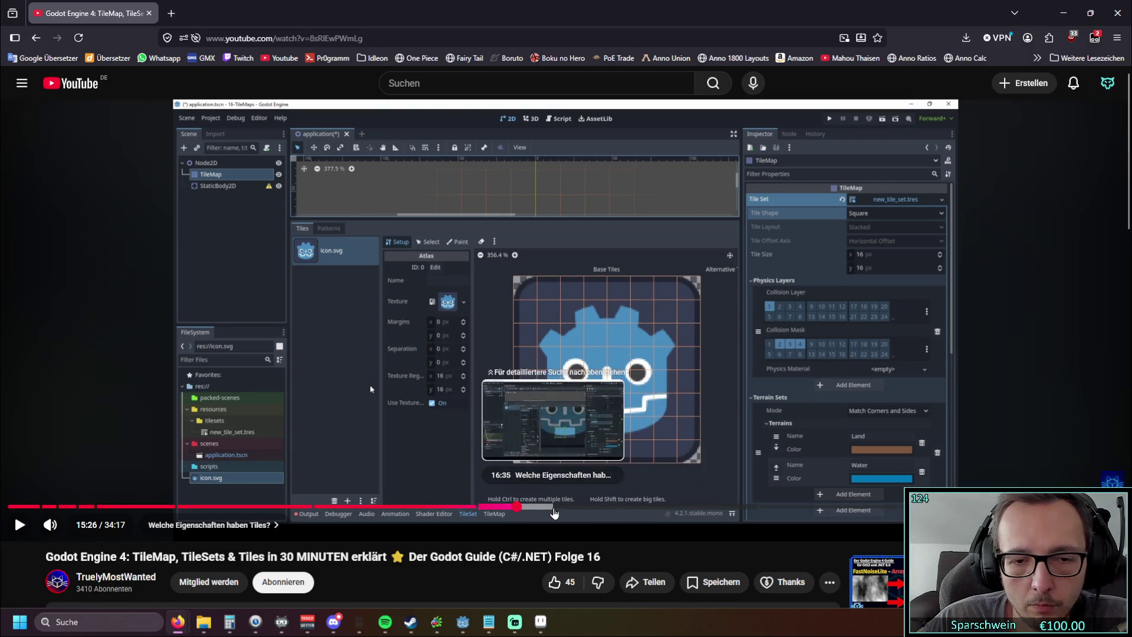
{"action": "left_click", "coordinate": [557, 509]}
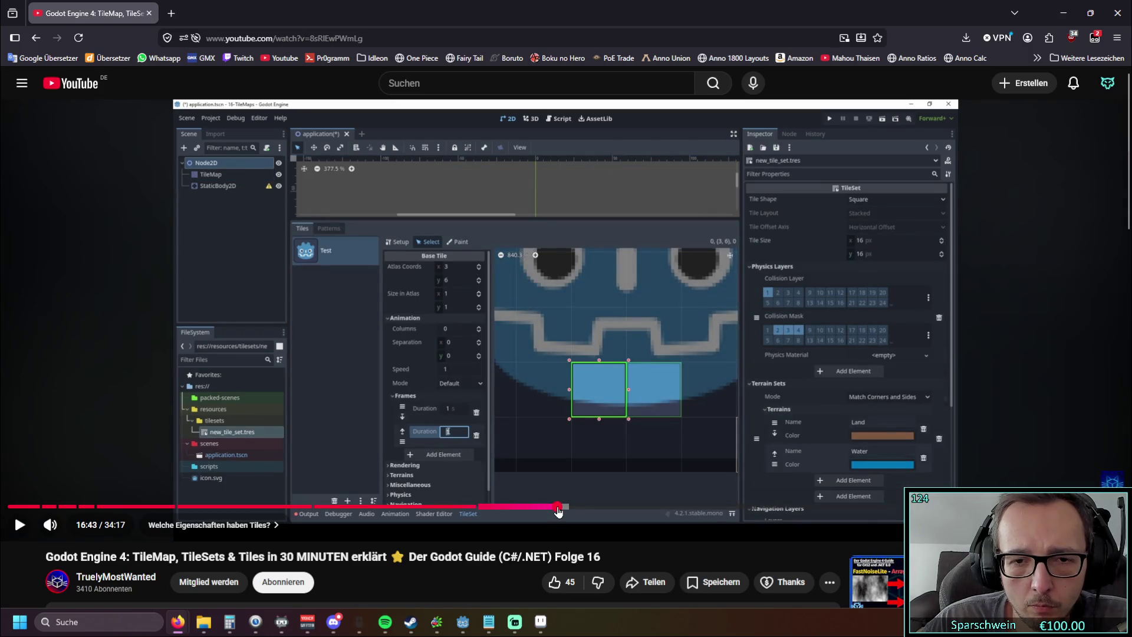
{"action": "left_click", "coordinate": [21, 525]}
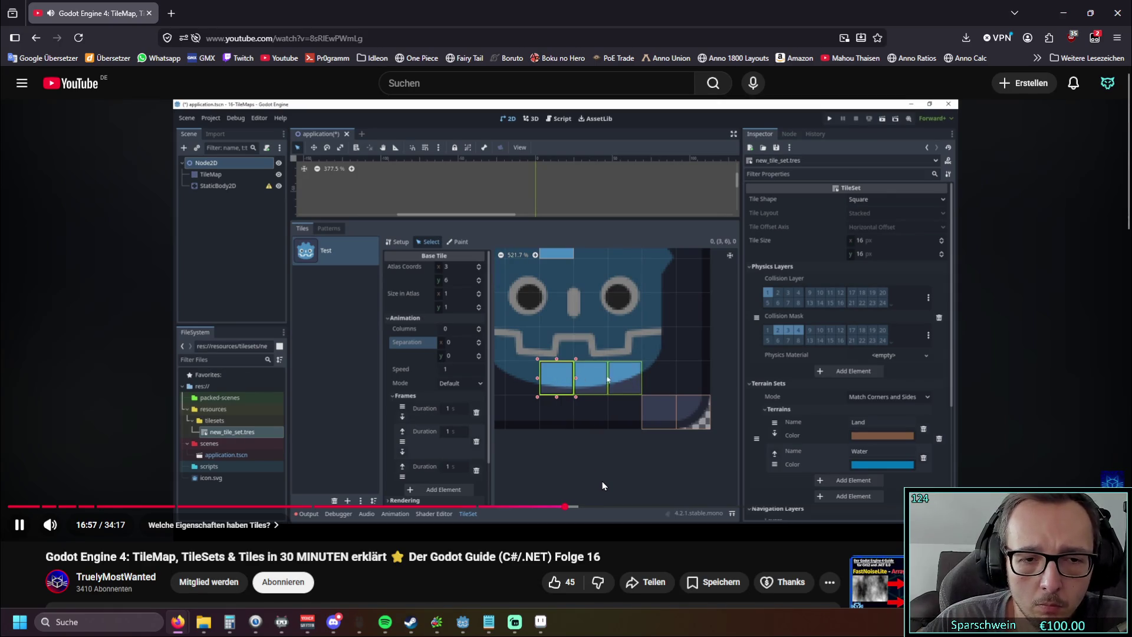
Step: Skip ahead through 17:26, 18:15 and 24:29 to 26:34, then pause at 27:04
{"action": "left_click", "coordinate": [580, 506]}
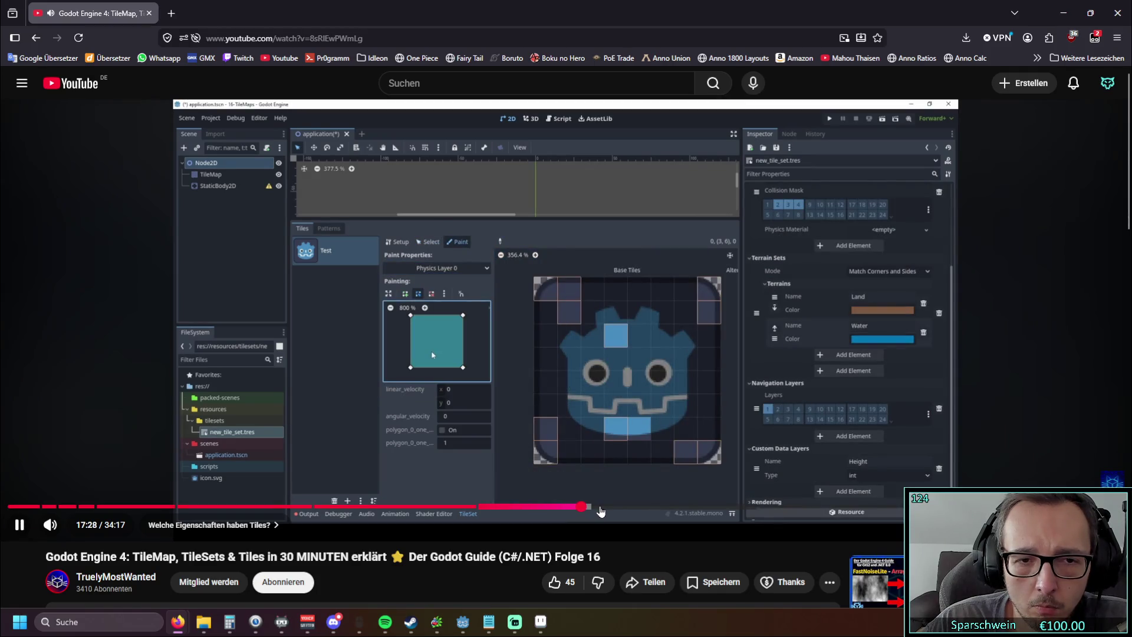
{"action": "left_click", "coordinate": [606, 508]}
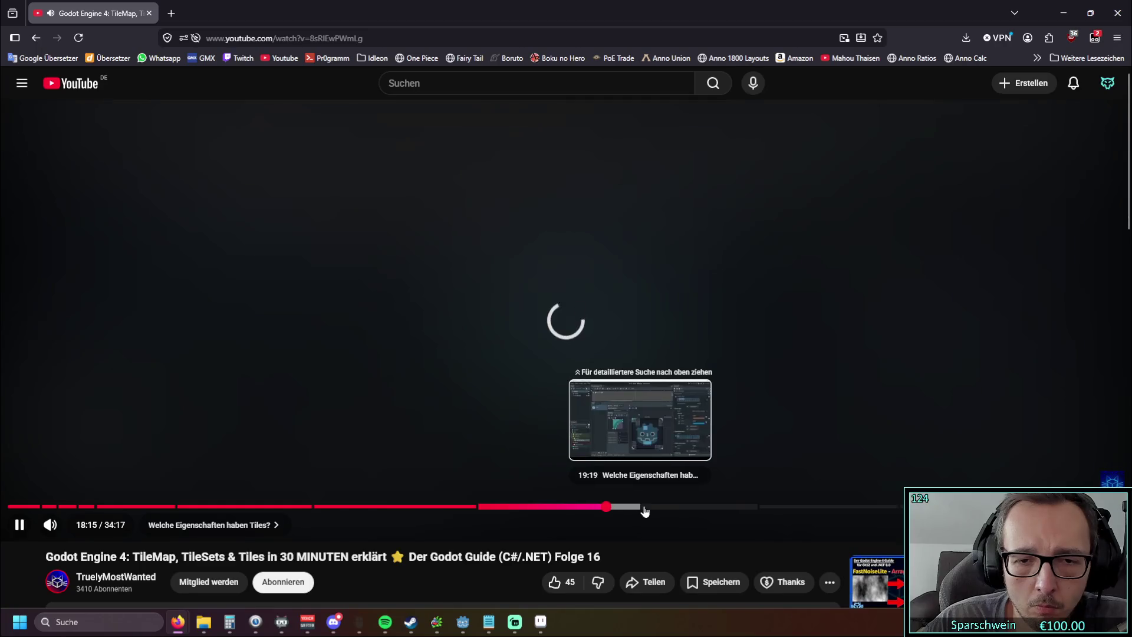
{"action": "left_click", "coordinate": [779, 508]}
{"action": "left_click", "coordinate": [807, 508]}
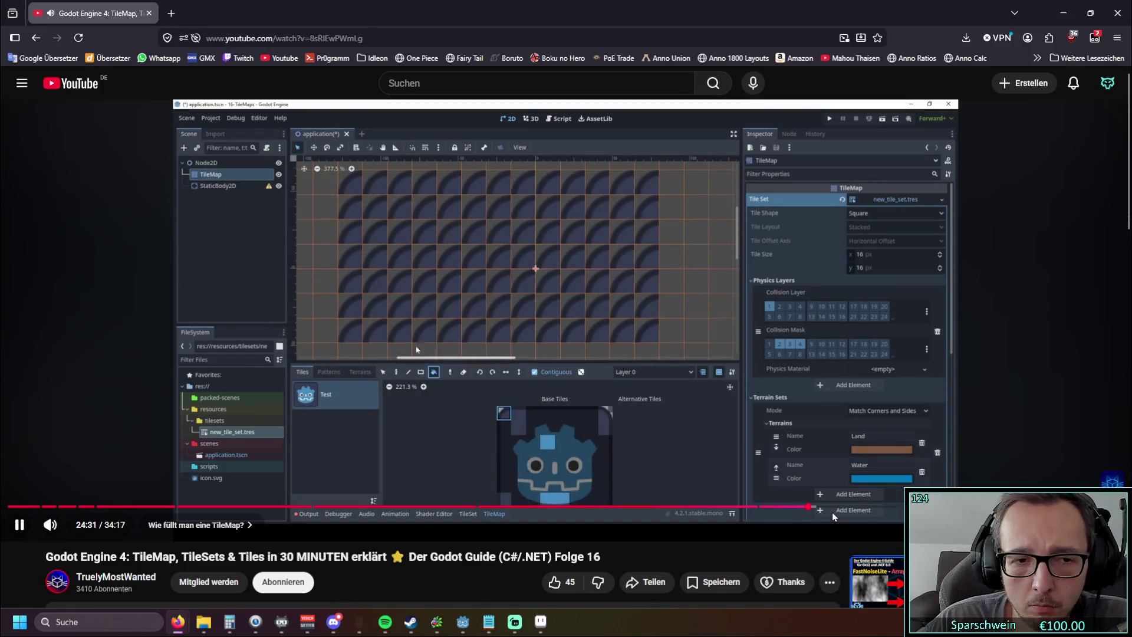
{"action": "left_click", "coordinate": [873, 507]}
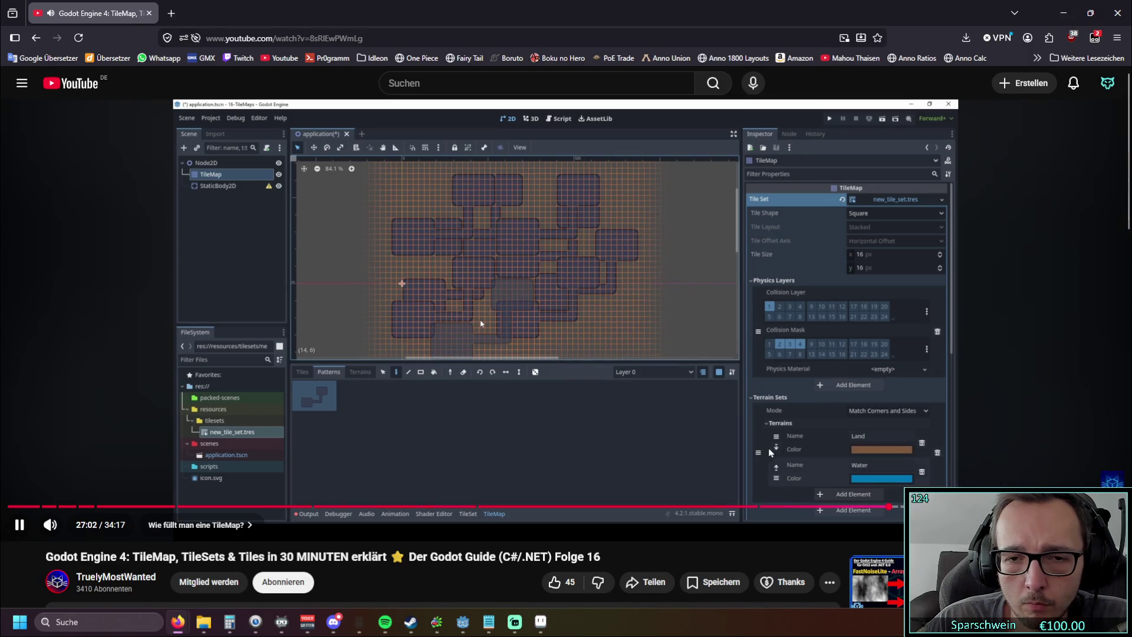
{"action": "left_click", "coordinate": [19, 524]}
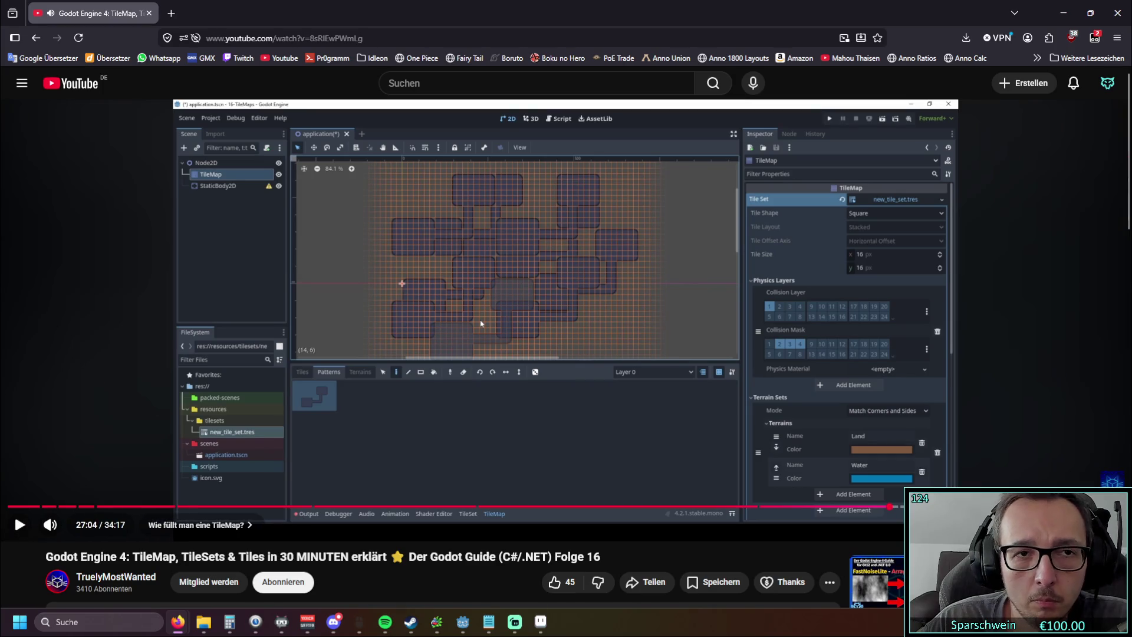
{"action": "key", "text": "alt+Tab"}
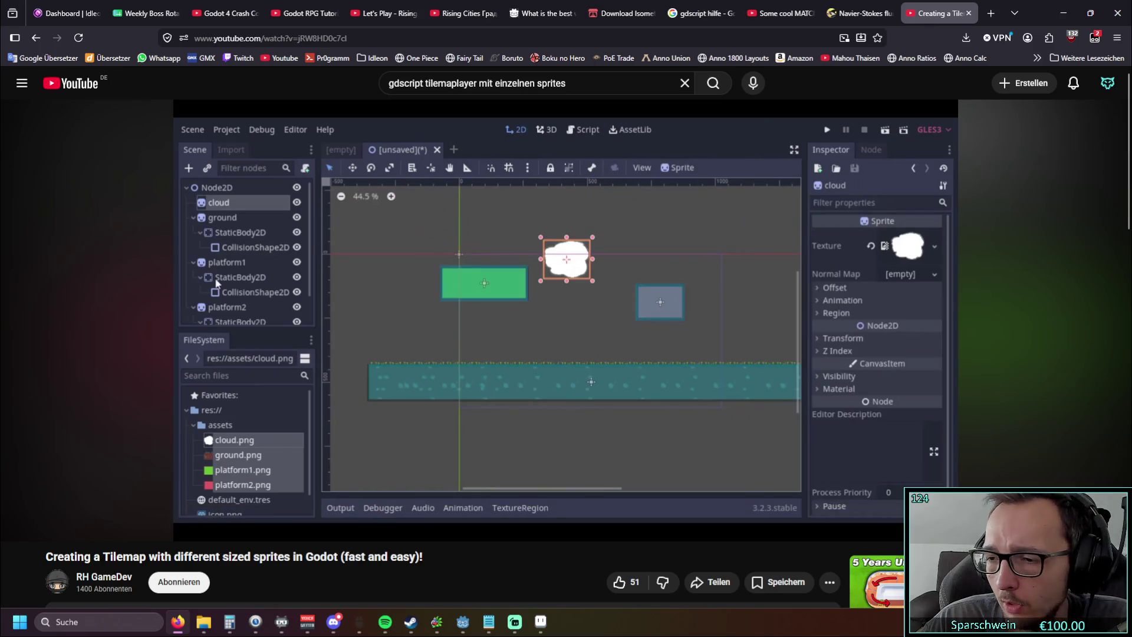
Step: Cycle through the open windows and hide the Noob Sprites folder window
{"action": "key", "text": "alt+Tab"}
{"action": "key", "text": "alt+Tab"}
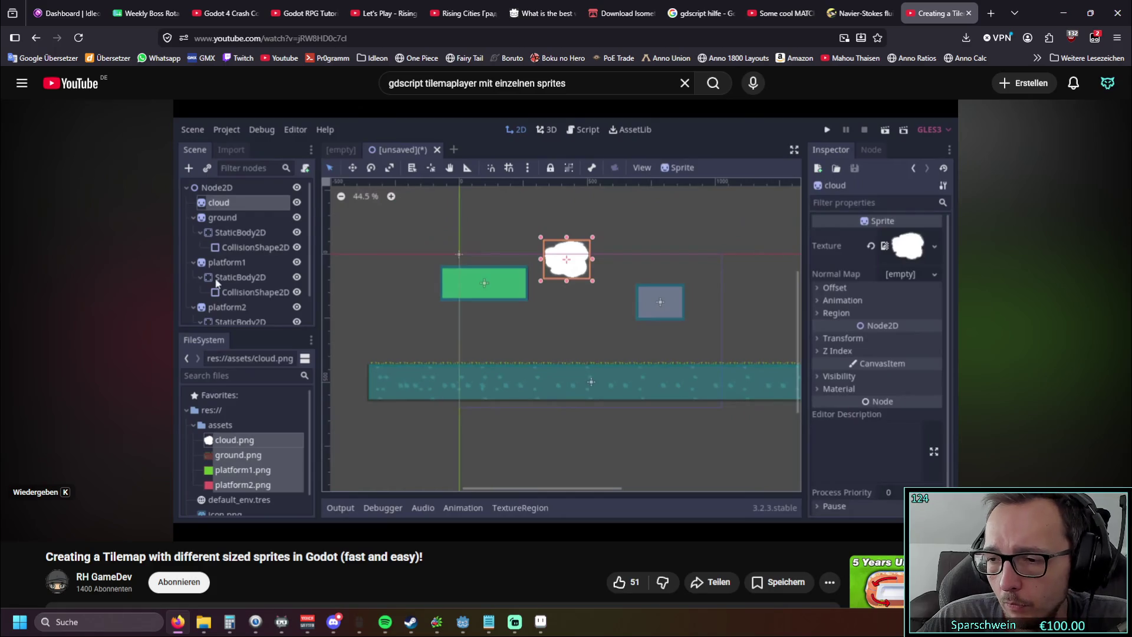
{"action": "key", "text": "alt+Tab"}
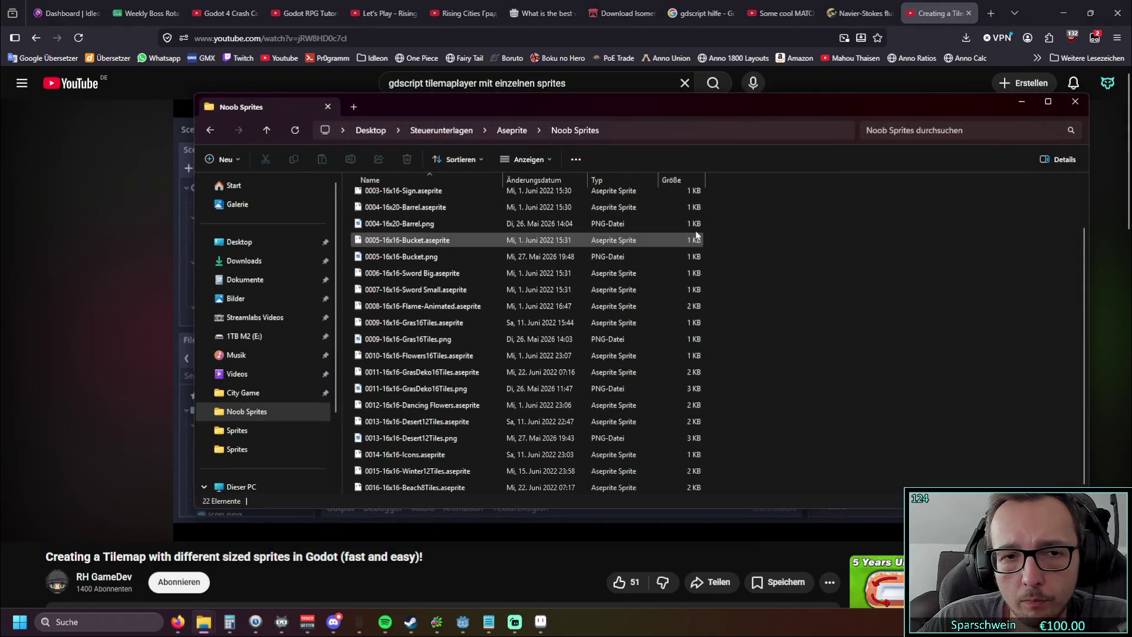
{"action": "left_click", "coordinate": [1022, 102]}
Step: Open and close an empty browser tab, scroll the video page, then return to Godot
{"action": "left_click", "coordinate": [991, 13]}
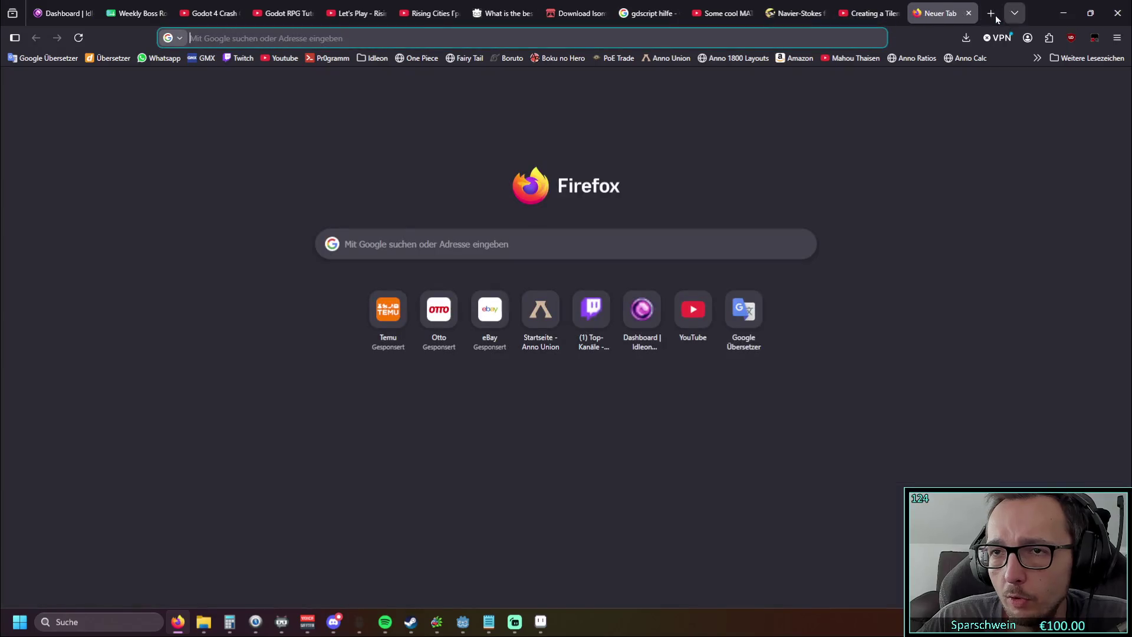
{"action": "key", "text": "ctrl+w"}
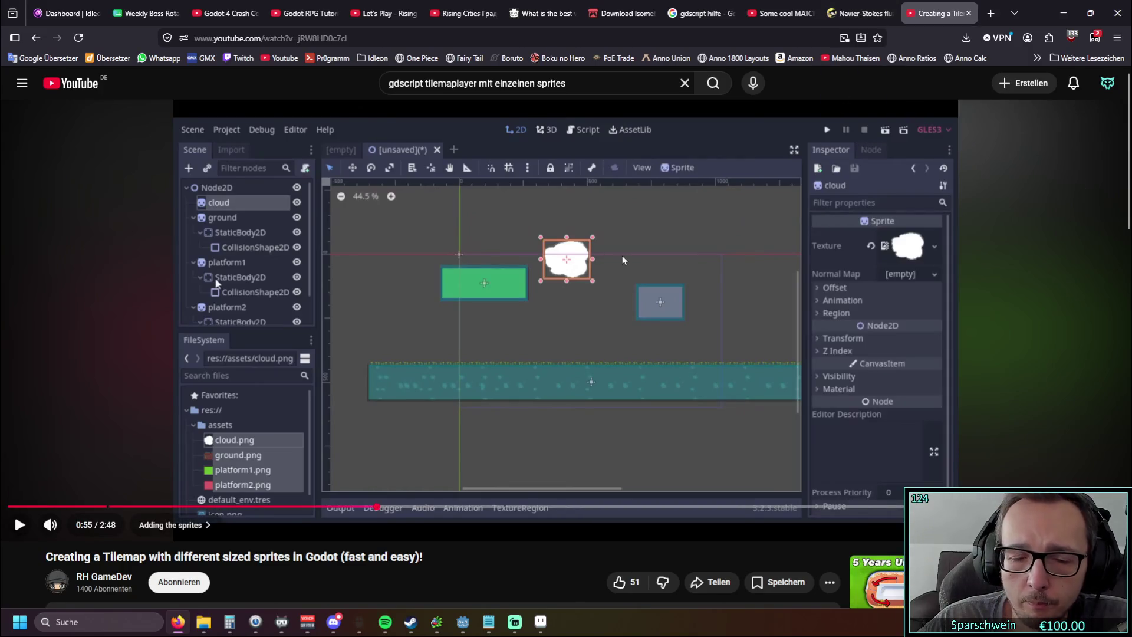
{"action": "scroll", "coordinate": [622, 254], "scroll_direction": "down", "scroll_amount": 4}
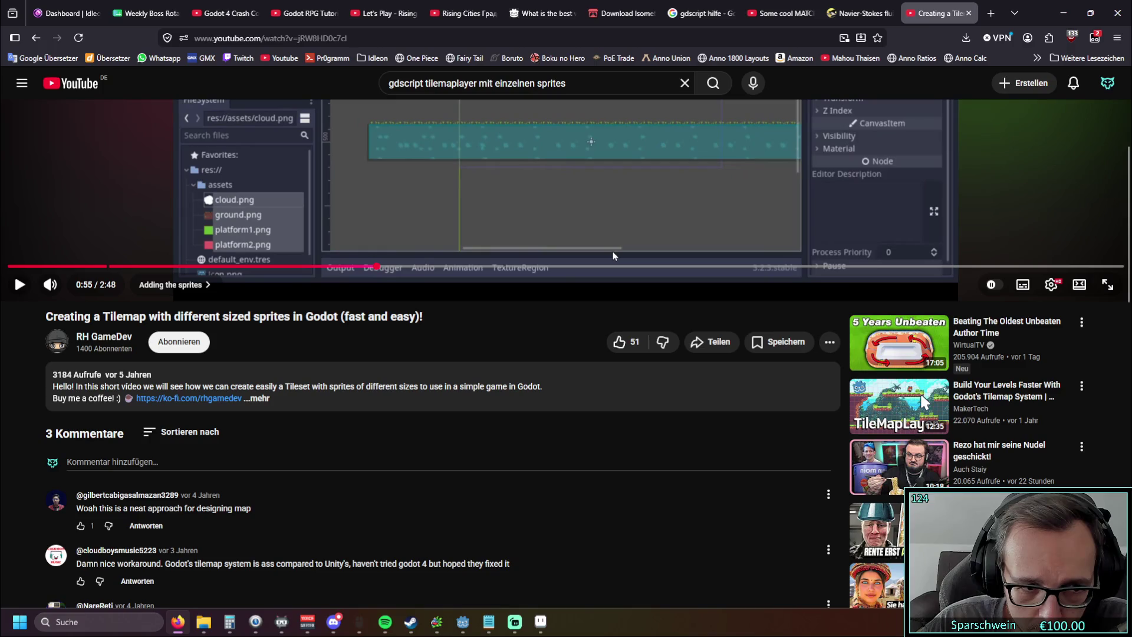
{"action": "scroll", "coordinate": [613, 251], "scroll_direction": "up", "scroll_amount": 4}
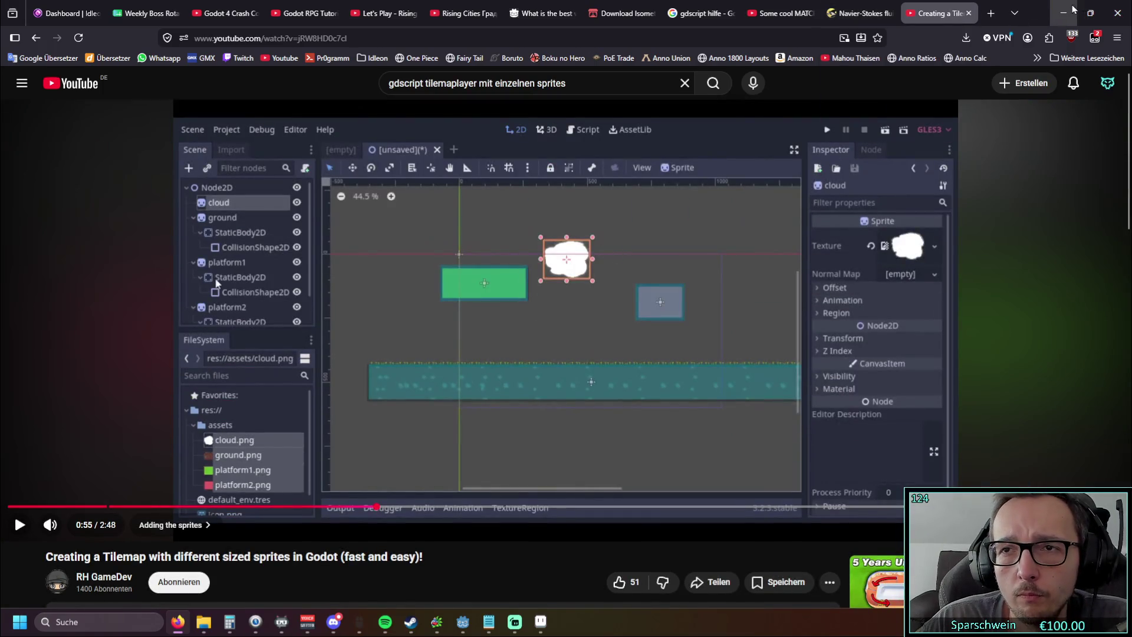
{"action": "key", "text": "alt+Tab"}
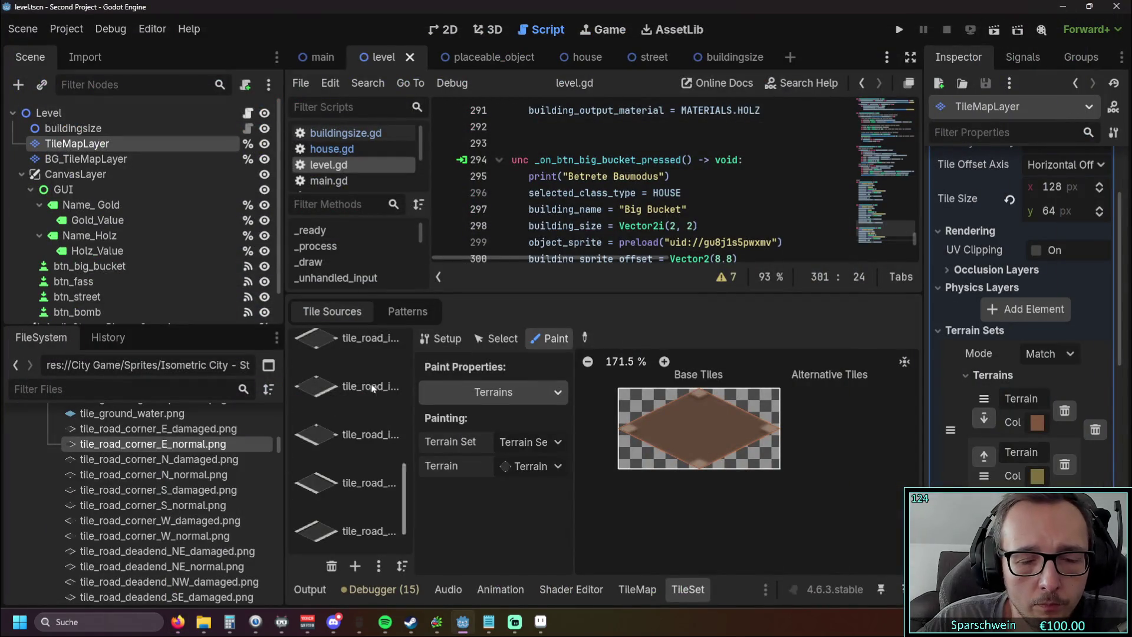
Step: Give the script editor more room, scroll level.gd, and remove the second terrain from the terrain set
{"action": "mouse_move", "coordinate": [613, 293]}
{"action": "left_mouse_down"}
{"action": "mouse_move", "coordinate": [622, 393]}
{"action": "mouse_move", "coordinate": [610, 478]}
{"action": "left_mouse_up"}
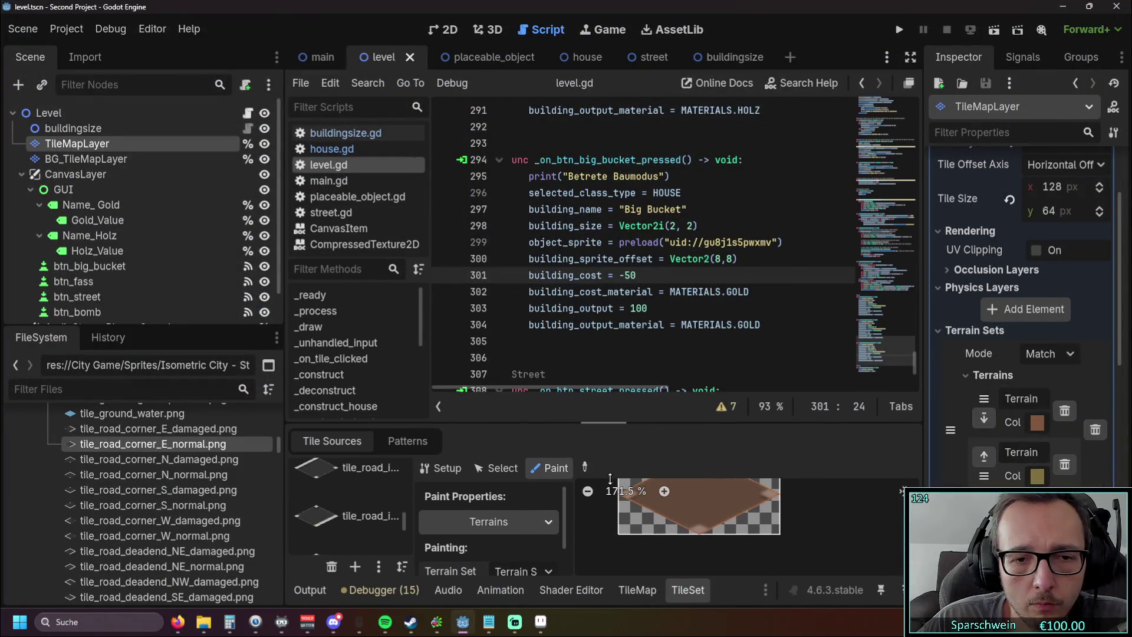
{"action": "scroll", "coordinate": [725, 329], "scroll_direction": "up", "scroll_amount": 1}
{"action": "scroll", "coordinate": [725, 329], "scroll_direction": "down", "scroll_amount": 4}
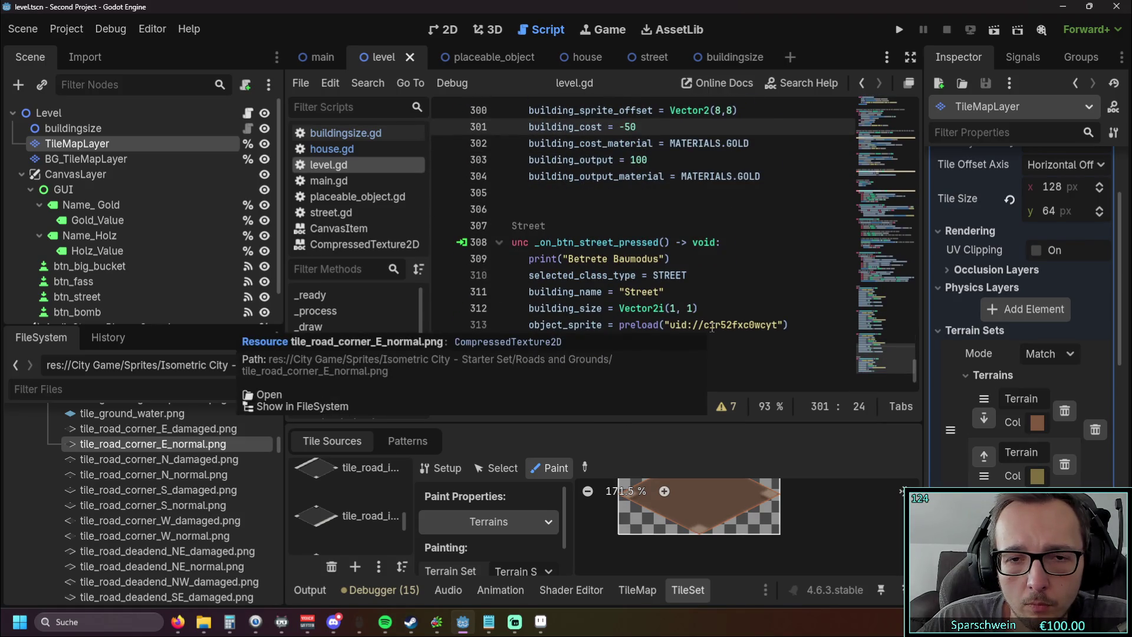
{"action": "mouse_move", "coordinate": [279, 450]}
{"action": "left_mouse_down"}
{"action": "mouse_move", "coordinate": [280, 429]}
{"action": "mouse_move", "coordinate": [280, 446]}
{"action": "left_mouse_up"}
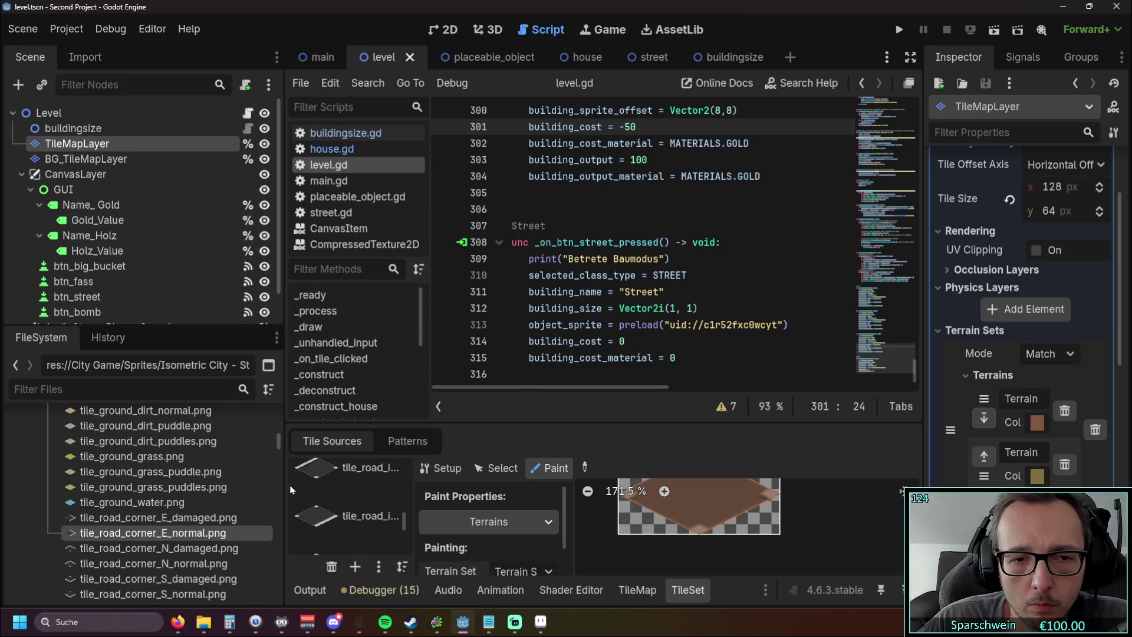
{"action": "mouse_move", "coordinate": [279, 449]}
{"action": "left_mouse_down"}
{"action": "mouse_move", "coordinate": [280, 440]}
{"action": "mouse_move", "coordinate": [280, 450]}
{"action": "left_mouse_up"}
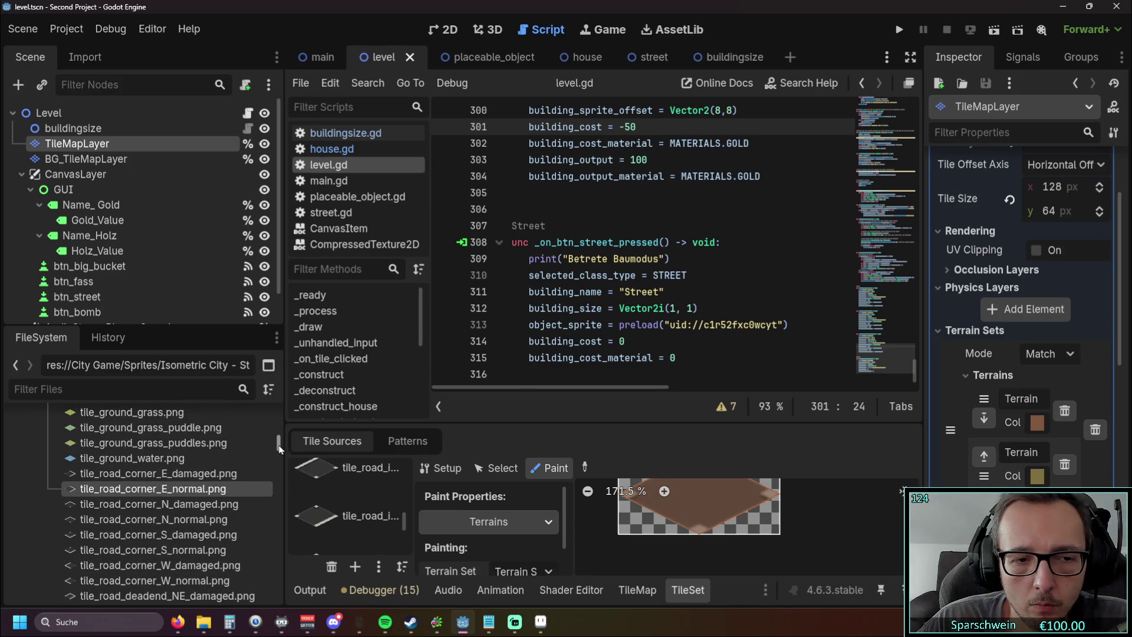
{"action": "scroll", "coordinate": [281, 449], "scroll_direction": "up", "scroll_amount": 1}
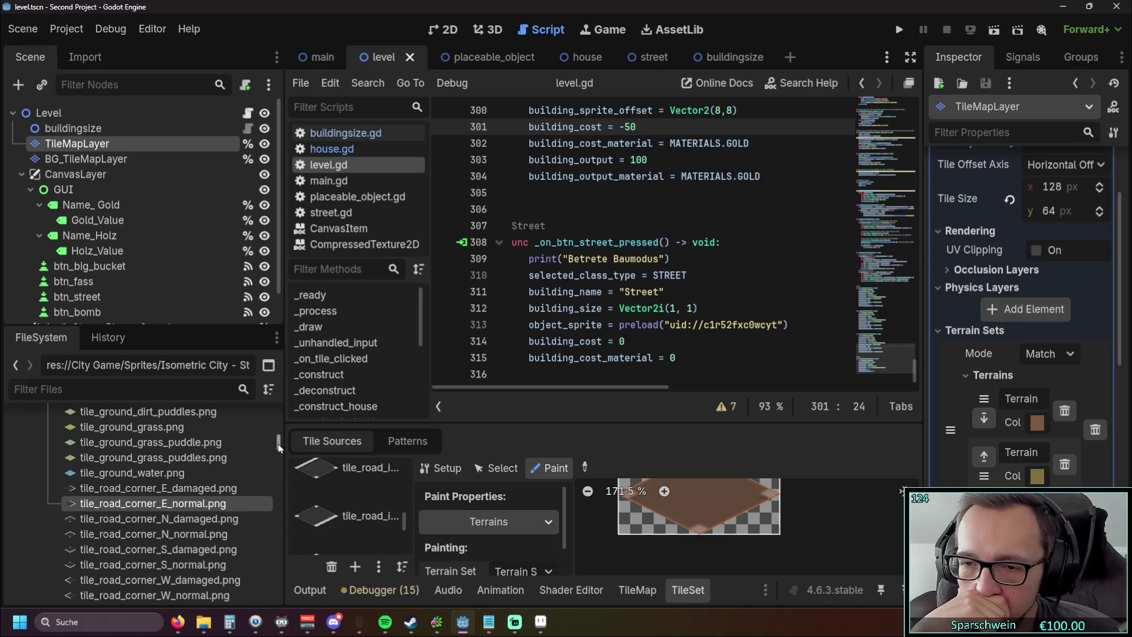
{"action": "key", "text": "ctrl+z"}
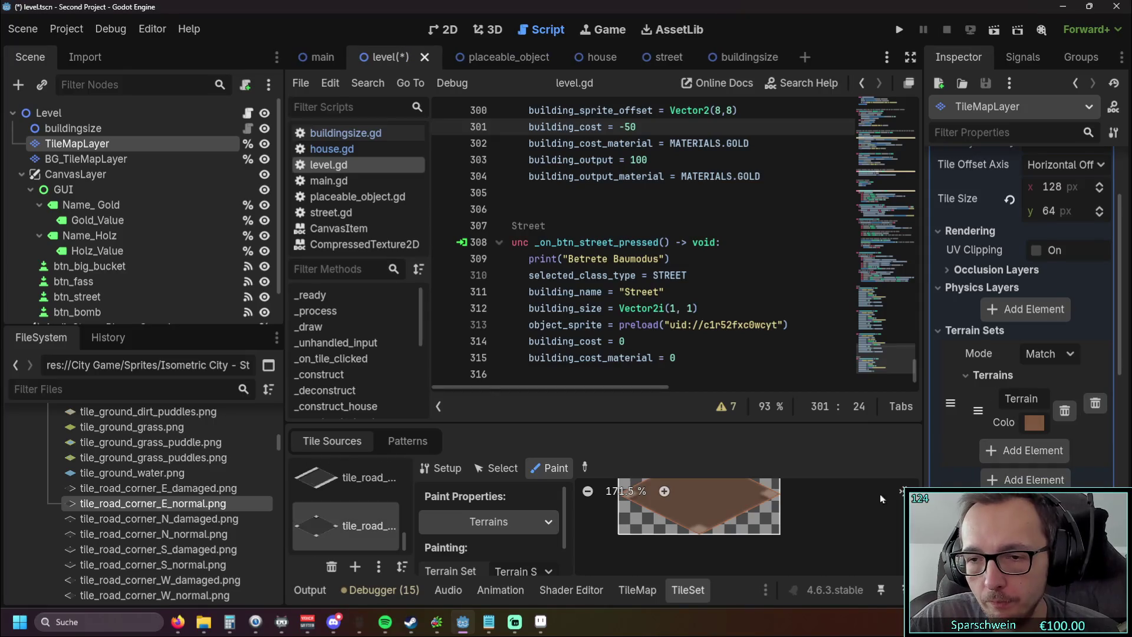
Step: Make the TileSet panel taller, widen the source list, and switch between Setup, Select and Paint modes
{"action": "left_click_drag", "start_coordinate": [603, 424], "coordinate": [619, 277]}
{"action": "left_click", "coordinate": [637, 590]}
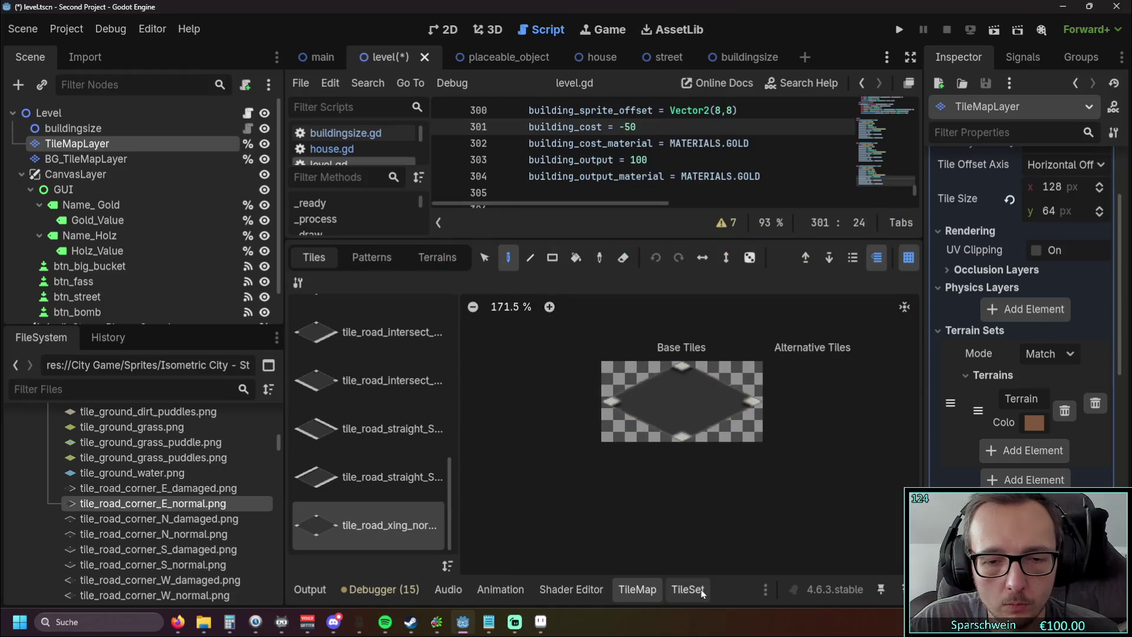
{"action": "left_click", "coordinate": [698, 591]}
{"action": "mouse_move", "coordinate": [413, 489]}
{"action": "left_mouse_down"}
{"action": "mouse_move", "coordinate": [555, 487]}
{"action": "mouse_move", "coordinate": [421, 484]}
{"action": "left_mouse_up"}
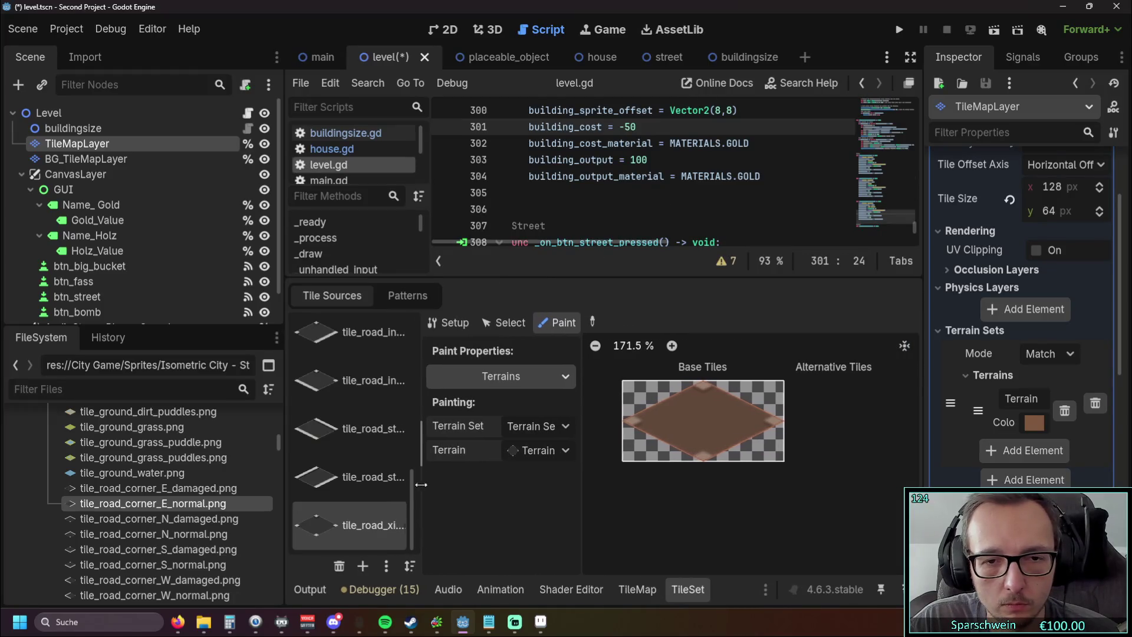
{"action": "left_click", "coordinate": [501, 322]}
{"action": "left_click", "coordinate": [444, 324]}
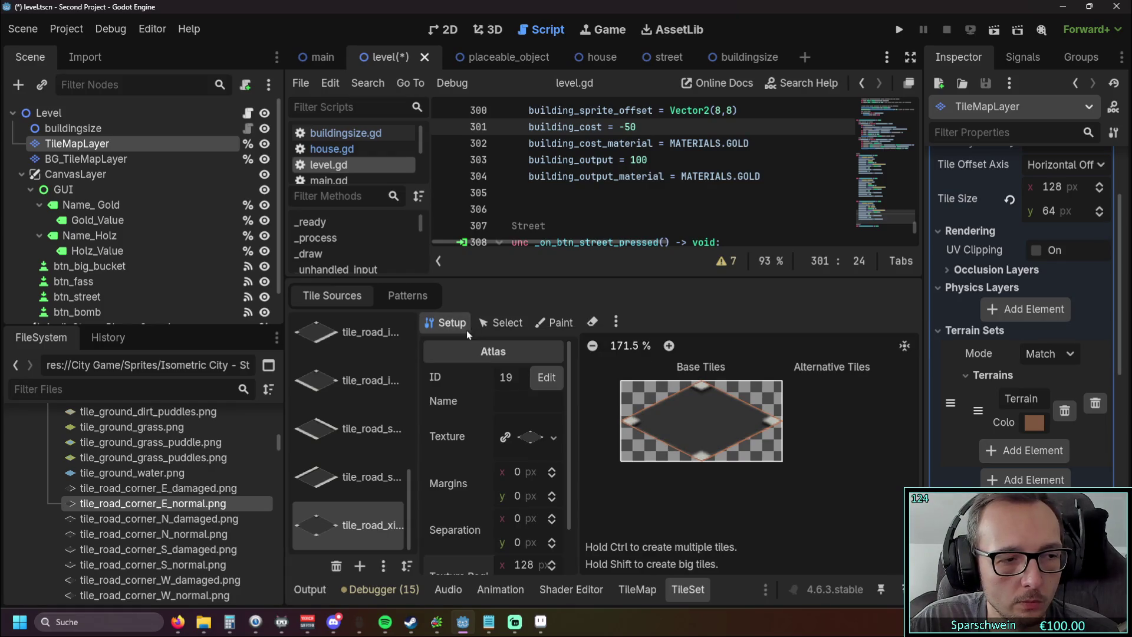
{"action": "left_click", "coordinate": [554, 323]}
{"action": "left_click", "coordinate": [447, 323]}
{"action": "left_click", "coordinate": [544, 325]}
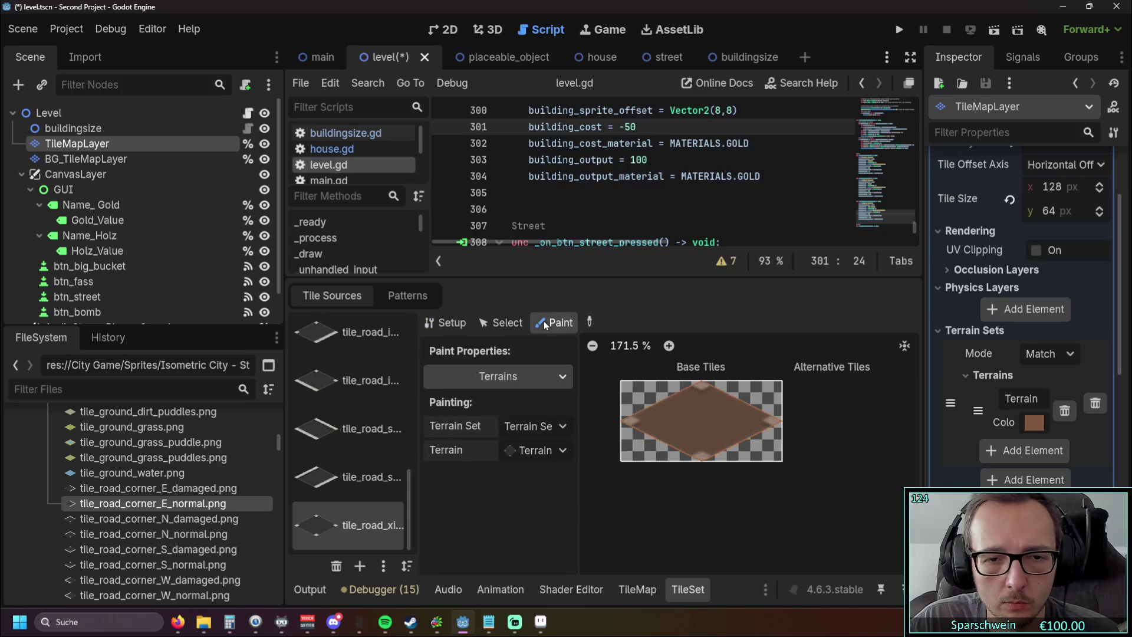
Step: Widen the source list to show full road tile names and open the Atlas Merging Tool
{"action": "left_click", "coordinate": [650, 595]}
{"action": "left_click", "coordinate": [684, 588]}
{"action": "left_click", "coordinate": [585, 588]}
{"action": "left_click", "coordinate": [689, 590]}
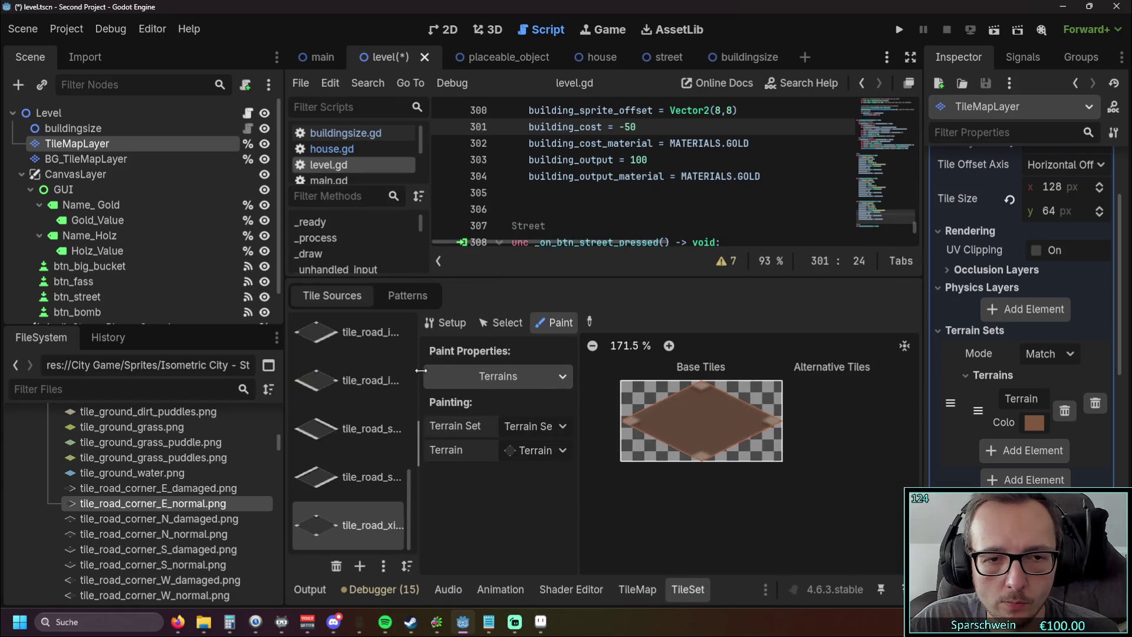
{"action": "left_click_drag", "start_coordinate": [419, 442], "coordinate": [506, 442]}
{"action": "left_click", "coordinate": [470, 567]}
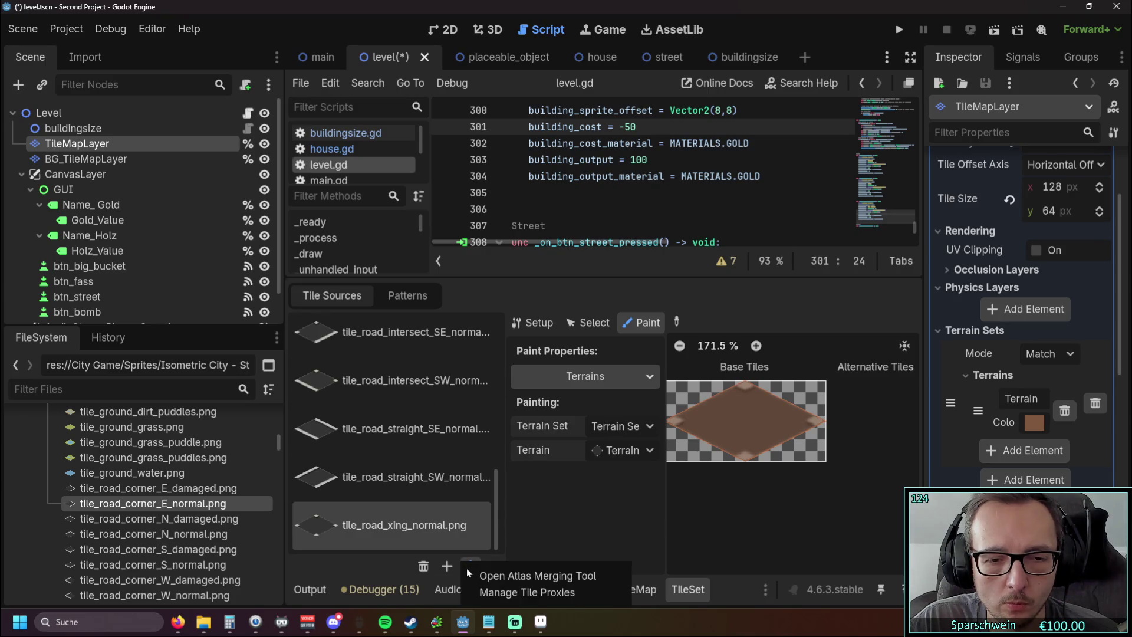
{"action": "left_click", "coordinate": [552, 577]}
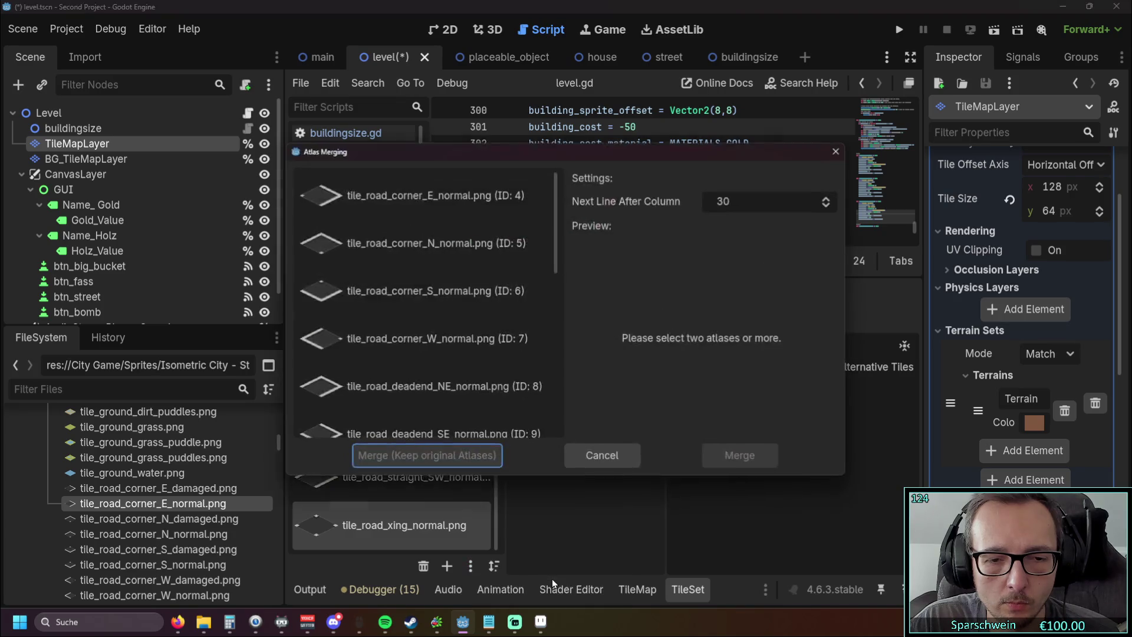
Step: Select a few road corner atlases, then close the merging window without merging
{"action": "mouse_move", "coordinate": [557, 220]}
{"action": "left_mouse_down"}
{"action": "mouse_move", "coordinate": [554, 422]}
{"action": "mouse_move", "coordinate": [557, 193]}
{"action": "left_mouse_up"}
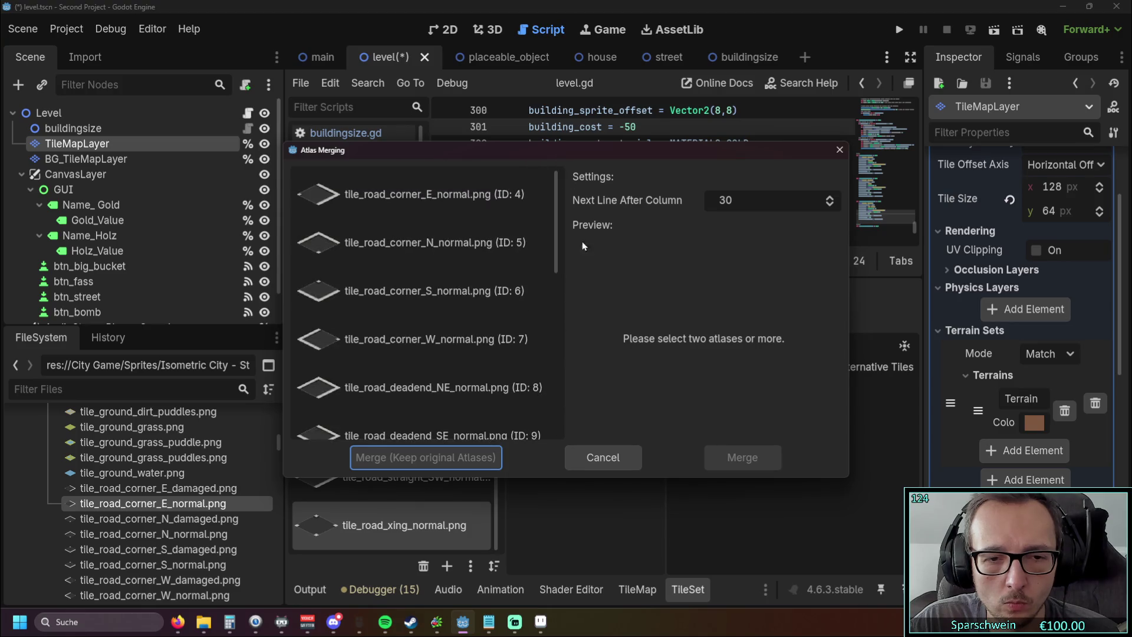
{"action": "left_click", "coordinate": [442, 212]}
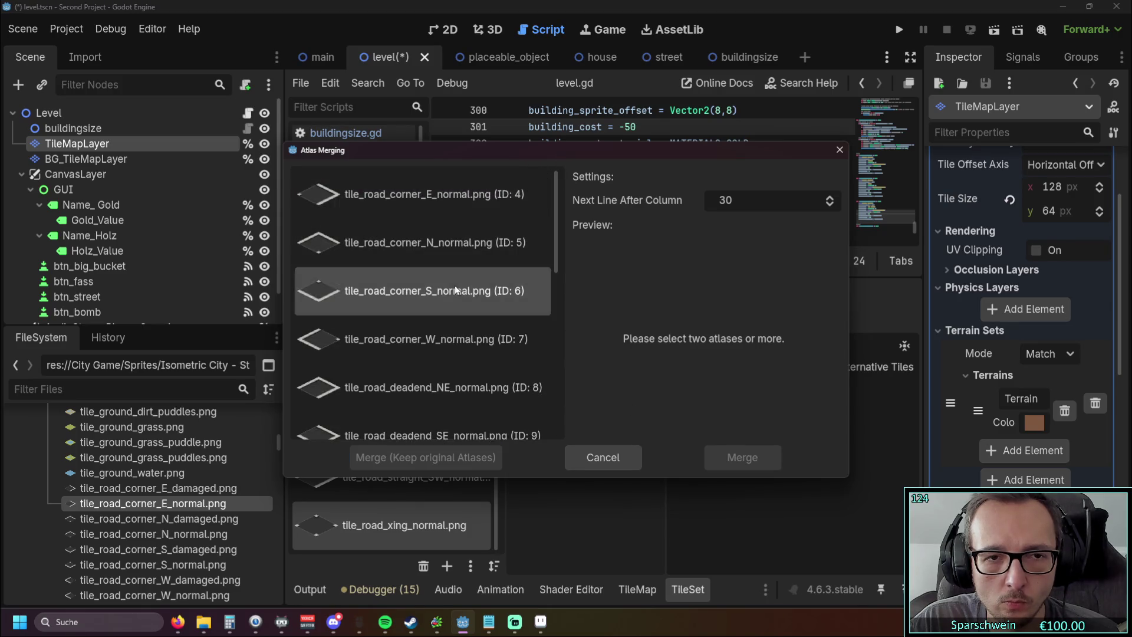
{"action": "left_click", "coordinate": [476, 292]}
{"action": "left_click", "coordinate": [479, 339]}
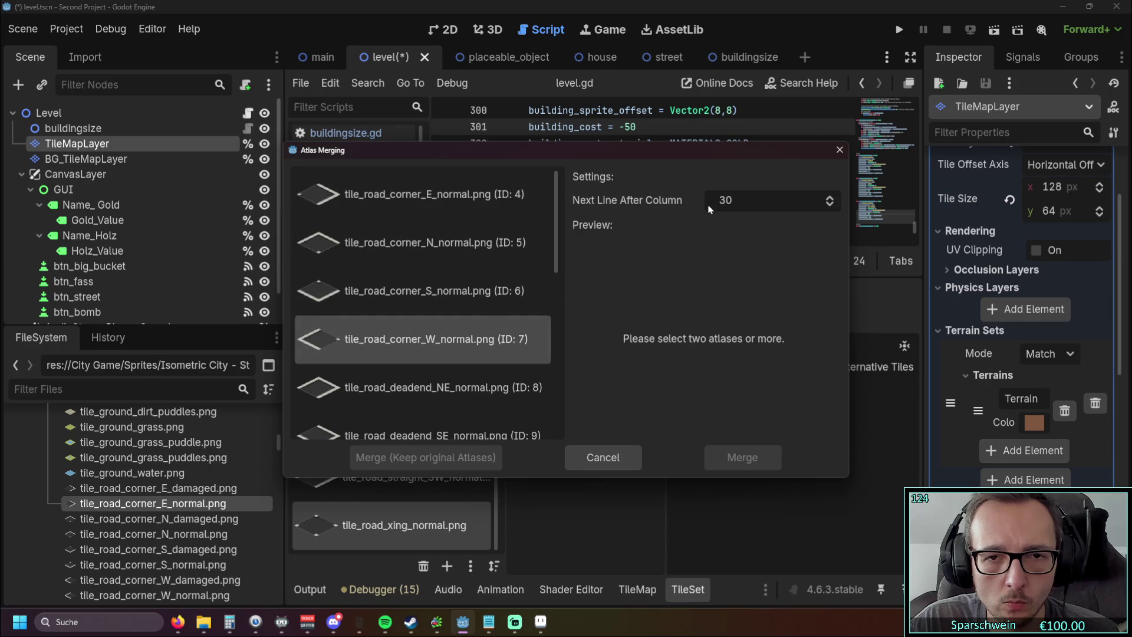
{"action": "left_click", "coordinate": [838, 146]}
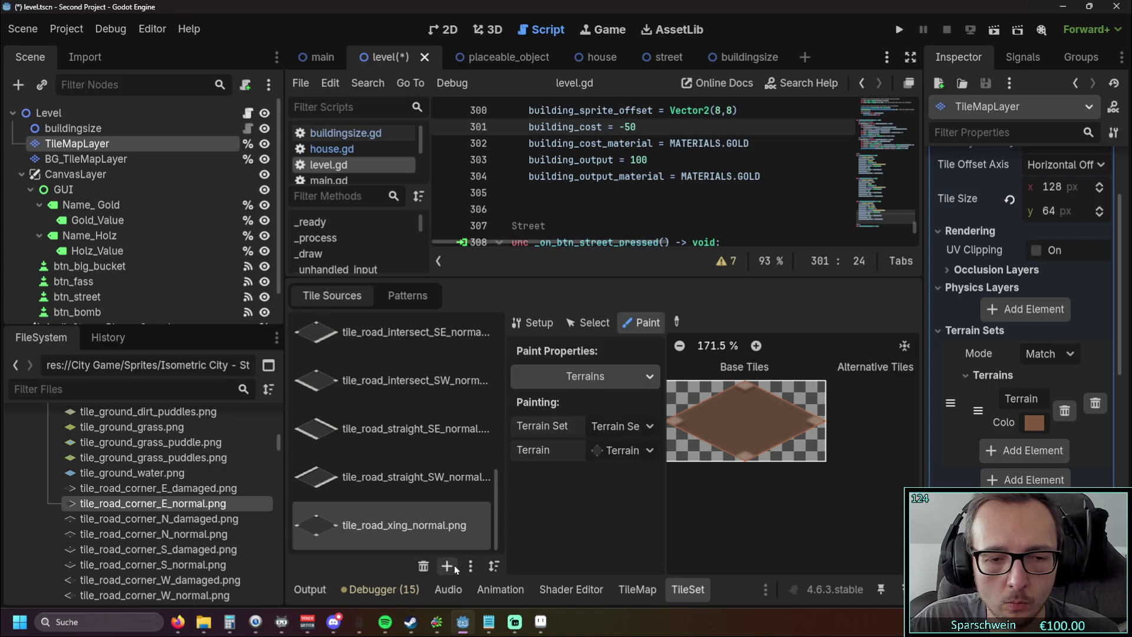
Step: Glance at the tile proxies window, close it, and reopen the Atlas Merging Tool
{"action": "left_click", "coordinate": [475, 564]}
{"action": "left_click", "coordinate": [483, 589]}
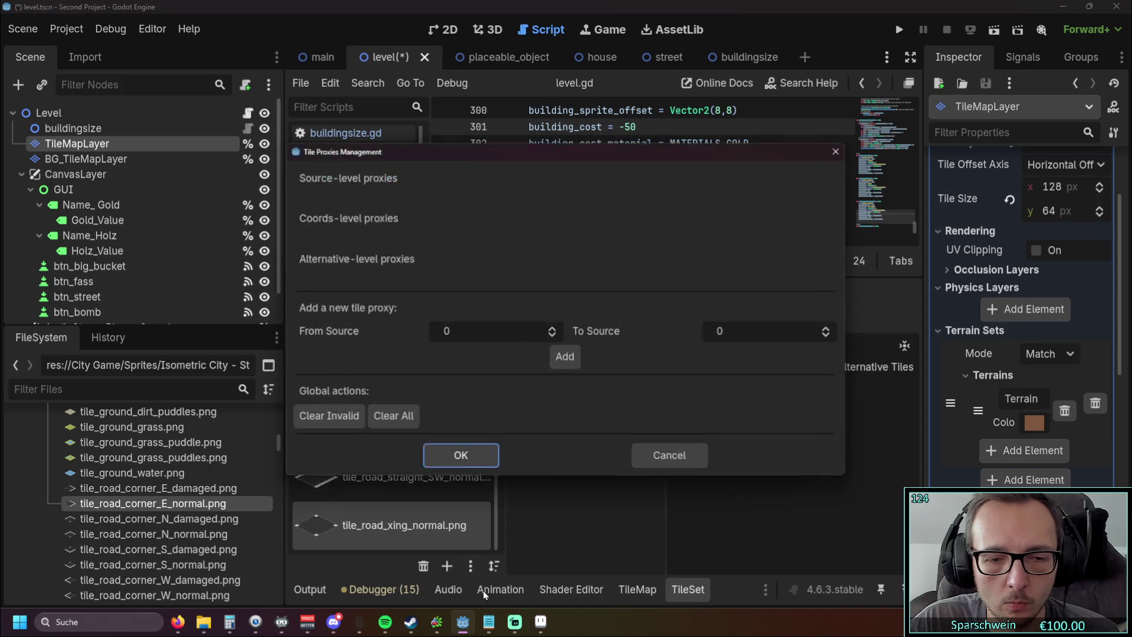
{"action": "left_click", "coordinate": [839, 149]}
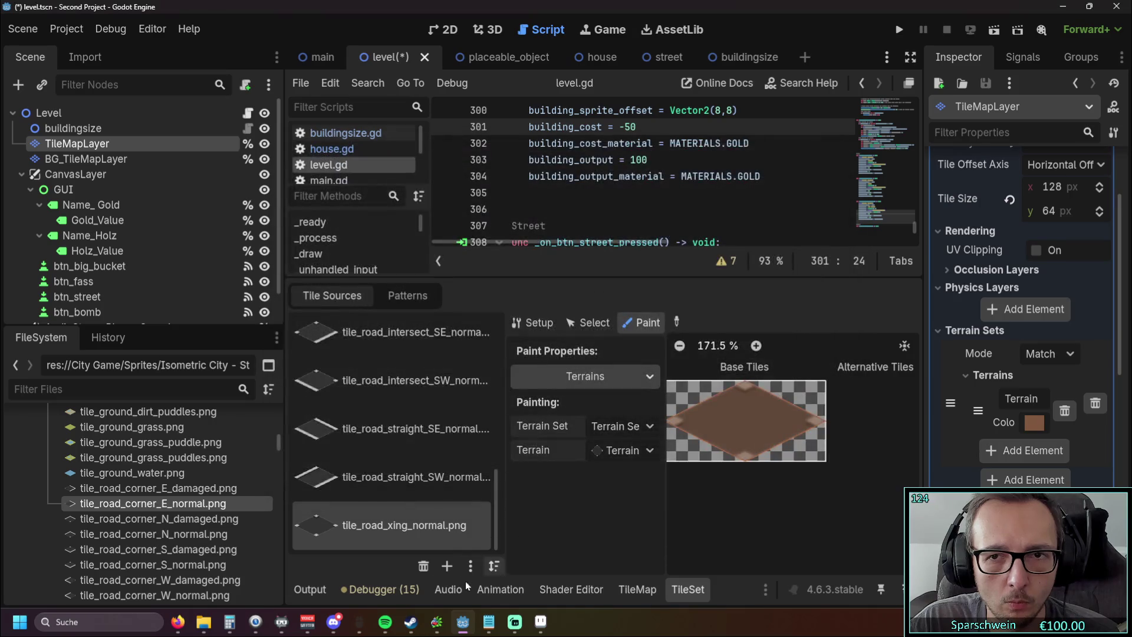
{"action": "left_click", "coordinate": [470, 567]}
{"action": "left_click", "coordinate": [478, 575]}
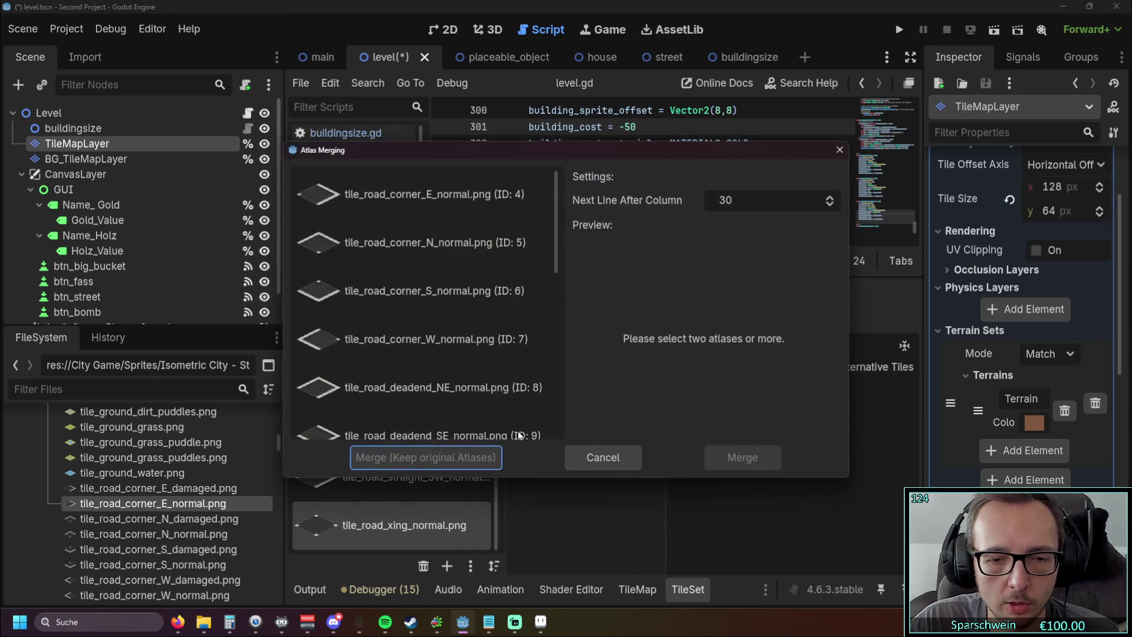
Step: Select every road atlas from corner_E through xing and merge them
{"action": "left_click", "coordinate": [403, 215]}
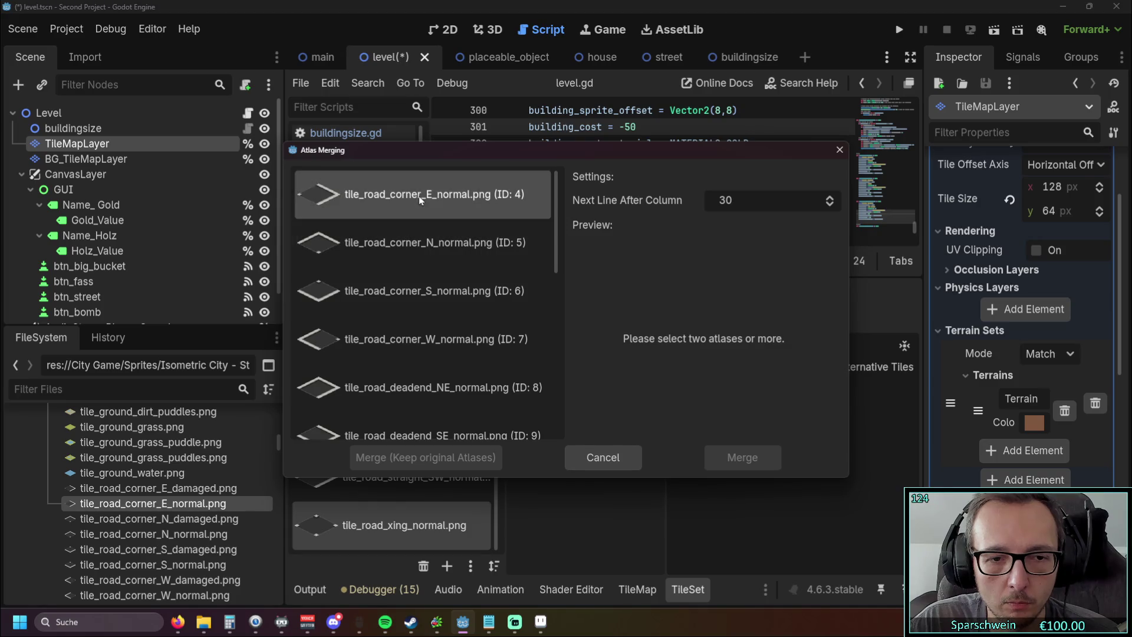
{"action": "left_click", "coordinate": [429, 231]}
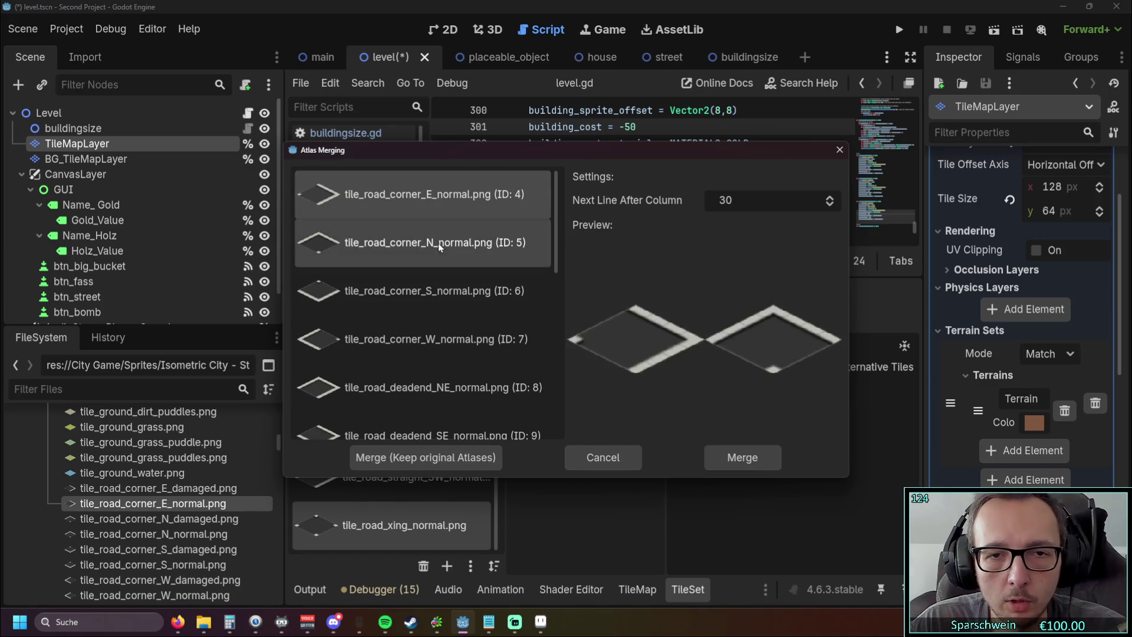
{"action": "left_click_drag", "start_coordinate": [556, 232], "coordinate": [556, 465]}
{"action": "left_click", "coordinate": [458, 426], "text": "shift"}
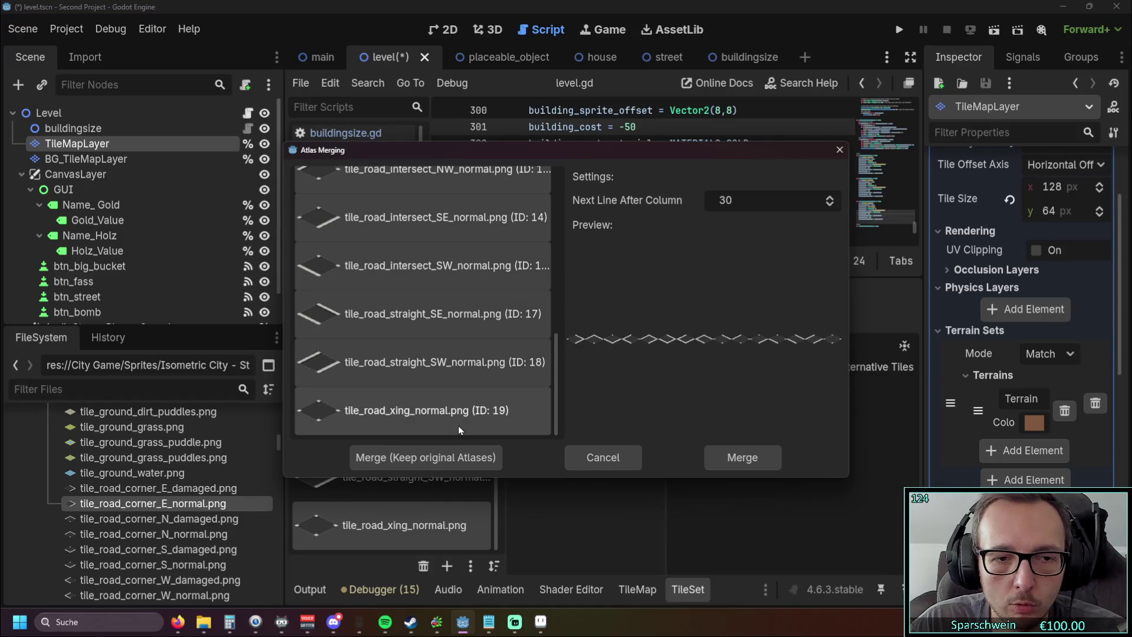
{"action": "scroll", "coordinate": [457, 354], "scroll_direction": "up", "scroll_amount": 3}
{"action": "scroll", "coordinate": [457, 348], "scroll_direction": "up", "scroll_amount": 3}
{"action": "scroll", "coordinate": [460, 349], "scroll_direction": "down", "scroll_amount": 6}
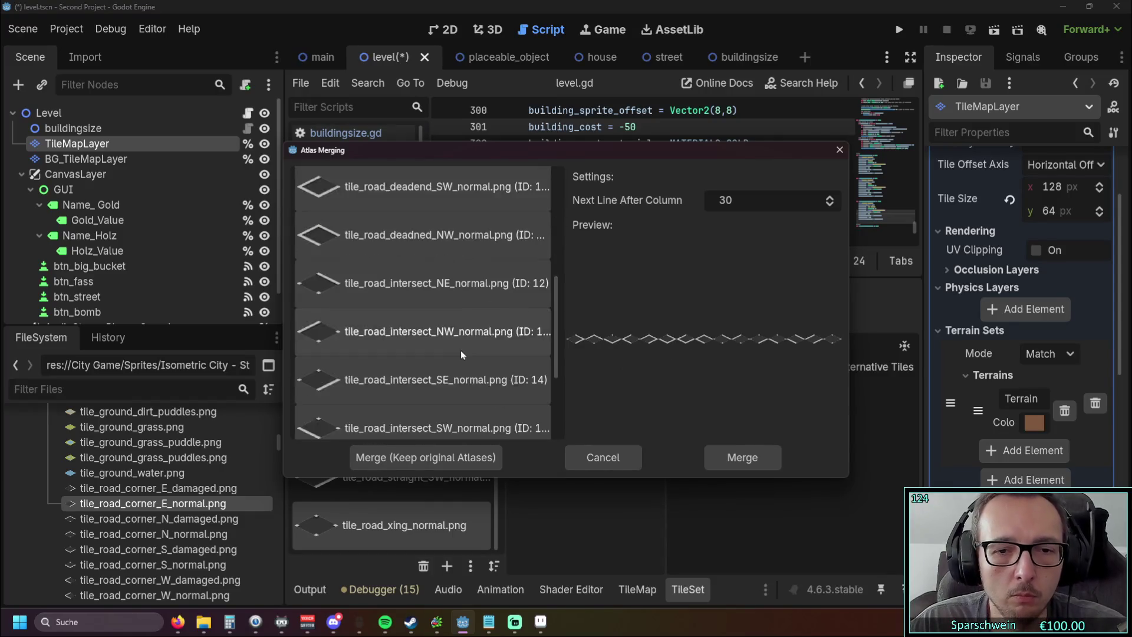
{"action": "left_click", "coordinate": [721, 457]}
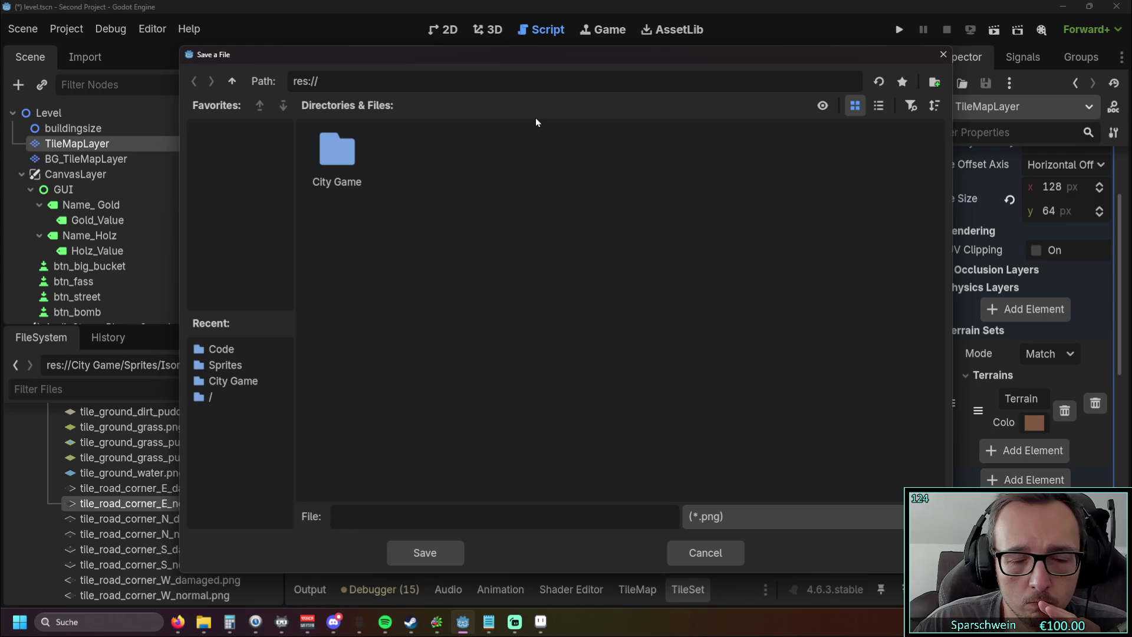
Step: Save the merged atlas as tile_road_atlas.png
{"action": "type", "text": "street"}
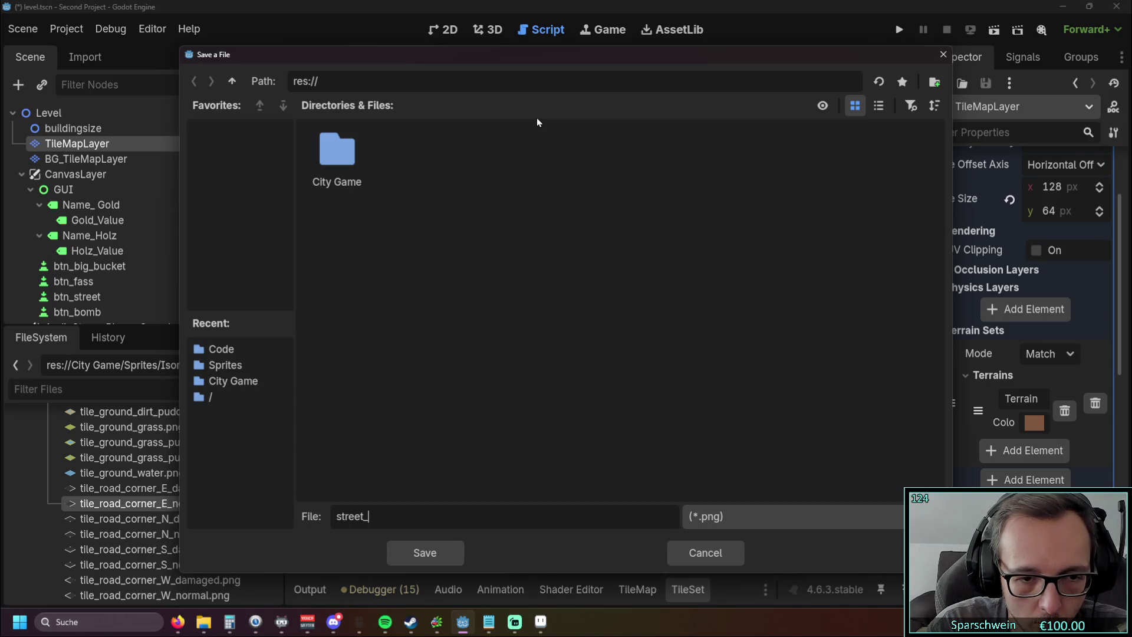
{"action": "key", "text": "ctrl+a"}
{"action": "key", "text": "BackSpace"}
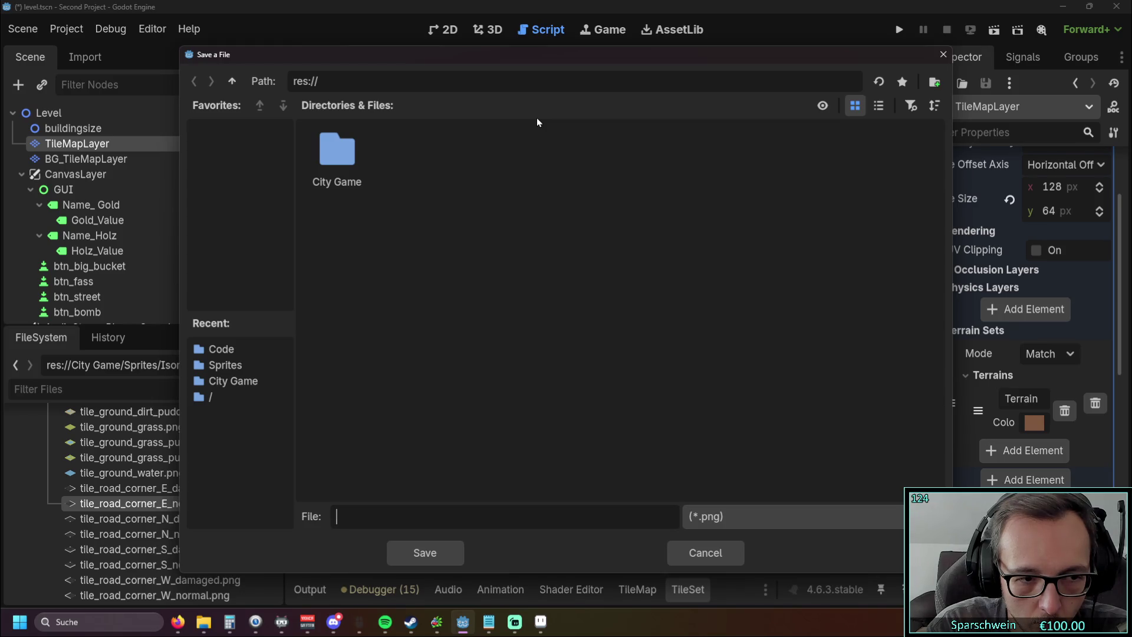
{"action": "type", "text": "tile_roa"}
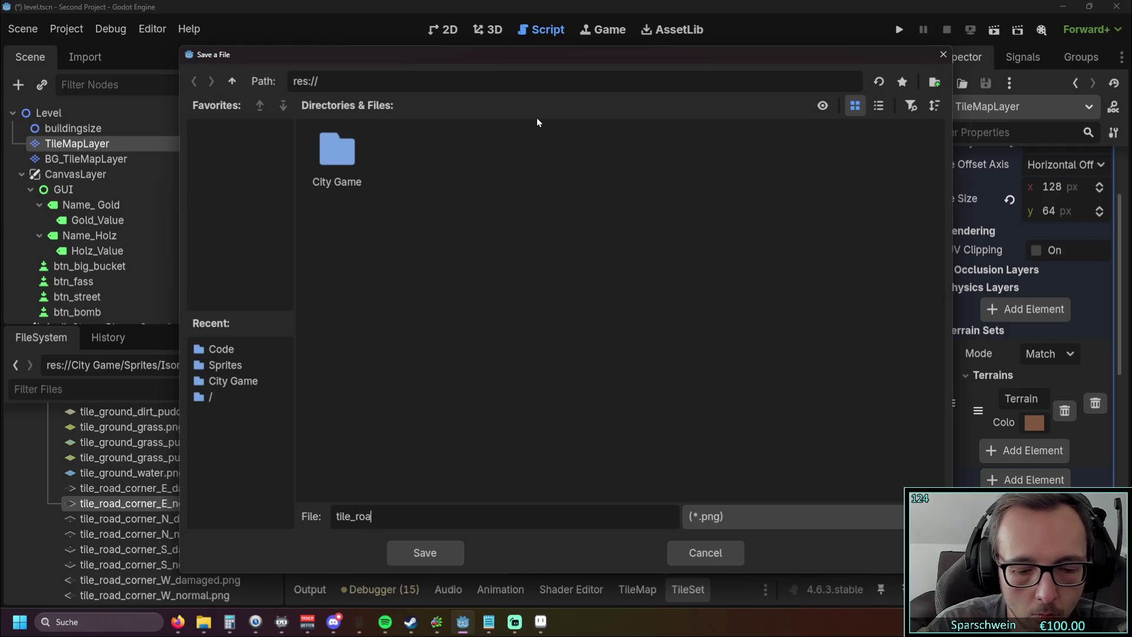
{"action": "type", "text": "d_atlas"}
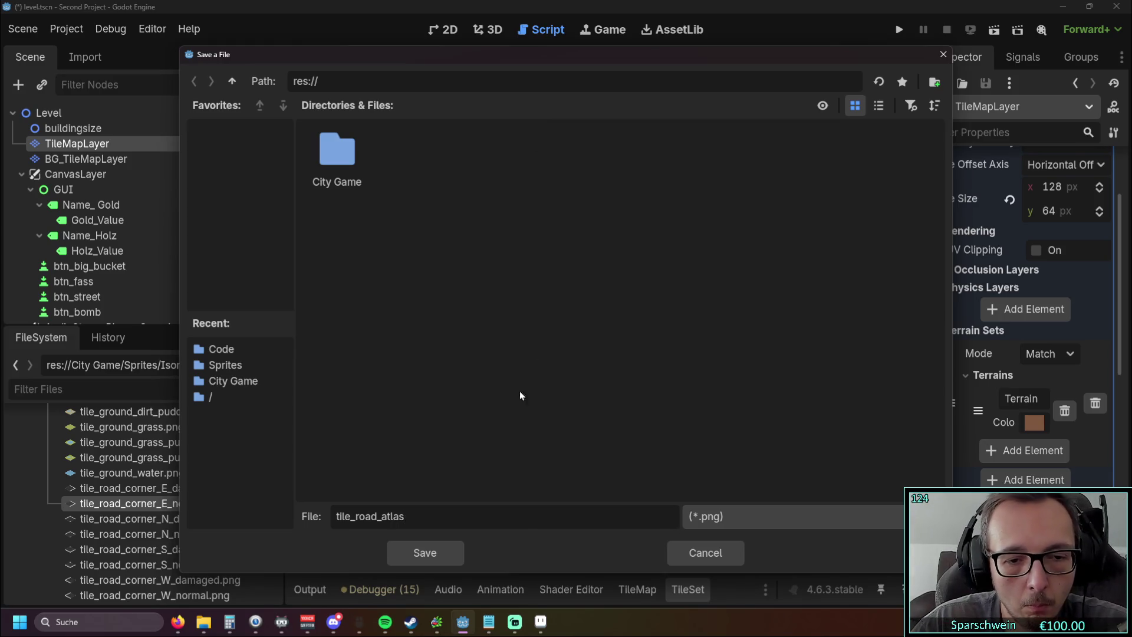
{"action": "left_click", "coordinate": [451, 550]}
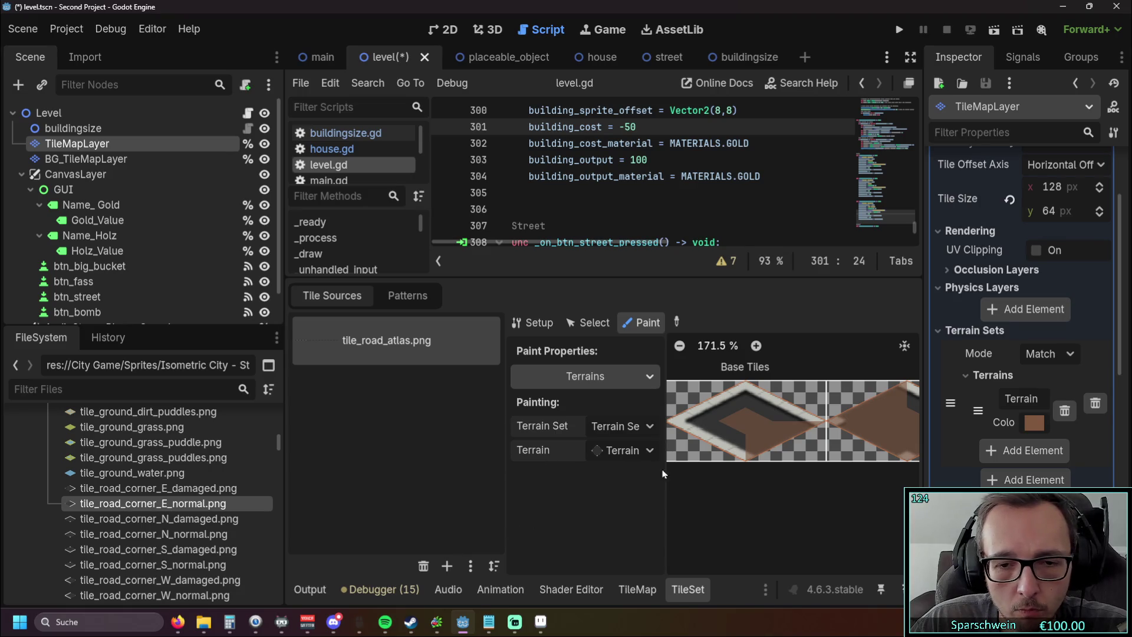
Step: Widen the atlas panels and collapse the Vehicles folder in the FileSystem dock
{"action": "mouse_move", "coordinate": [506, 448]}
{"action": "left_mouse_down"}
{"action": "mouse_move", "coordinate": [375, 446]}
{"action": "mouse_move", "coordinate": [569, 444]}
{"action": "left_mouse_up"}
{"action": "scroll", "coordinate": [200, 488], "scroll_direction": "down", "scroll_amount": 20}
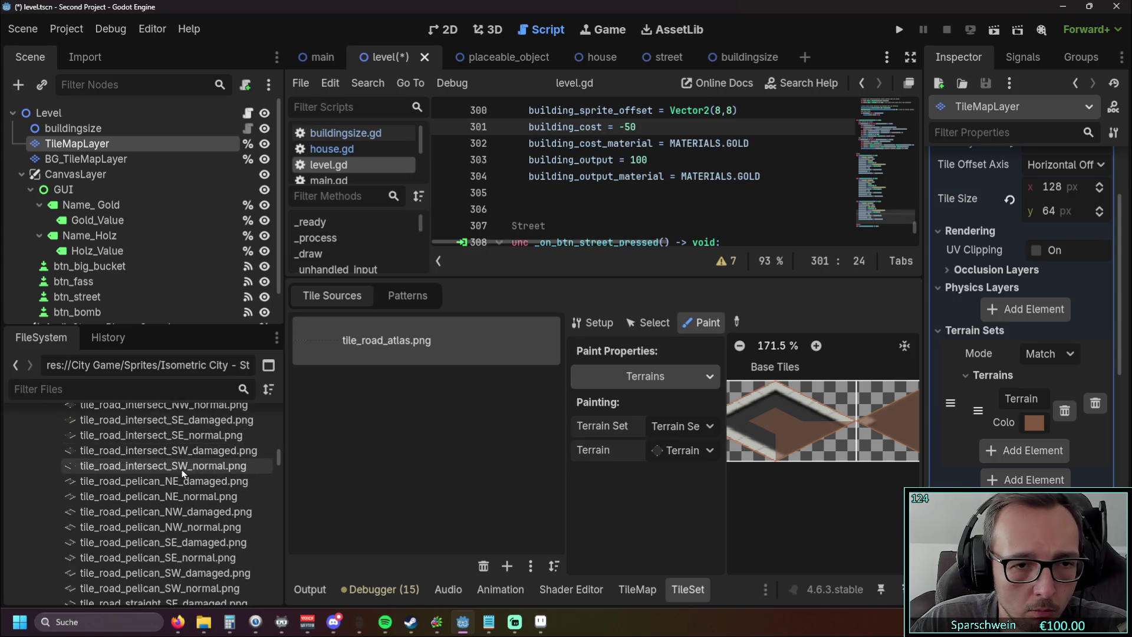
{"action": "scroll", "coordinate": [200, 488], "scroll_direction": "down", "scroll_amount": 10}
{"action": "scroll", "coordinate": [171, 486], "scroll_direction": "up", "scroll_amount": 15}
{"action": "scroll", "coordinate": [171, 486], "scroll_direction": "up", "scroll_amount": 5}
{"action": "left_click", "coordinate": [49, 515]}
{"action": "scroll", "coordinate": [188, 485], "scroll_direction": "down", "scroll_amount": 10}
{"action": "scroll", "coordinate": [206, 498], "scroll_direction": "up", "scroll_amount": 15}
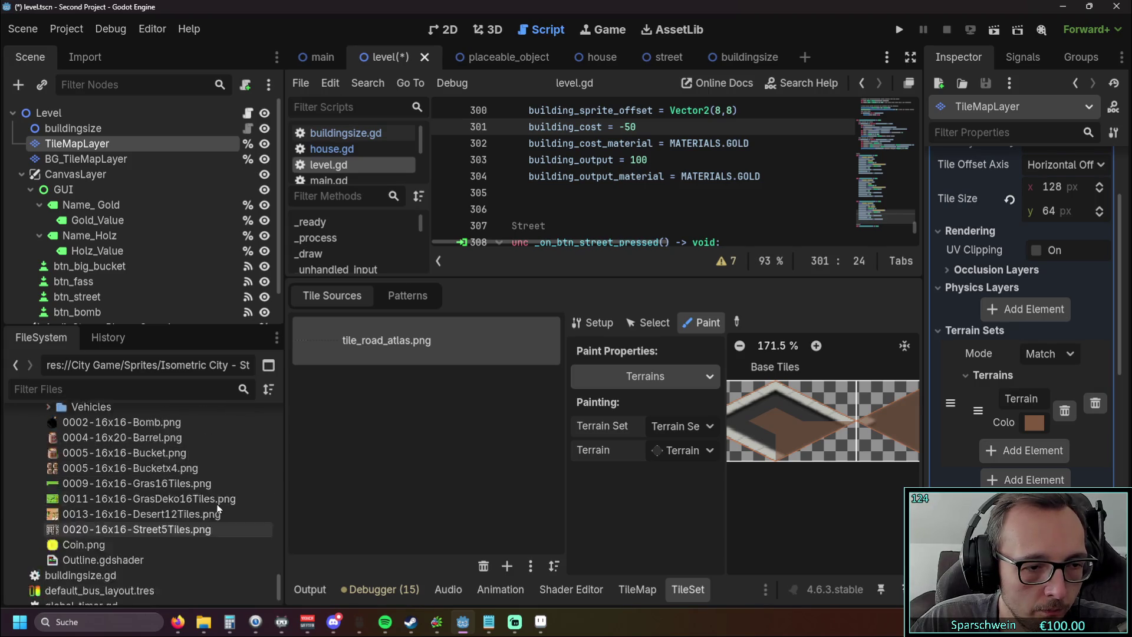
{"action": "scroll", "coordinate": [215, 502], "scroll_direction": "up", "scroll_amount": 6}
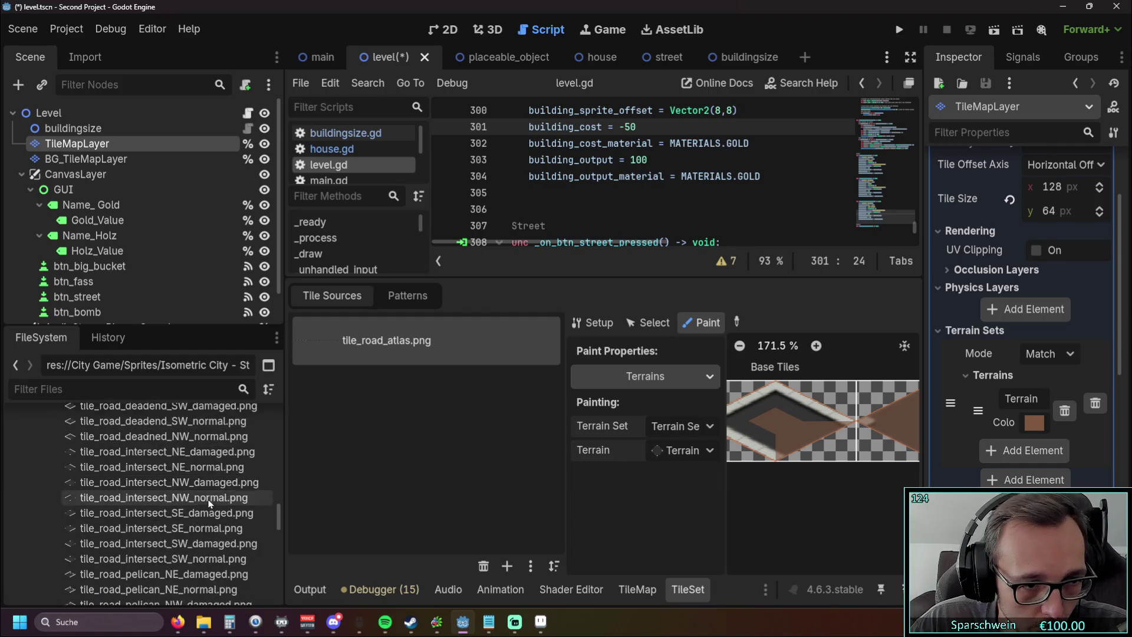
{"action": "scroll", "coordinate": [195, 484], "scroll_direction": "up", "scroll_amount": 8}
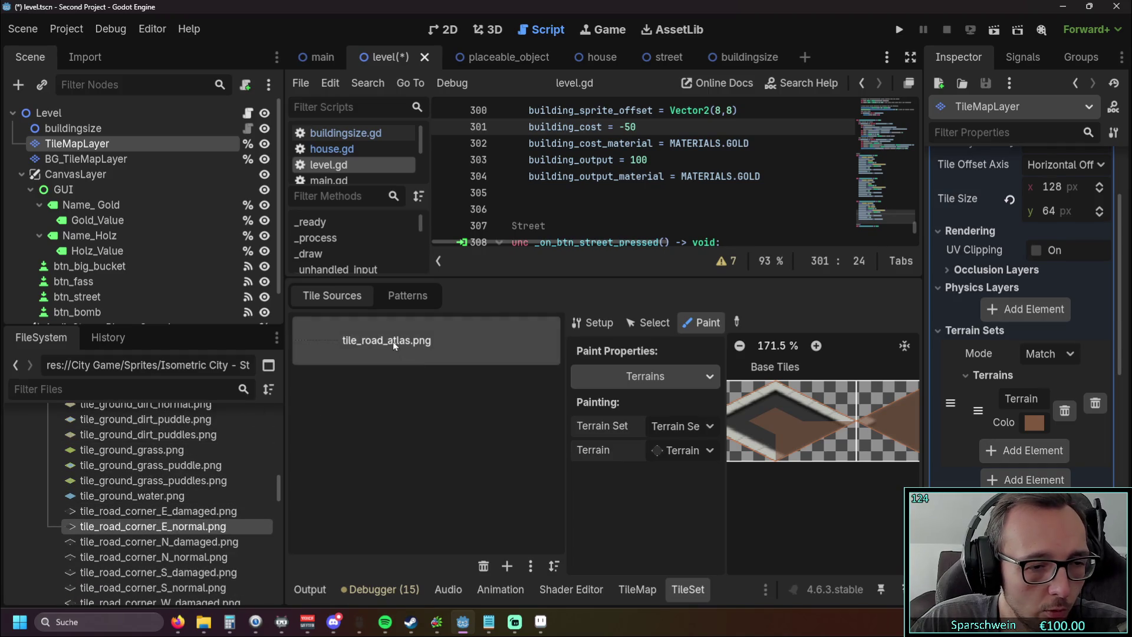
{"action": "scroll", "coordinate": [162, 464], "scroll_direction": "up", "scroll_amount": 8}
Step: Move tile_road_atlas.png into the Roads and Grounds folder, confirming with OK
{"action": "mouse_move", "coordinate": [281, 433]}
{"action": "left_mouse_down"}
{"action": "mouse_move", "coordinate": [275, 551]}
{"action": "mouse_move", "coordinate": [279, 494]}
{"action": "left_mouse_up"}
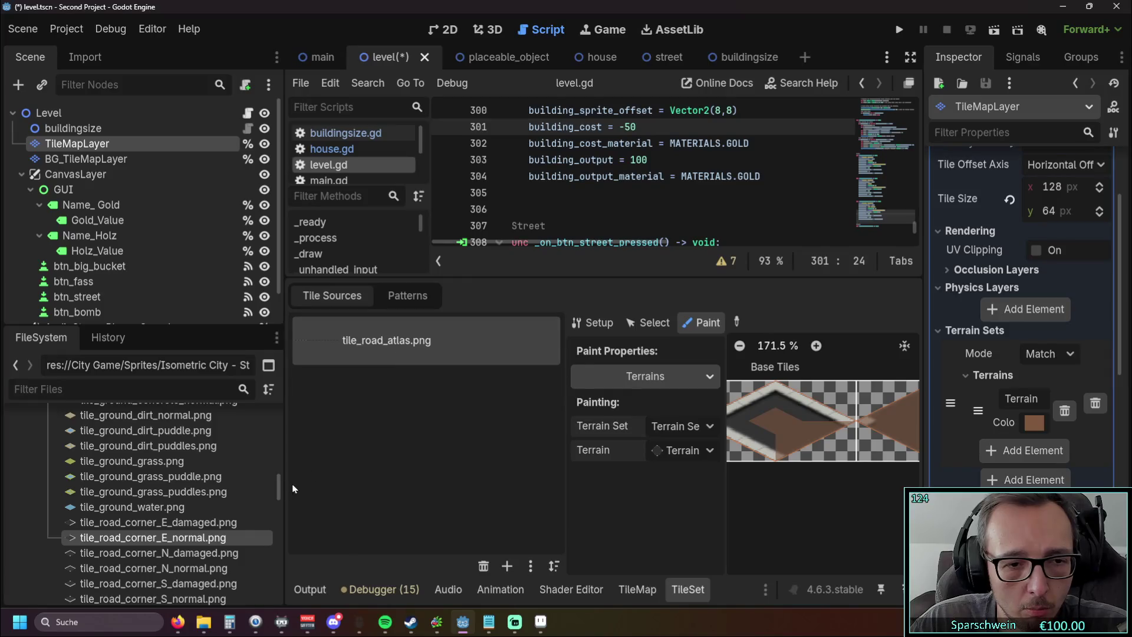
{"action": "left_click_drag", "start_coordinate": [280, 493], "coordinate": [277, 597]}
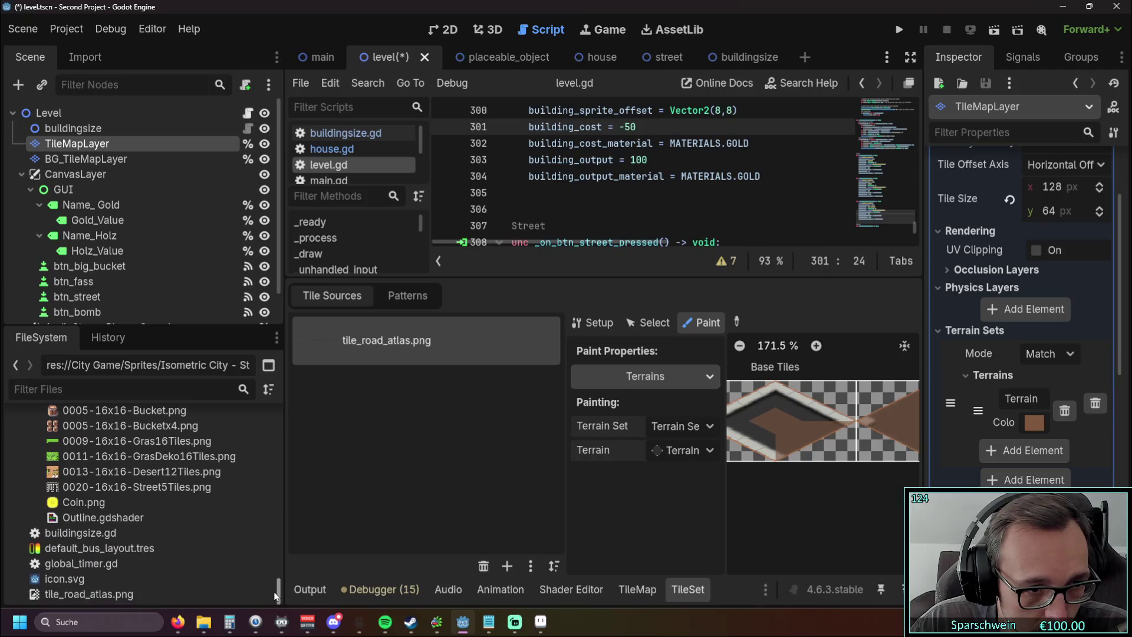
{"action": "mouse_move", "coordinate": [122, 592]}
{"action": "left_mouse_down"}
{"action": "mouse_move", "coordinate": [168, 499]}
{"action": "mouse_move", "coordinate": [136, 541]}
{"action": "mouse_move", "coordinate": [115, 539]}
{"action": "left_mouse_up"}
{"action": "left_click", "coordinate": [490, 337]}
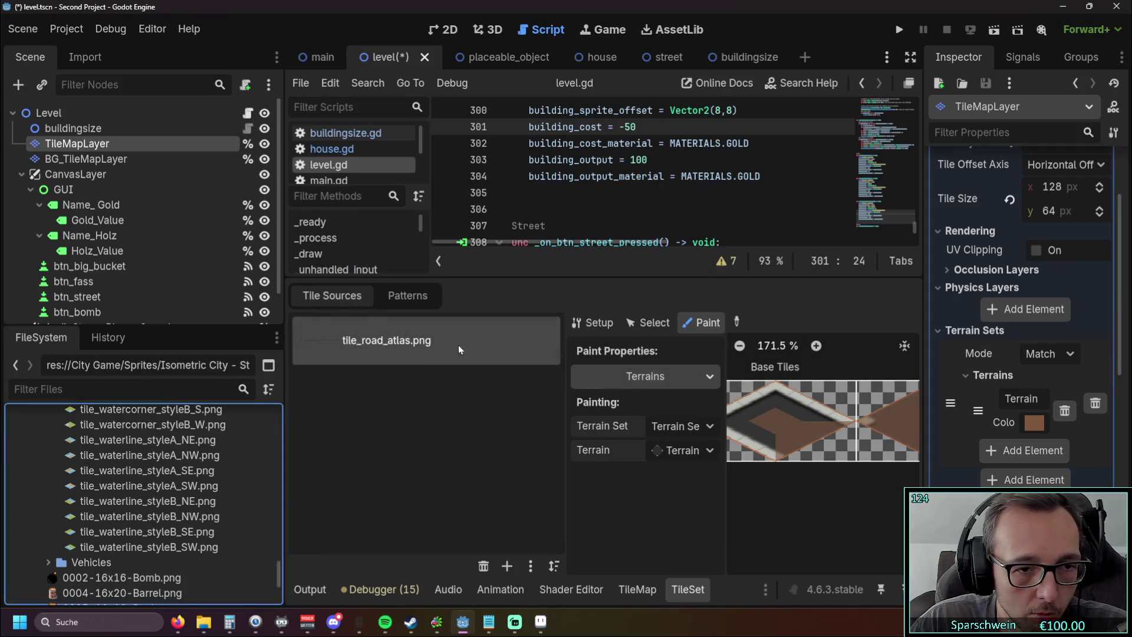
Step: Select the old road-corner preload on line 313 of level.gd
{"action": "scroll", "coordinate": [234, 470], "scroll_direction": "up", "scroll_amount": 3}
{"action": "left_click_drag", "start_coordinate": [590, 278], "coordinate": [679, 424]}
{"action": "left_click_drag", "start_coordinate": [790, 325], "coordinate": [627, 325]}
Step: Replace line 313's object_sprite preload with tile_road_atlas.png and run the project
{"action": "key", "text": "BackSpace"}
{"action": "key", "text": "BackSpace"}
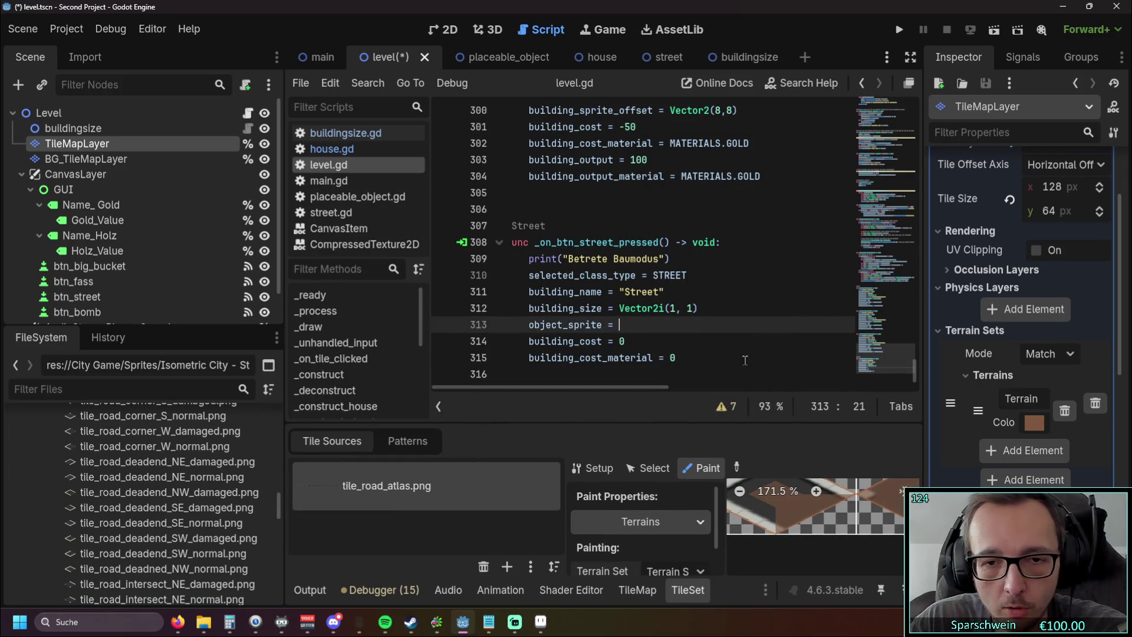
{"action": "scroll", "coordinate": [200, 501], "scroll_direction": "up", "scroll_amount": 4}
{"action": "scroll", "coordinate": [201, 501], "scroll_direction": "down", "scroll_amount": 2}
{"action": "left_click_drag", "start_coordinate": [201, 508], "coordinate": [632, 332]}
{"action": "key", "text": "Down"}
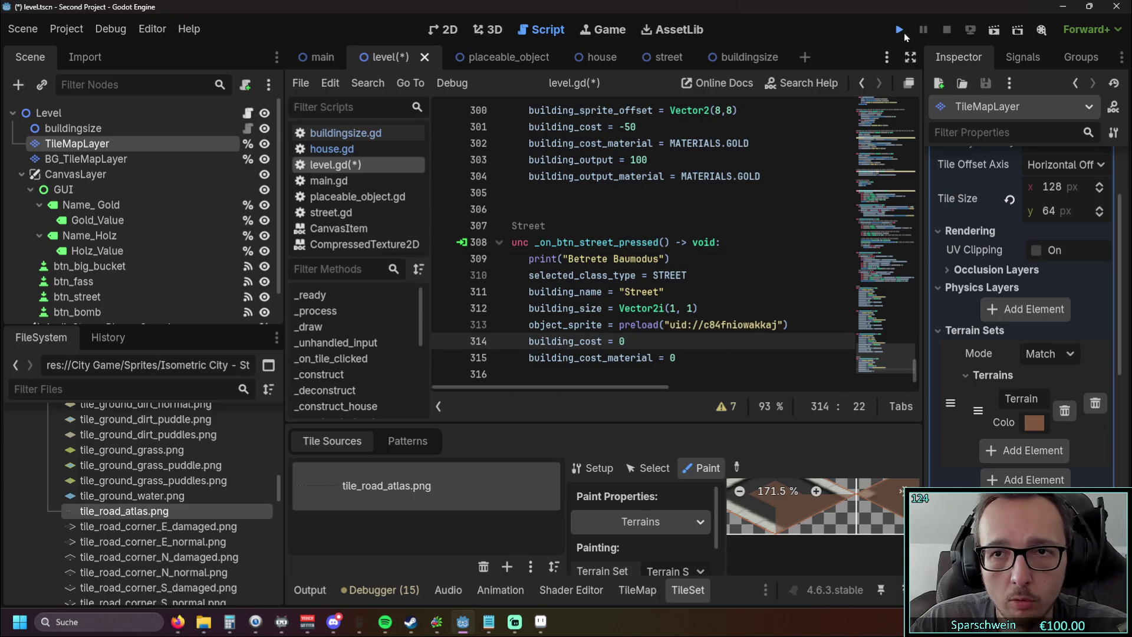
{"action": "left_click", "coordinate": [904, 35]}
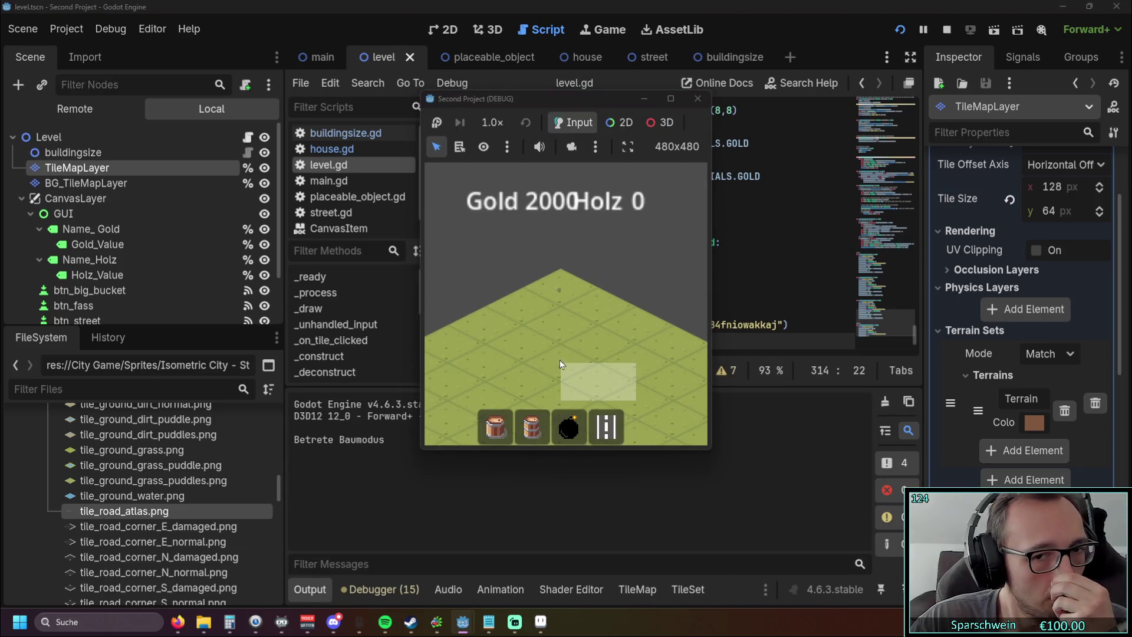
Step: Place a row of orange street tiles in the running game, then close it
{"action": "left_click", "coordinate": [555, 356]}
{"action": "mouse_move", "coordinate": [553, 321]}
{"action": "left_mouse_down"}
{"action": "mouse_move", "coordinate": [641, 367]}
{"action": "mouse_move", "coordinate": [631, 406]}
{"action": "mouse_move", "coordinate": [642, 413]}
{"action": "left_mouse_up"}
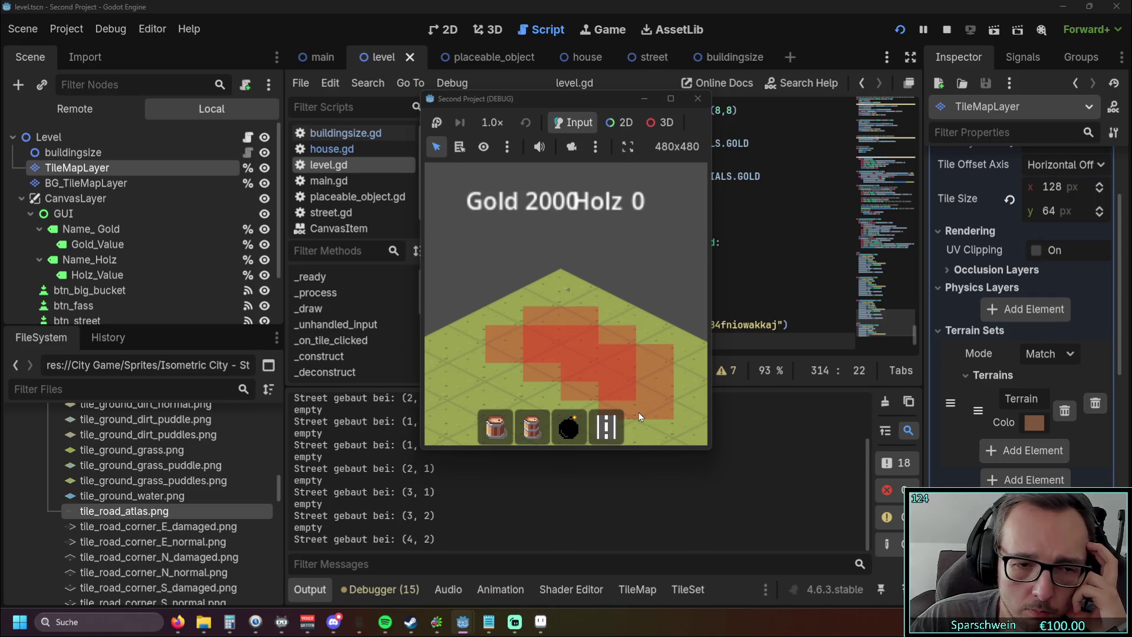
{"action": "left_click", "coordinate": [698, 99]}
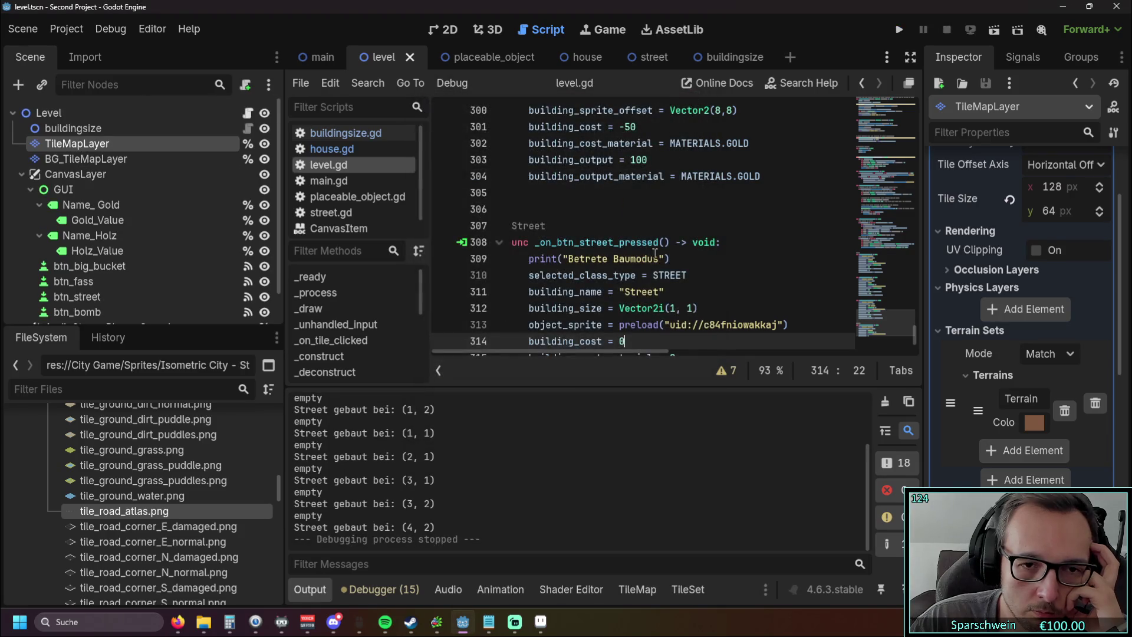
Step: Review the street handler code, resize the code panels, and return to the level scene's TileMap editor
{"action": "left_click", "coordinate": [707, 307]}
{"action": "left_click_drag", "start_coordinate": [582, 353], "coordinate": [533, 348]}
{"action": "left_click_drag", "start_coordinate": [910, 324], "coordinate": [914, 100]}
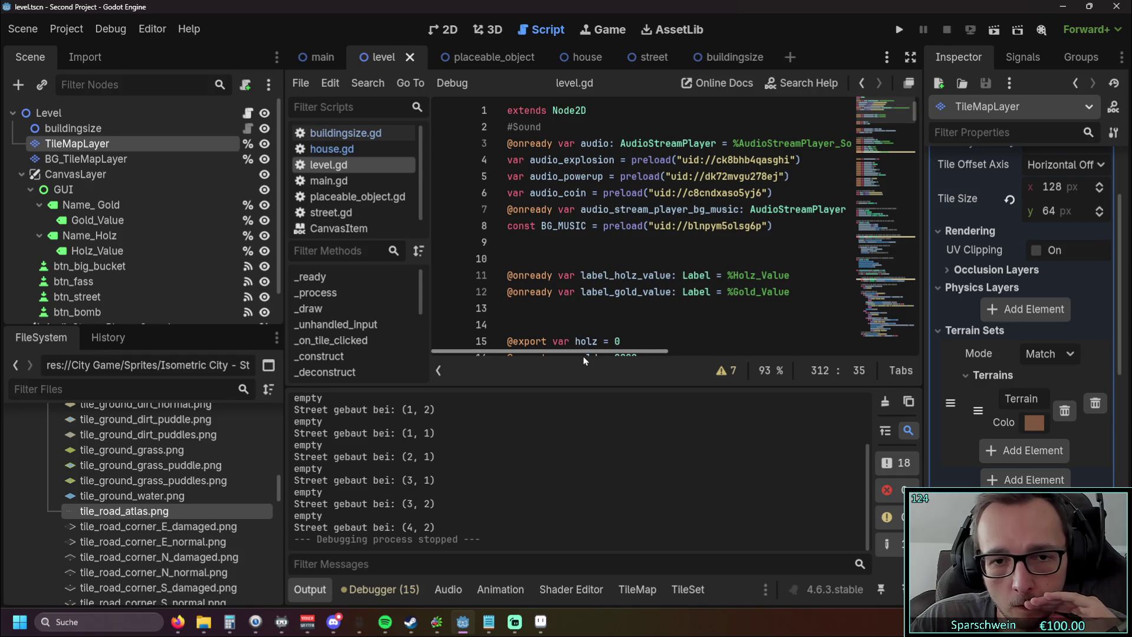
{"action": "scroll", "coordinate": [648, 236], "scroll_direction": "down", "scroll_amount": 2}
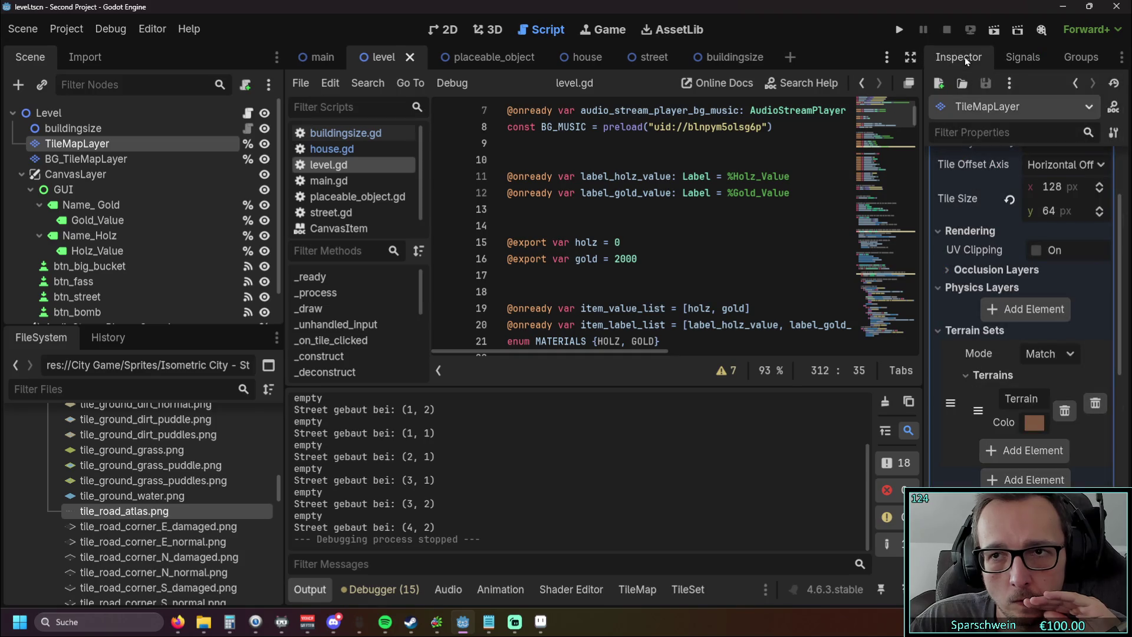
{"action": "scroll", "coordinate": [640, 268], "scroll_direction": "down", "scroll_amount": 1}
{"action": "left_click_drag", "start_coordinate": [595, 385], "coordinate": [595, 404]}
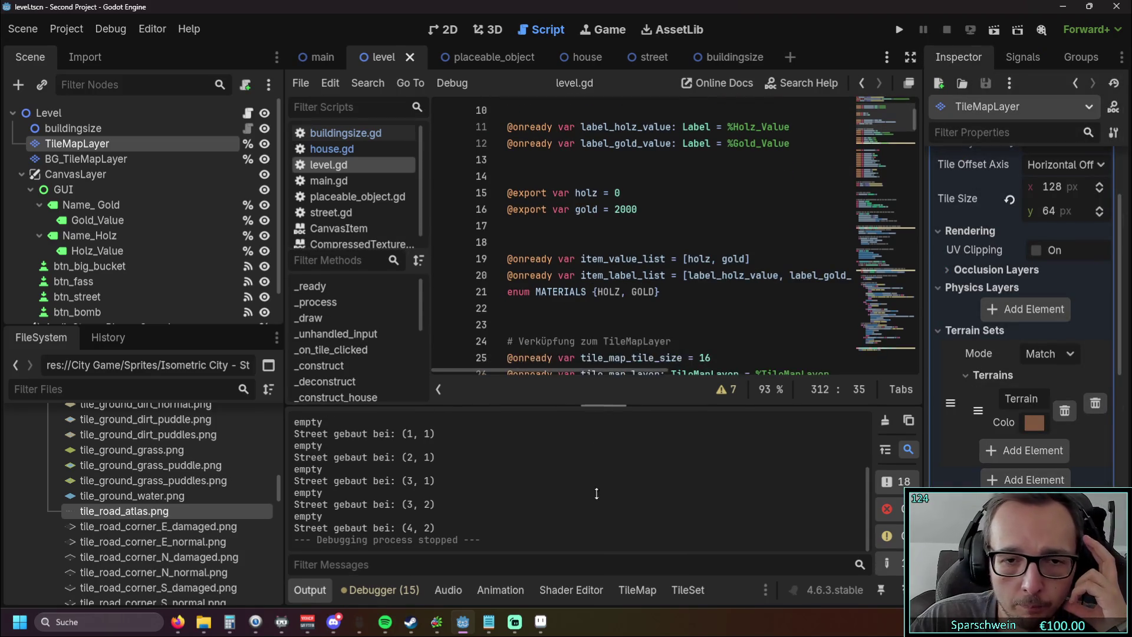
{"action": "left_click", "coordinate": [423, 58]}
{"action": "left_click", "coordinate": [380, 58]}
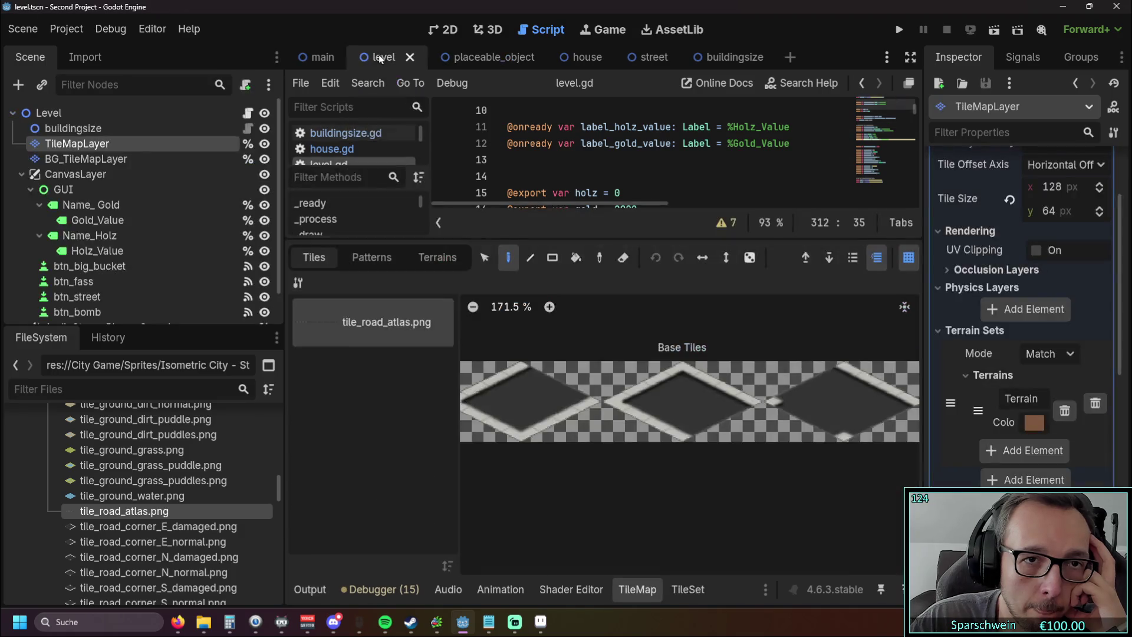
Step: Test-run the game, build one street tile at (2, 2), close it, and select the Level node
{"action": "left_click", "coordinate": [900, 30]}
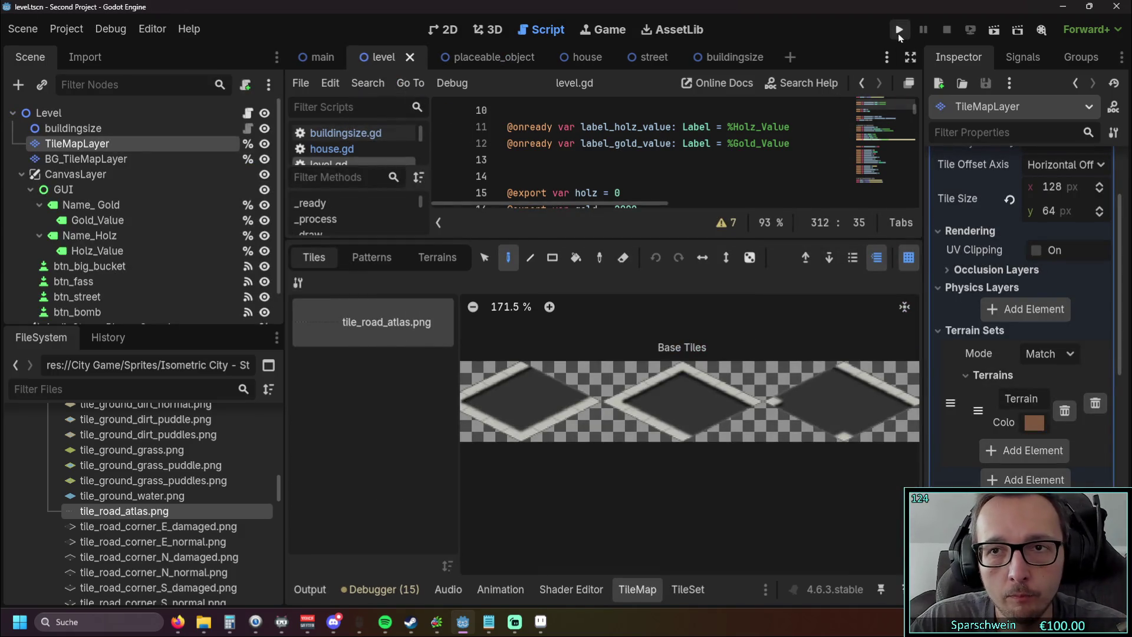
{"action": "left_click", "coordinate": [596, 432]}
{"action": "left_click", "coordinate": [553, 355]}
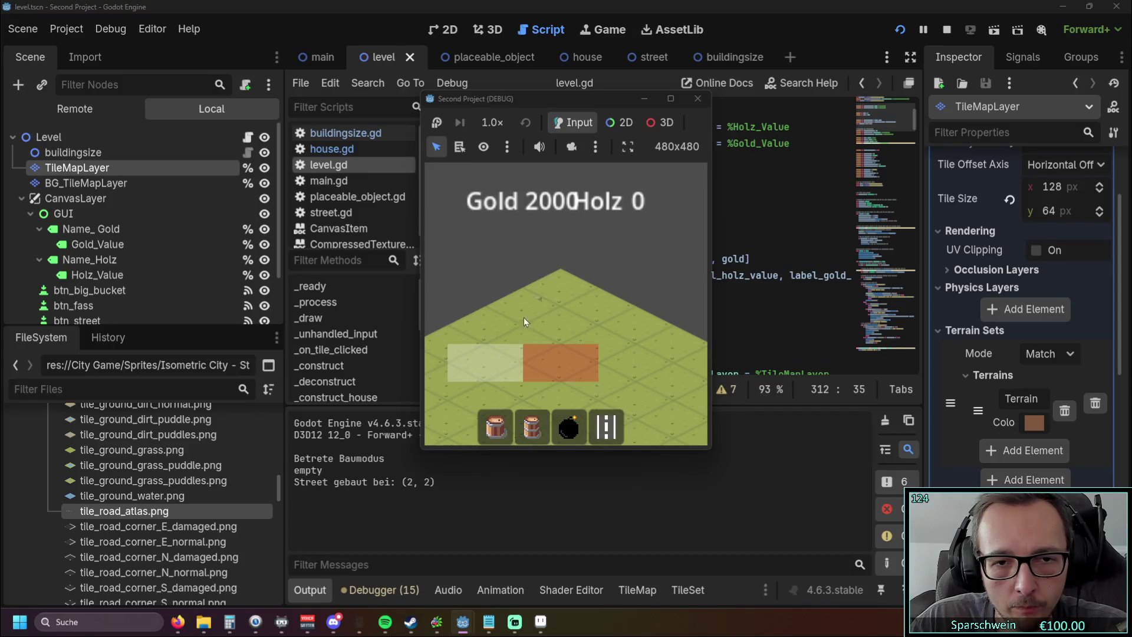
{"action": "left_click", "coordinate": [697, 98]}
{"action": "left_click", "coordinate": [657, 287]}
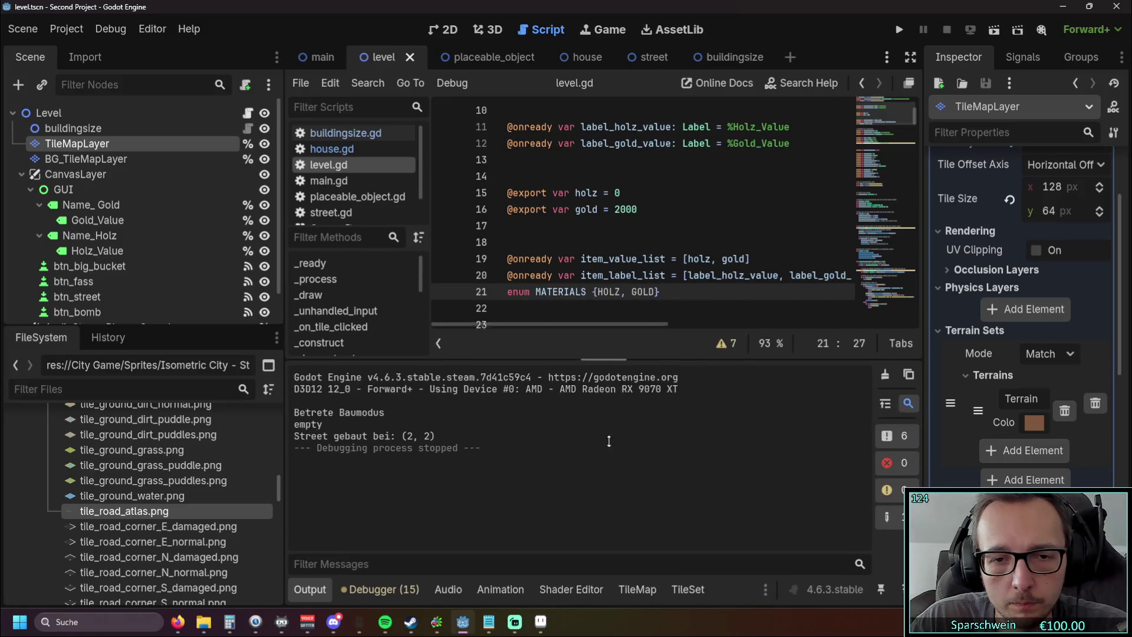
{"action": "left_click", "coordinate": [70, 114]}
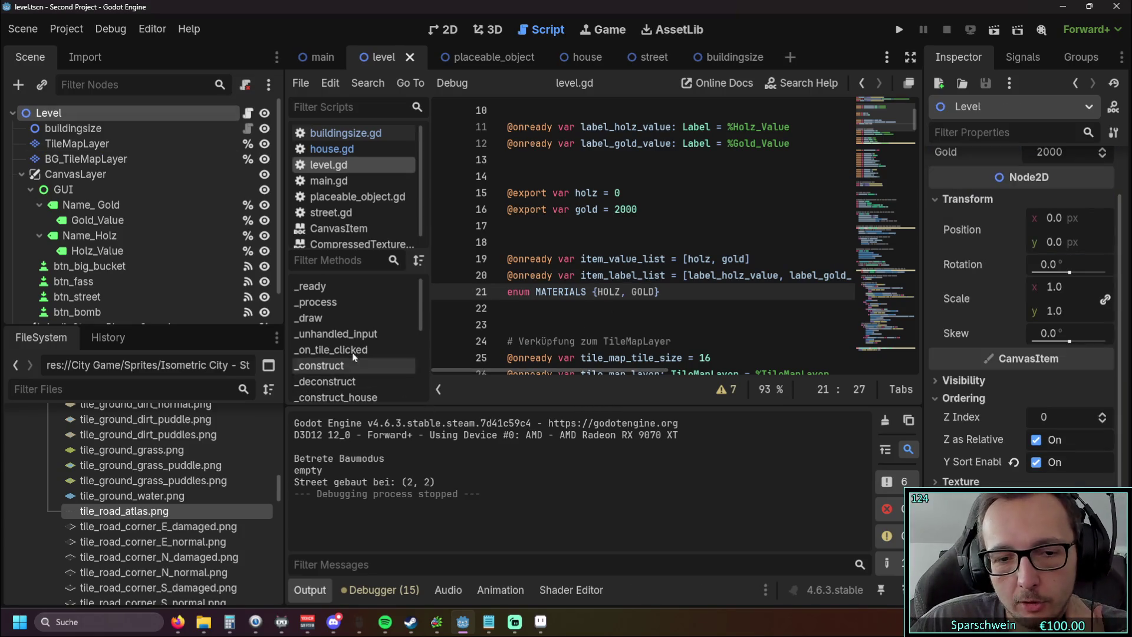
Step: Show the Favorites at the top of the FileSystem and collapse the Output log
{"action": "scroll", "coordinate": [189, 446], "scroll_direction": "up", "scroll_amount": 10}
{"action": "scroll", "coordinate": [189, 446], "scroll_direction": "up", "scroll_amount": 3}
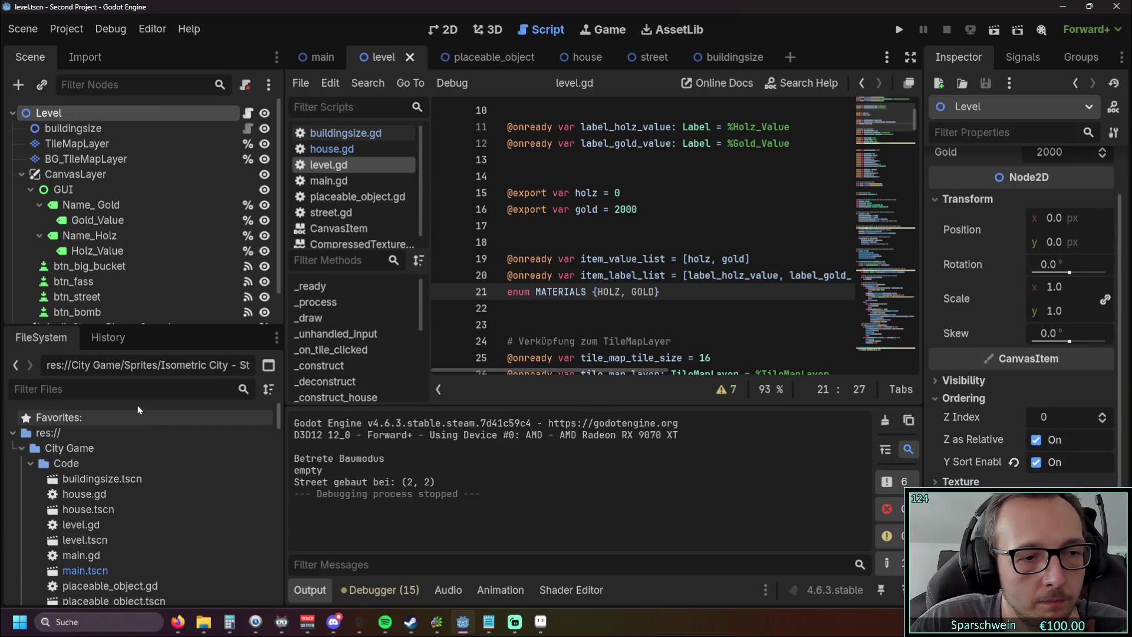
{"action": "left_click", "coordinate": [135, 414]}
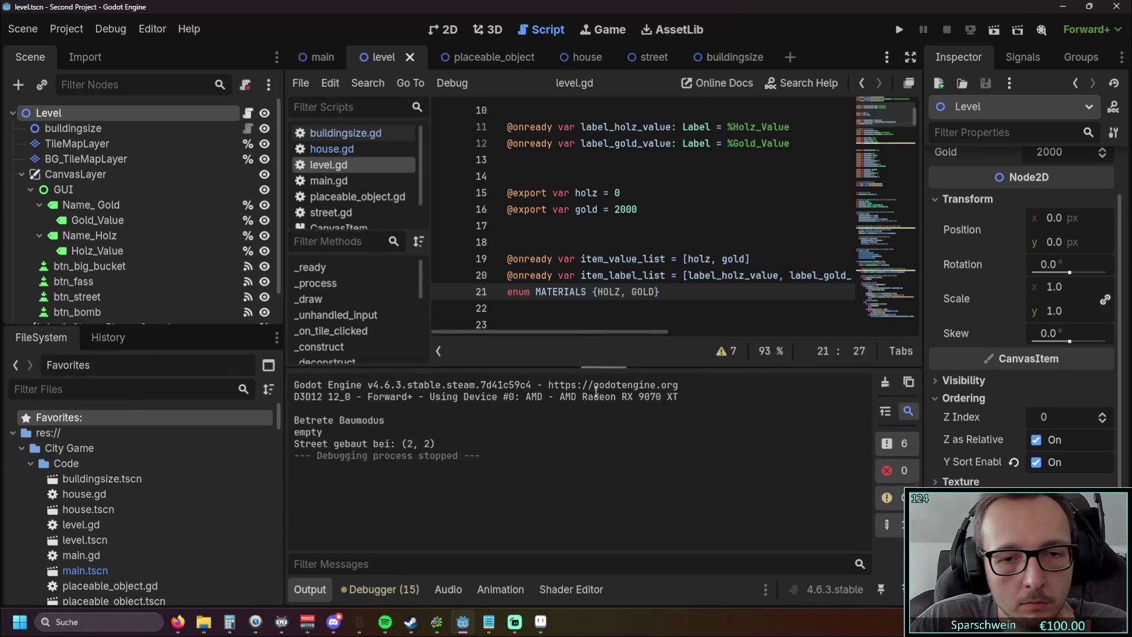
{"action": "left_click", "coordinate": [309, 589]}
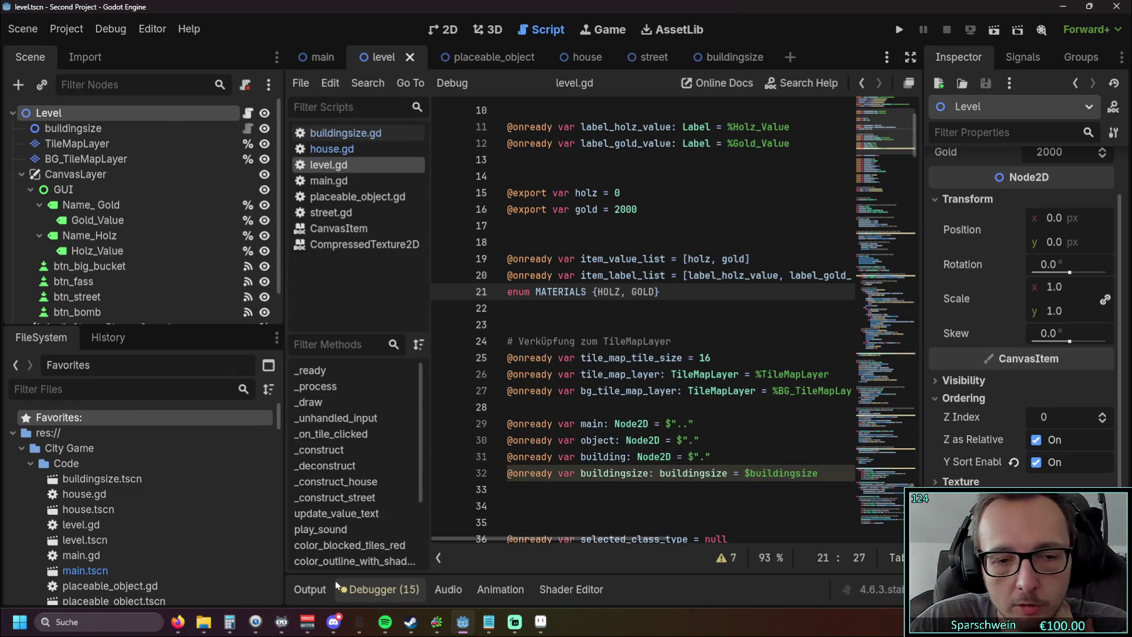
Step: Scroll level.gd to _on_btn_street_pressed, then select TileMapLayer to reopen its tile editor
{"action": "scroll", "coordinate": [631, 404], "scroll_direction": "down", "scroll_amount": 7}
{"action": "scroll", "coordinate": [631, 405], "scroll_direction": "down", "scroll_amount": 20}
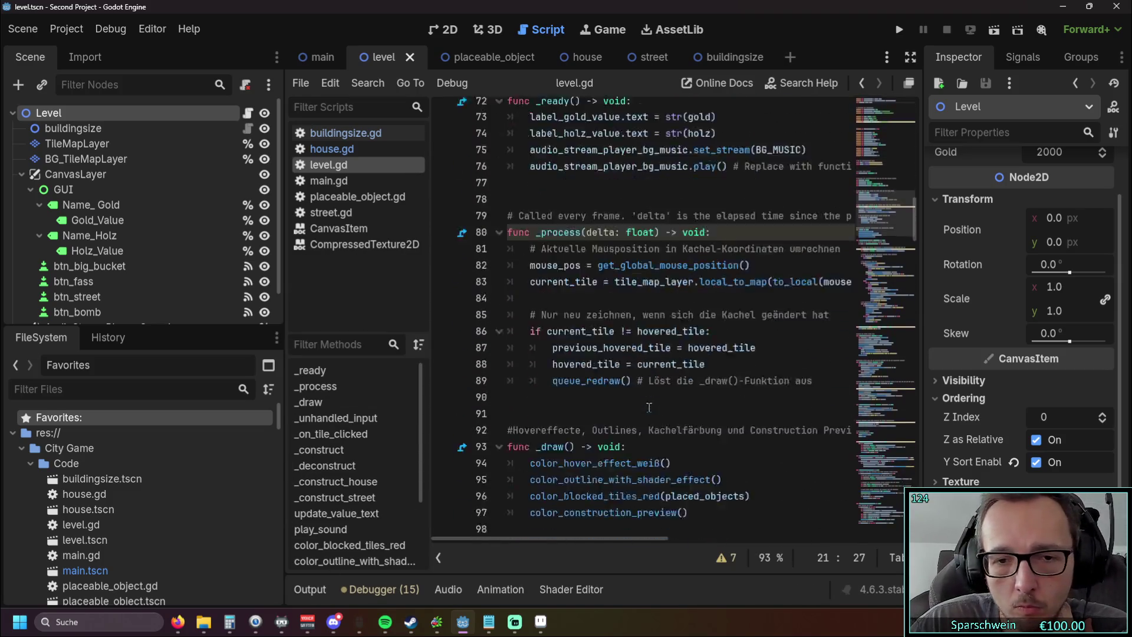
{"action": "scroll", "coordinate": [662, 413], "scroll_direction": "down", "scroll_amount": 20}
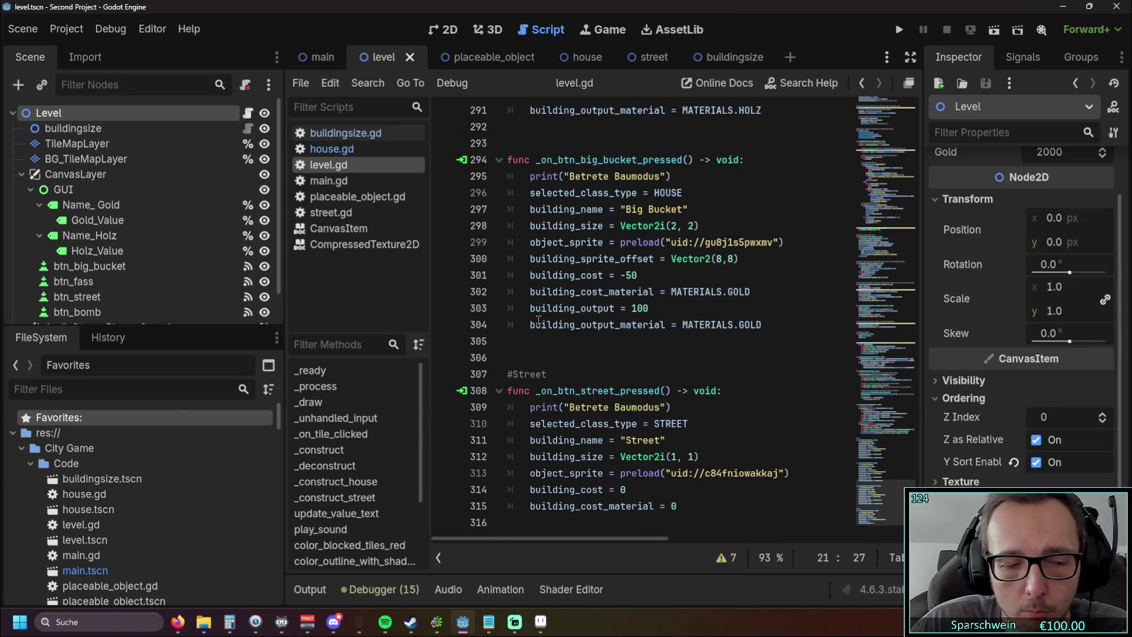
{"action": "scroll", "coordinate": [743, 218], "scroll_direction": "up", "scroll_amount": 4}
{"action": "scroll", "coordinate": [723, 237], "scroll_direction": "down", "scroll_amount": 4}
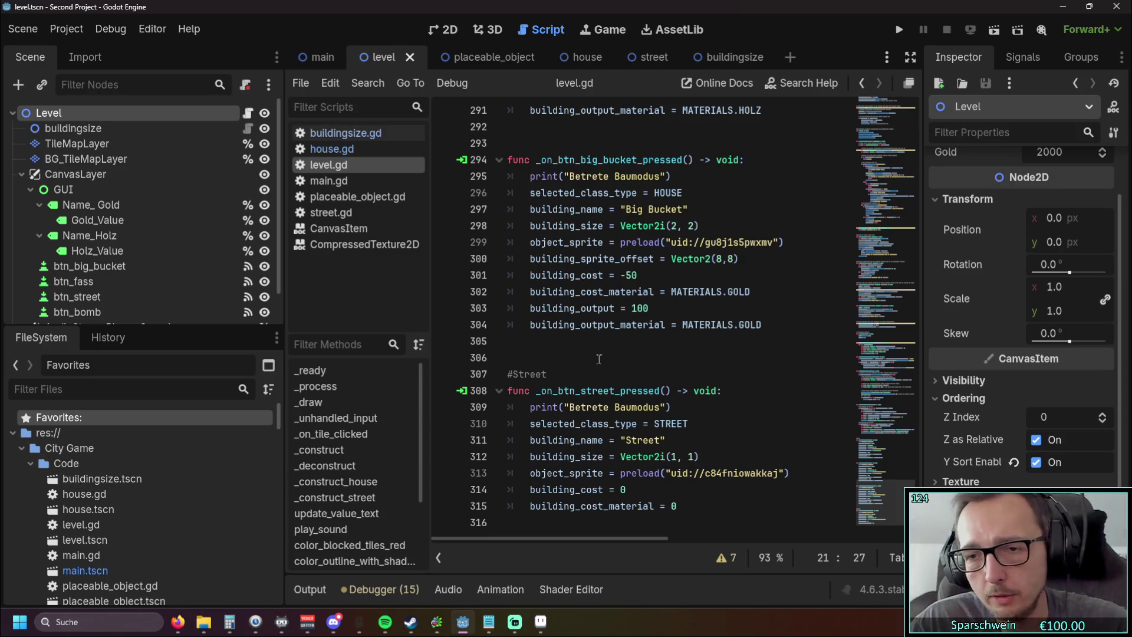
{"action": "left_click", "coordinate": [85, 144]}
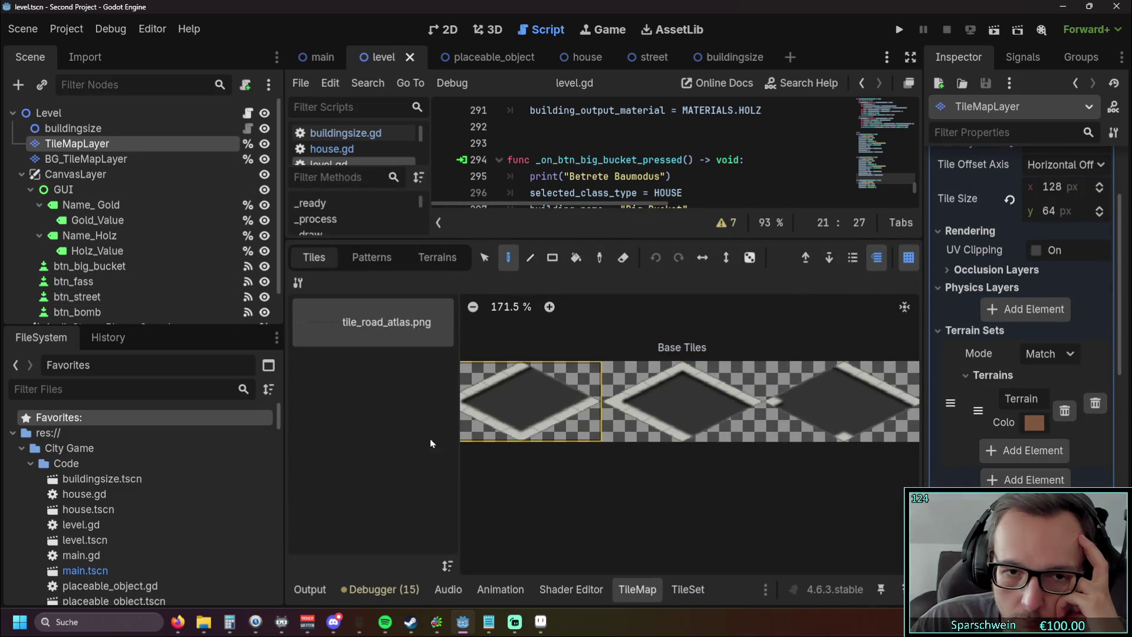
Step: Open the TileSet editor and frame the full strip of tile_road_atlas.png base road tiles
{"action": "left_click", "coordinate": [676, 591]}
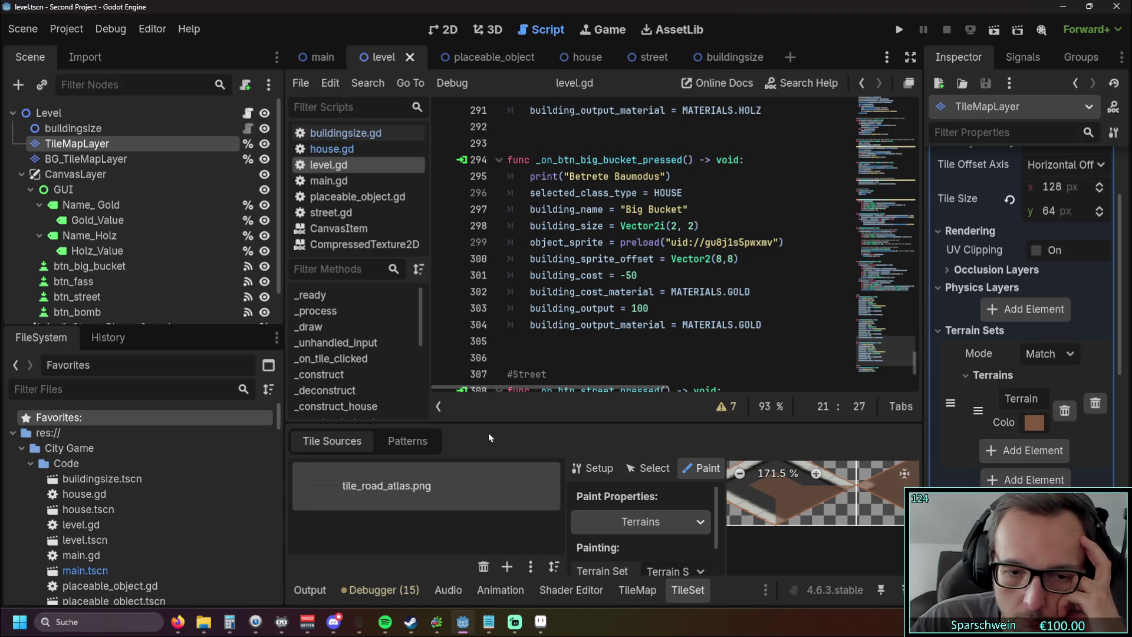
{"action": "scroll", "coordinate": [767, 554], "scroll_direction": "down", "scroll_amount": 4}
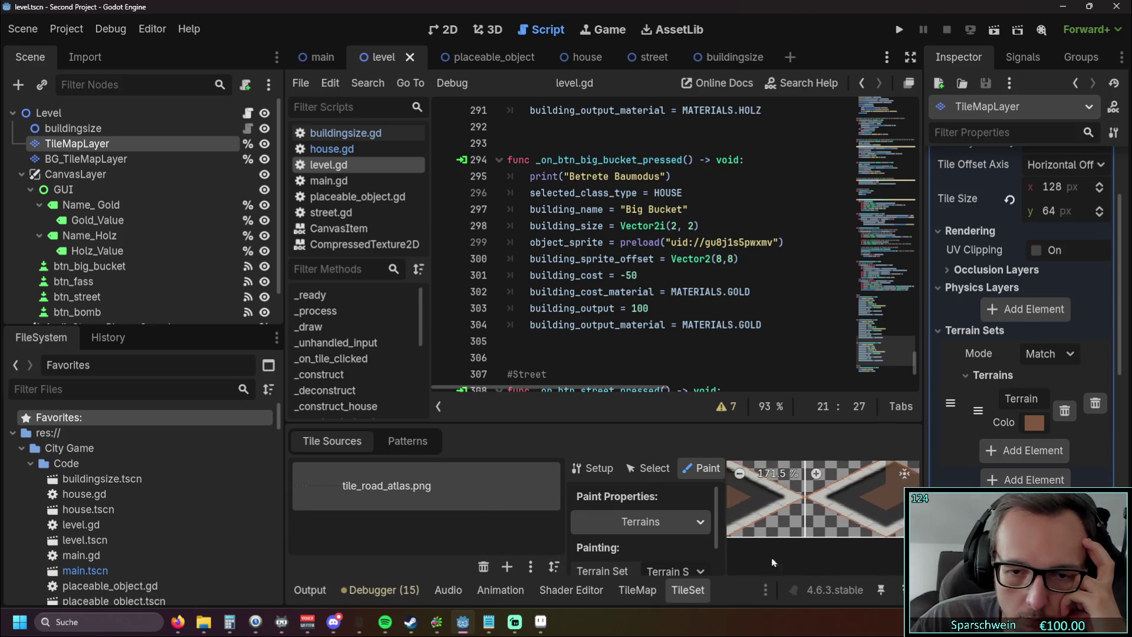
{"action": "scroll", "coordinate": [791, 536], "scroll_direction": "down", "scroll_amount": 6}
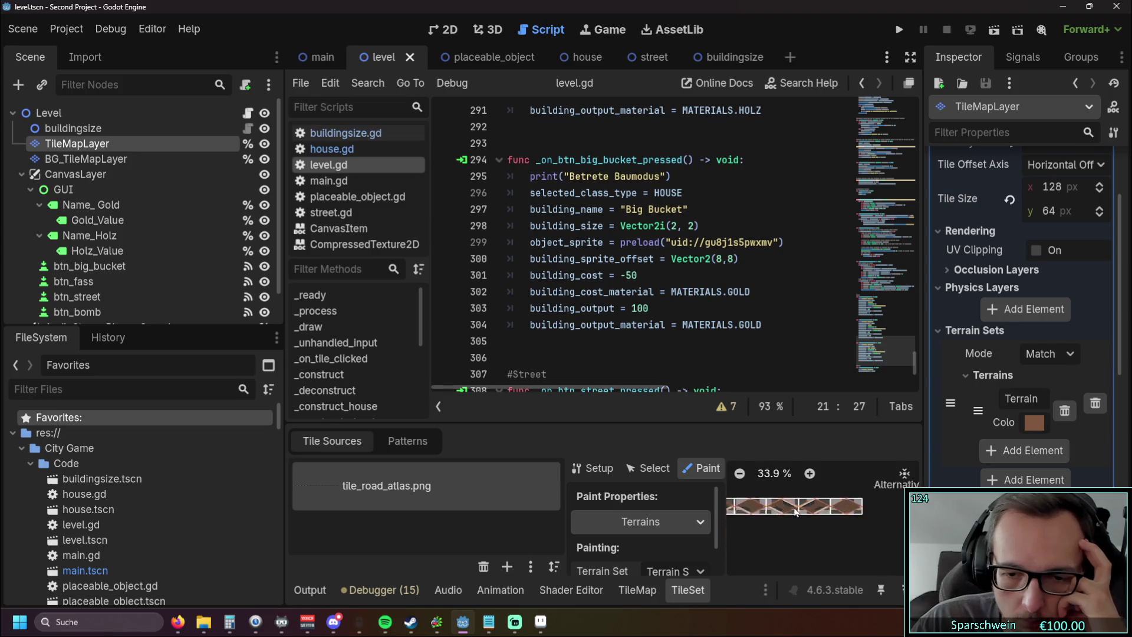
{"action": "scroll", "coordinate": [776, 538], "scroll_direction": "left", "scroll_amount": 5}
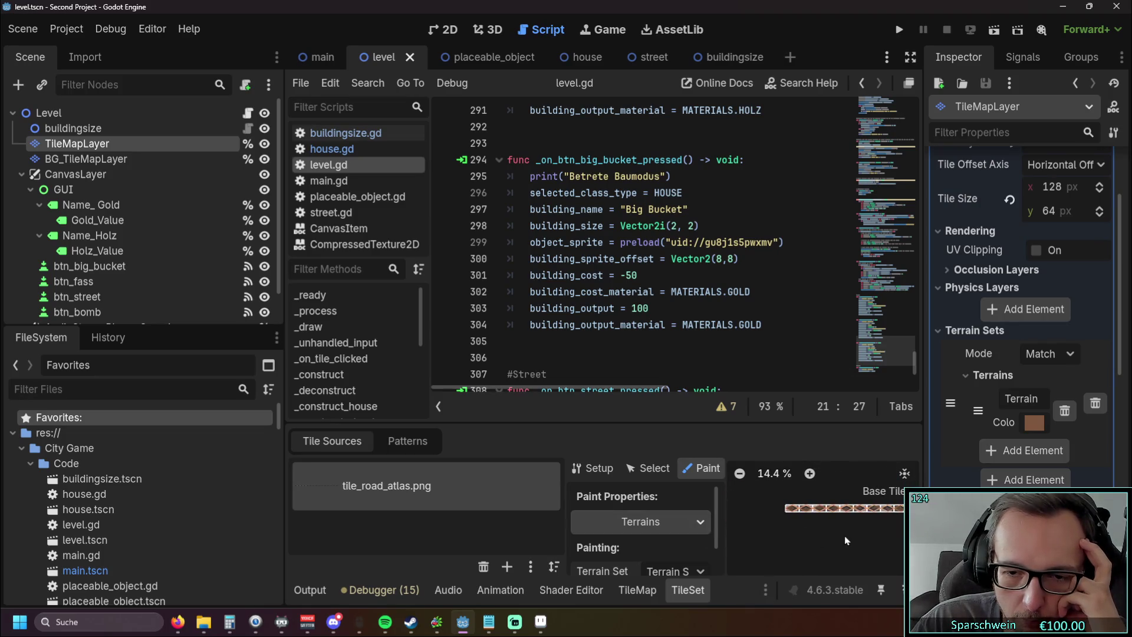
{"action": "left_click_drag", "start_coordinate": [806, 540], "coordinate": [796, 538]}
{"action": "scroll", "coordinate": [787, 538], "scroll_direction": "up", "scroll_amount": 3}
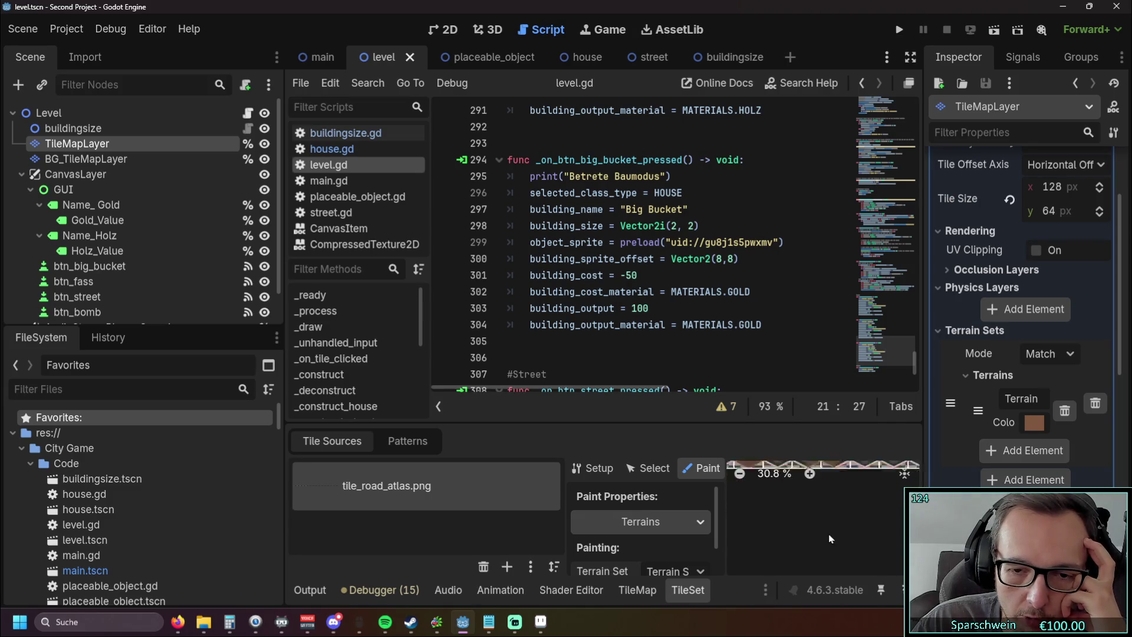
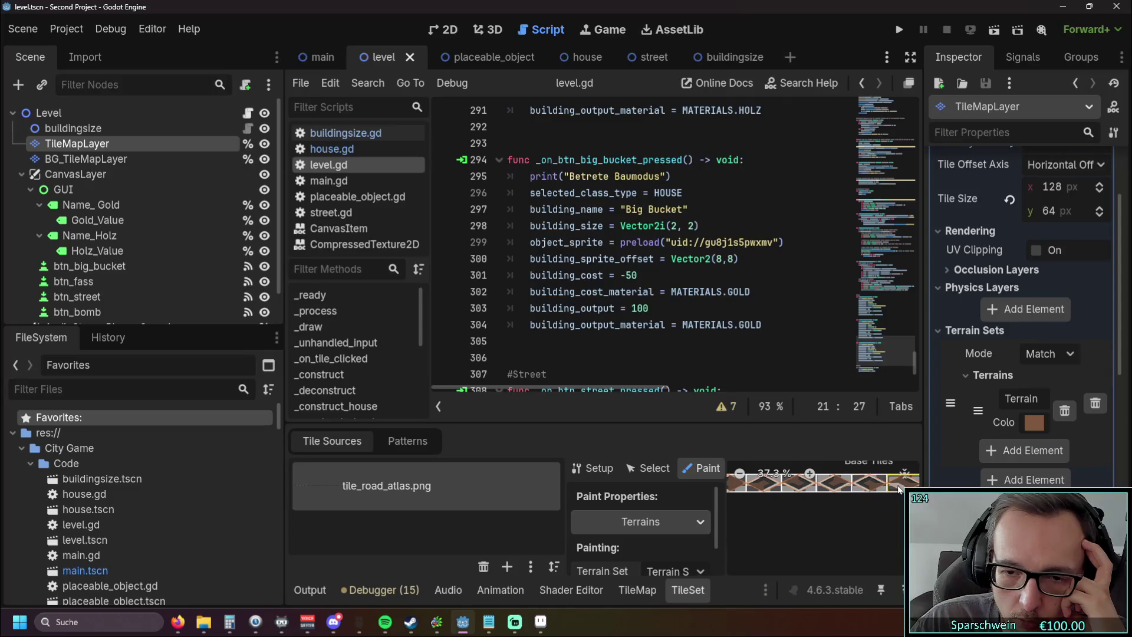
Step: Narrow the scene dock to widen the code editor, then open the placeable_object scene
{"action": "scroll", "coordinate": [624, 312], "scroll_direction": "down", "scroll_amount": 3}
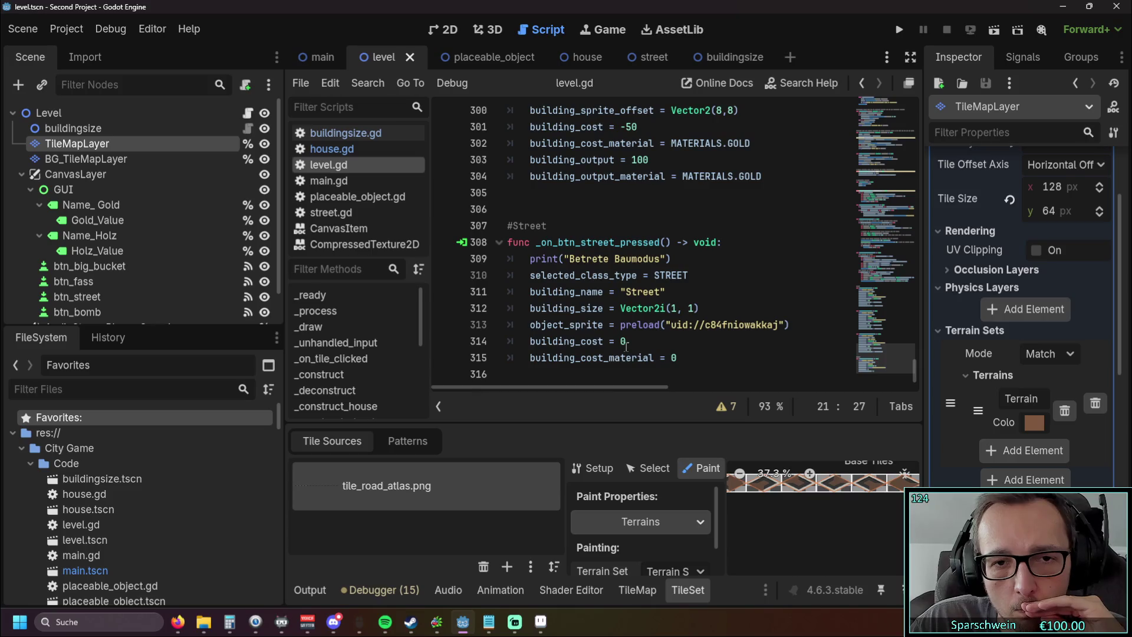
{"action": "scroll", "coordinate": [671, 330], "scroll_direction": "up", "scroll_amount": 8}
{"action": "scroll", "coordinate": [666, 300], "scroll_direction": "down", "scroll_amount": 8}
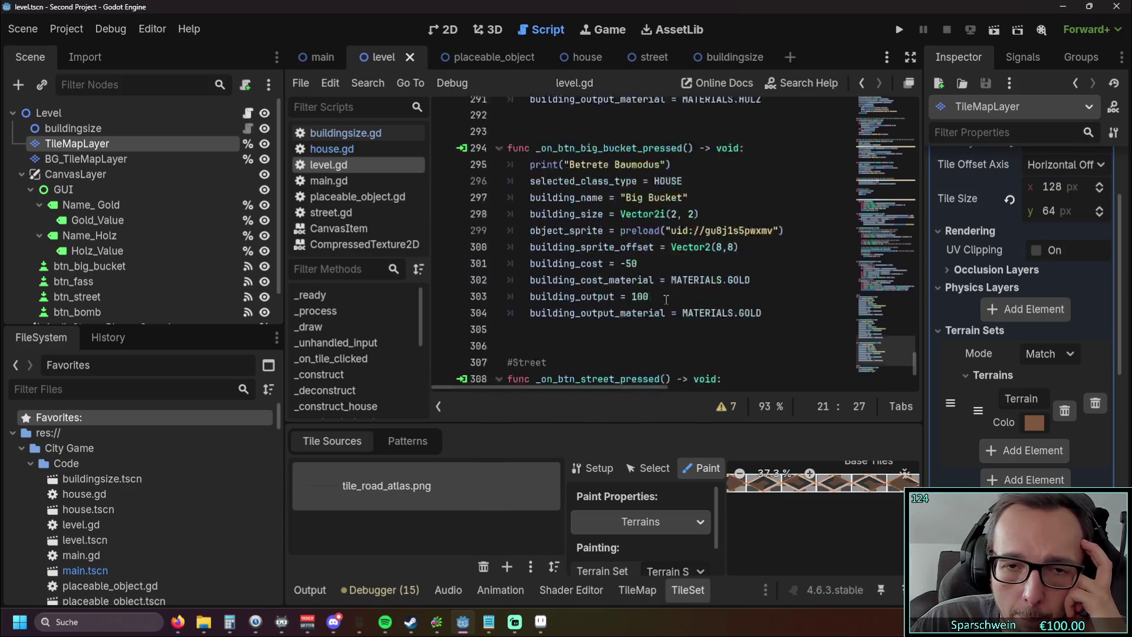
{"action": "scroll", "coordinate": [667, 300], "scroll_direction": "up", "scroll_amount": 12}
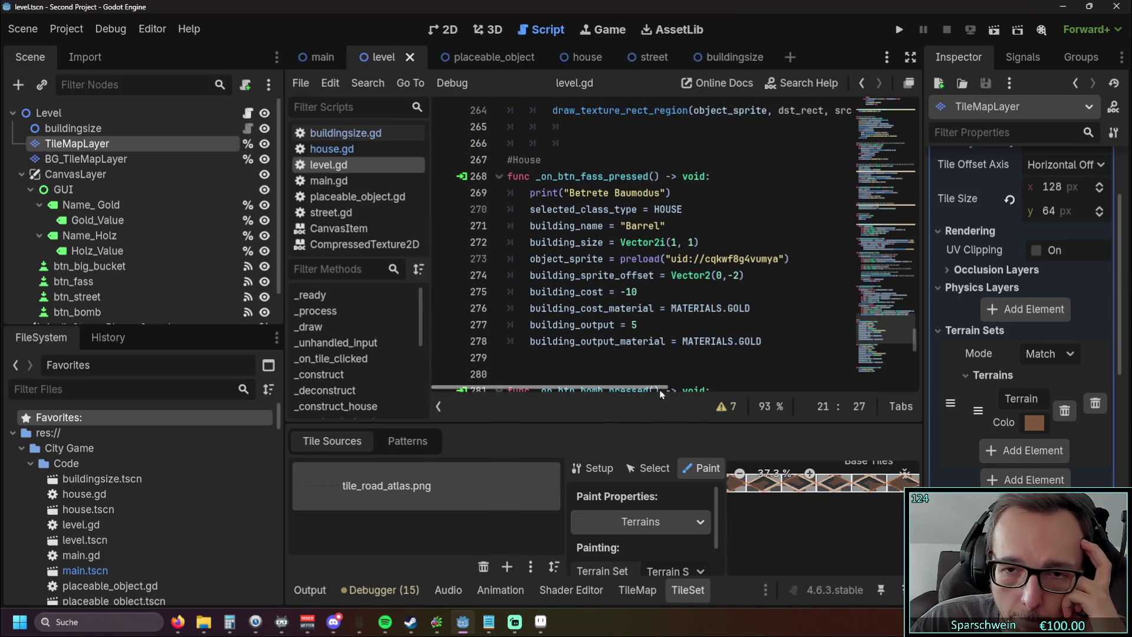
{"action": "scroll", "coordinate": [596, 177], "scroll_direction": "up", "scroll_amount": 11}
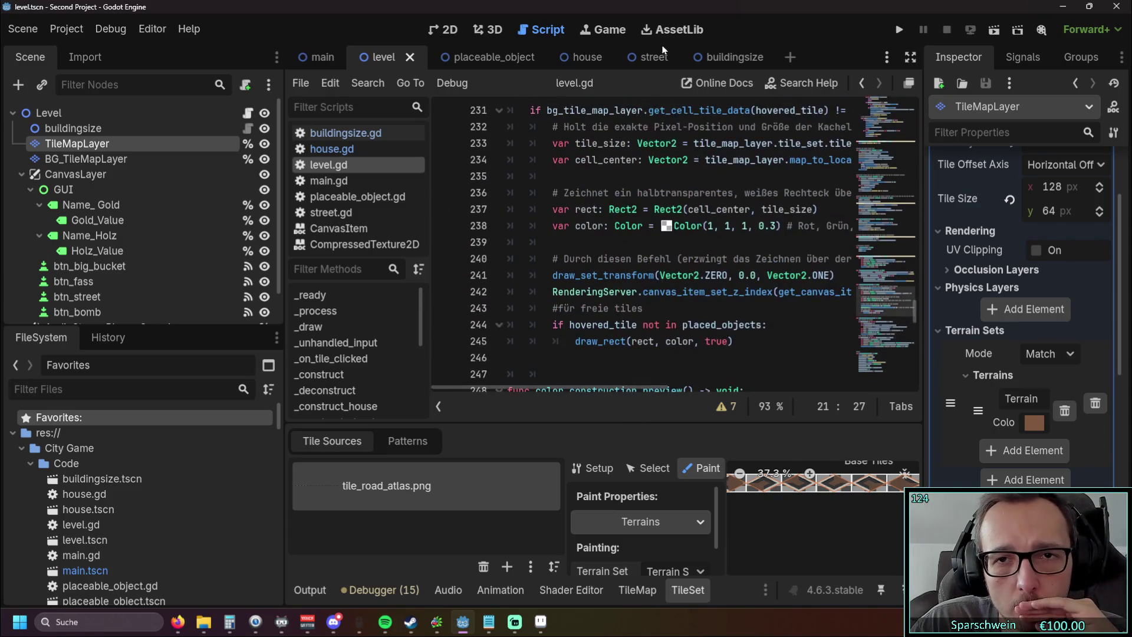
{"action": "left_click_drag", "start_coordinate": [284, 283], "coordinate": [131, 282]}
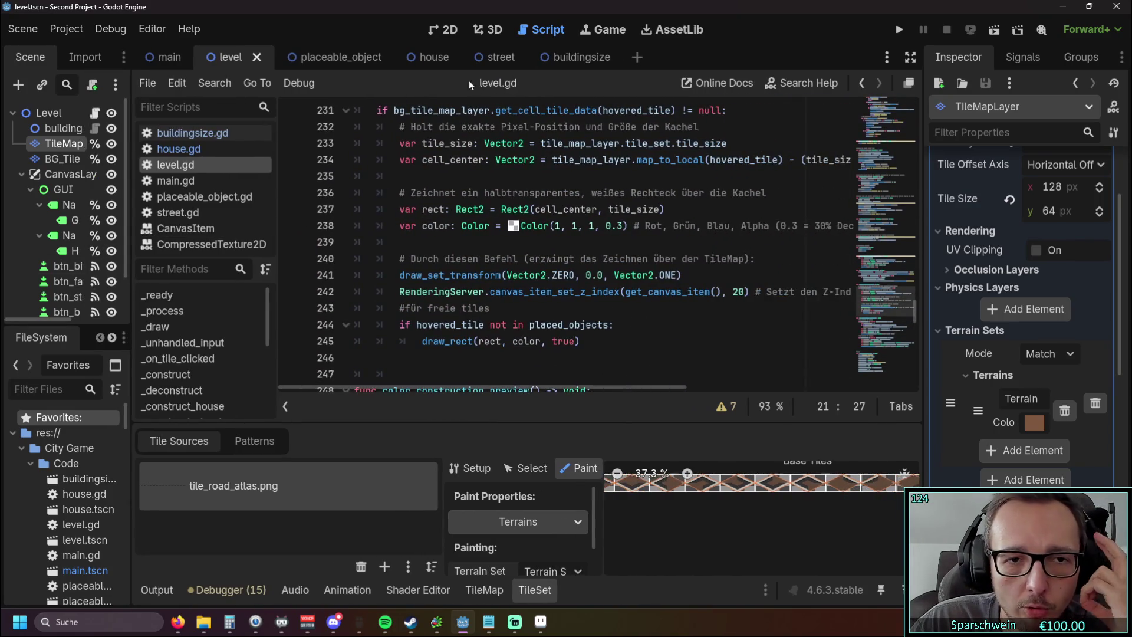
{"action": "left_click", "coordinate": [303, 57]}
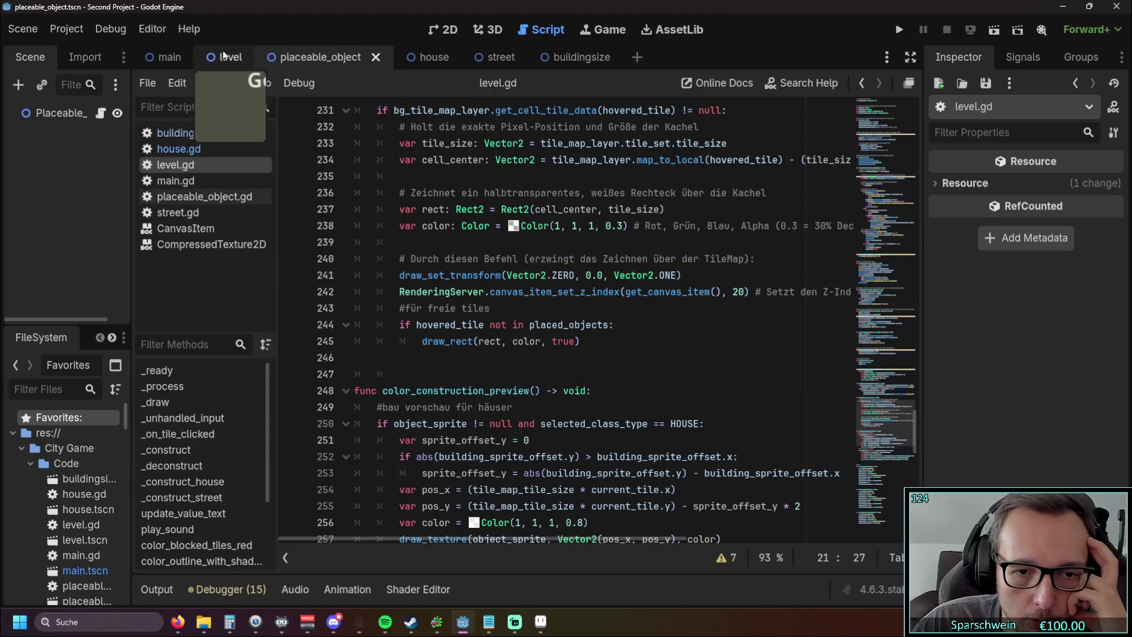
{"action": "left_click", "coordinate": [227, 57]}
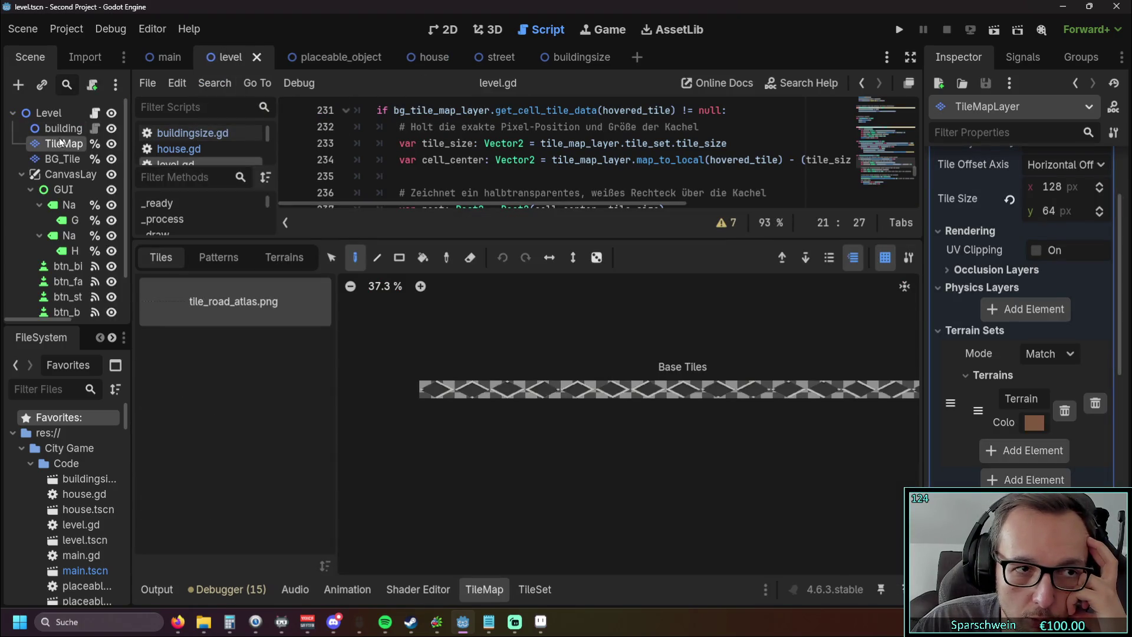
{"action": "left_click", "coordinate": [334, 61]}
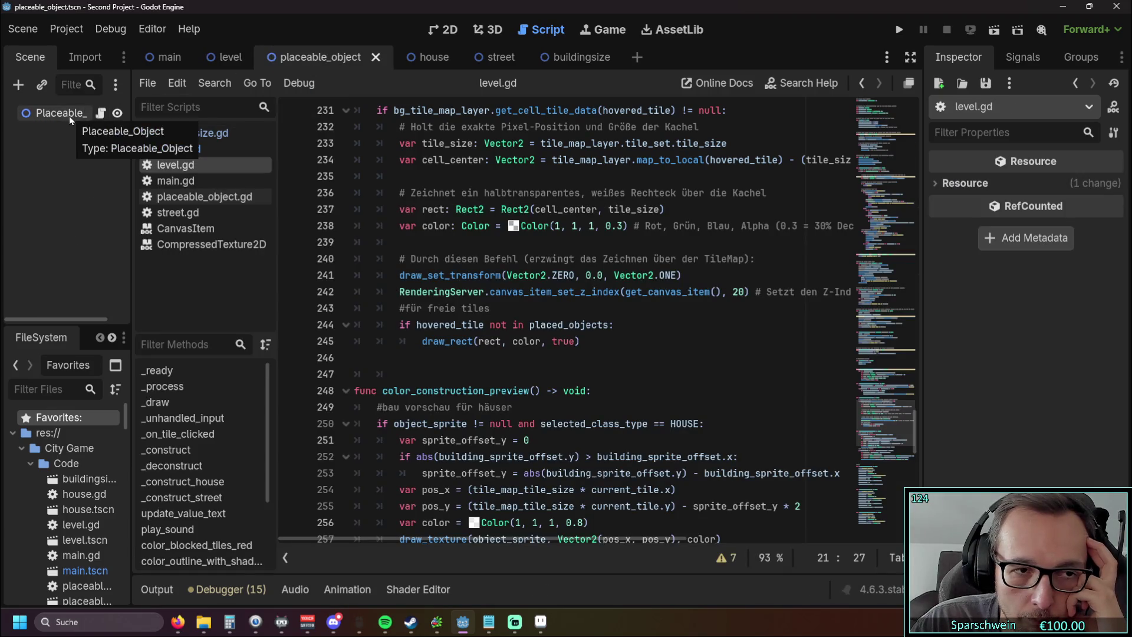
Step: Scroll level.gd to its top declarations and select tile_map_tile_size on line 25
{"action": "scroll", "coordinate": [621, 260], "scroll_direction": "up", "scroll_amount": 15}
{"action": "scroll", "coordinate": [620, 260], "scroll_direction": "up", "scroll_amount": 20}
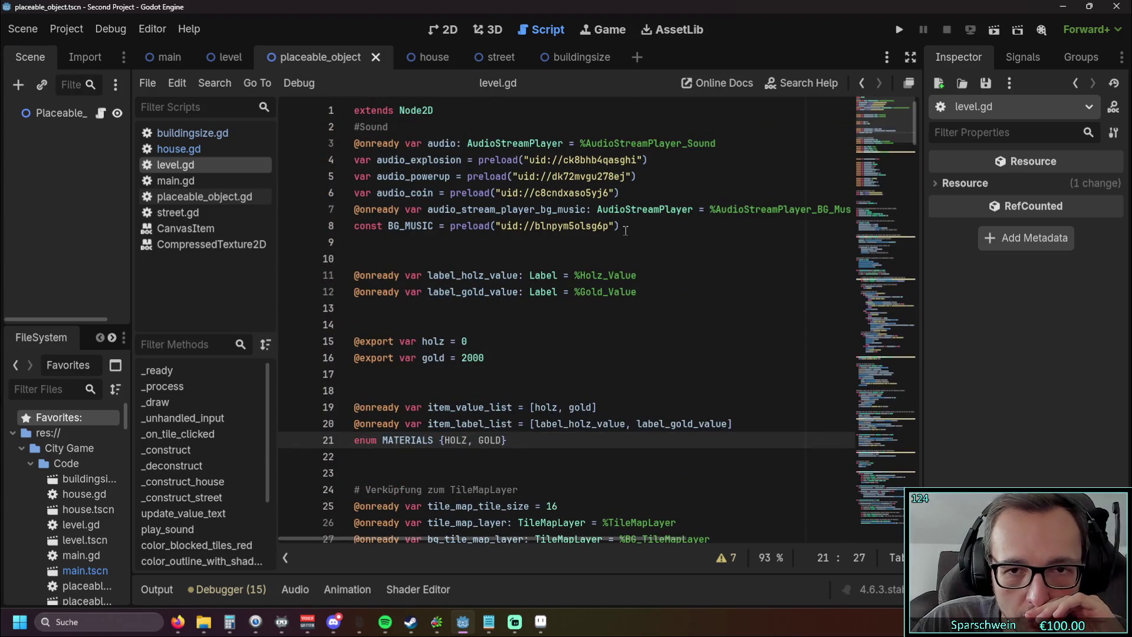
{"action": "scroll", "coordinate": [641, 230], "scroll_direction": "down", "scroll_amount": 2}
{"action": "scroll", "coordinate": [641, 230], "scroll_direction": "down", "scroll_amount": 2}
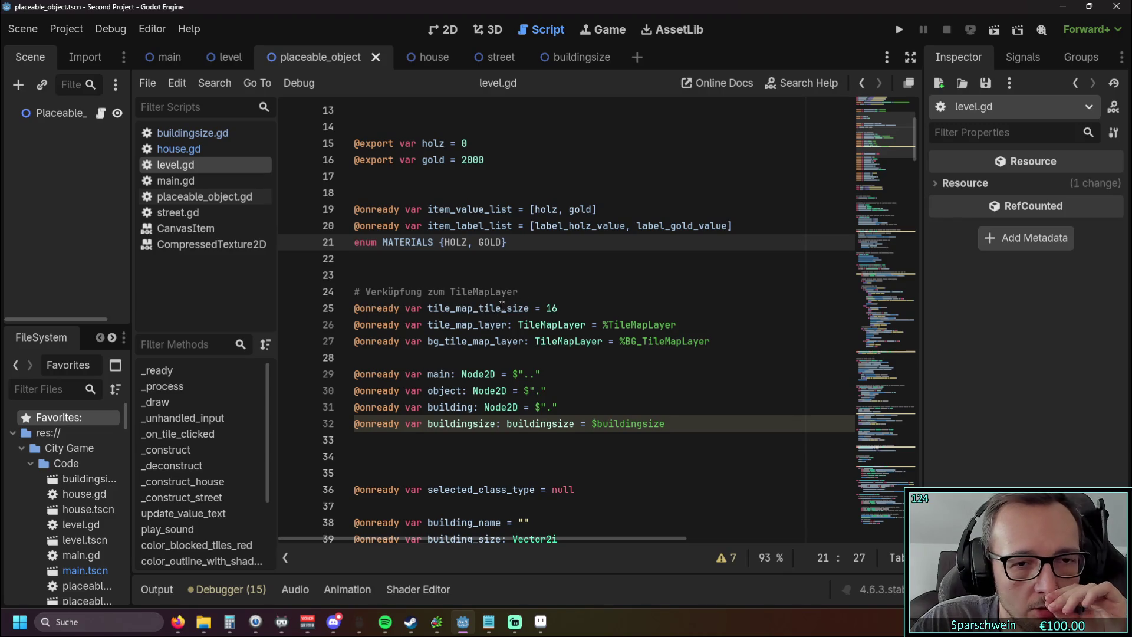
{"action": "left_click_drag", "start_coordinate": [429, 307], "coordinate": [530, 309]}
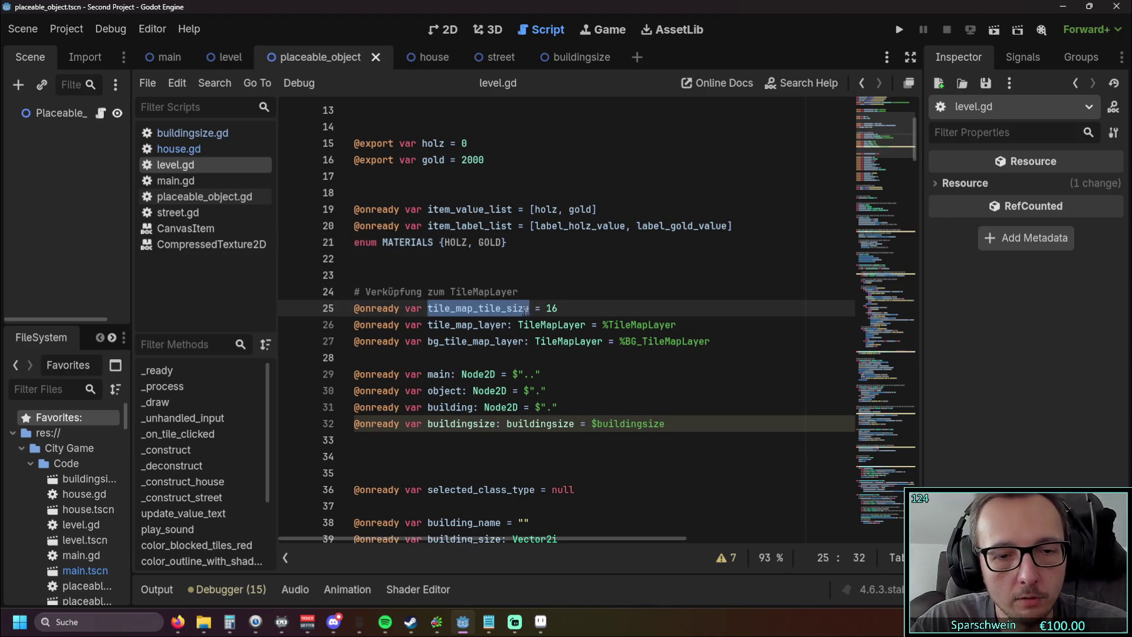
Step: Search level.gd for tile_map_tile_size and cycle through all 9 matches back to the declaration
{"action": "key", "text": "ctrl+f"}
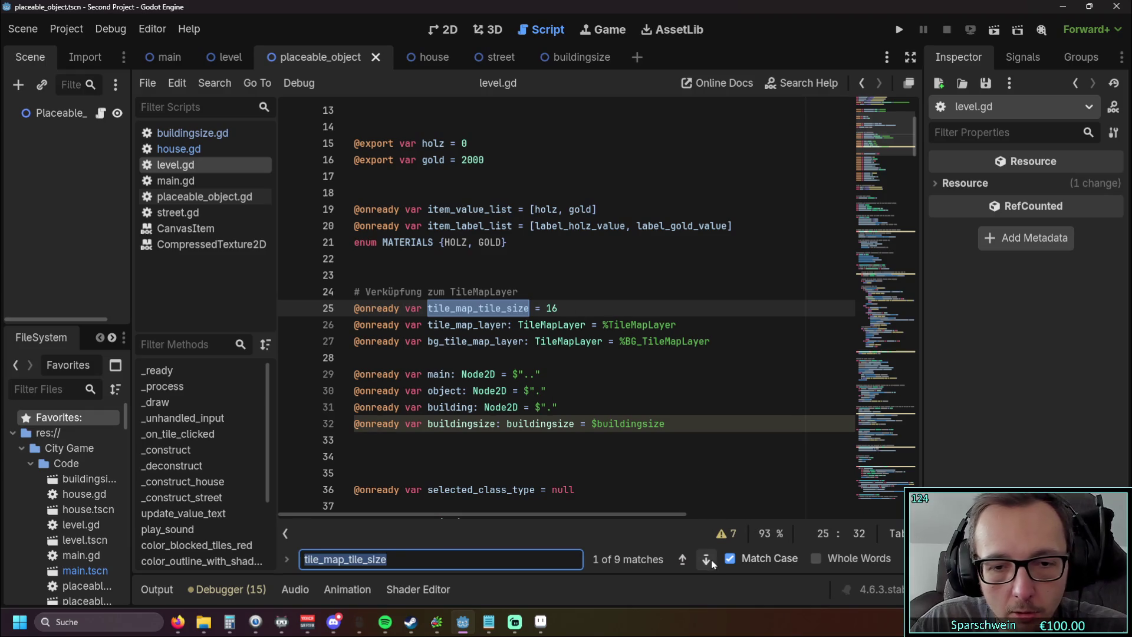
{"action": "left_click", "coordinate": [706, 559]}
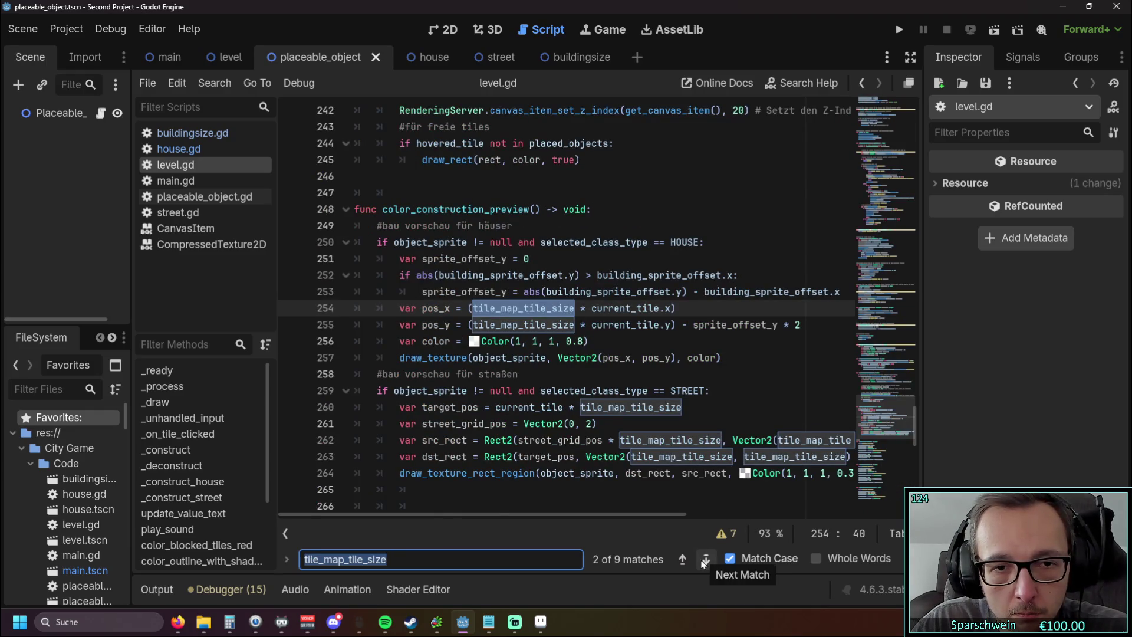
{"action": "left_click", "coordinate": [705, 559]}
{"action": "left_click", "coordinate": [706, 559]}
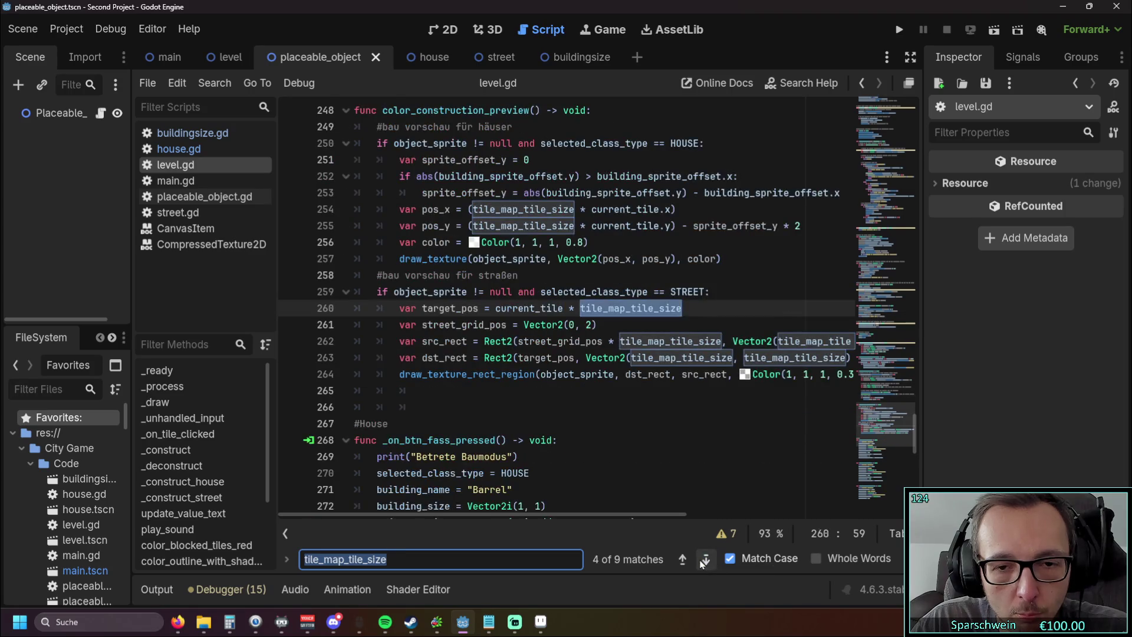
{"action": "left_click", "coordinate": [705, 560]}
{"action": "left_click", "coordinate": [705, 560]}
{"action": "left_click", "coordinate": [706, 560]}
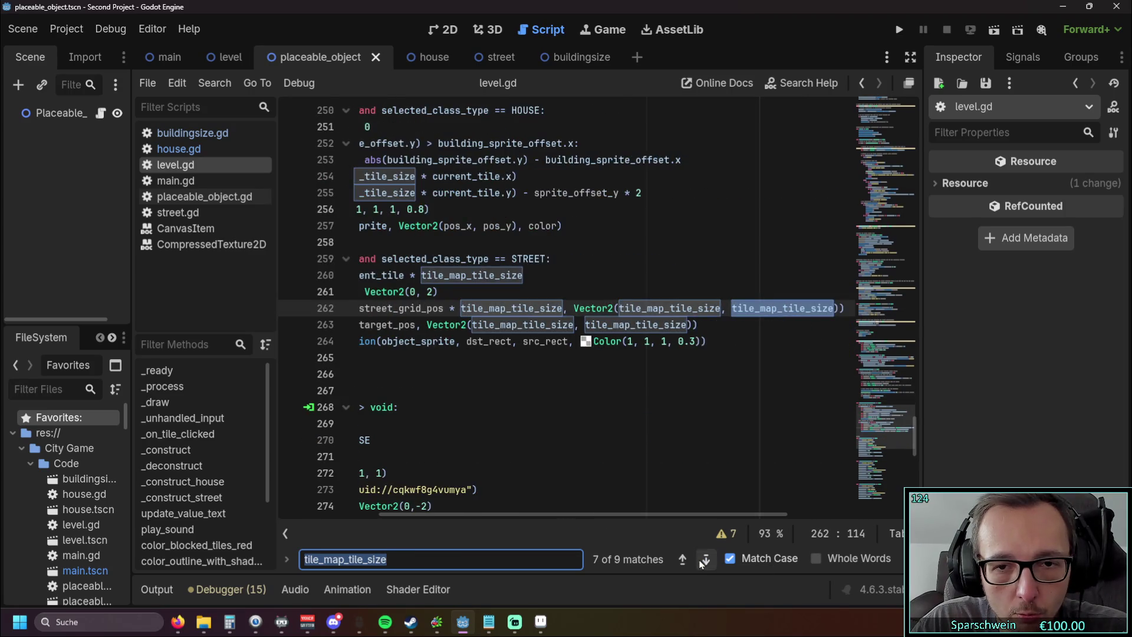
{"action": "left_click", "coordinate": [705, 559]}
{"action": "left_click", "coordinate": [705, 560]}
{"action": "left_click", "coordinate": [705, 560]}
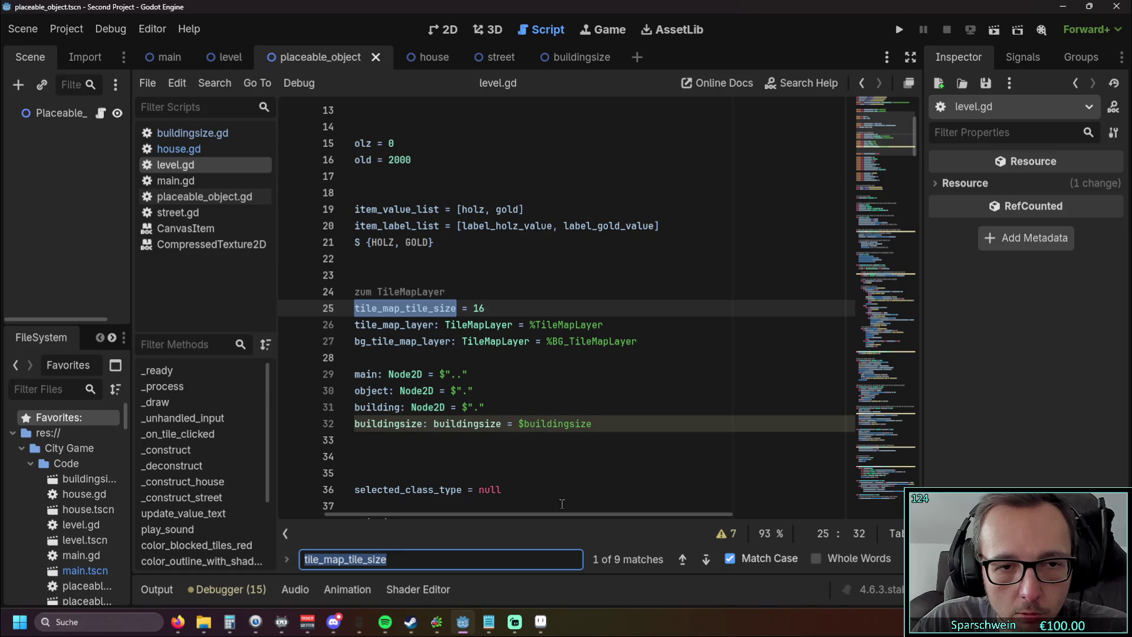
Step: Clear the Find field and return focus to the code near line 27
{"action": "left_click_drag", "start_coordinate": [560, 515], "coordinate": [513, 515]}
{"action": "left_click", "coordinate": [430, 357]}
{"action": "left_click_drag", "start_coordinate": [389, 559], "coordinate": [259, 553]}
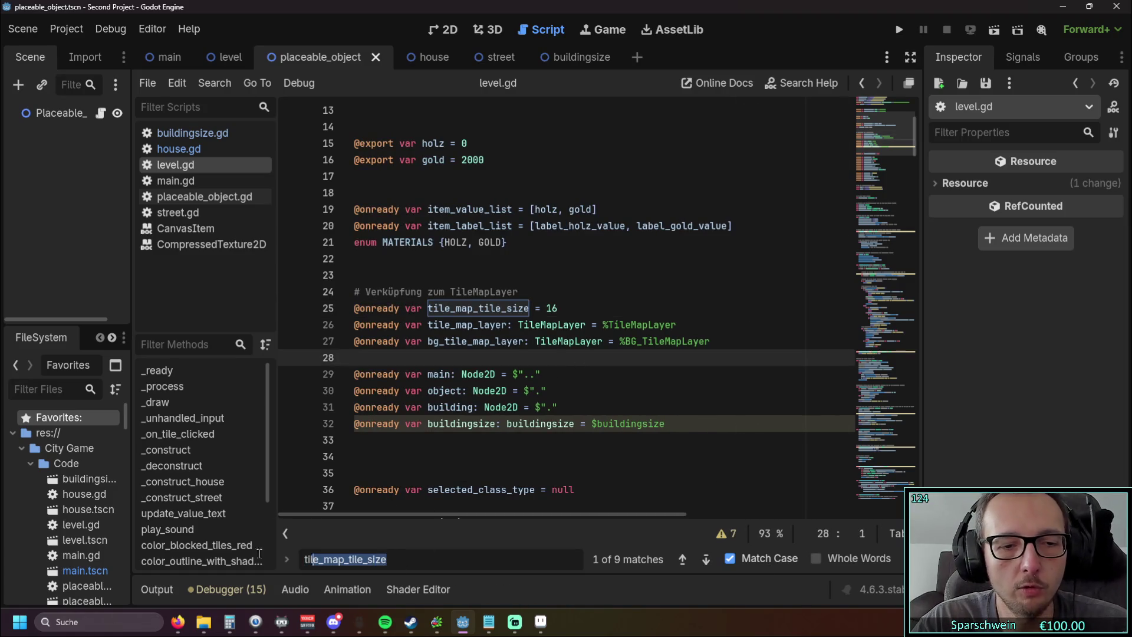
{"action": "key", "text": "BackSpace"}
{"action": "left_click", "coordinate": [608, 342]}
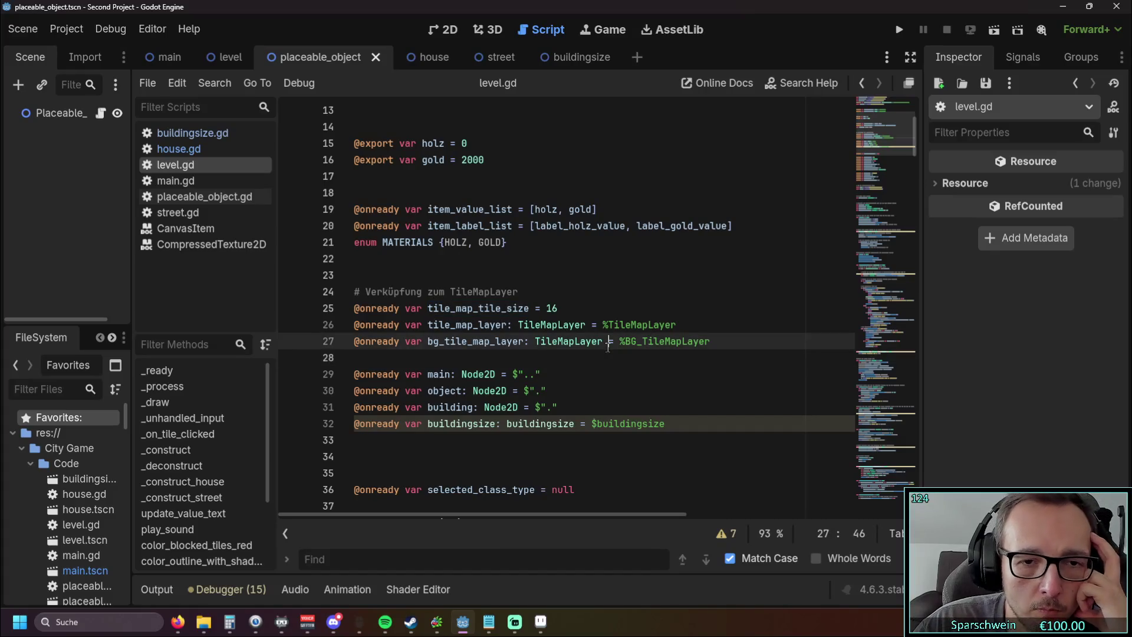
Step: Browse the house and street scenes and their street.gd and house.gd scripts
{"action": "left_click", "coordinate": [426, 56]}
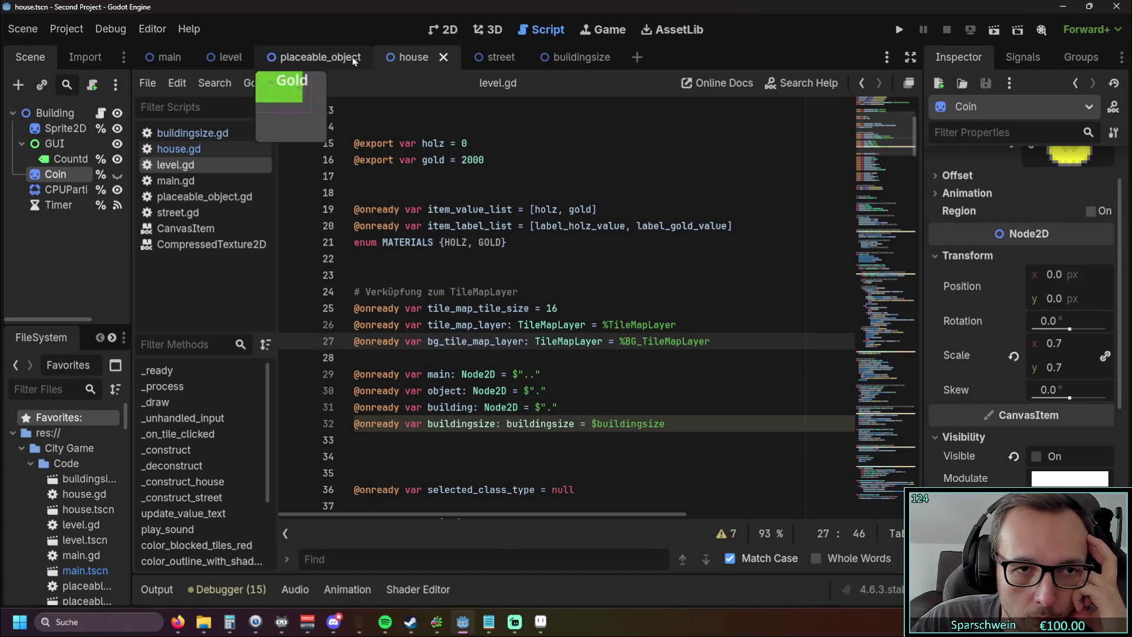
{"action": "left_click", "coordinate": [500, 59]}
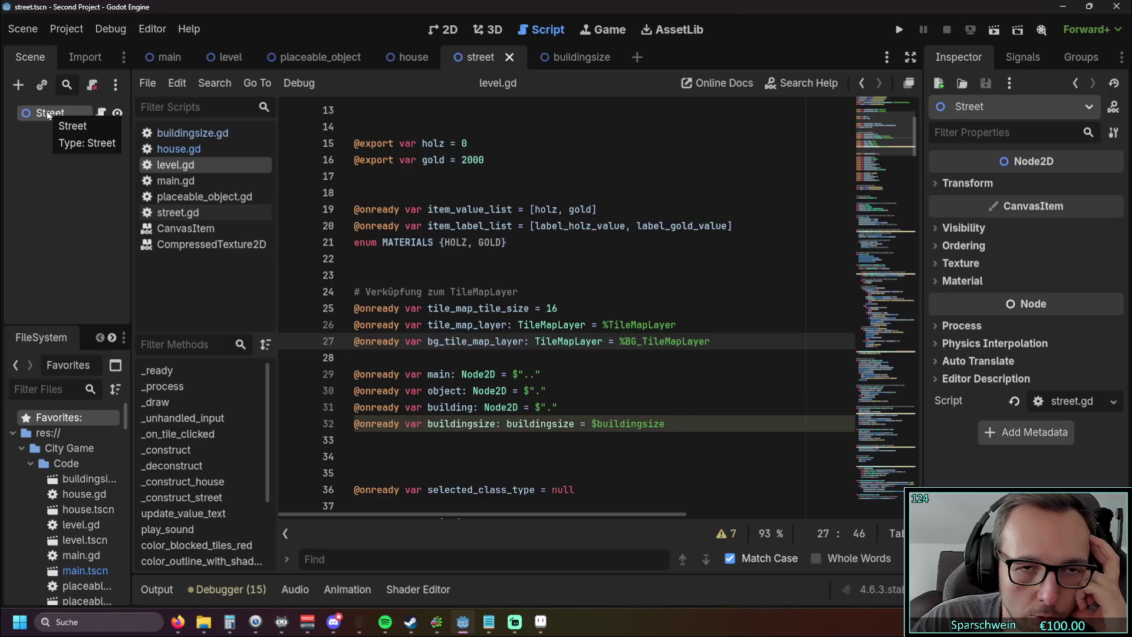
{"action": "left_click", "coordinate": [218, 215]}
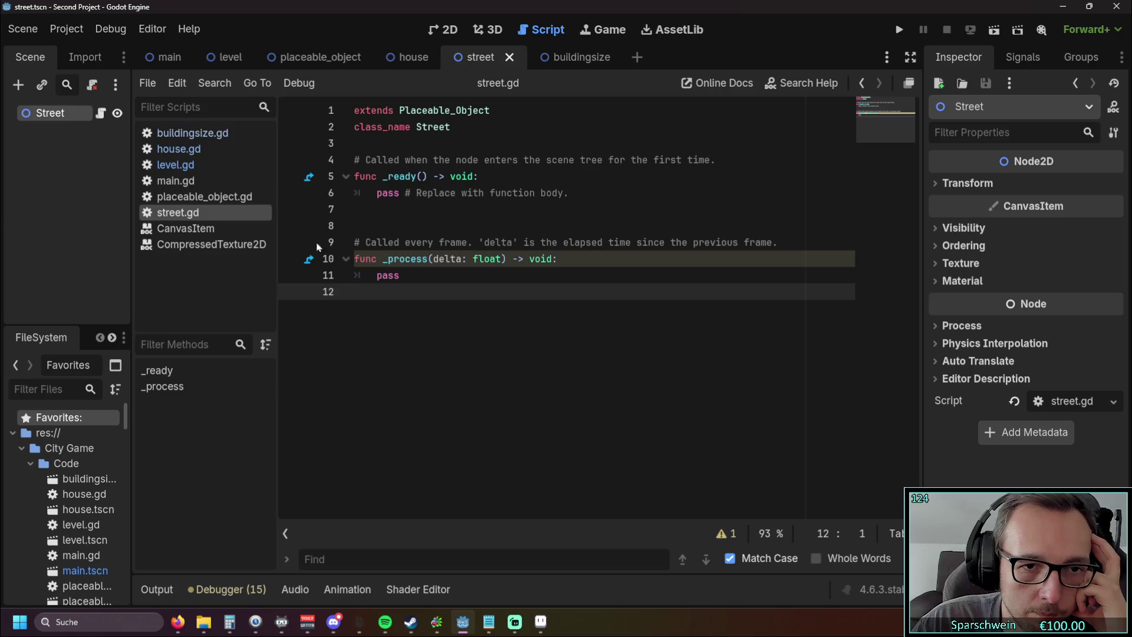
{"action": "left_click", "coordinate": [199, 151]}
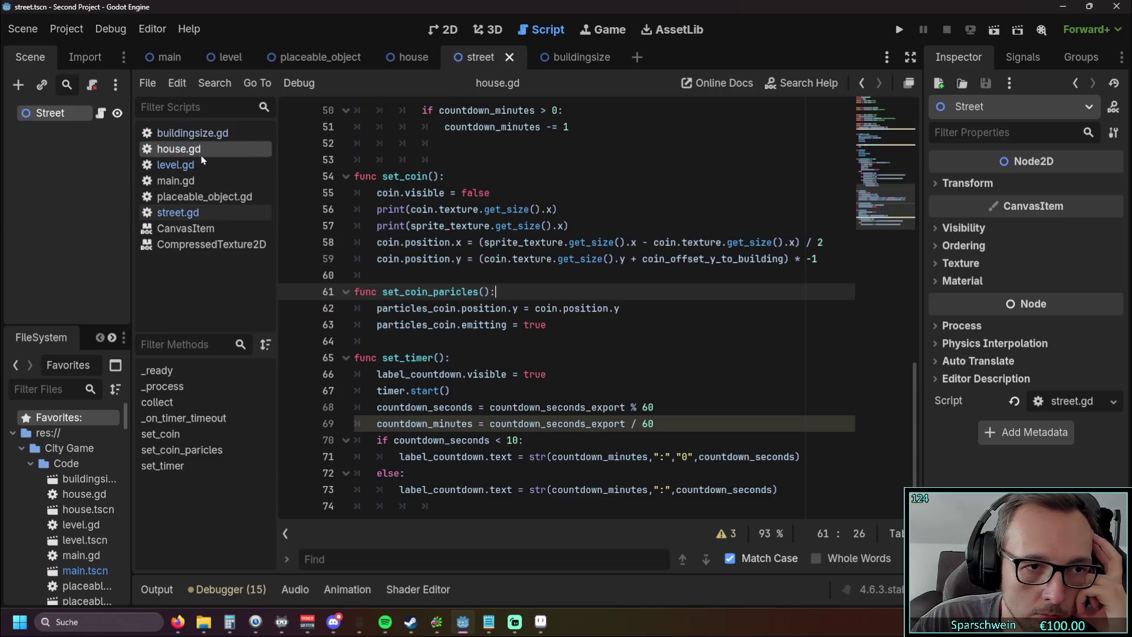
{"action": "scroll", "coordinate": [509, 214], "scroll_direction": "up", "scroll_amount": 10}
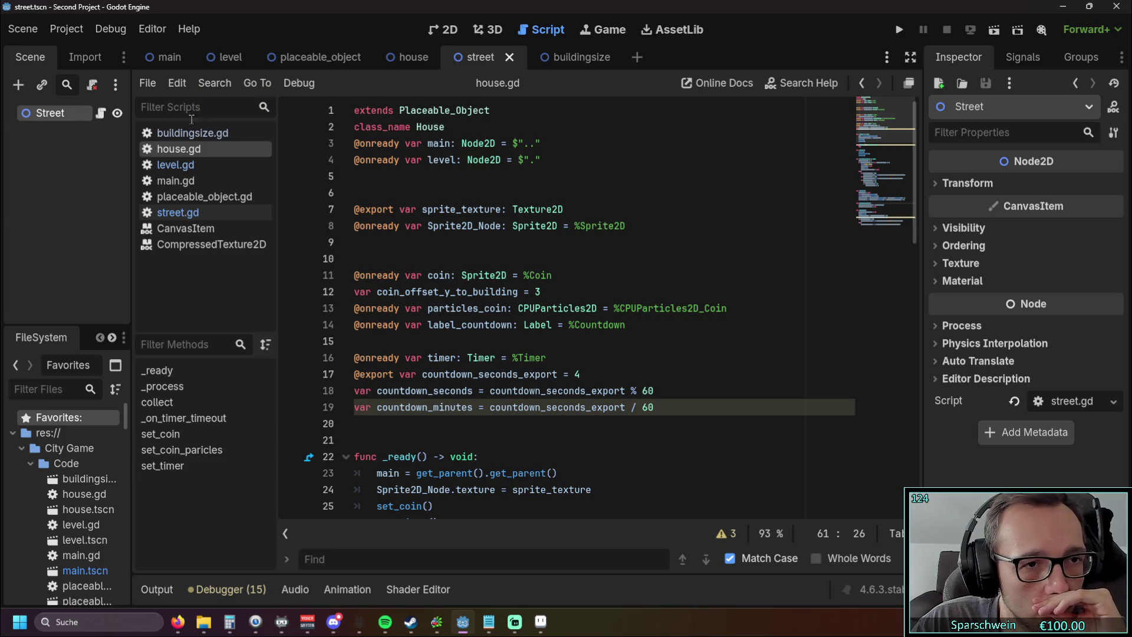
Step: Scroll level.gd to the left-click build code, then return to the level scene
{"action": "left_click", "coordinate": [175, 165]}
{"action": "mouse_move", "coordinate": [914, 136]}
{"action": "left_mouse_down"}
{"action": "mouse_move", "coordinate": [920, 489]}
{"action": "mouse_move", "coordinate": [920, 426]}
{"action": "left_mouse_up"}
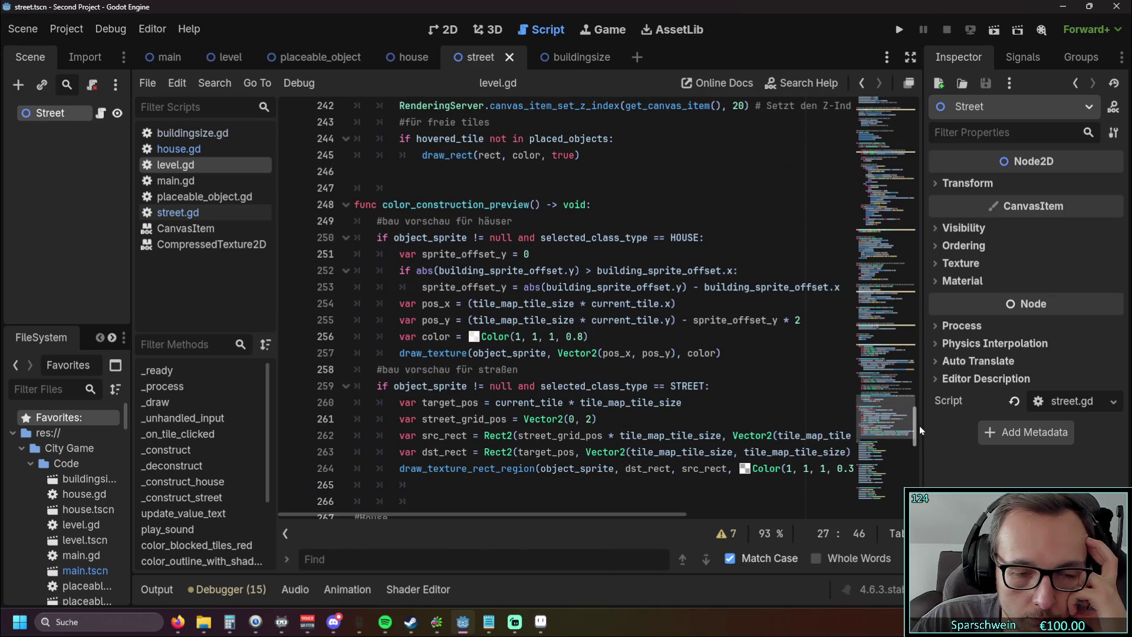
{"action": "left_click_drag", "start_coordinate": [918, 426], "coordinate": [926, 246]}
{"action": "scroll", "coordinate": [654, 269], "scroll_direction": "down", "scroll_amount": 1}
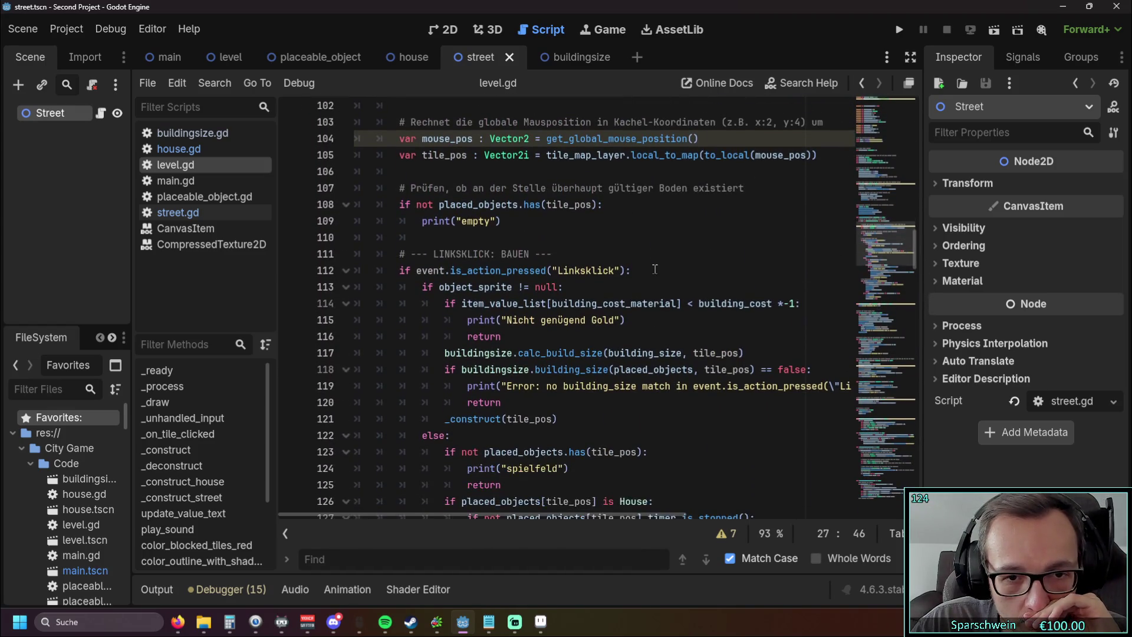
{"action": "scroll", "coordinate": [655, 269], "scroll_direction": "down", "scroll_amount": 1}
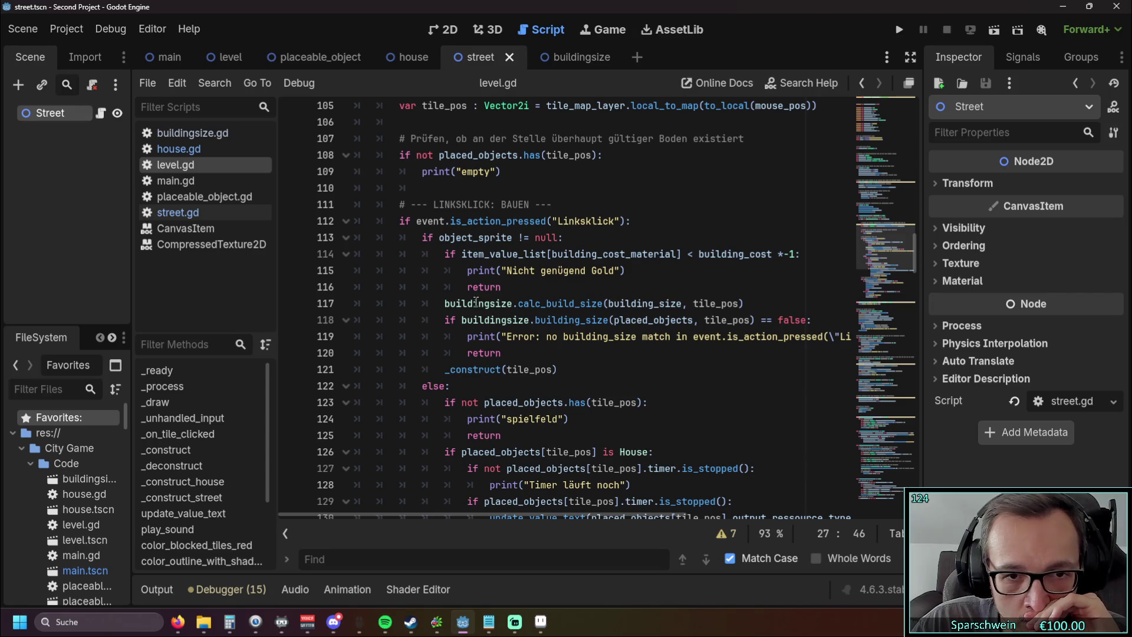
{"action": "mouse_move", "coordinate": [434, 516]}
{"action": "left_mouse_down"}
{"action": "mouse_move", "coordinate": [530, 519]}
{"action": "mouse_move", "coordinate": [416, 513]}
{"action": "left_mouse_up"}
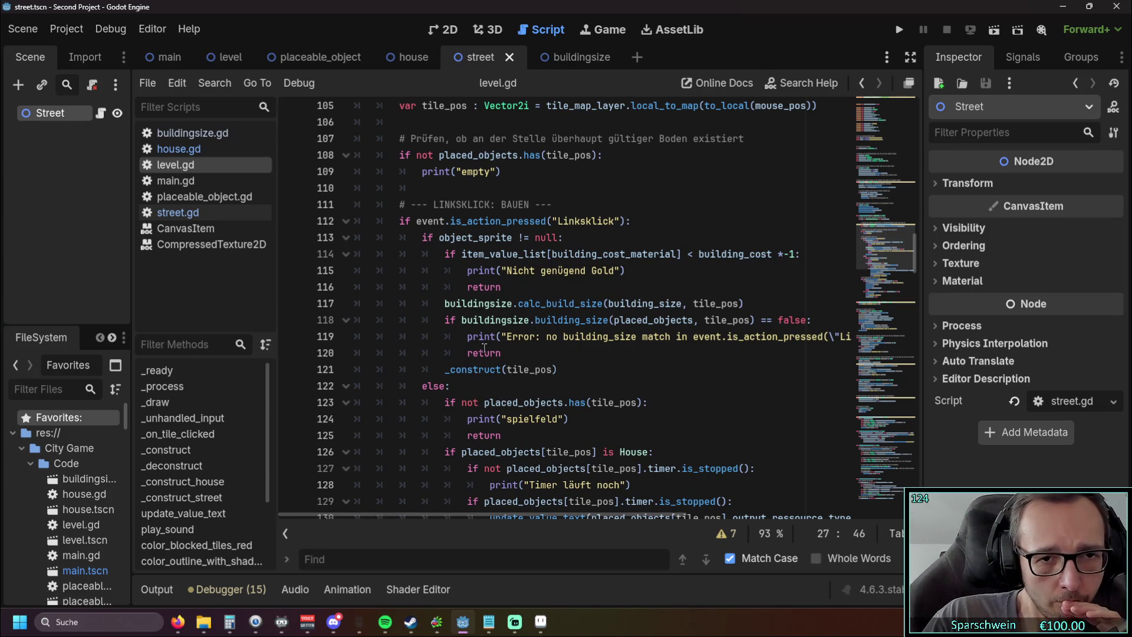
{"action": "scroll", "coordinate": [436, 293], "scroll_direction": "down", "scroll_amount": 2}
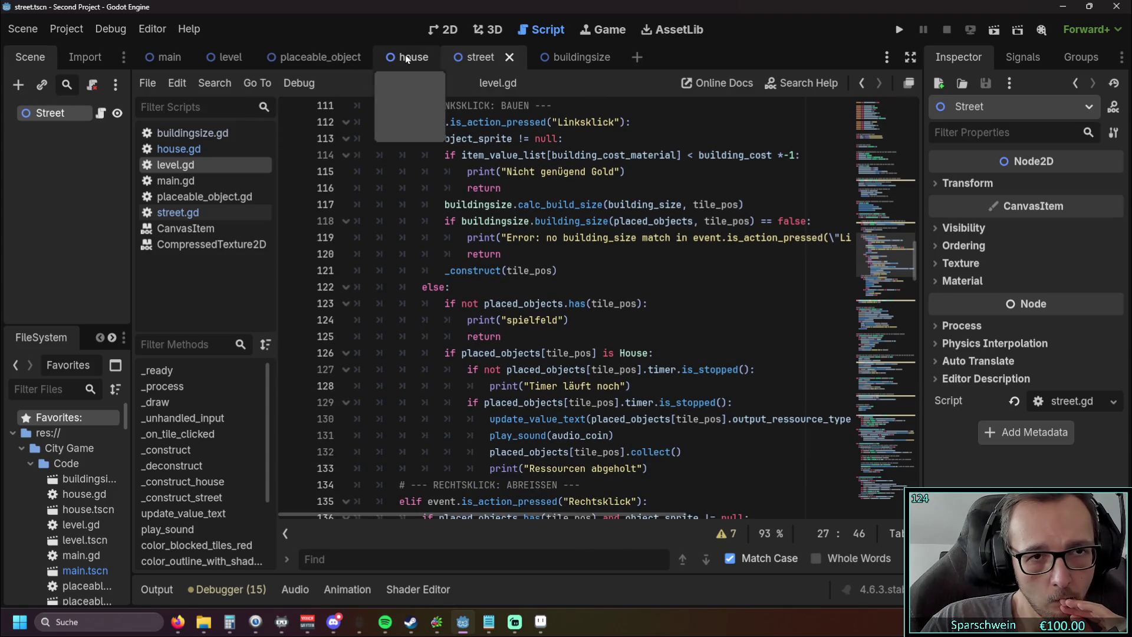
{"action": "left_click", "coordinate": [231, 59]}
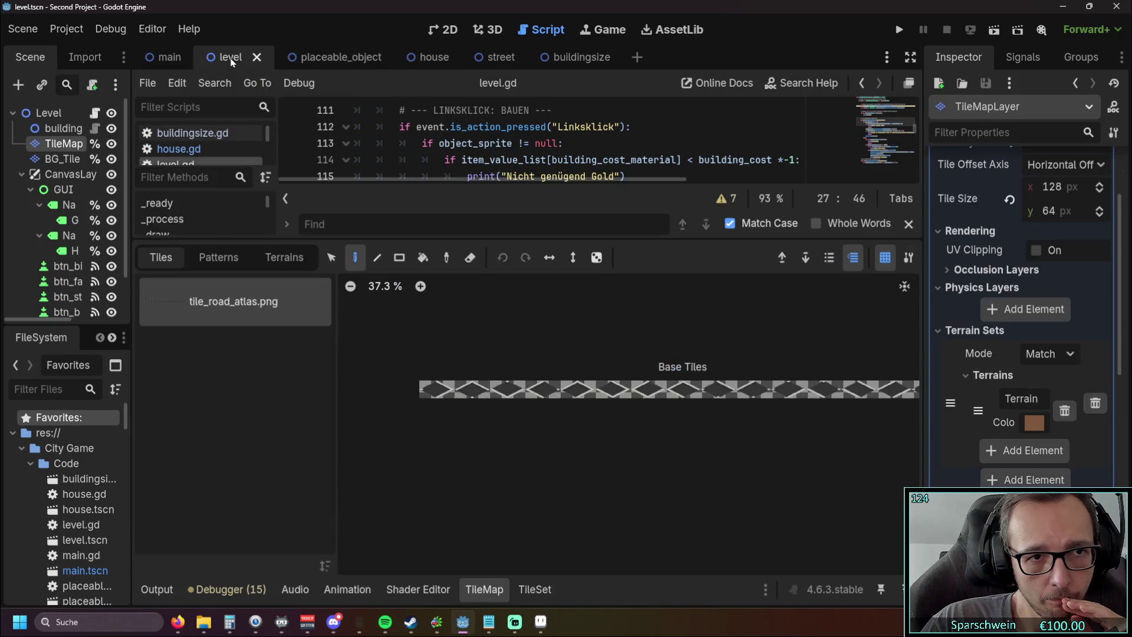
Step: Inspect BG_TileMapLayer with Terrain Sets collapsed, then select the road TileMap layer
{"action": "left_click", "coordinate": [61, 159]}
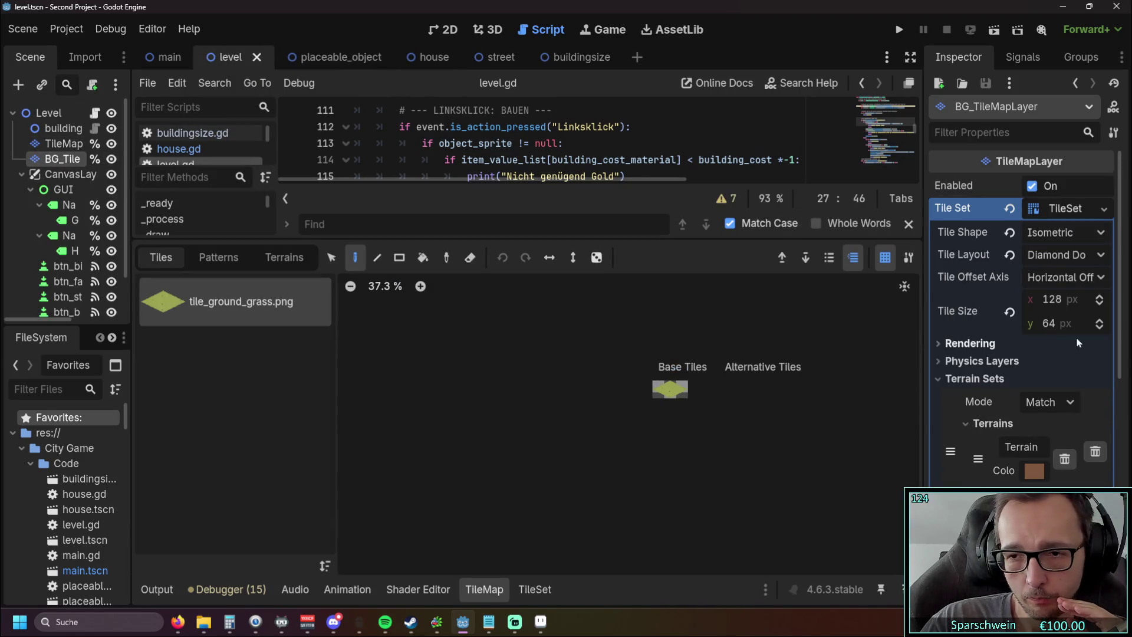
{"action": "left_click", "coordinate": [941, 380]}
{"action": "scroll", "coordinate": [957, 371], "scroll_direction": "down", "scroll_amount": 2}
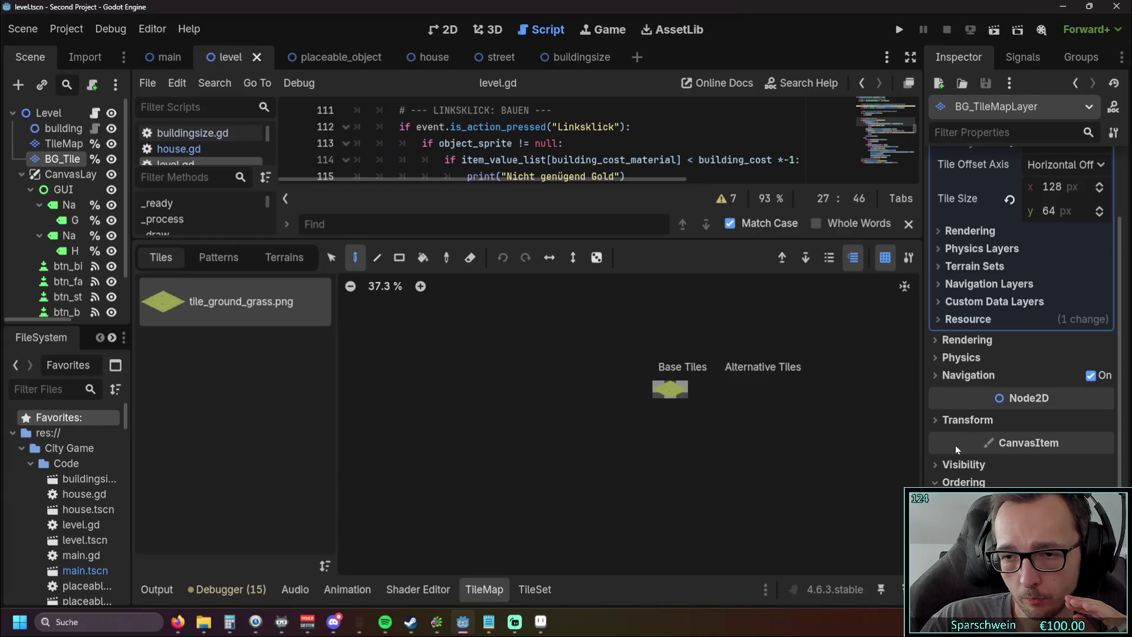
{"action": "left_click", "coordinate": [62, 143]}
Step: Raise the road layer's Z Index to 1, then set it back to 0
{"action": "scroll", "coordinate": [973, 354], "scroll_direction": "down", "scroll_amount": 5}
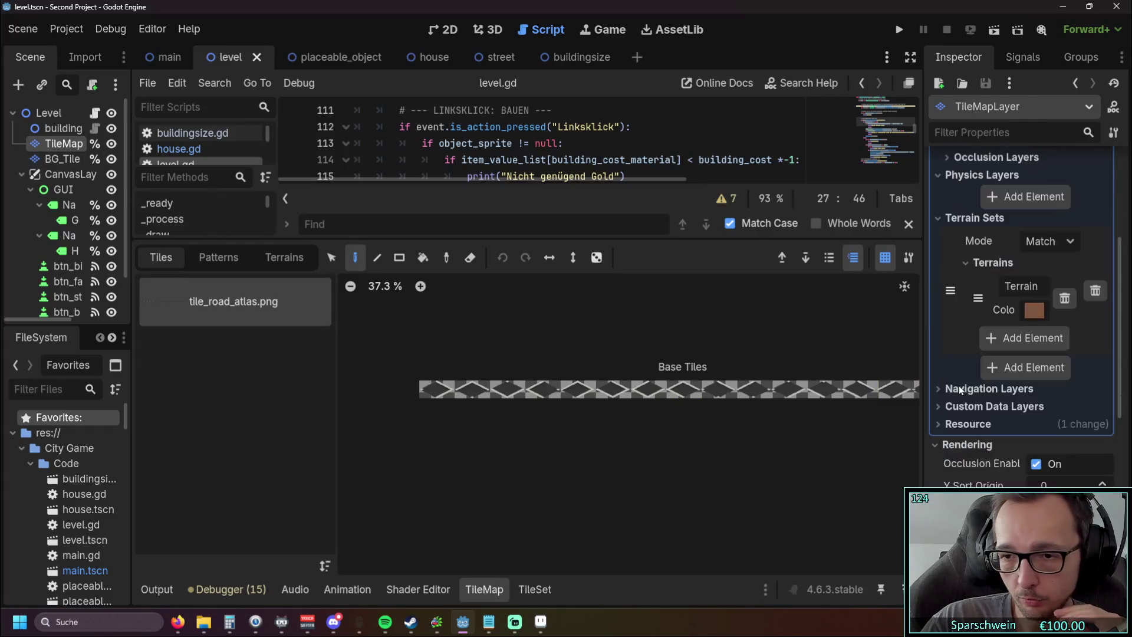
{"action": "scroll", "coordinate": [958, 383], "scroll_direction": "down", "scroll_amount": 3}
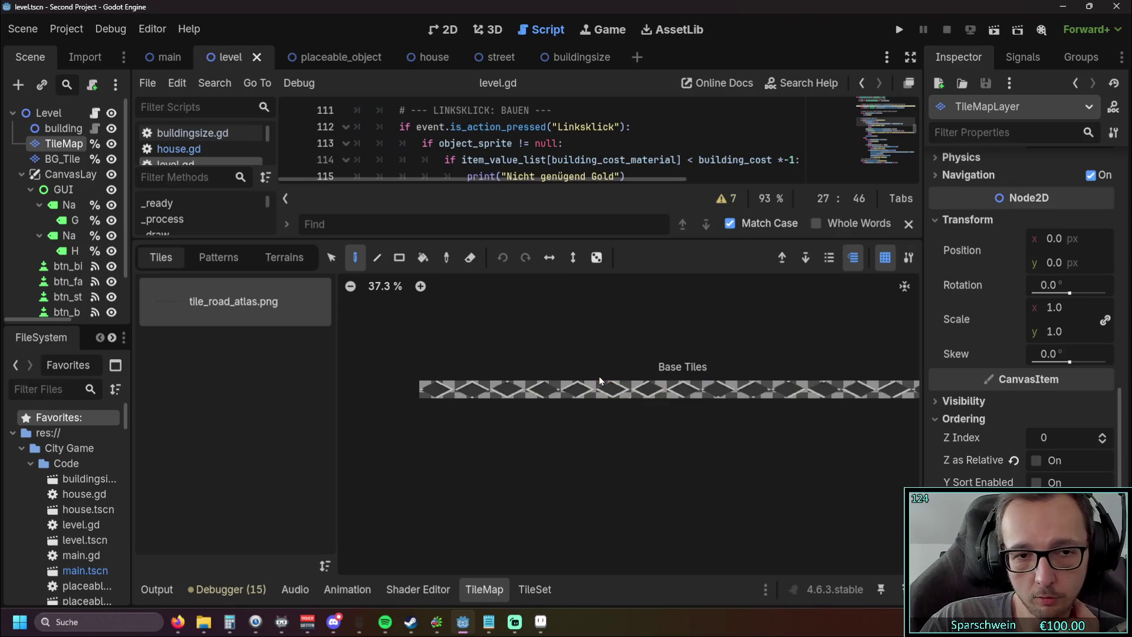
{"action": "left_click", "coordinate": [1103, 437]}
{"action": "left_click", "coordinate": [1103, 443]}
{"action": "scroll", "coordinate": [597, 335], "scroll_direction": "up", "scroll_amount": 3}
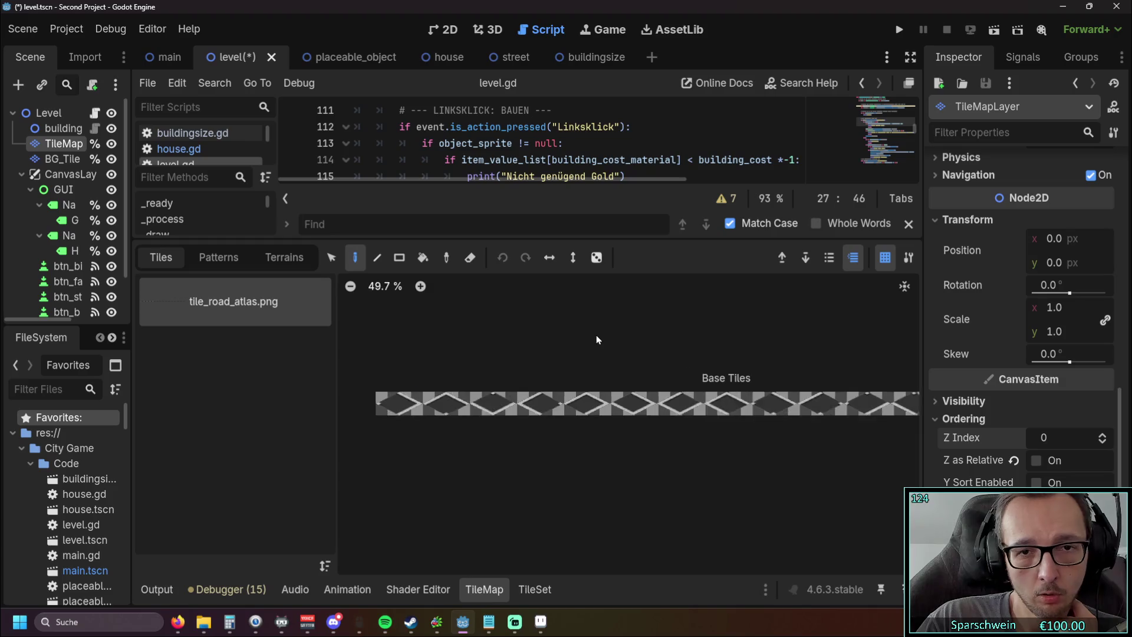
{"action": "scroll", "coordinate": [597, 335], "scroll_direction": "down", "scroll_amount": 2}
{"action": "scroll", "coordinate": [564, 346], "scroll_direction": "down", "scroll_amount": 3}
{"action": "scroll", "coordinate": [549, 337], "scroll_direction": "up", "scroll_amount": 2}
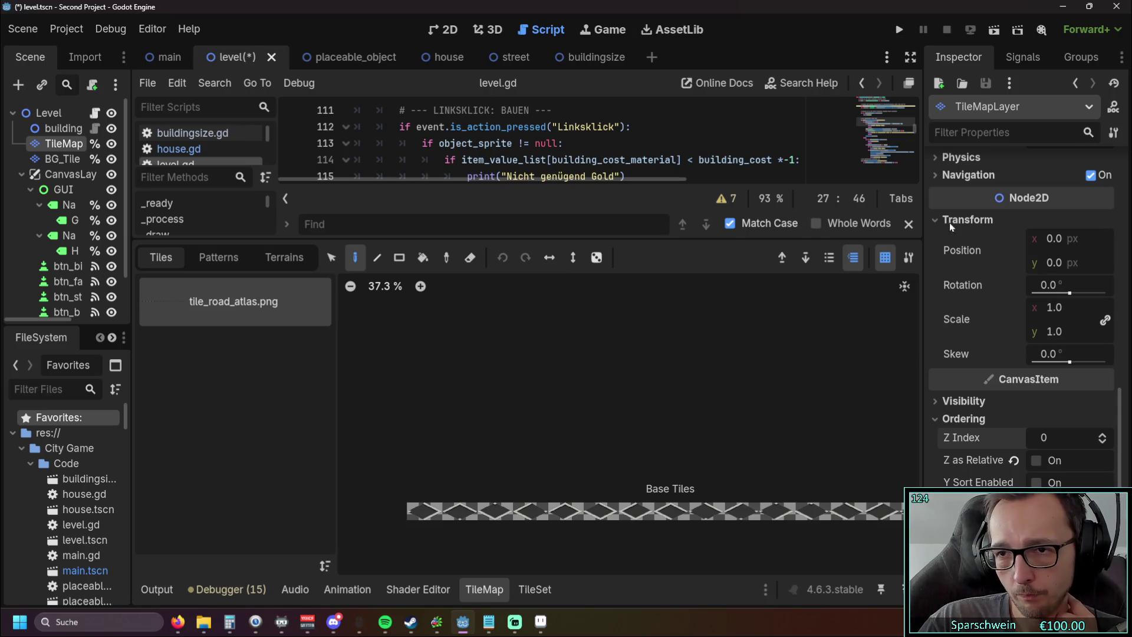
Step: Test-run the game, build a barrel on grass, collect its resources, and stop
{"action": "left_click", "coordinate": [900, 29]}
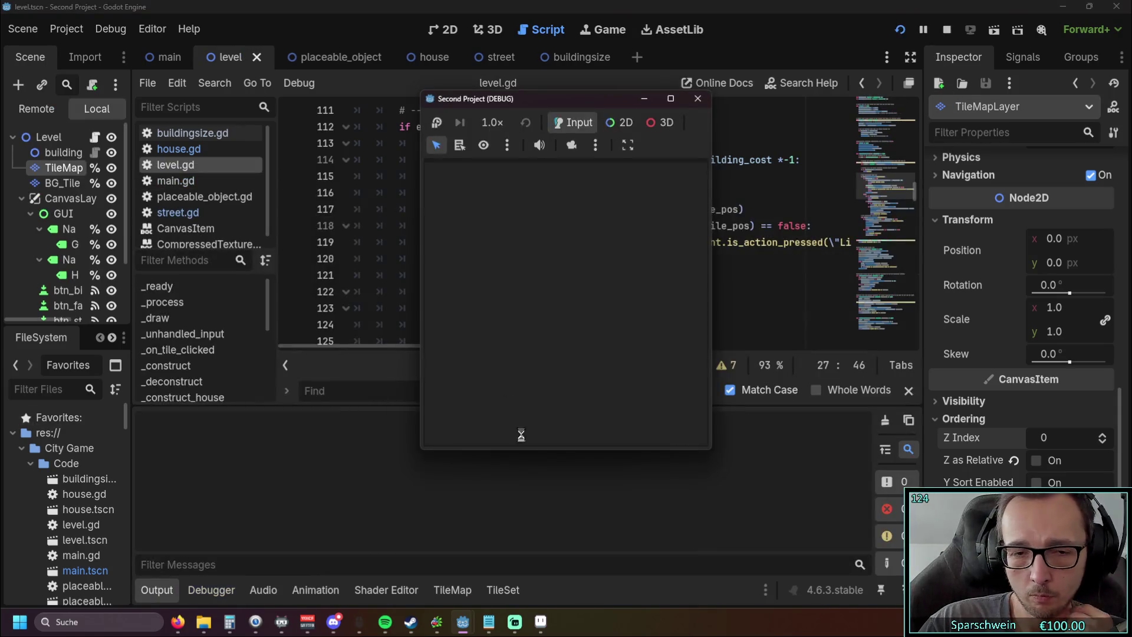
{"action": "left_click", "coordinate": [519, 433]}
{"action": "left_click", "coordinate": [566, 358]}
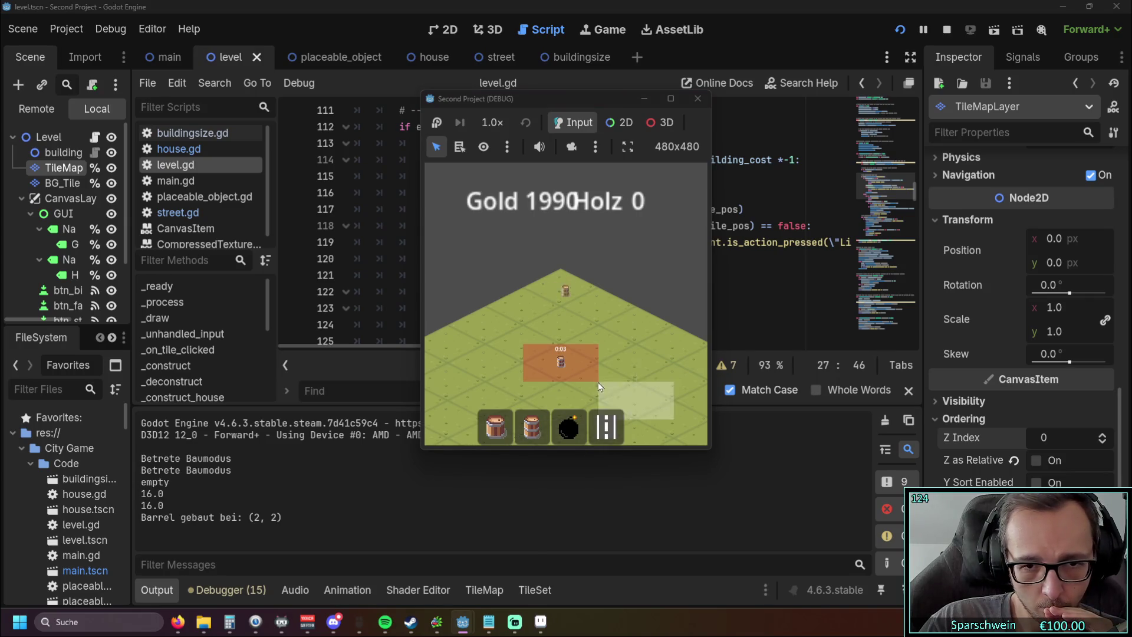
{"action": "left_click", "coordinate": [561, 376]}
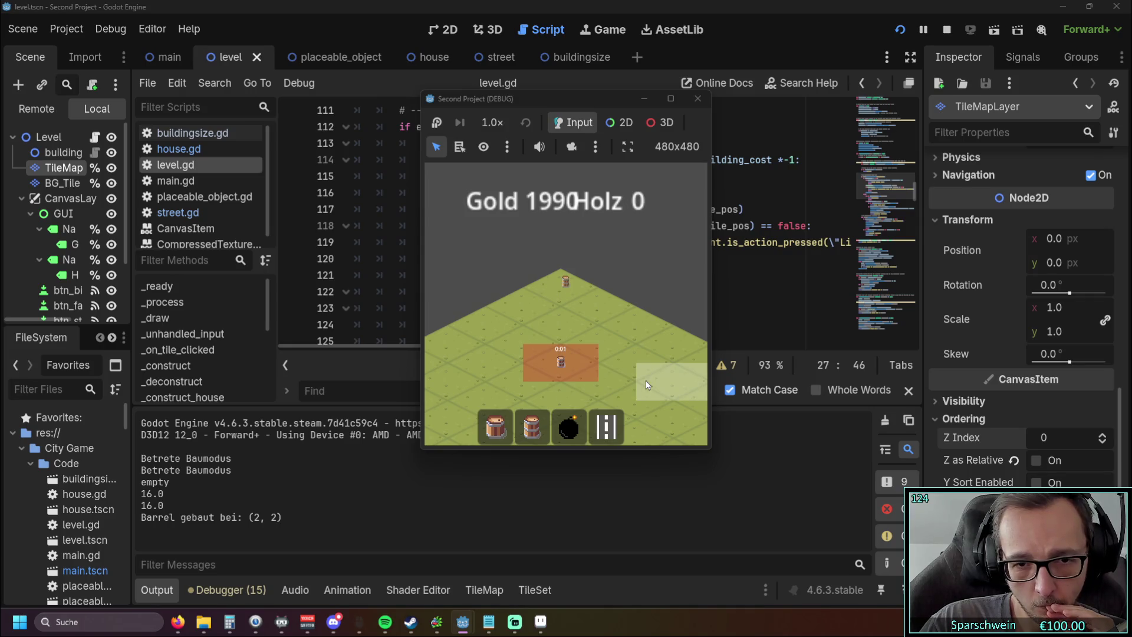
{"action": "left_click", "coordinate": [561, 371]}
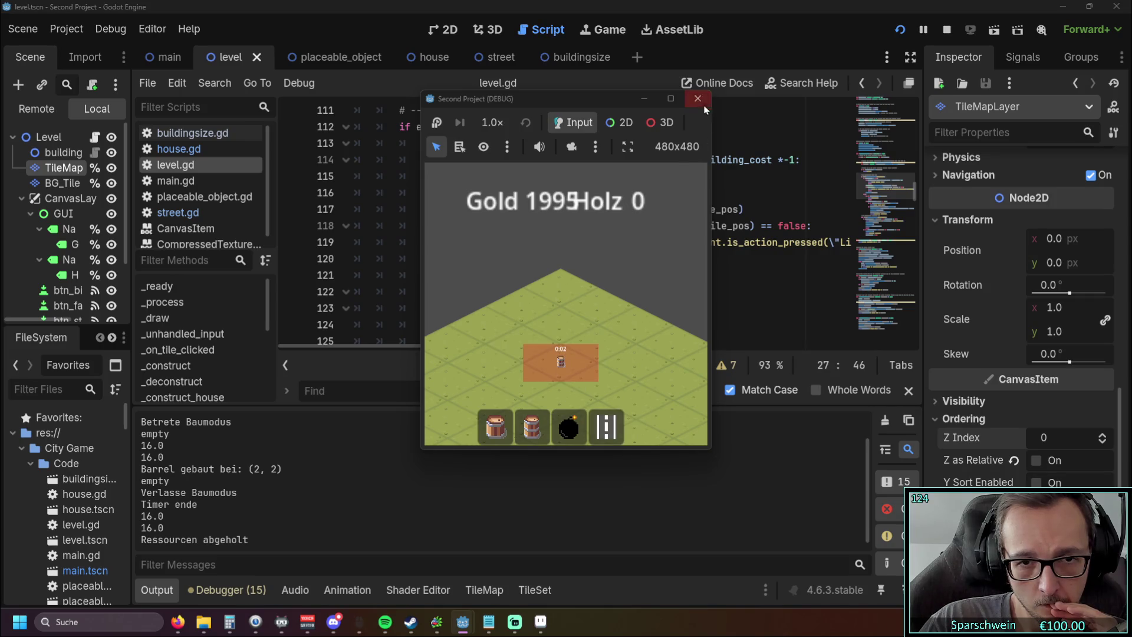
{"action": "left_click", "coordinate": [899, 31]}
Step: Run again, build a street at (2, 2), retry the occupied tile, then stop
{"action": "left_click", "coordinate": [898, 31]}
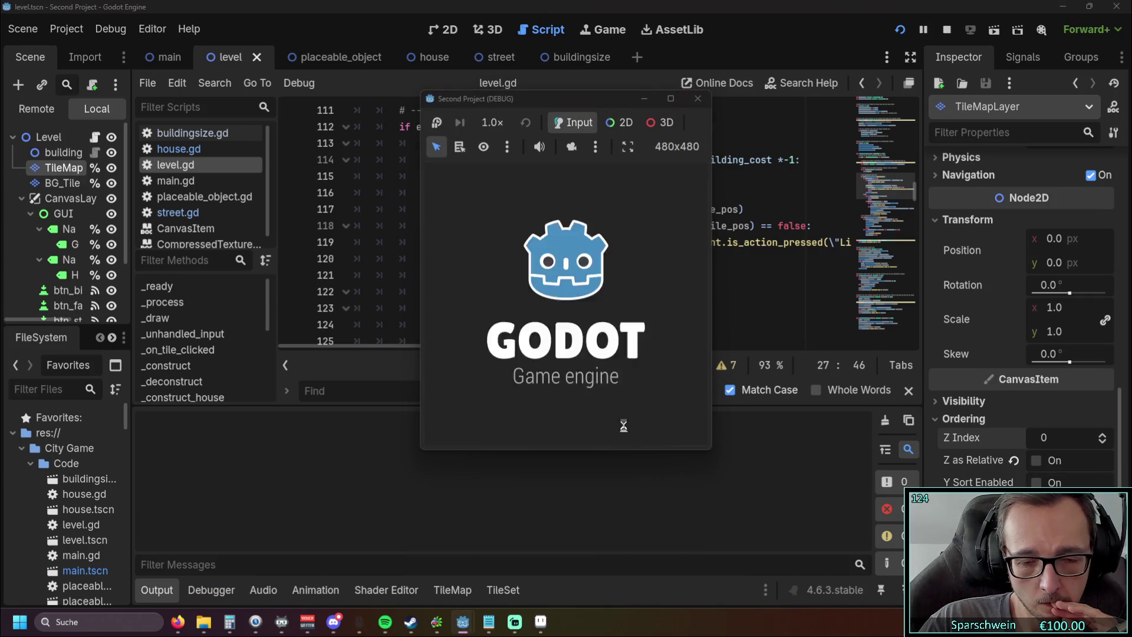
{"action": "left_click", "coordinate": [606, 426]}
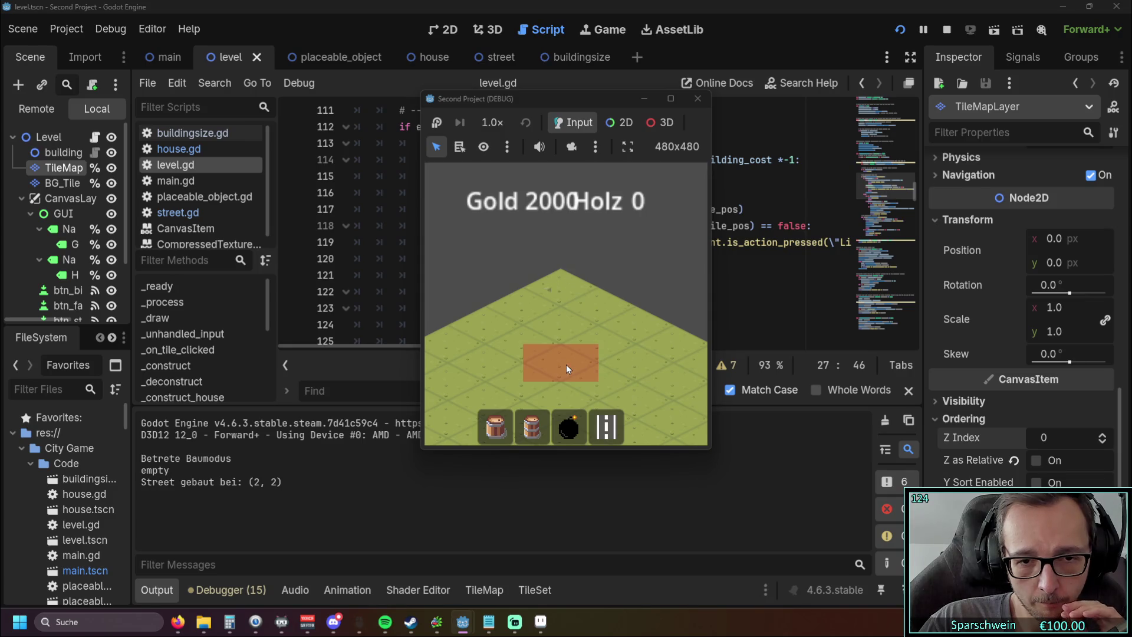
{"action": "left_click", "coordinate": [567, 363]}
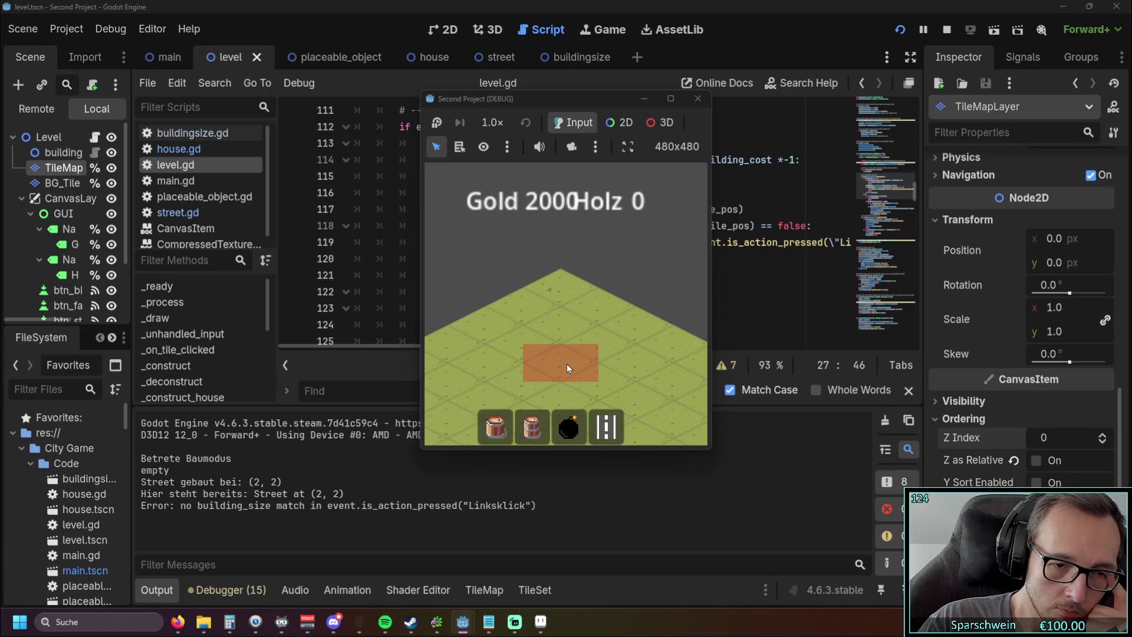
{"action": "left_click", "coordinate": [698, 99]}
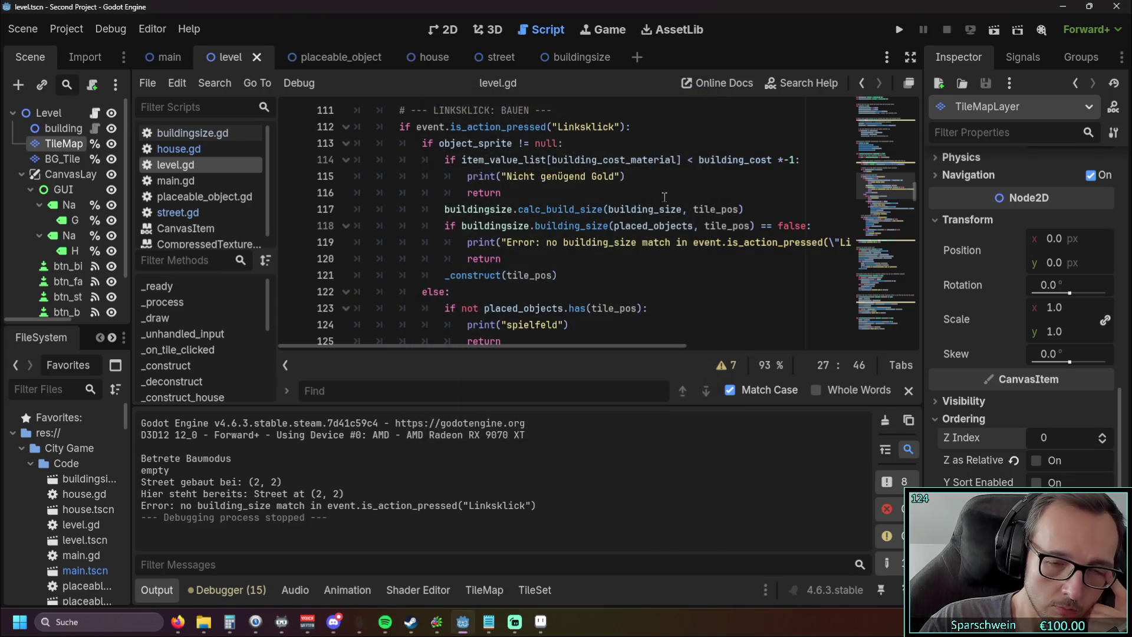
Step: Place the insertion point after return on line 120 of the build code
{"action": "mouse_move", "coordinate": [494, 345]}
{"action": "left_mouse_down"}
{"action": "mouse_move", "coordinate": [553, 344]}
{"action": "mouse_move", "coordinate": [491, 348]}
{"action": "left_mouse_up"}
{"action": "left_click_drag", "start_coordinate": [535, 225], "coordinate": [606, 227]}
{"action": "left_click", "coordinate": [584, 258]}
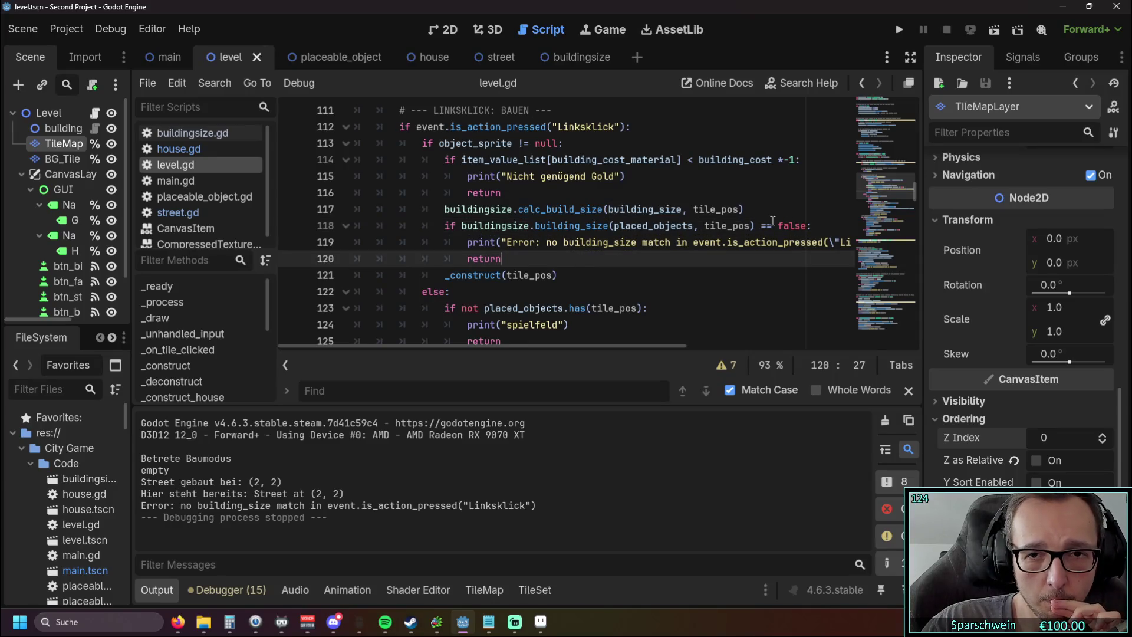
Step: Open the buildingsize scene, read through buildingsize.gd, then return to level.gd
{"action": "left_click", "coordinate": [575, 57]}
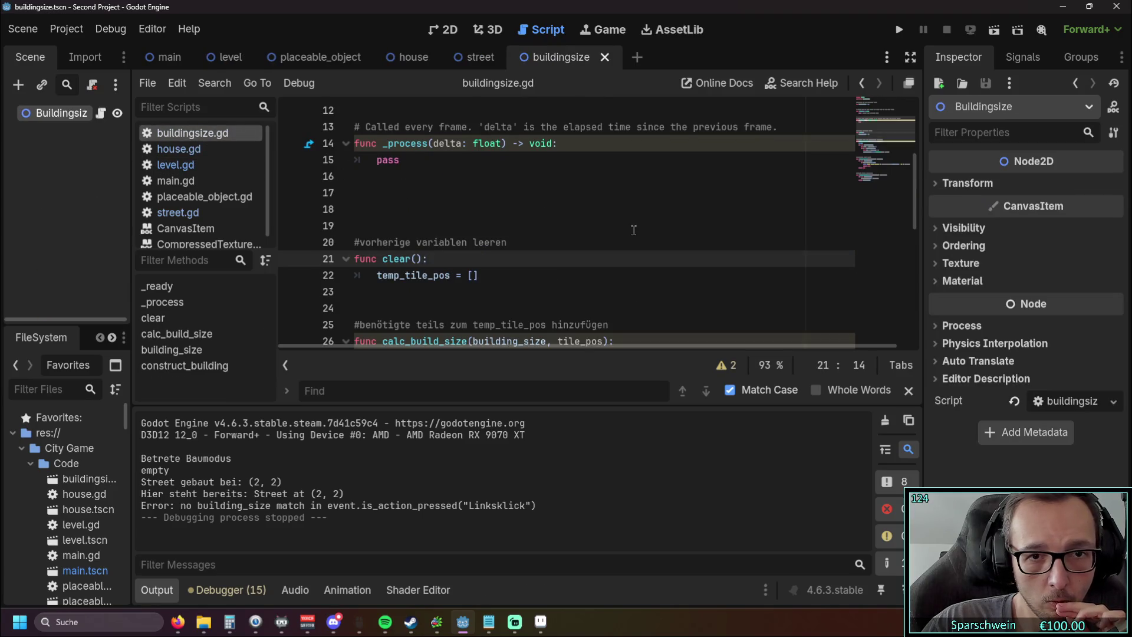
{"action": "scroll", "coordinate": [635, 227], "scroll_direction": "down", "scroll_amount": 7}
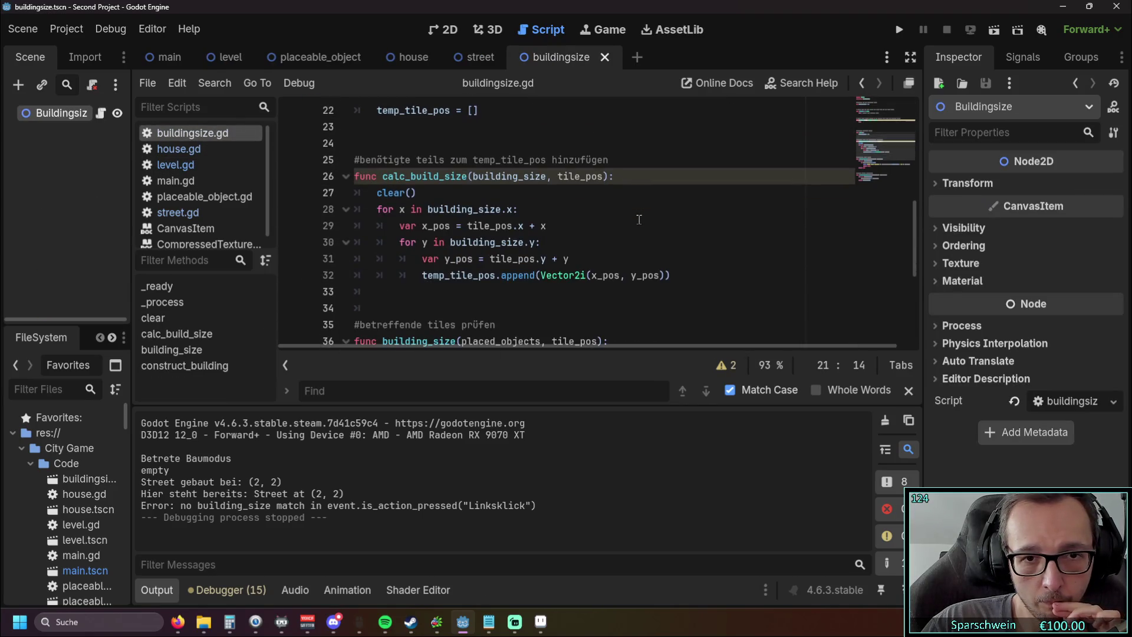
{"action": "scroll", "coordinate": [677, 215], "scroll_direction": "down", "scroll_amount": 1}
{"action": "scroll", "coordinate": [677, 214], "scroll_direction": "up", "scroll_amount": 1}
{"action": "scroll", "coordinate": [677, 214], "scroll_direction": "down", "scroll_amount": 3}
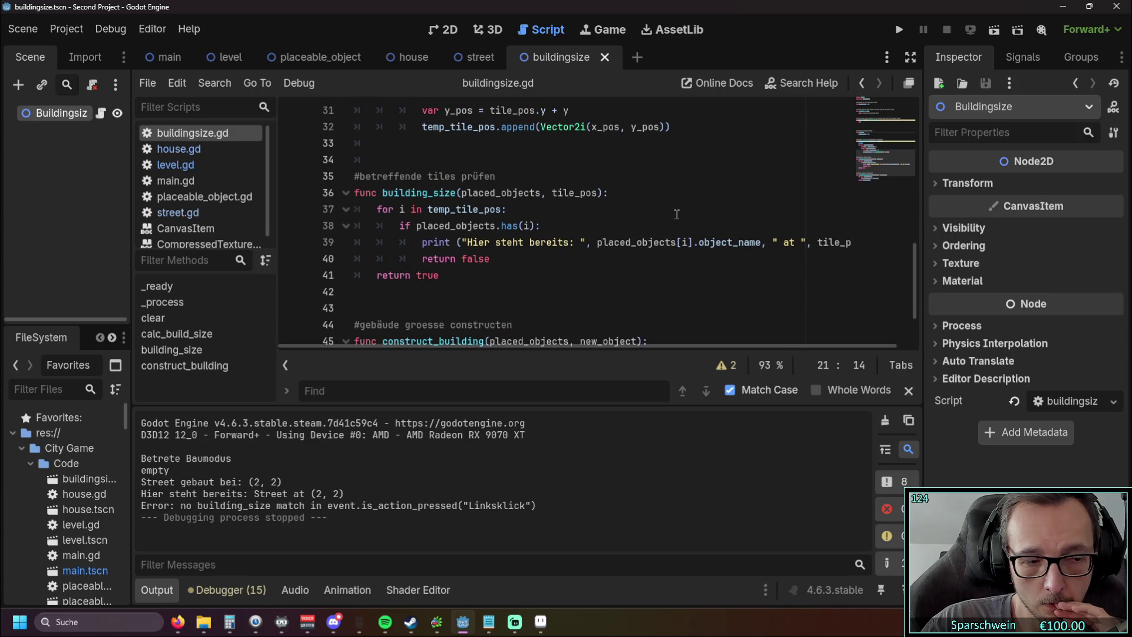
{"action": "scroll", "coordinate": [677, 214], "scroll_direction": "down", "scroll_amount": 2}
{"action": "scroll", "coordinate": [677, 215], "scroll_direction": "up", "scroll_amount": 3}
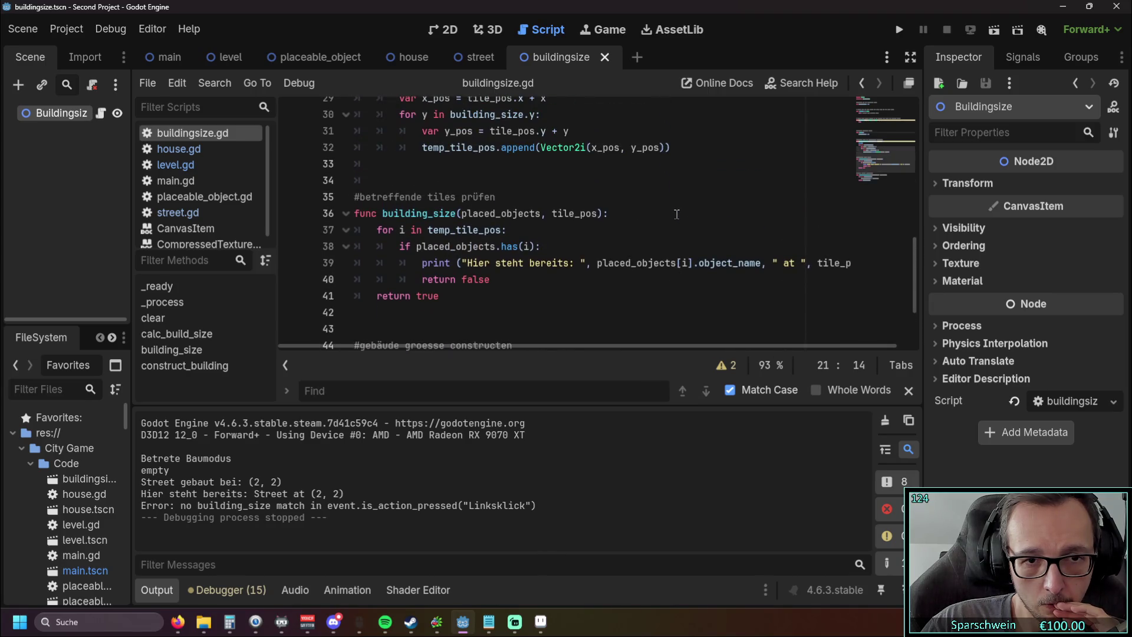
{"action": "scroll", "coordinate": [690, 209], "scroll_direction": "up", "scroll_amount": 3}
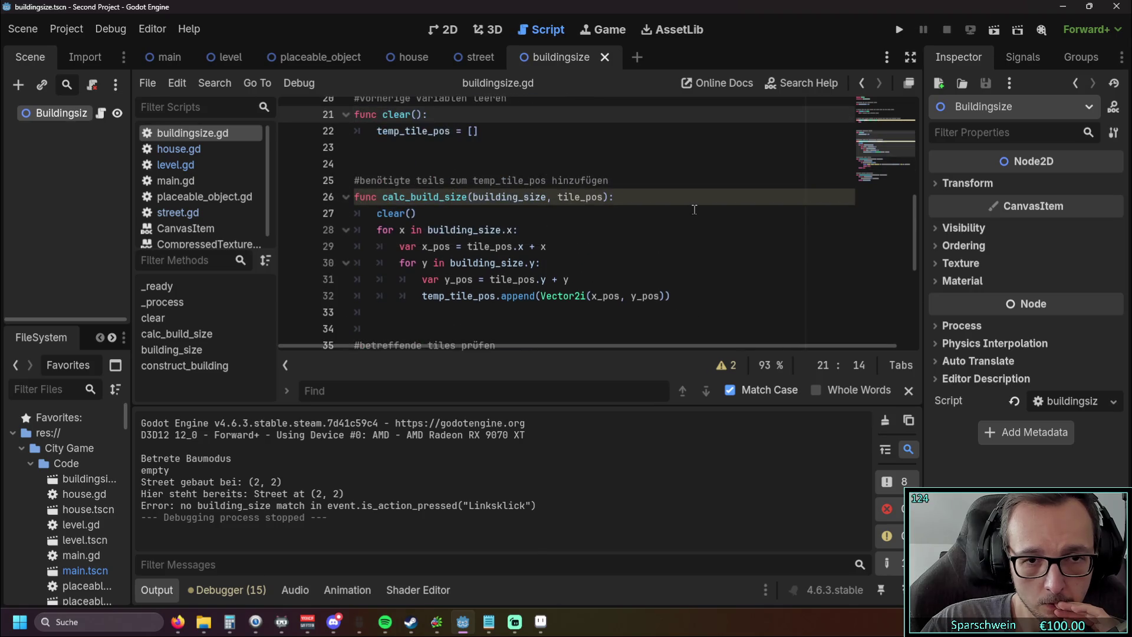
{"action": "scroll", "coordinate": [694, 209], "scroll_direction": "down", "scroll_amount": 5}
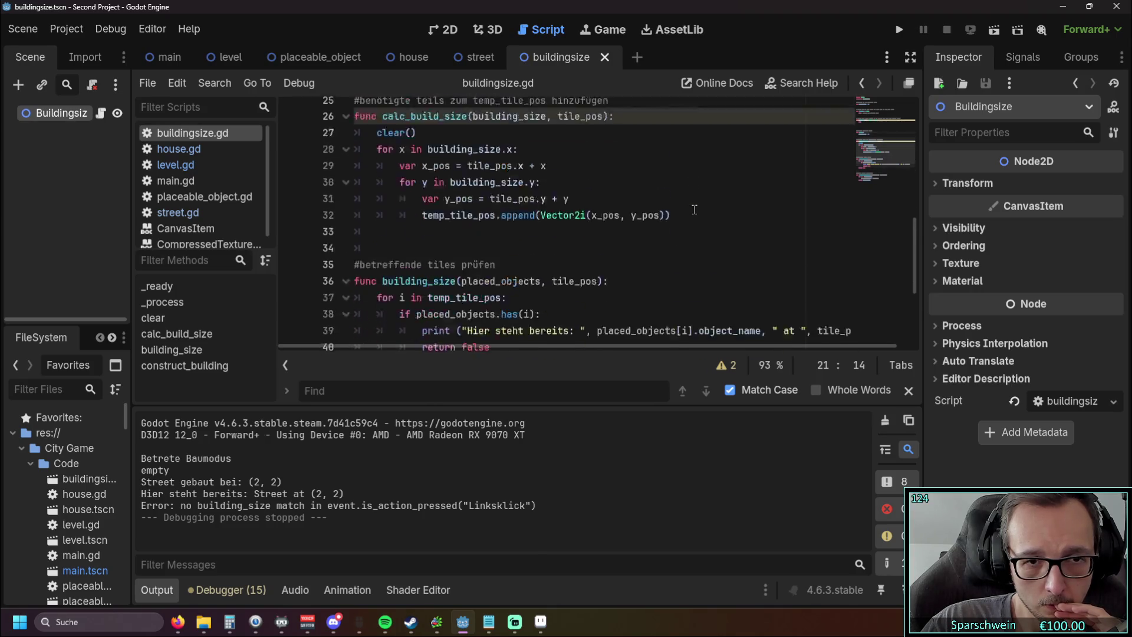
{"action": "left_click", "coordinate": [182, 170]}
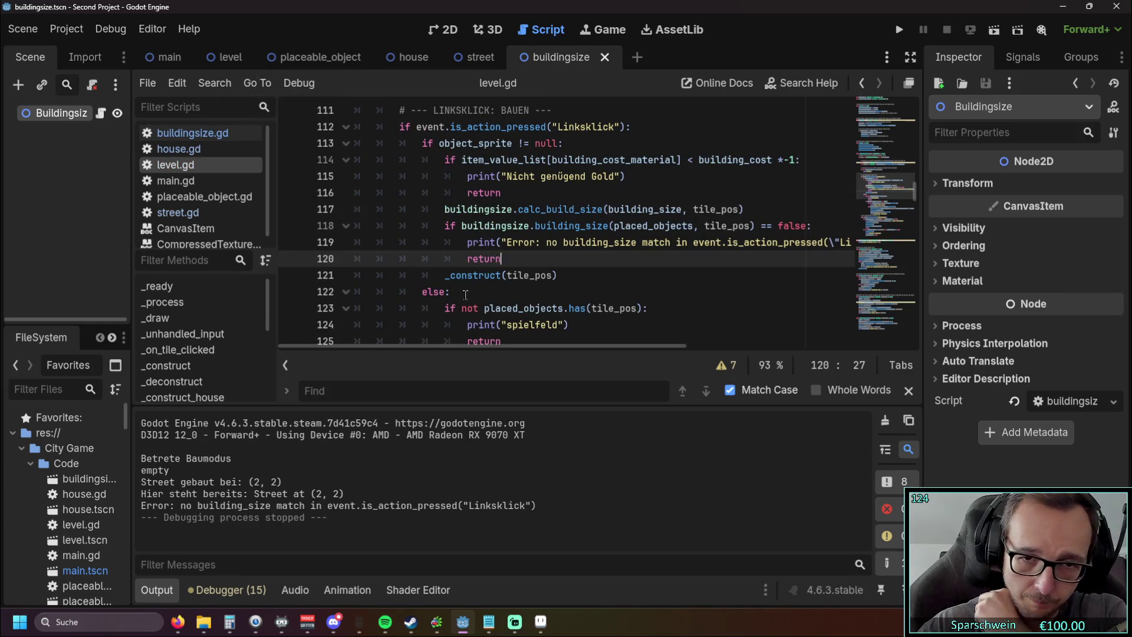
Step: Read buildingsize.gd, open placeable_object.gd, then switch back to the level scene
{"action": "mouse_move", "coordinate": [447, 348]}
{"action": "left_mouse_down"}
{"action": "mouse_move", "coordinate": [529, 346]}
{"action": "mouse_move", "coordinate": [485, 342]}
{"action": "left_mouse_up"}
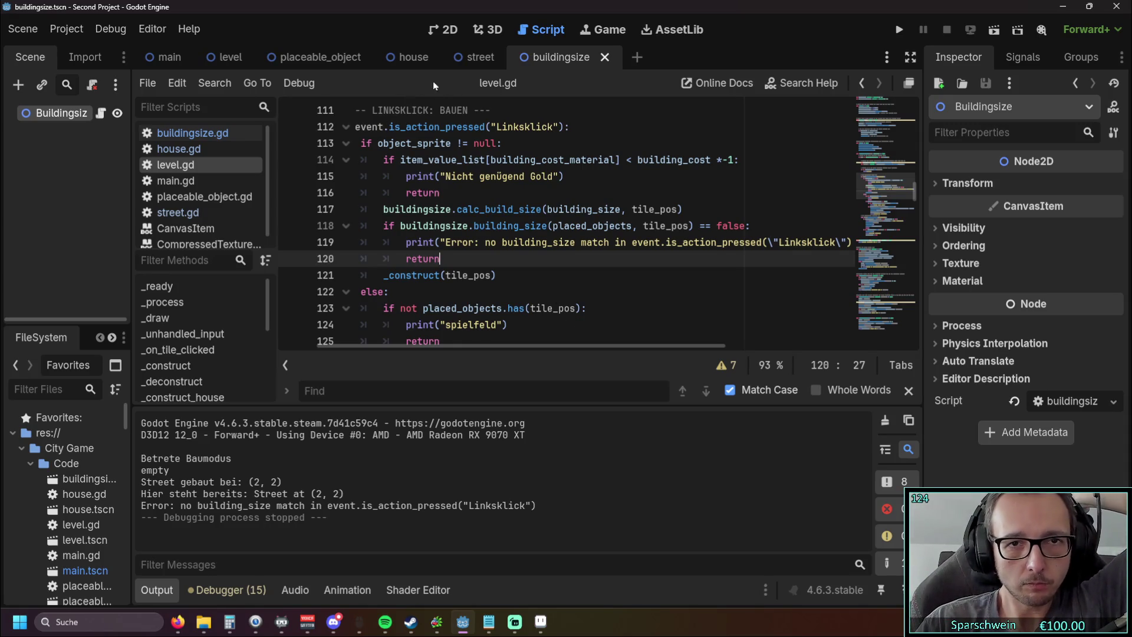
{"action": "left_click", "coordinate": [207, 141]}
{"action": "scroll", "coordinate": [634, 219], "scroll_direction": "up", "scroll_amount": 10}
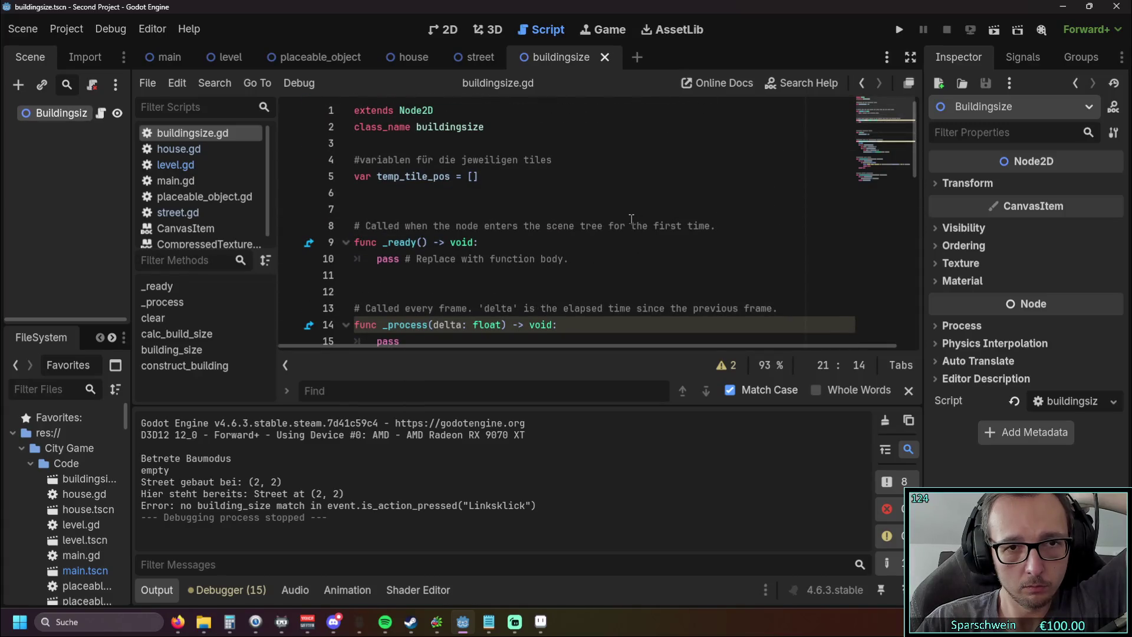
{"action": "scroll", "coordinate": [630, 218], "scroll_direction": "down", "scroll_amount": 8}
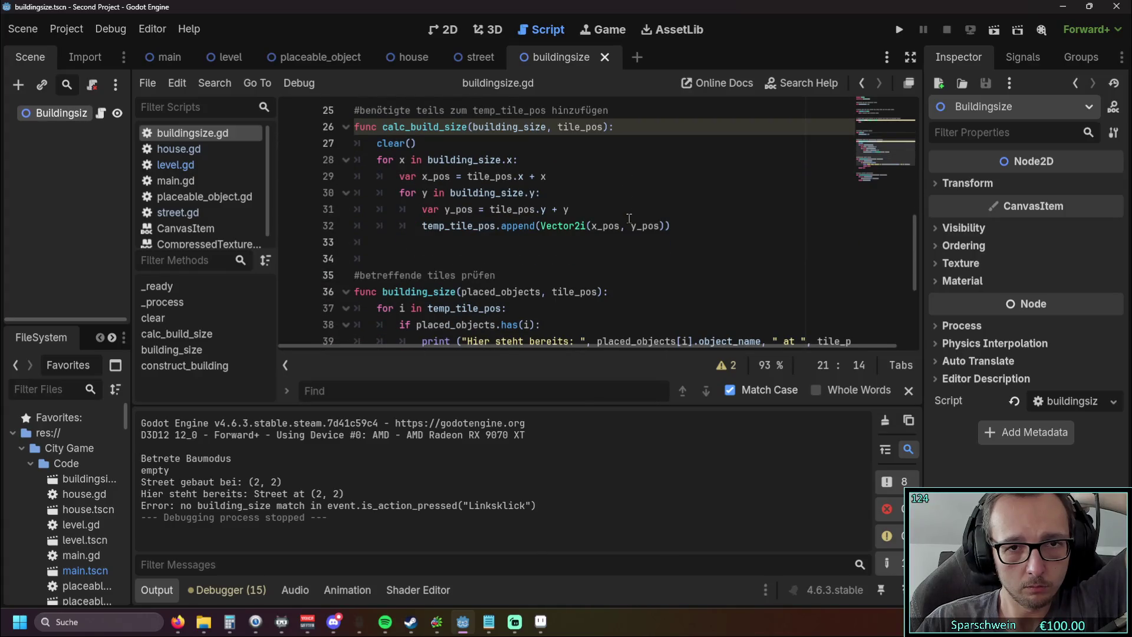
{"action": "scroll", "coordinate": [630, 219], "scroll_direction": "down", "scroll_amount": 4}
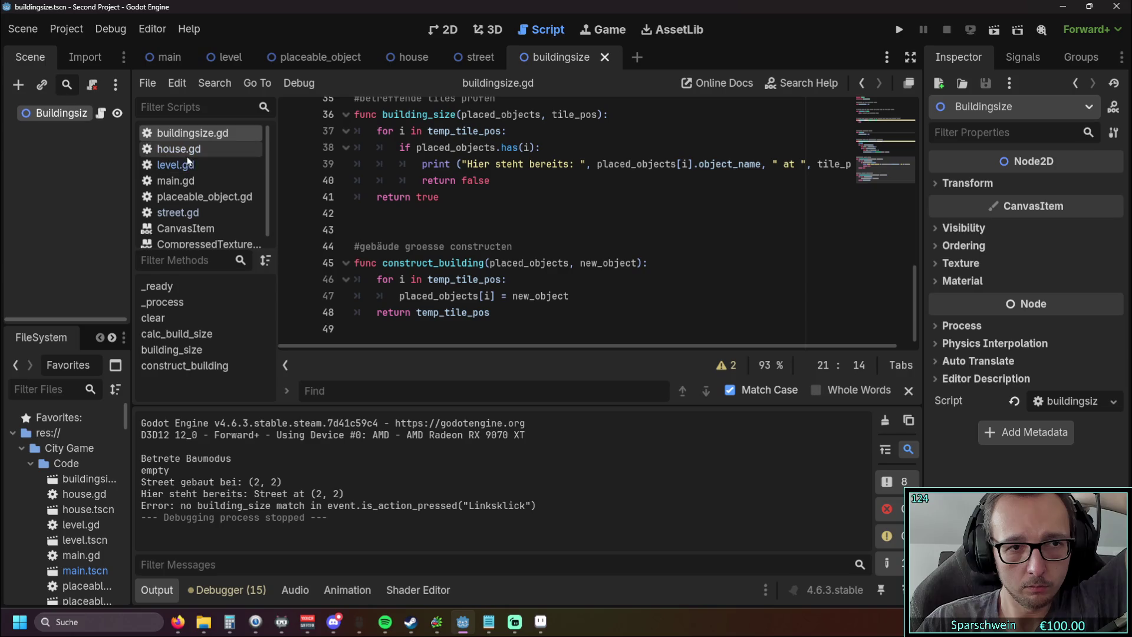
{"action": "left_click", "coordinate": [197, 196]}
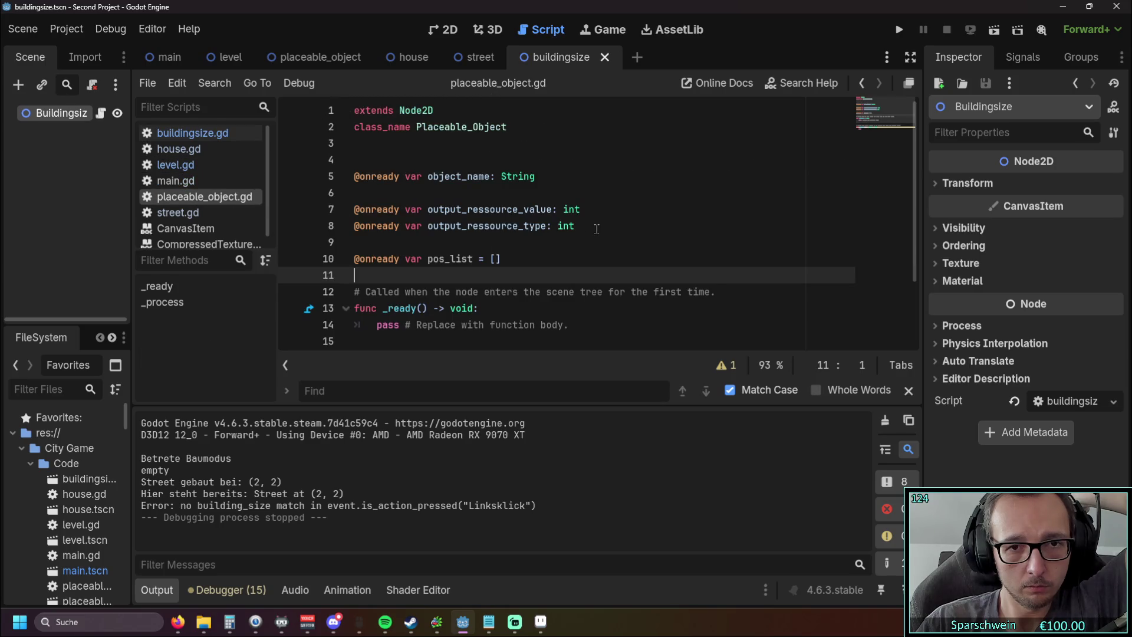
{"action": "scroll", "coordinate": [597, 228], "scroll_direction": "down", "scroll_amount": 2}
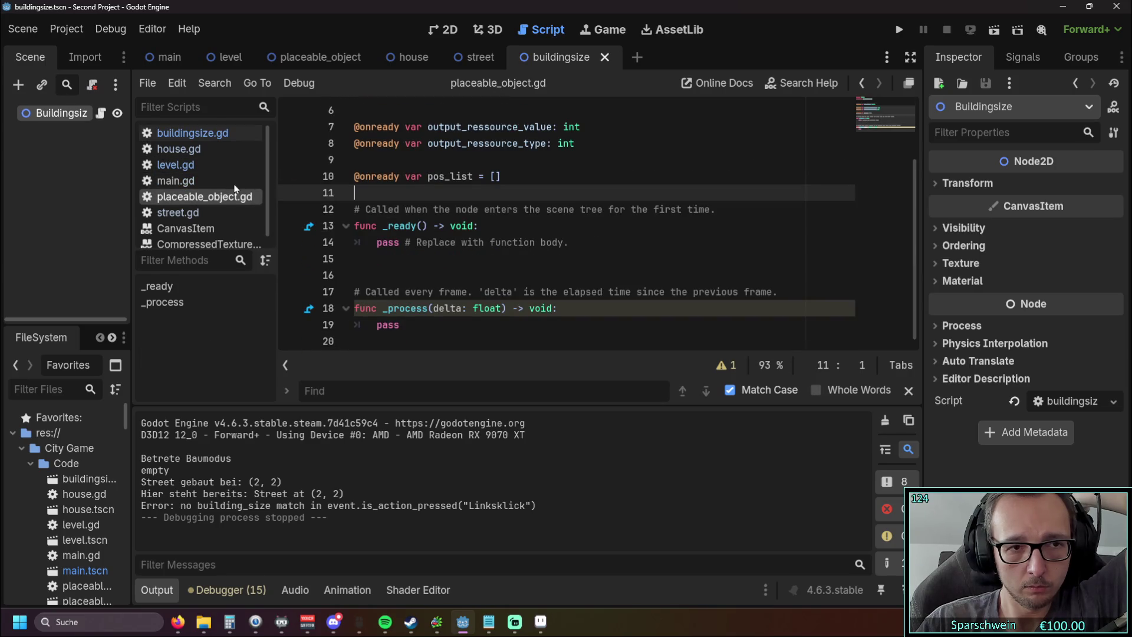
{"action": "left_click", "coordinate": [213, 57]}
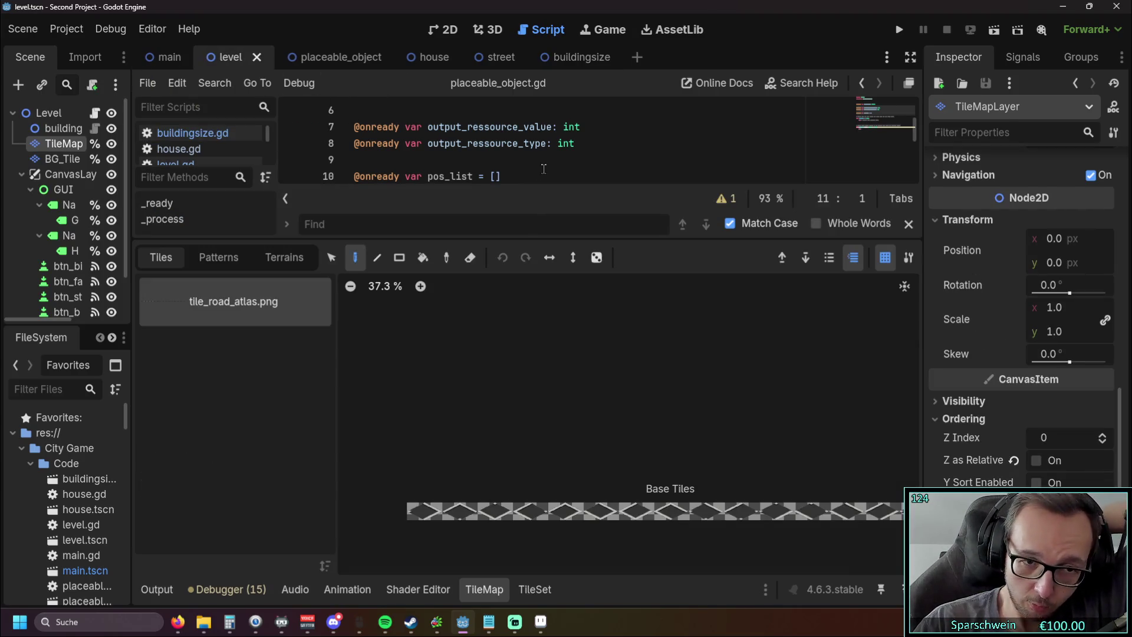
{"action": "left_click_drag", "start_coordinate": [536, 241], "coordinate": [536, 423]}
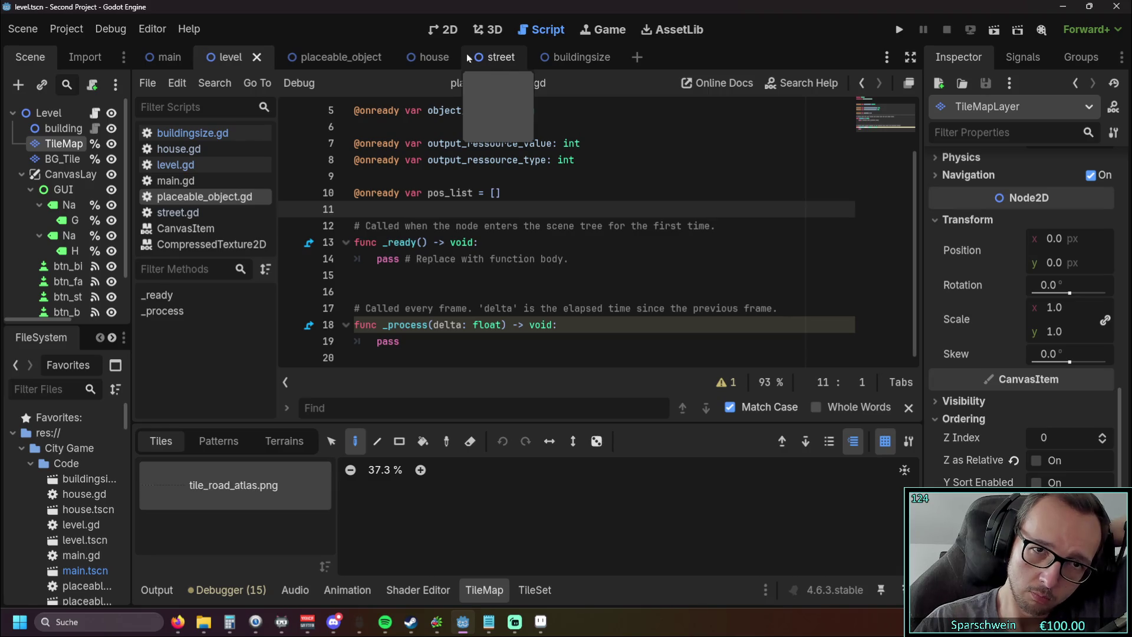
{"action": "left_click", "coordinate": [175, 164]}
{"action": "scroll", "coordinate": [566, 231], "scroll_direction": "down", "scroll_amount": 1}
{"action": "scroll", "coordinate": [566, 231], "scroll_direction": "down", "scroll_amount": 20}
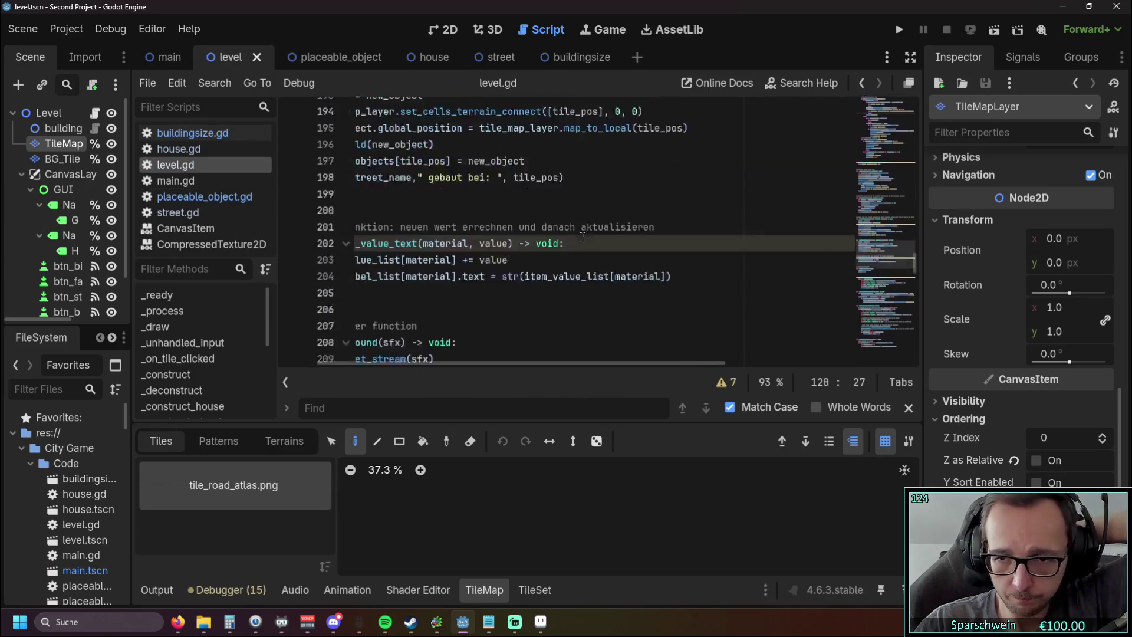
{"action": "scroll", "coordinate": [580, 241], "scroll_direction": "down", "scroll_amount": 2}
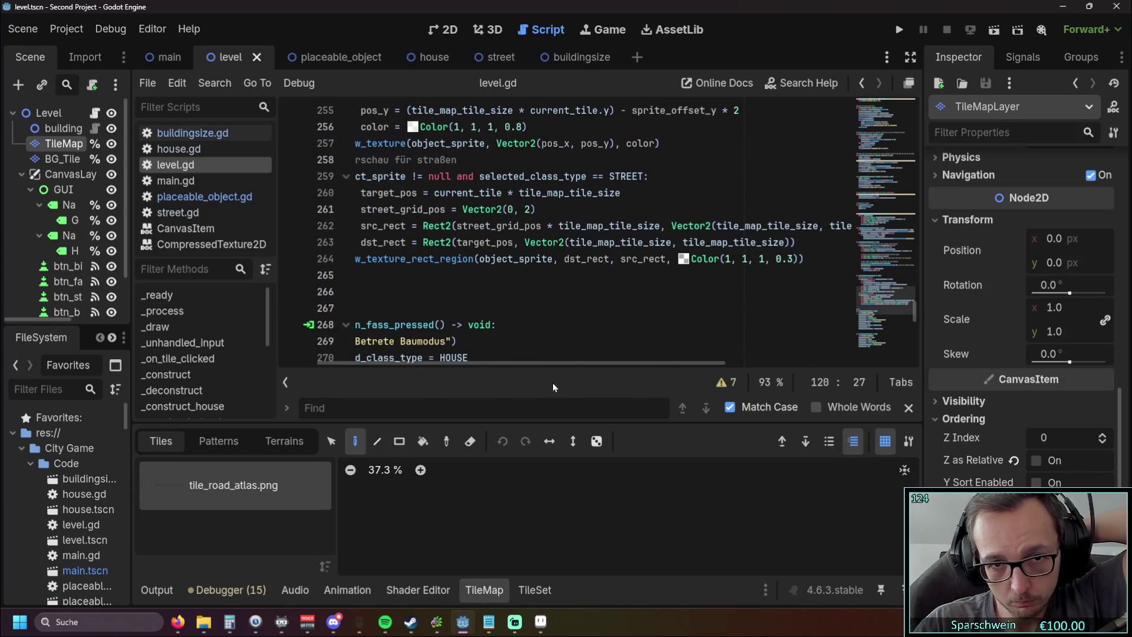
{"action": "left_click", "coordinate": [469, 592]}
{"action": "scroll", "coordinate": [547, 416], "scroll_direction": "down", "scroll_amount": 8}
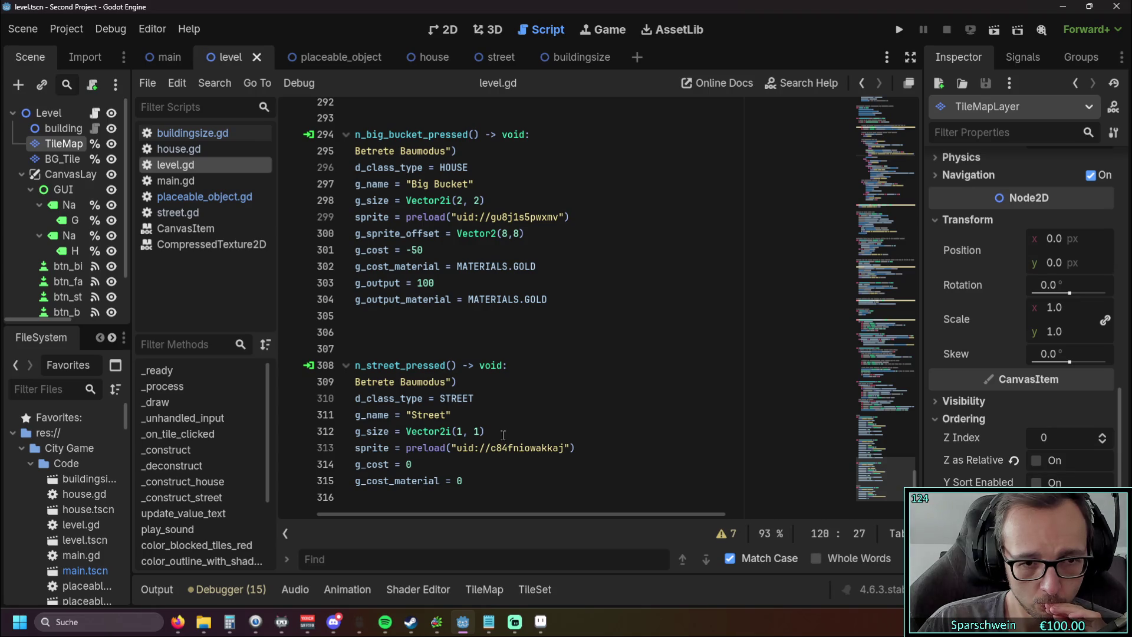
{"action": "left_click_drag", "start_coordinate": [472, 514], "coordinate": [415, 515]}
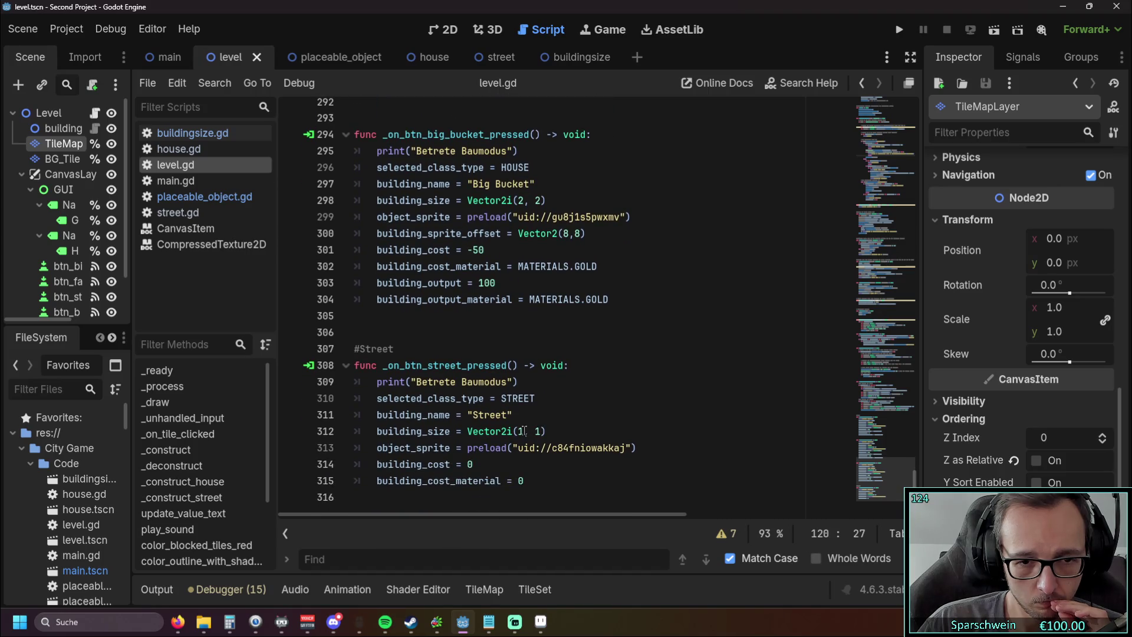
{"action": "left_click_drag", "start_coordinate": [377, 431], "coordinate": [450, 431]}
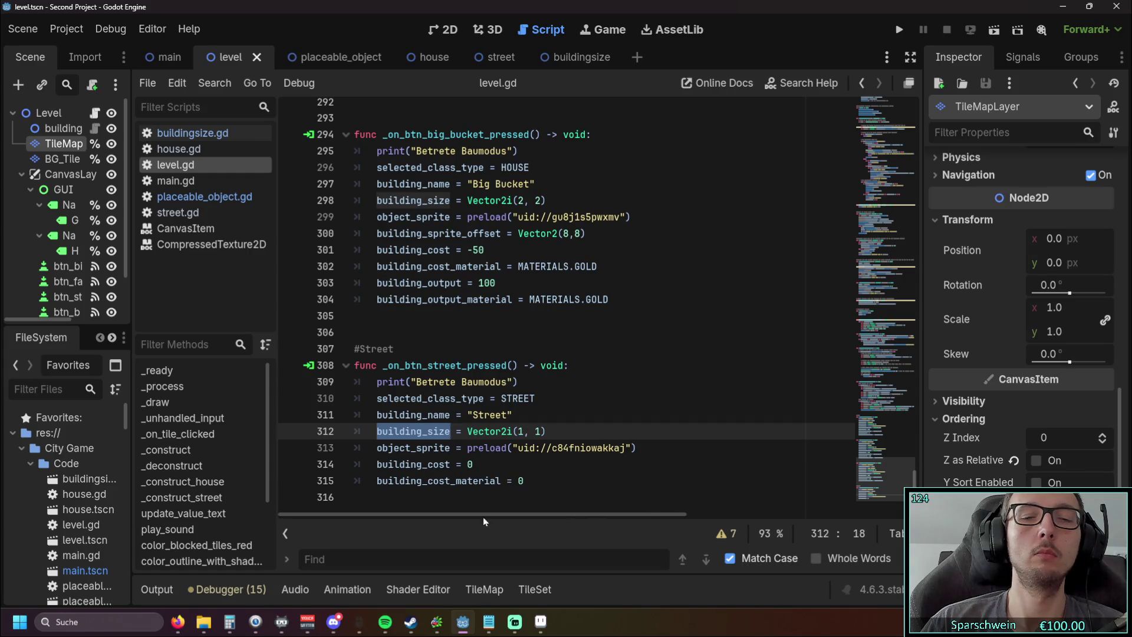
{"action": "key", "text": "ctrl+f"}
Step: Step through building_size matches from line 39 to line 117, then open placeable_object.gd
{"action": "left_click", "coordinate": [683, 559]}
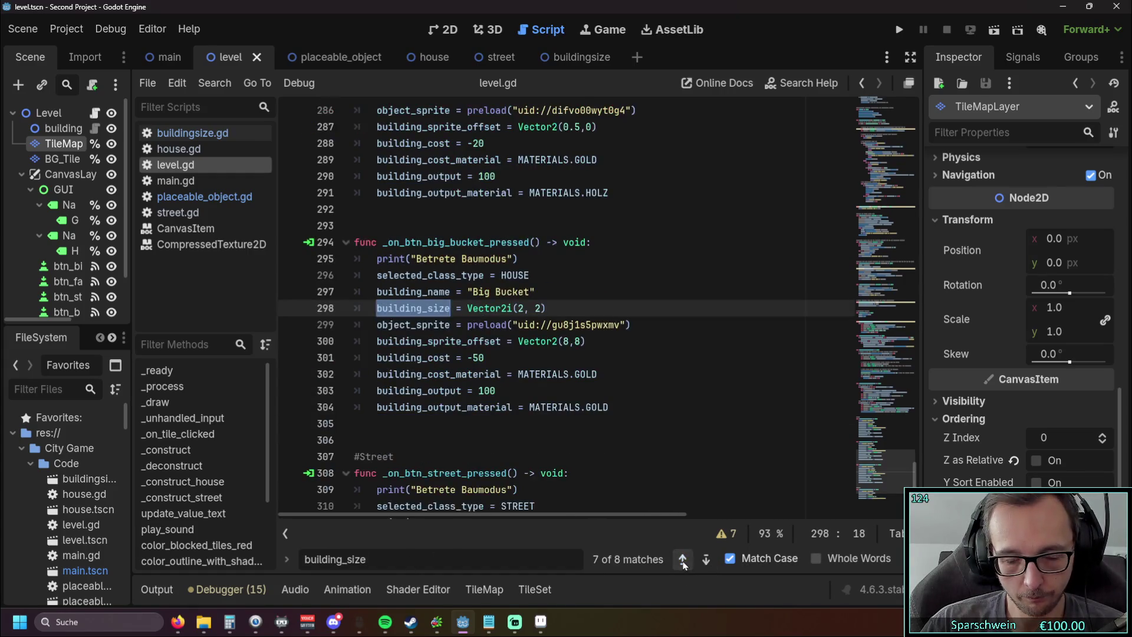
{"action": "left_click", "coordinate": [683, 559]}
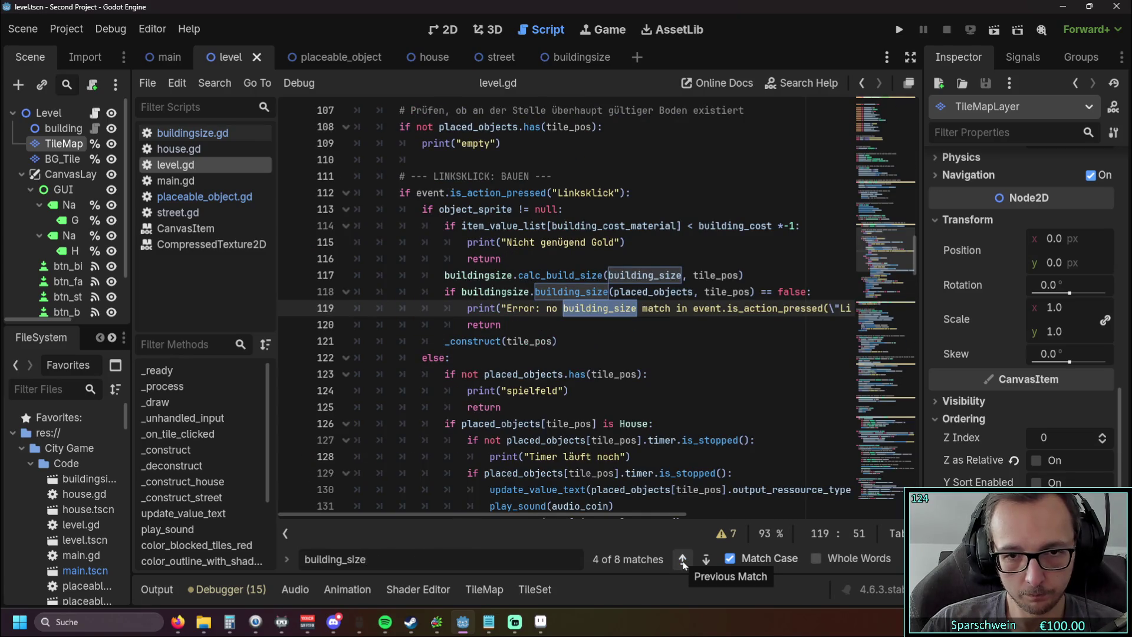
{"action": "left_click", "coordinate": [683, 559]}
{"action": "left_click", "coordinate": [682, 559]}
{"action": "left_click", "coordinate": [682, 559]}
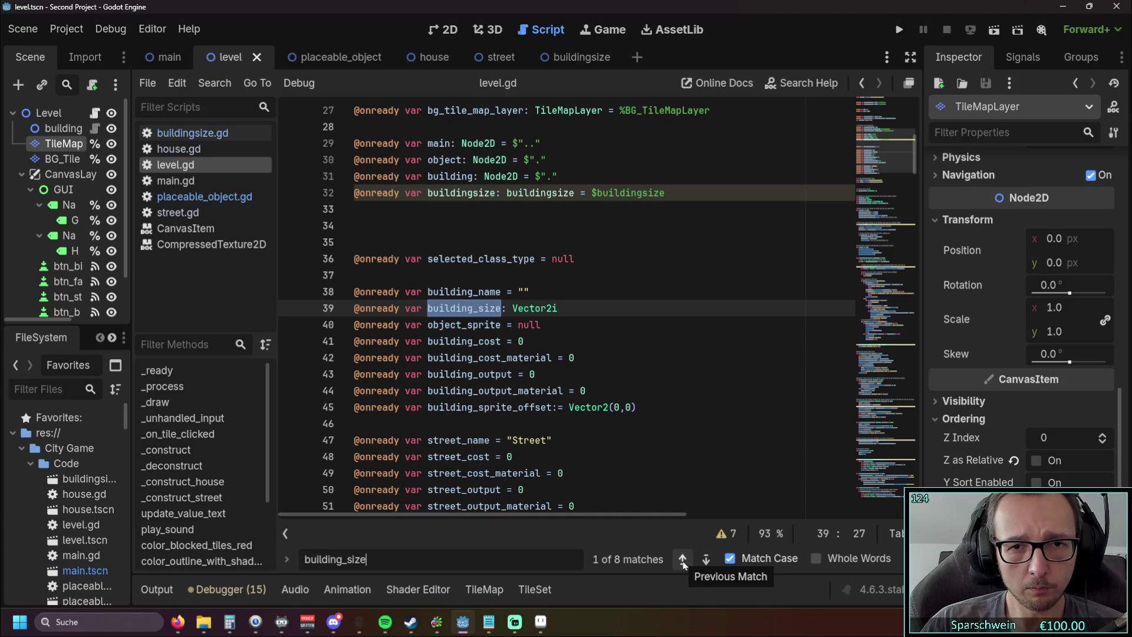
{"action": "left_click", "coordinate": [683, 559]}
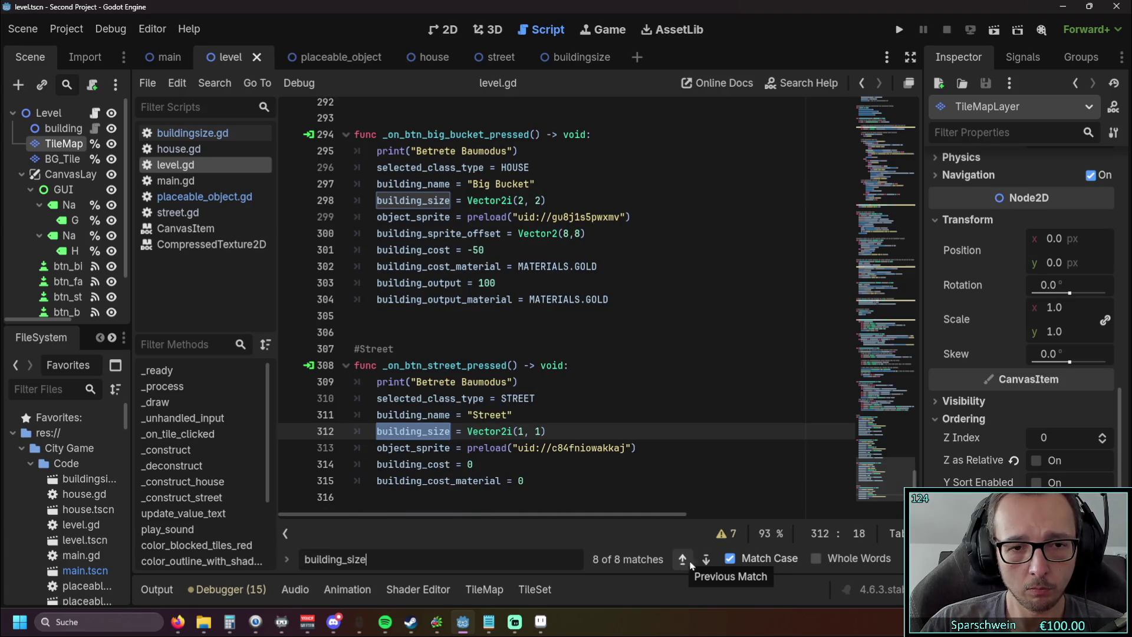
{"action": "left_click", "coordinate": [705, 559]}
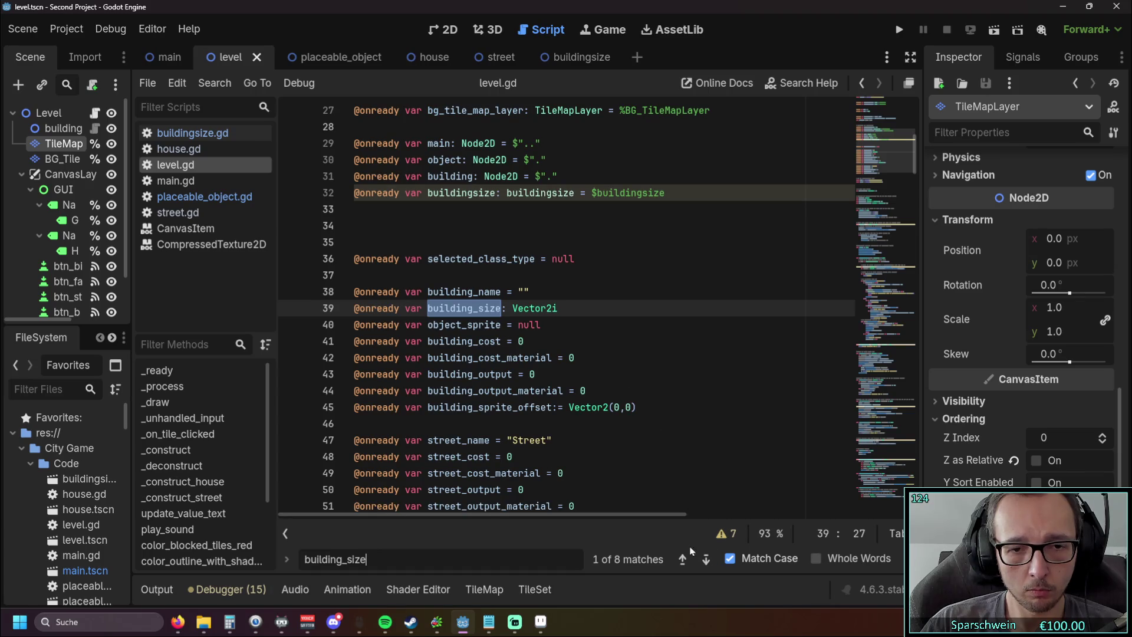
{"action": "left_click", "coordinate": [704, 560]}
{"action": "left_click", "coordinate": [665, 364]}
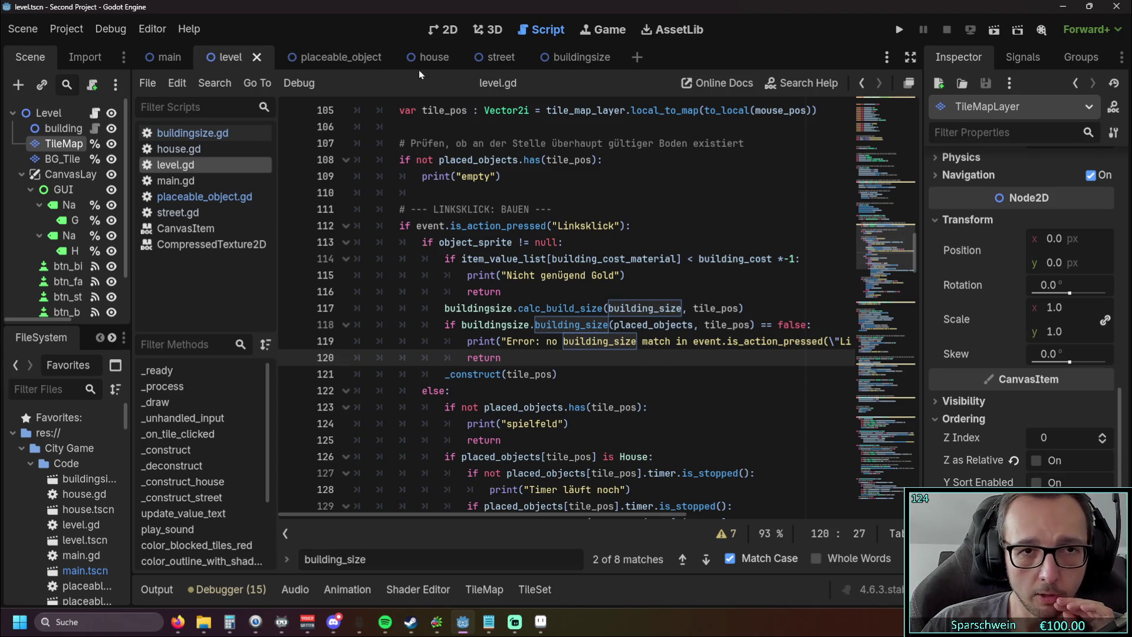
{"action": "mouse_move", "coordinate": [316, 69]}
{"action": "left_click", "coordinate": [204, 196]}
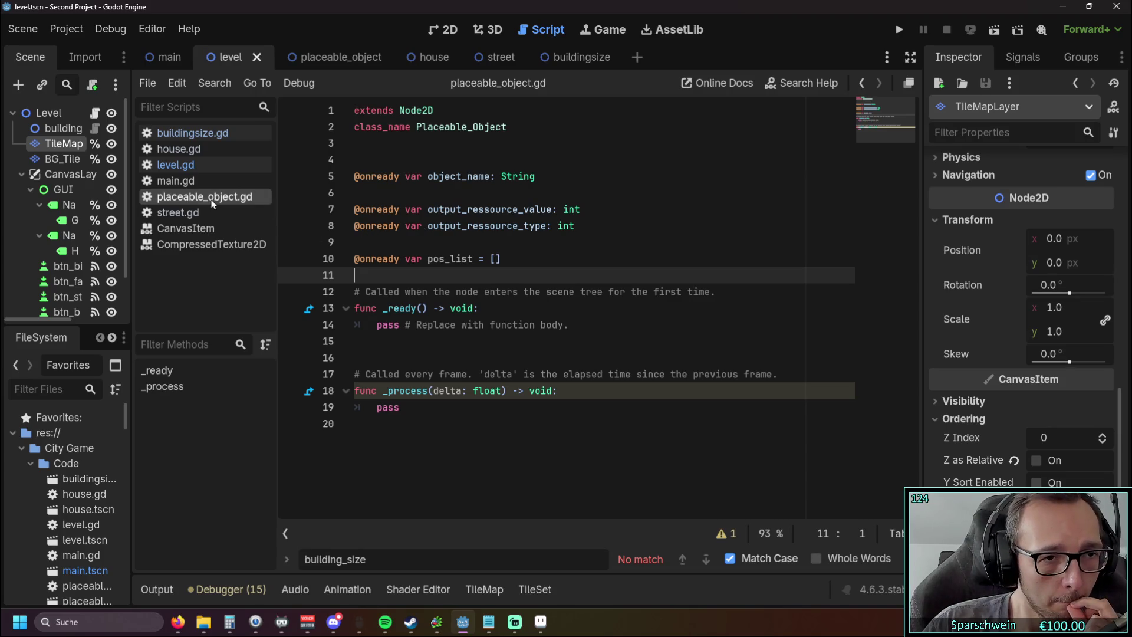
Step: Go back to buildingsize.gd and scroll through its code
{"action": "key", "text": "alt+Left"}
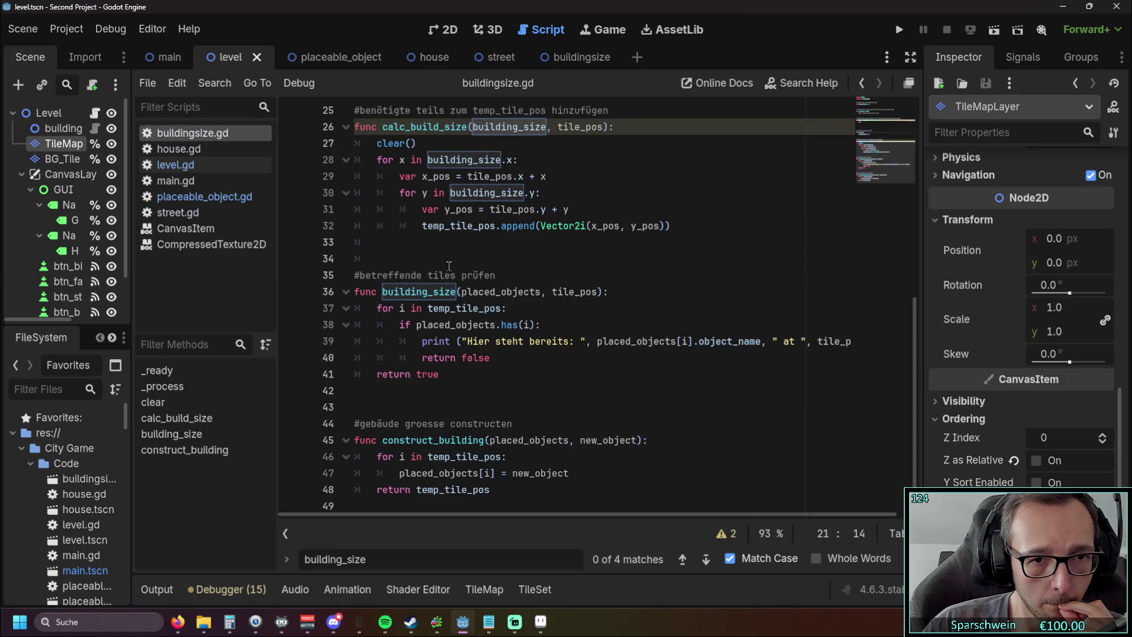
{"action": "scroll", "coordinate": [448, 266], "scroll_direction": "up", "scroll_amount": 5}
{"action": "scroll", "coordinate": [449, 266], "scroll_direction": "down", "scroll_amount": 5}
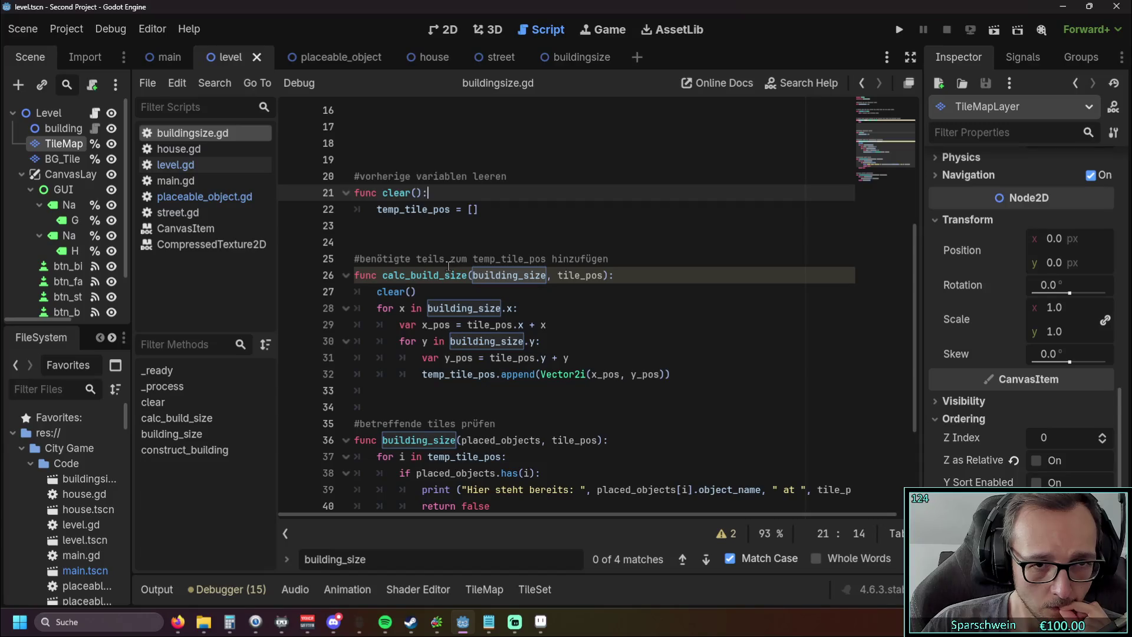
{"action": "scroll", "coordinate": [449, 266], "scroll_direction": "up", "scroll_amount": 5}
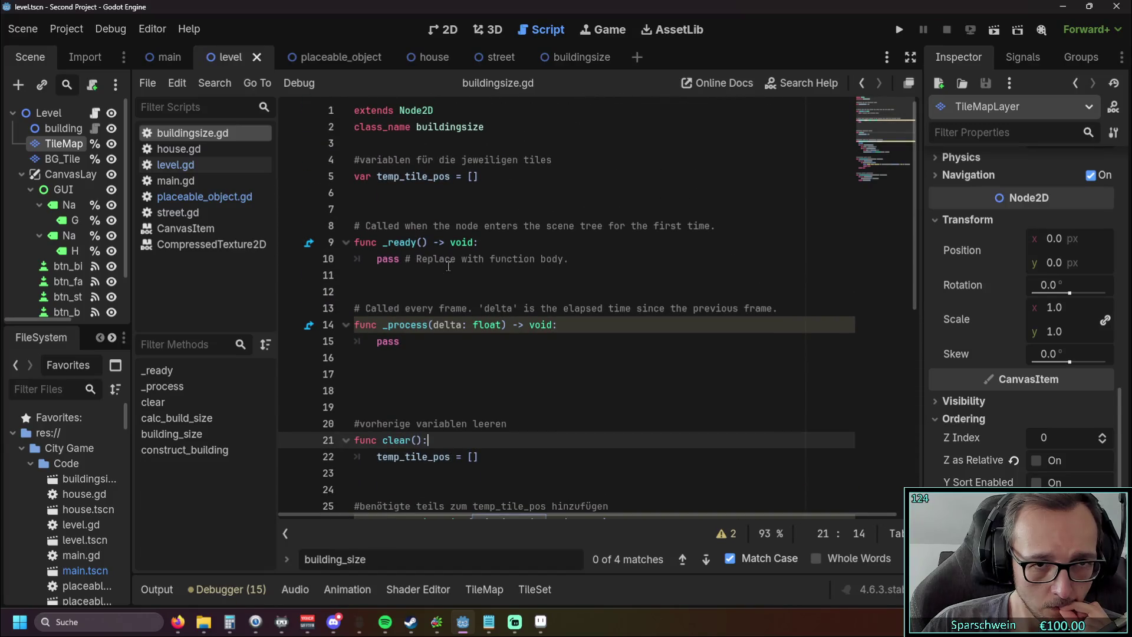
{"action": "scroll", "coordinate": [448, 266], "scroll_direction": "down", "scroll_amount": 8}
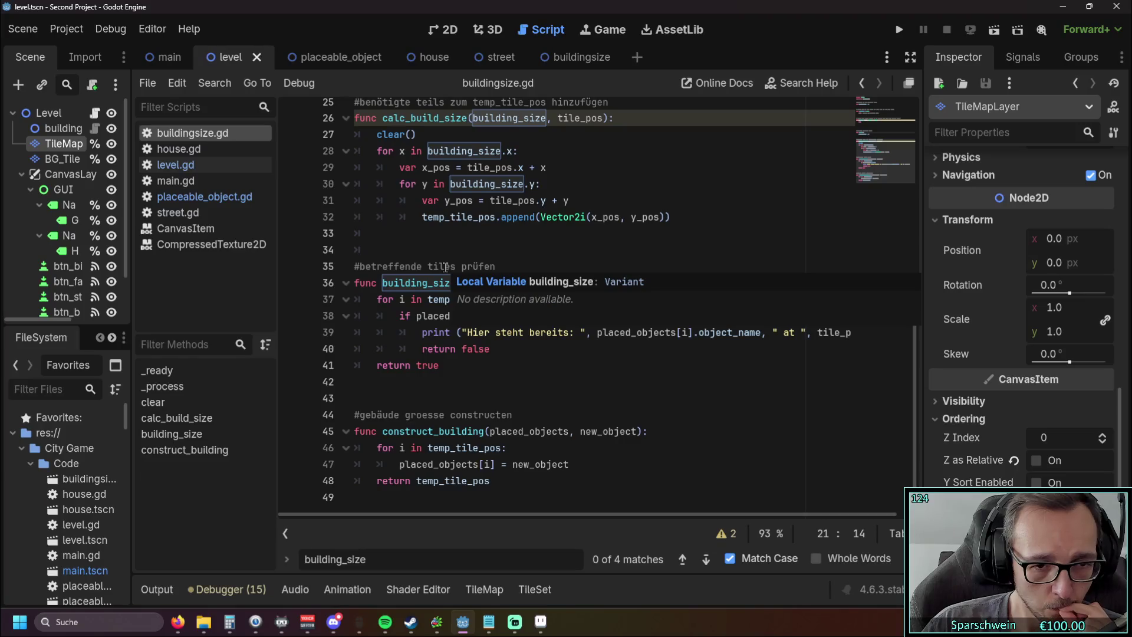
Step: Show the level scene's 2D canvas and pan to the build icons
{"action": "left_click", "coordinate": [159, 63]}
{"action": "left_click", "coordinate": [235, 61]}
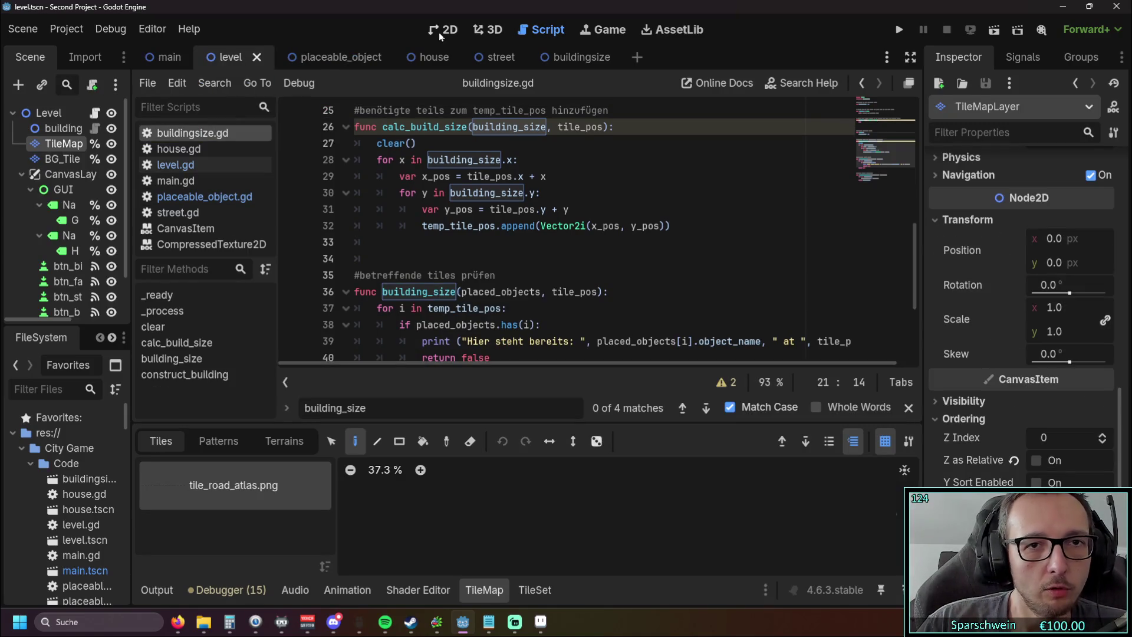
{"action": "left_click", "coordinate": [437, 32]}
{"action": "scroll", "coordinate": [472, 189], "scroll_direction": "down", "scroll_amount": 3}
{"action": "mouse_move", "coordinate": [515, 224]}
{"action": "left_mouse_down"}
{"action": "mouse_move", "coordinate": [519, 295]}
{"action": "mouse_move", "coordinate": [515, 115]}
{"action": "mouse_move", "coordinate": [475, 254]}
{"action": "left_mouse_up"}
{"action": "scroll", "coordinate": [475, 254], "scroll_direction": "down", "scroll_amount": 1}
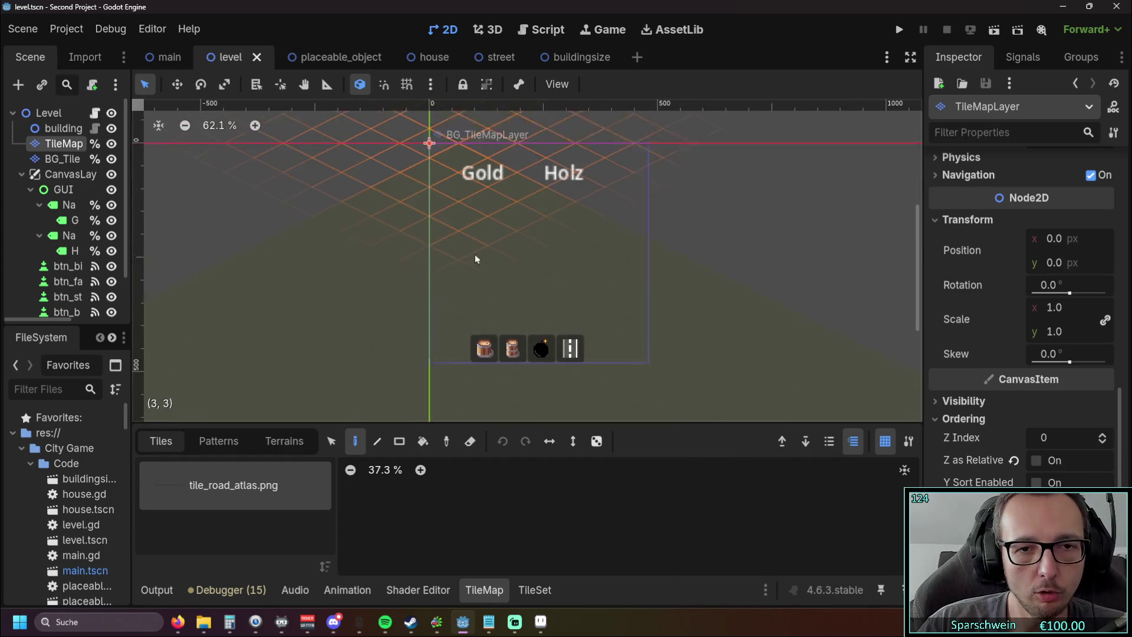
Step: Test-run building a Big Bucket at (2, 2) for 50 gold, then widen the Scene dock
{"action": "left_click", "coordinate": [898, 35]}
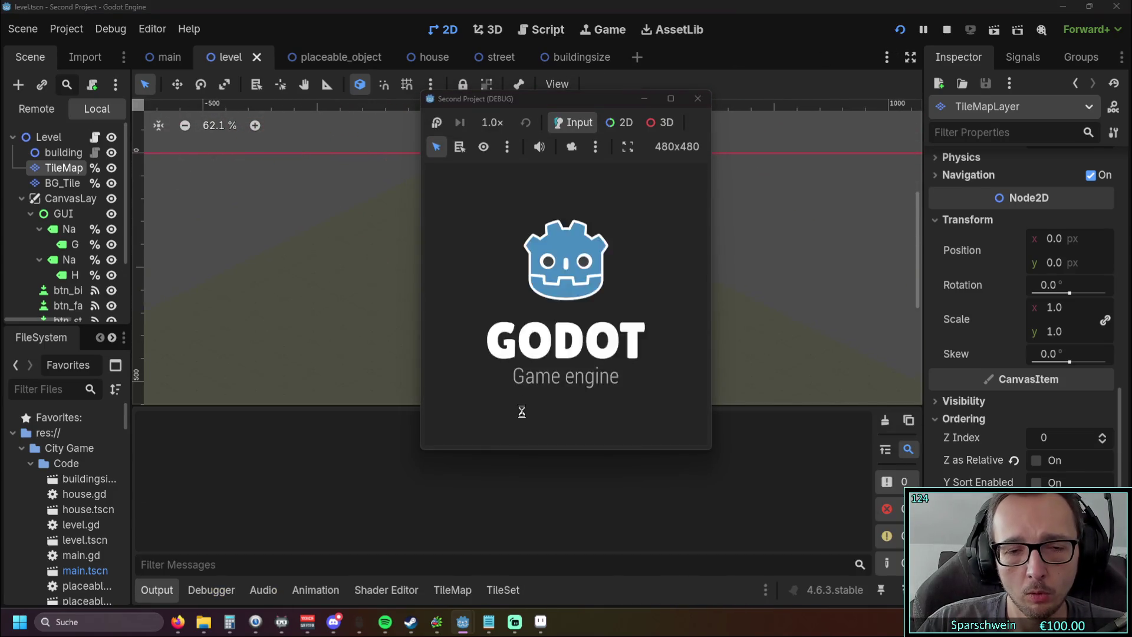
{"action": "left_click", "coordinate": [504, 431]}
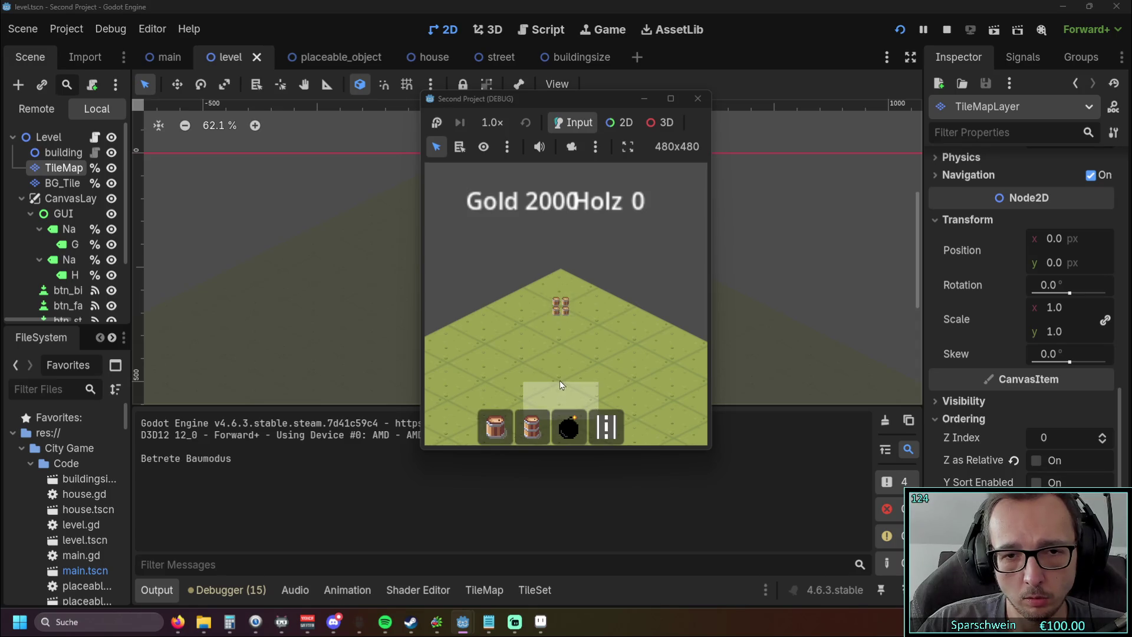
{"action": "left_click", "coordinate": [561, 373]}
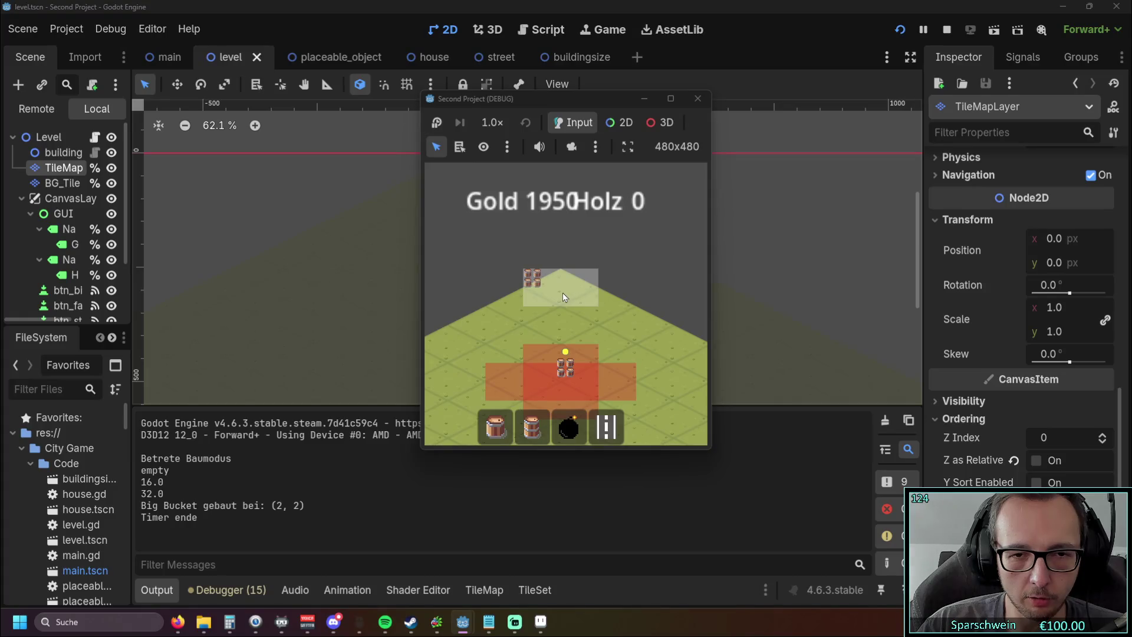
{"action": "left_click", "coordinate": [698, 98]}
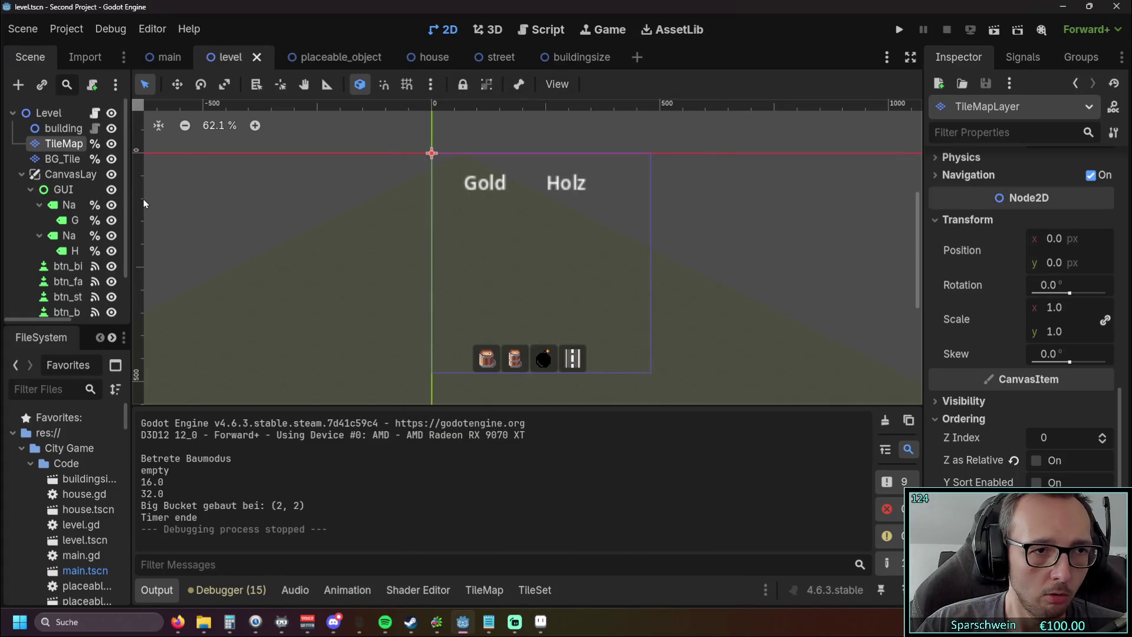
{"action": "left_click_drag", "start_coordinate": [130, 204], "coordinate": [319, 215]}
{"action": "left_click", "coordinate": [73, 128]}
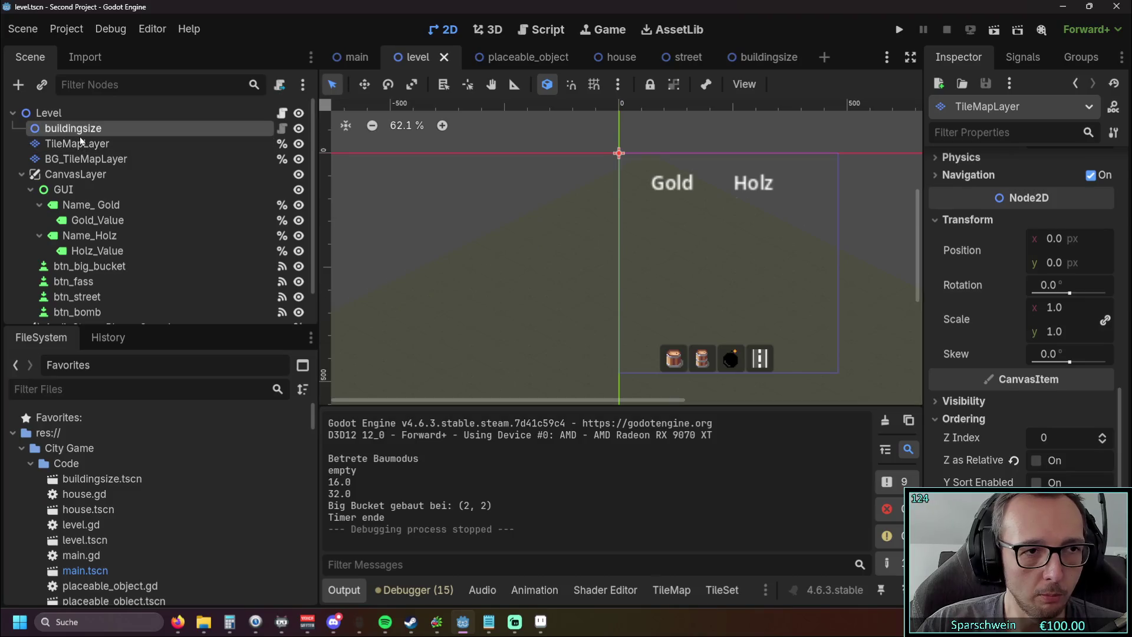
{"action": "left_click", "coordinate": [942, 187]}
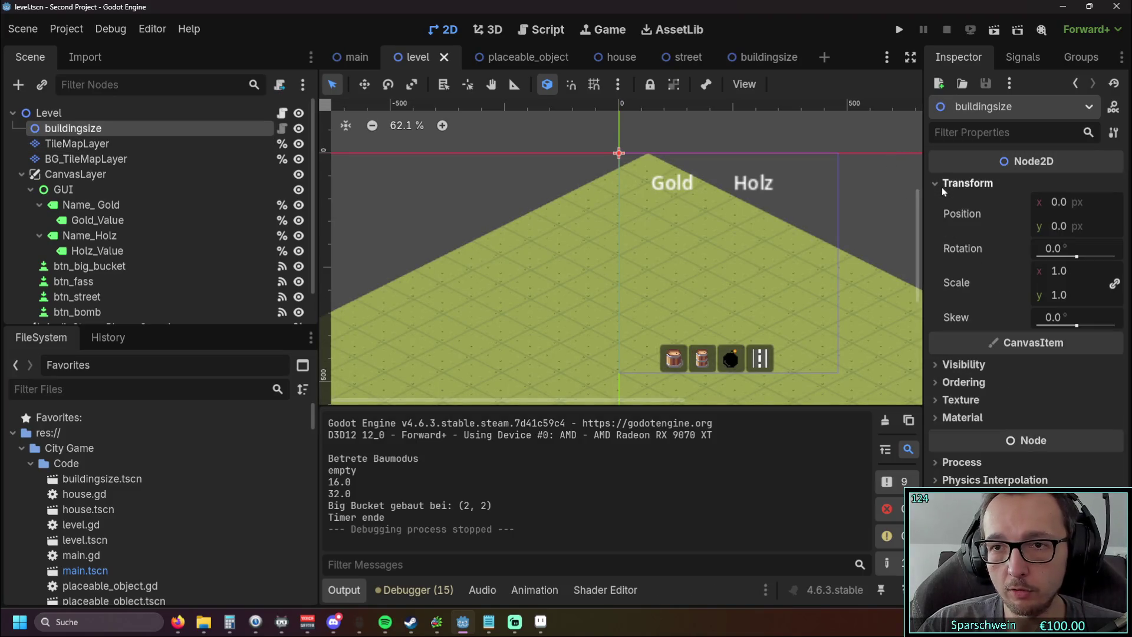
{"action": "left_click", "coordinate": [76, 143]}
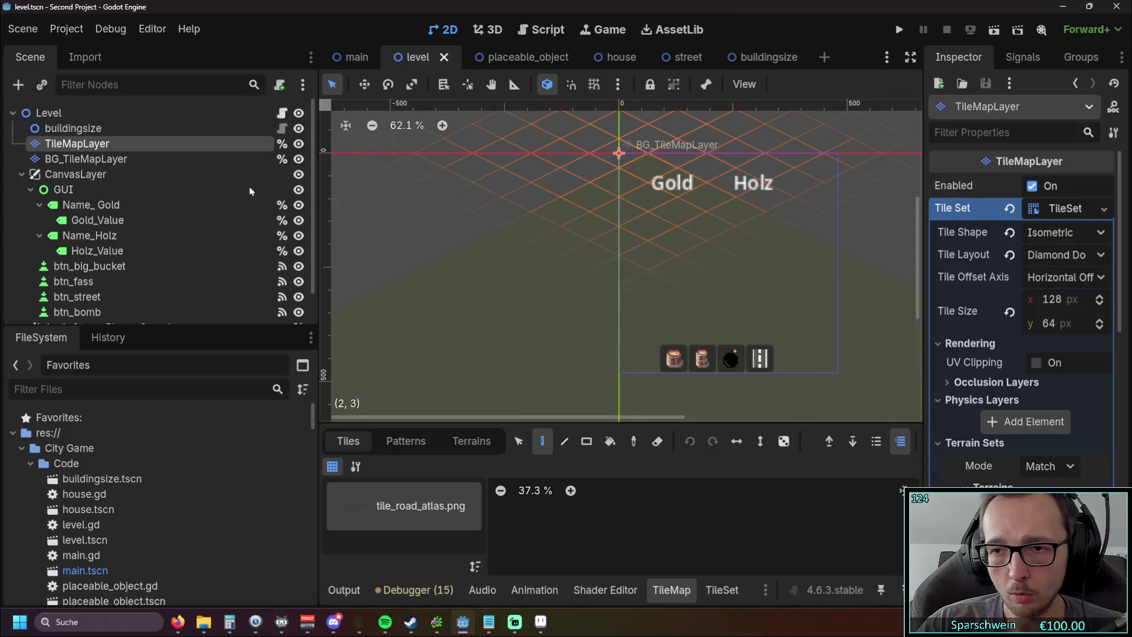
{"action": "left_click", "coordinate": [102, 160]}
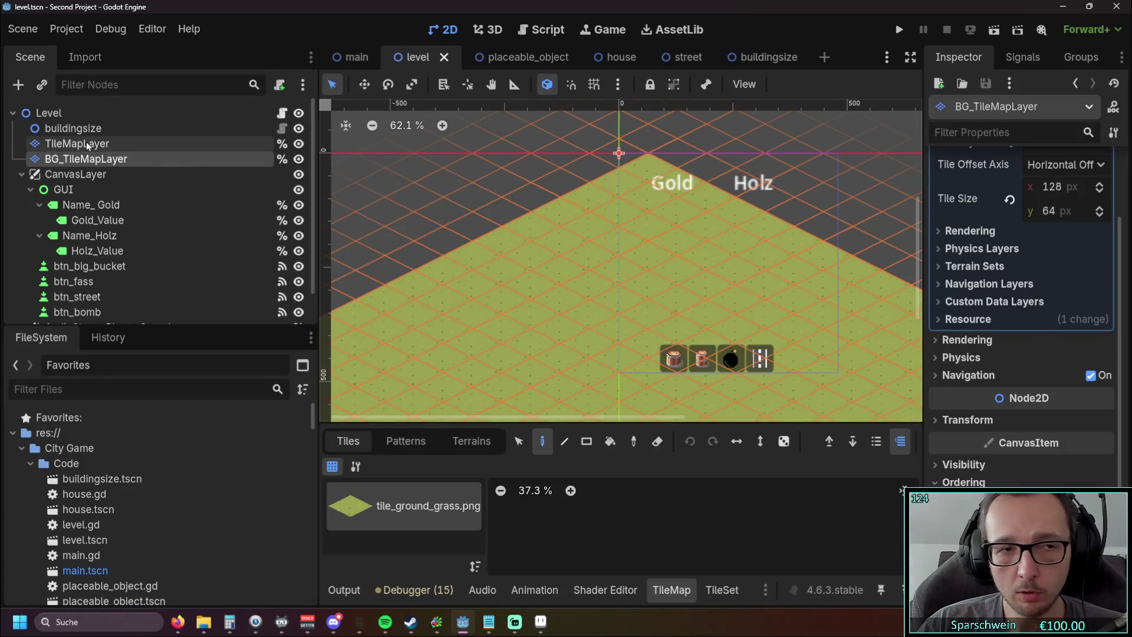
{"action": "left_click", "coordinate": [86, 143]}
{"action": "left_click", "coordinate": [86, 129]}
{"action": "left_click", "coordinate": [79, 114]}
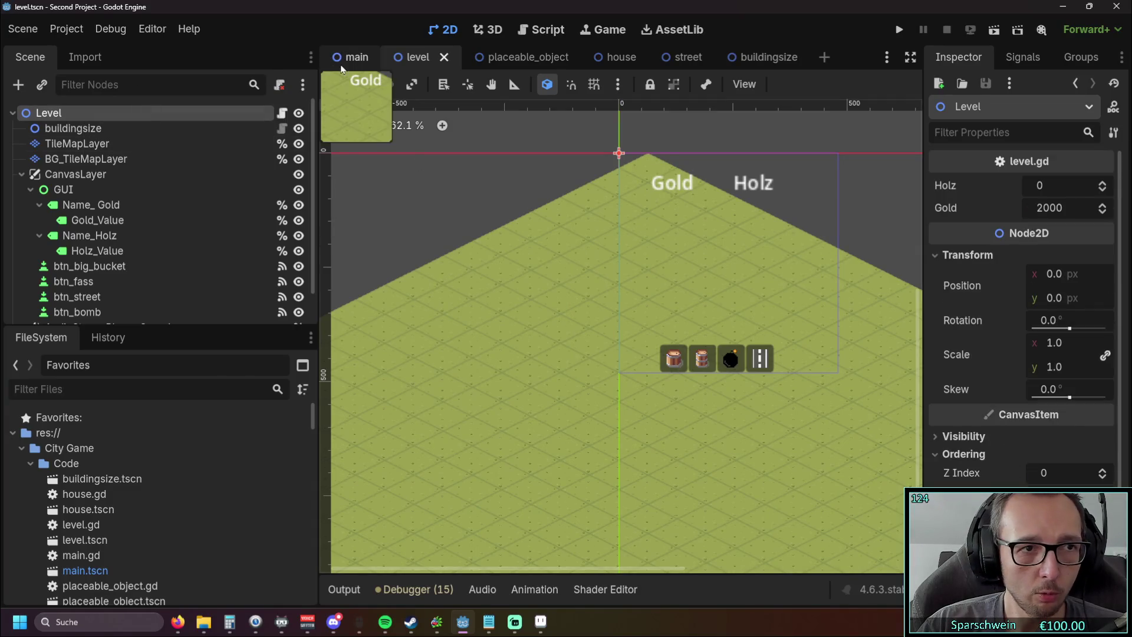
{"action": "left_click", "coordinate": [354, 56]}
{"action": "left_click", "coordinate": [67, 118]}
{"action": "left_click", "coordinate": [71, 127]}
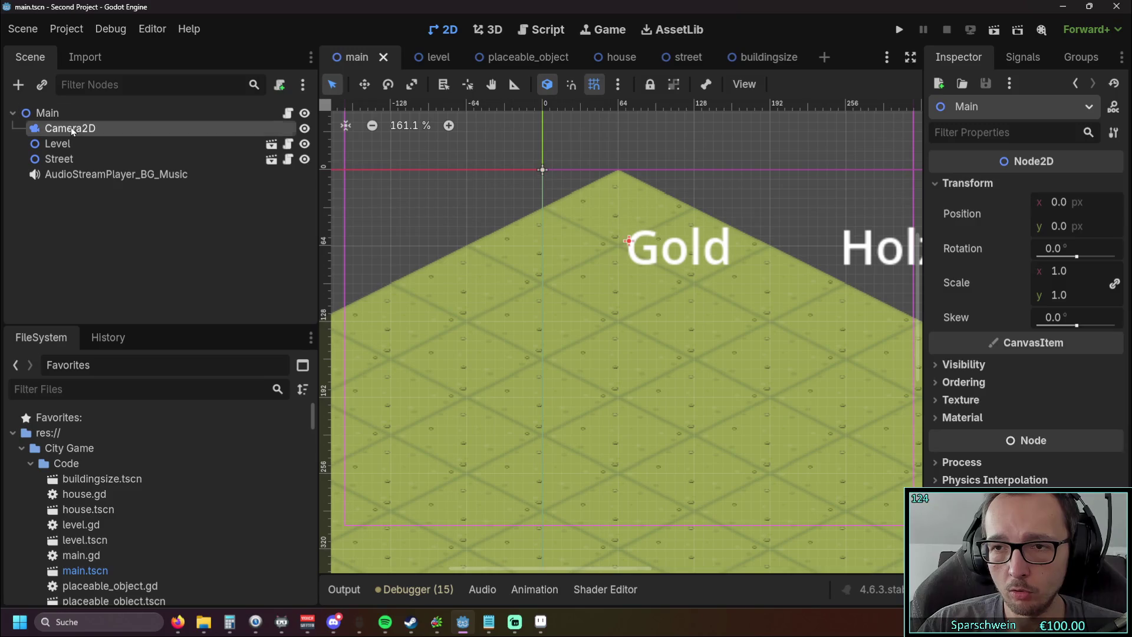
{"action": "left_click", "coordinate": [59, 143]}
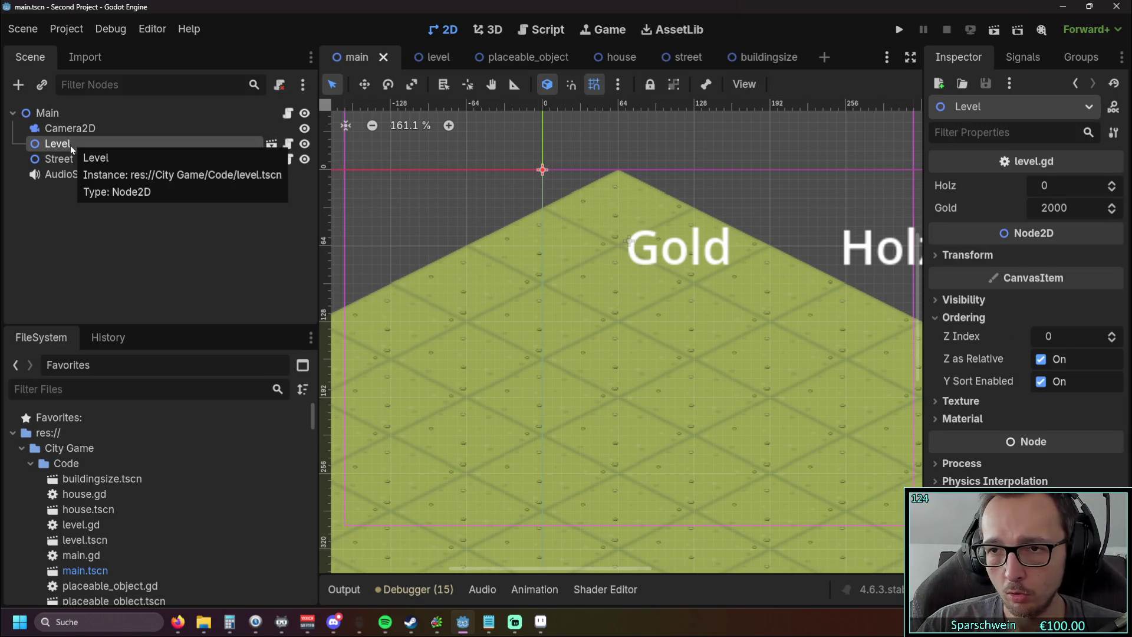
{"action": "left_click", "coordinate": [65, 159]}
{"action": "left_click", "coordinate": [62, 144]}
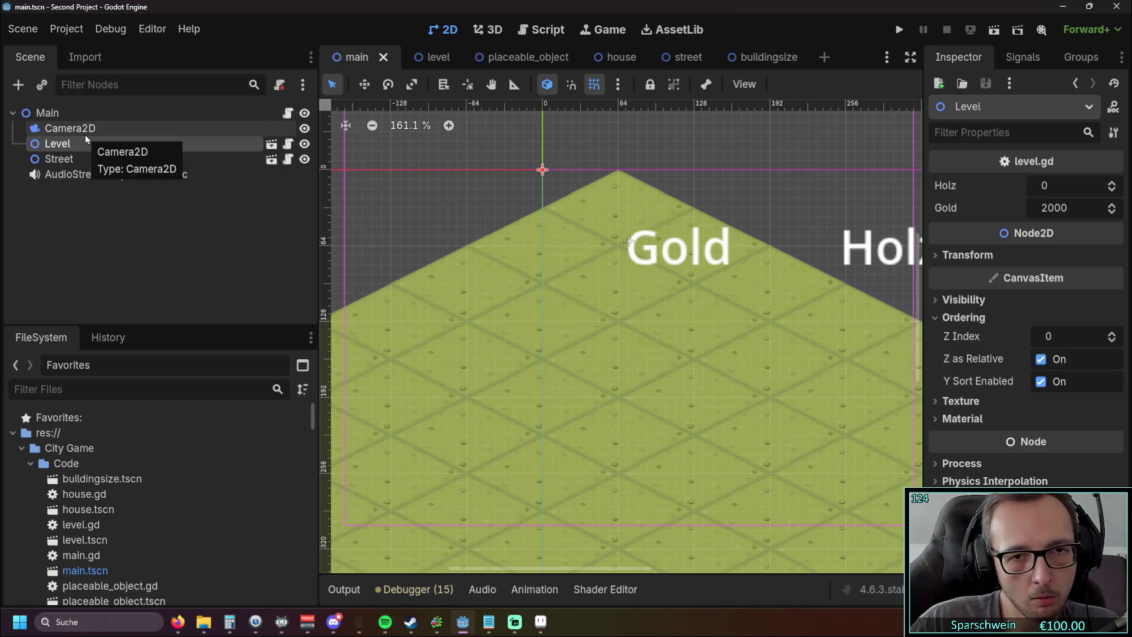
{"action": "left_click", "coordinate": [84, 134]}
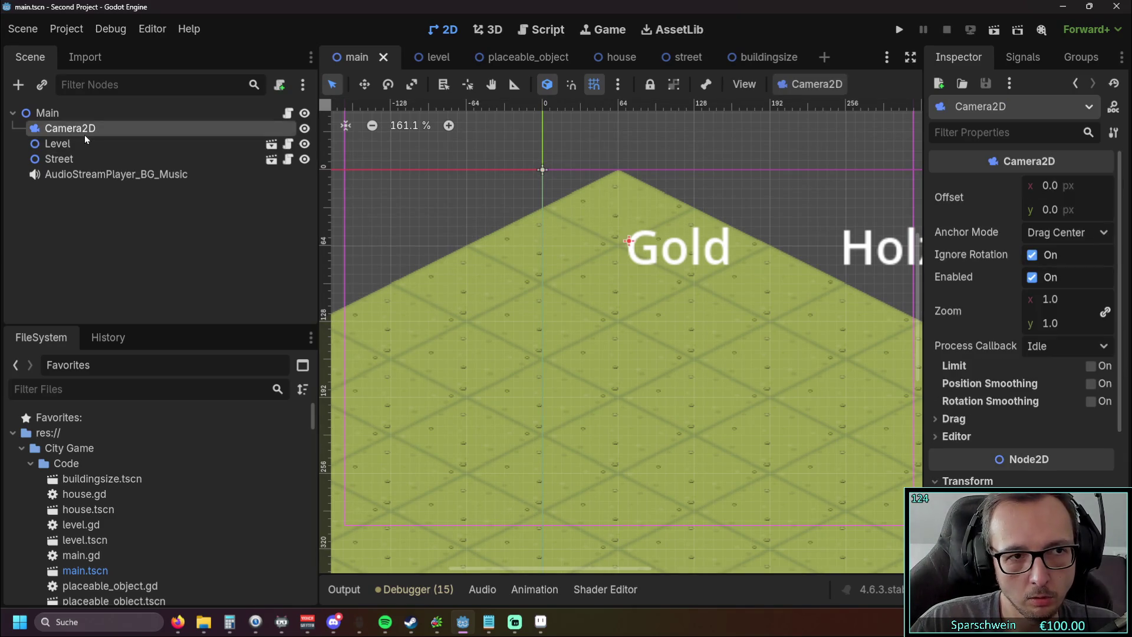
{"action": "left_click", "coordinate": [439, 59]}
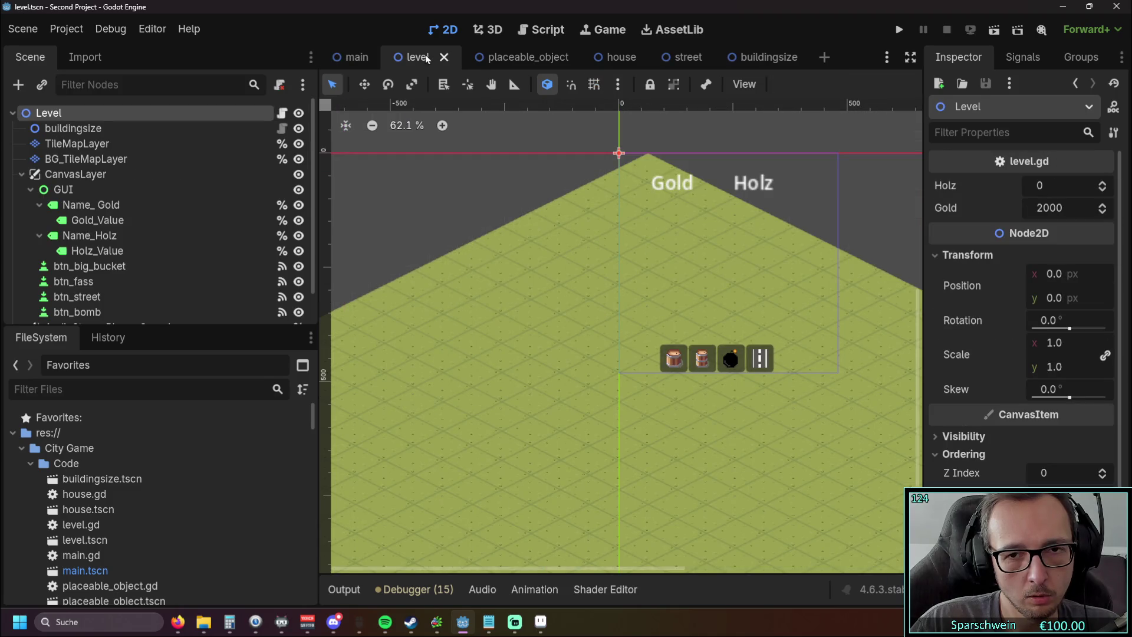
{"action": "mouse_move", "coordinate": [611, 266]}
{"action": "left_mouse_down"}
{"action": "mouse_move", "coordinate": [462, 263]}
{"action": "mouse_move", "coordinate": [483, 186]}
{"action": "left_mouse_up"}
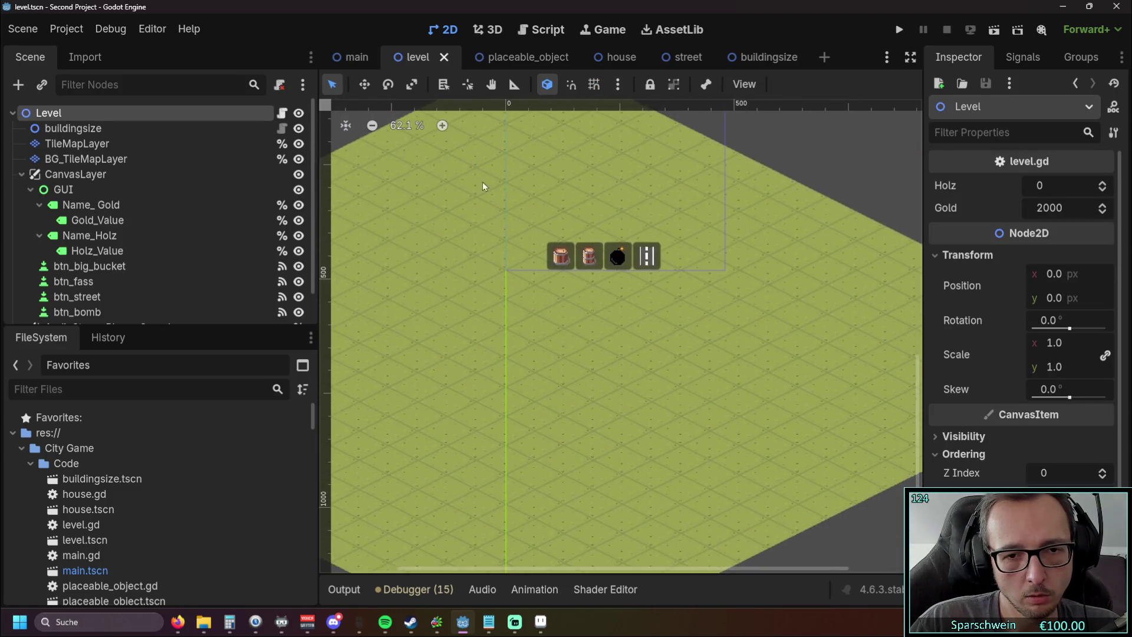
{"action": "scroll", "coordinate": [500, 308], "scroll_direction": "down", "scroll_amount": 4}
{"action": "scroll", "coordinate": [511, 320], "scroll_direction": "up", "scroll_amount": 8}
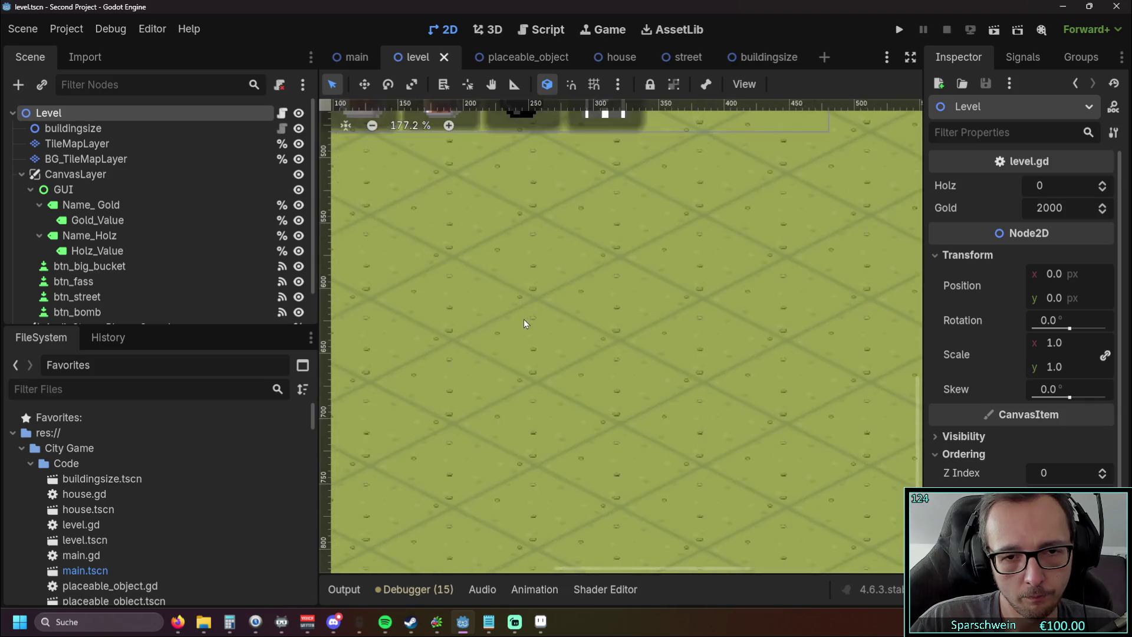
{"action": "scroll", "coordinate": [524, 319], "scroll_direction": "down", "scroll_amount": 1}
{"action": "scroll", "coordinate": [523, 319], "scroll_direction": "down", "scroll_amount": 6}
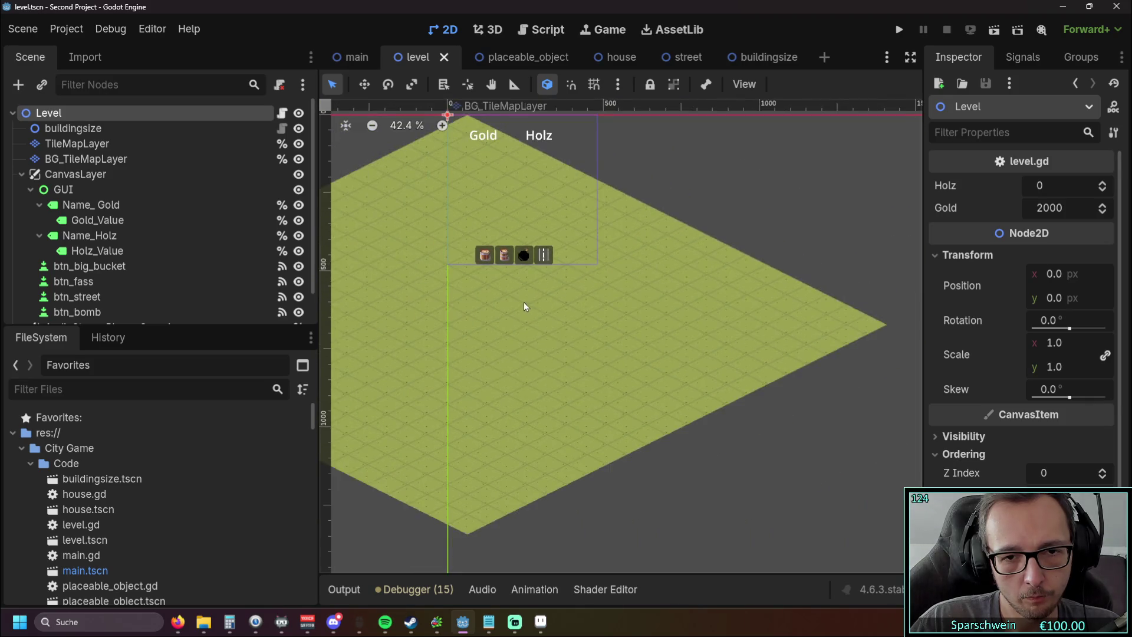
{"action": "left_click_drag", "start_coordinate": [523, 307], "coordinate": [607, 326]}
{"action": "scroll", "coordinate": [496, 334], "scroll_direction": "up", "scroll_amount": 1}
{"action": "mouse_move", "coordinate": [497, 334]}
{"action": "left_mouse_down"}
{"action": "mouse_move", "coordinate": [568, 343]}
{"action": "mouse_move", "coordinate": [524, 295]}
{"action": "mouse_move", "coordinate": [498, 321]}
{"action": "left_mouse_up"}
{"action": "scroll", "coordinate": [551, 271], "scroll_direction": "up", "scroll_amount": 5}
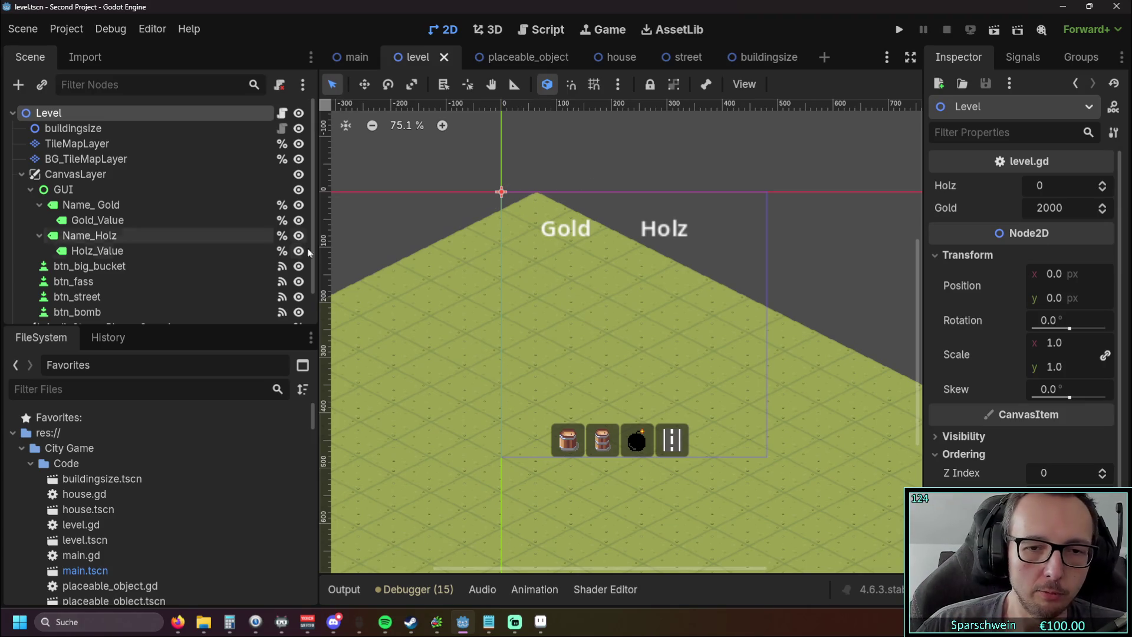
Step: Select the street button and background tile layer nodes, then the TileMapLayer, to inspect its tiles
{"action": "left_click", "coordinate": [669, 447]}
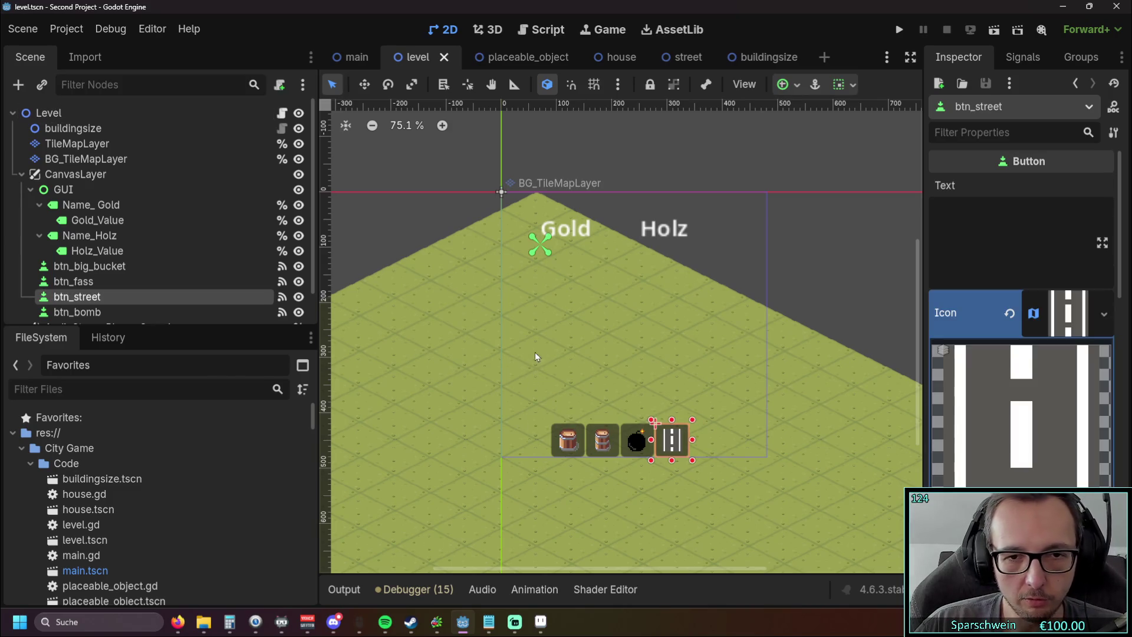
{"action": "scroll", "coordinate": [501, 322], "scroll_direction": "up", "scroll_amount": 1}
{"action": "left_click_drag", "start_coordinate": [504, 326], "coordinate": [586, 321]}
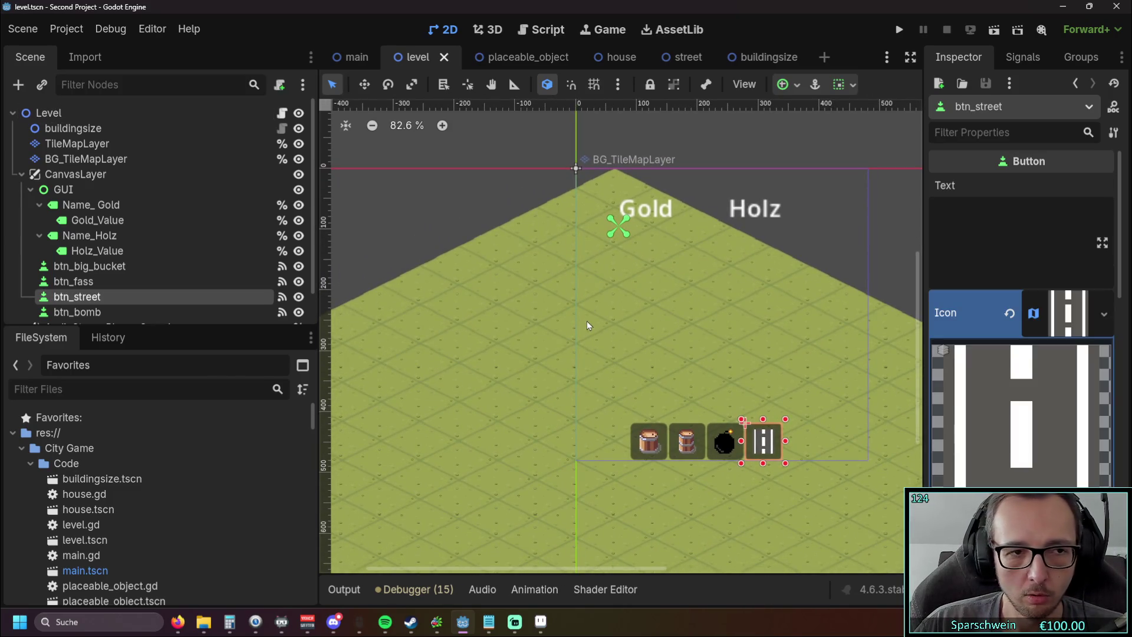
{"action": "left_click", "coordinate": [122, 157]}
{"action": "left_click", "coordinate": [118, 145]}
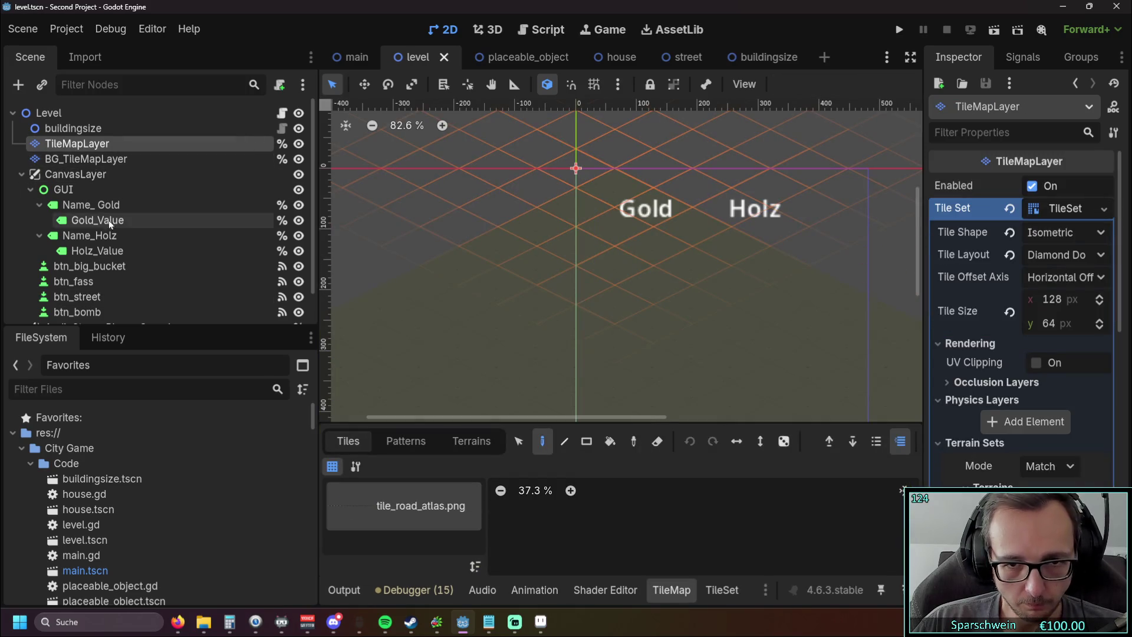
{"action": "left_click", "coordinate": [89, 298]}
{"action": "scroll", "coordinate": [541, 298], "scroll_direction": "down", "scroll_amount": 3}
Step: Check the btn_fass, btn_bomb and buildingsize nodes, returning to the TileMapLayer's 128×64 tile size
{"action": "left_click", "coordinate": [716, 368]}
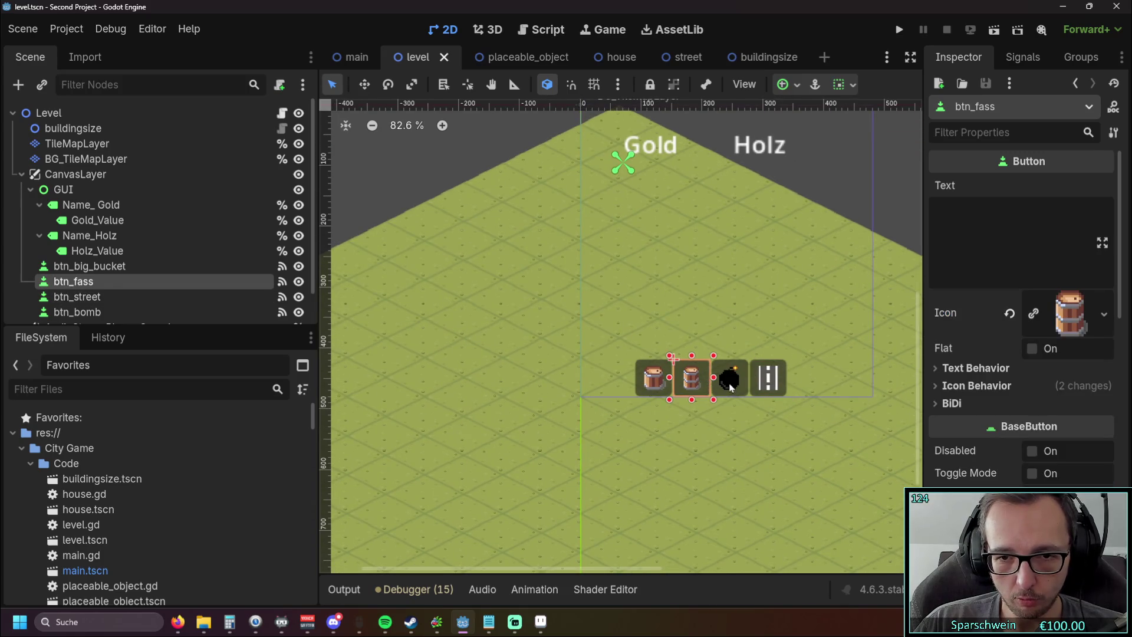
{"action": "left_click", "coordinate": [729, 380]}
{"action": "scroll", "coordinate": [531, 365], "scroll_direction": "up", "scroll_amount": 4}
{"action": "left_click", "coordinate": [111, 158]}
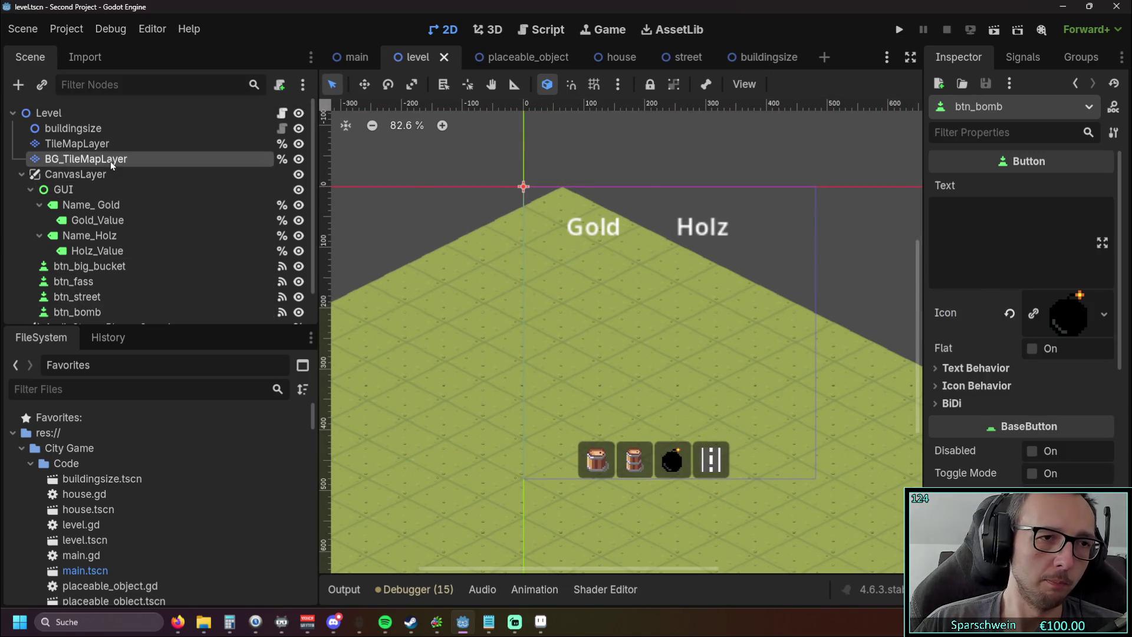
{"action": "left_click", "coordinate": [106, 145]}
{"action": "left_click", "coordinate": [107, 128]}
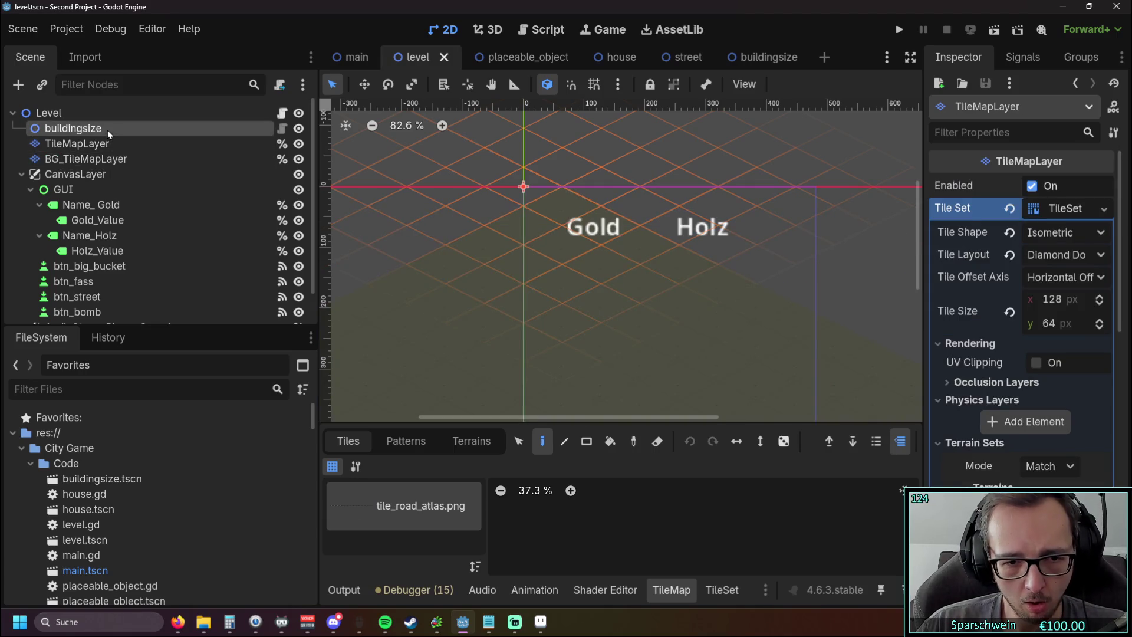
{"action": "left_click", "coordinate": [113, 145]}
{"action": "scroll", "coordinate": [530, 537], "scroll_direction": "down", "scroll_amount": 5}
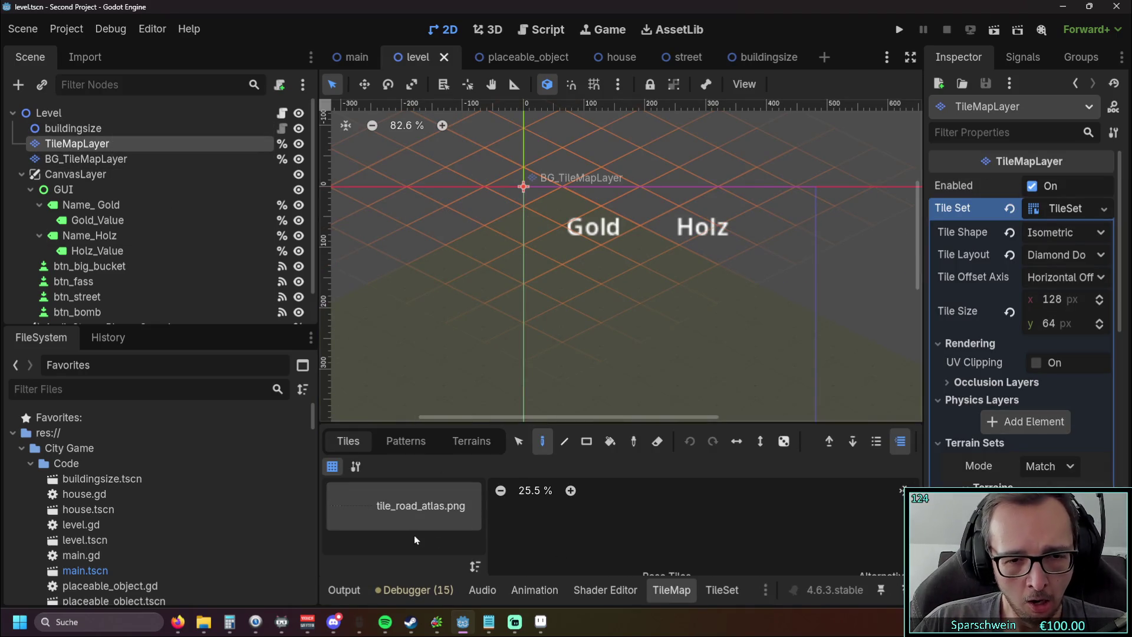
{"action": "scroll", "coordinate": [584, 522], "scroll_direction": "up", "scroll_amount": 4}
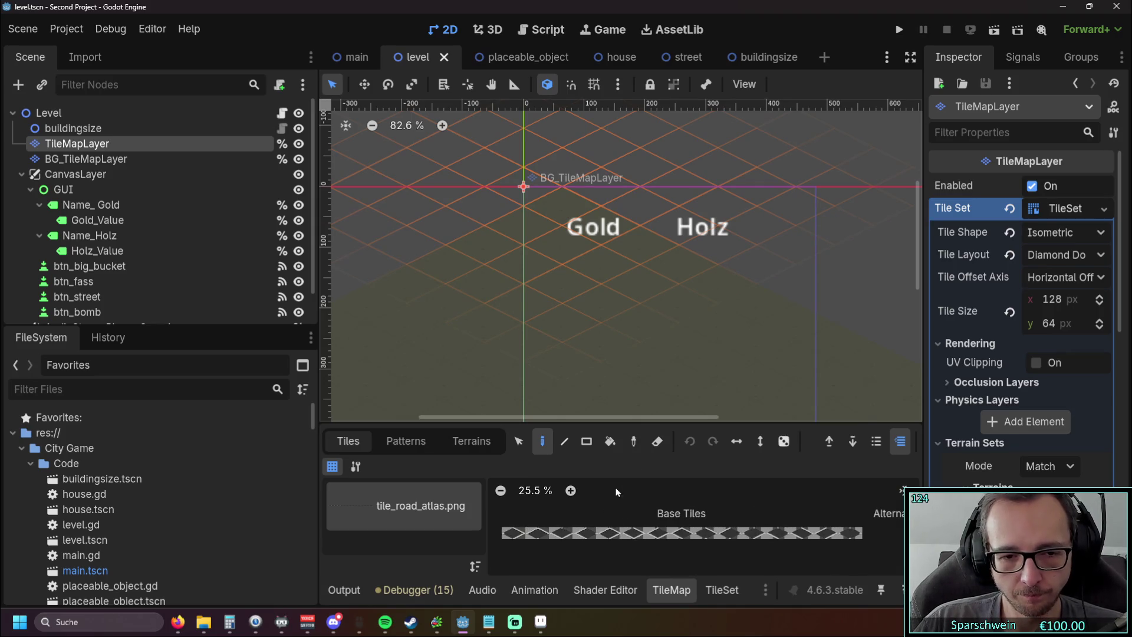
Step: Enlarge the tile atlas panel and bring up buildingsize.gd in the script editor
{"action": "mouse_move", "coordinate": [622, 423]}
{"action": "left_mouse_down"}
{"action": "mouse_move", "coordinate": [632, 389]}
{"action": "mouse_move", "coordinate": [632, 421]}
{"action": "left_mouse_up"}
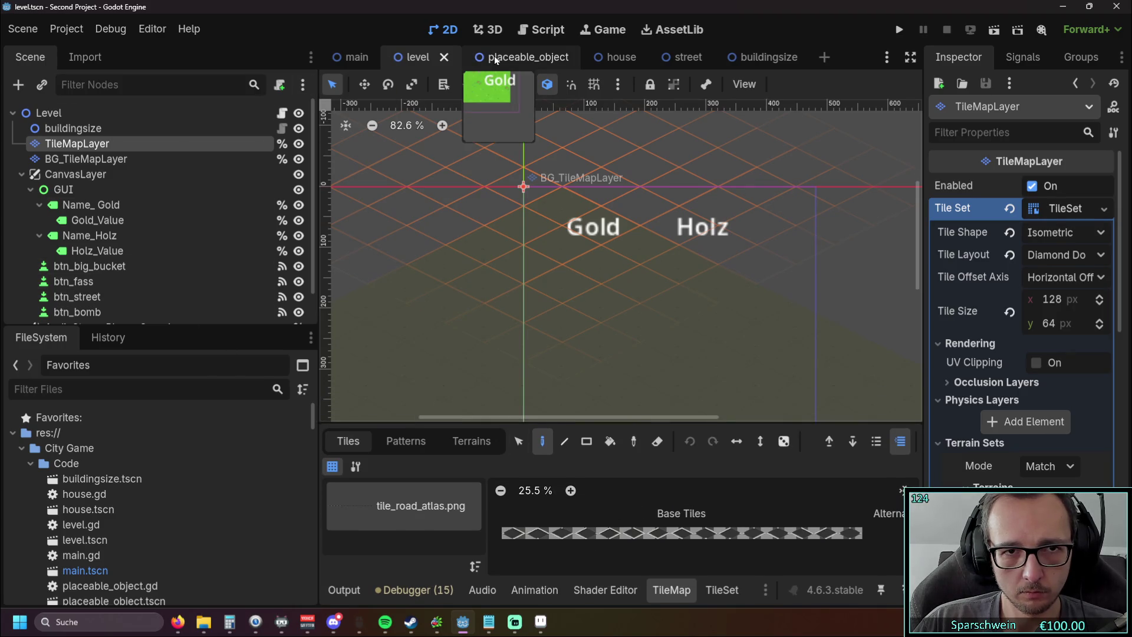
{"action": "left_click", "coordinate": [495, 58]}
{"action": "left_click", "coordinate": [415, 56]}
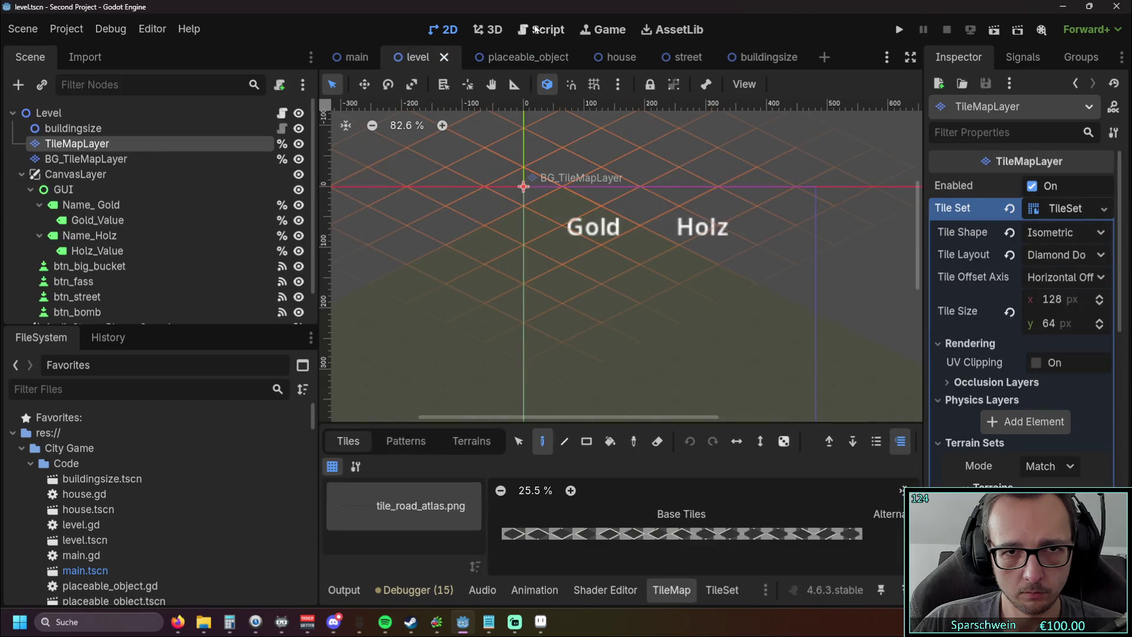
{"action": "left_click", "coordinate": [543, 29]}
{"action": "scroll", "coordinate": [519, 126], "scroll_direction": "down", "scroll_amount": 3}
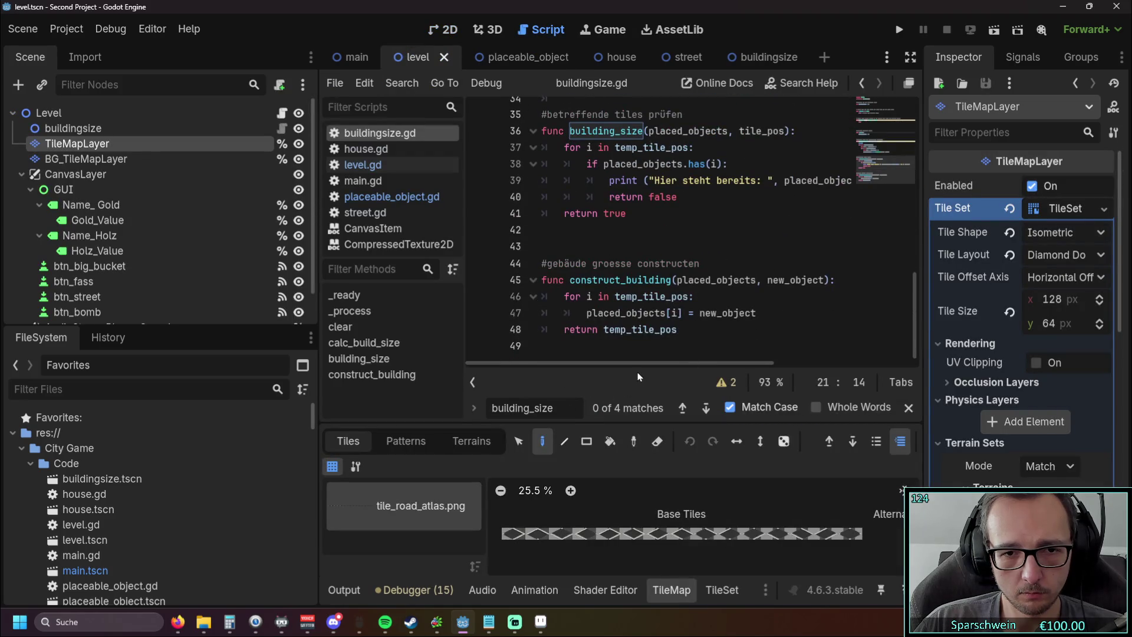
Step: Close the TileMap panel, widen the code editor via its splitters, and return to buildingsize.gd
{"action": "left_click", "coordinate": [676, 593]}
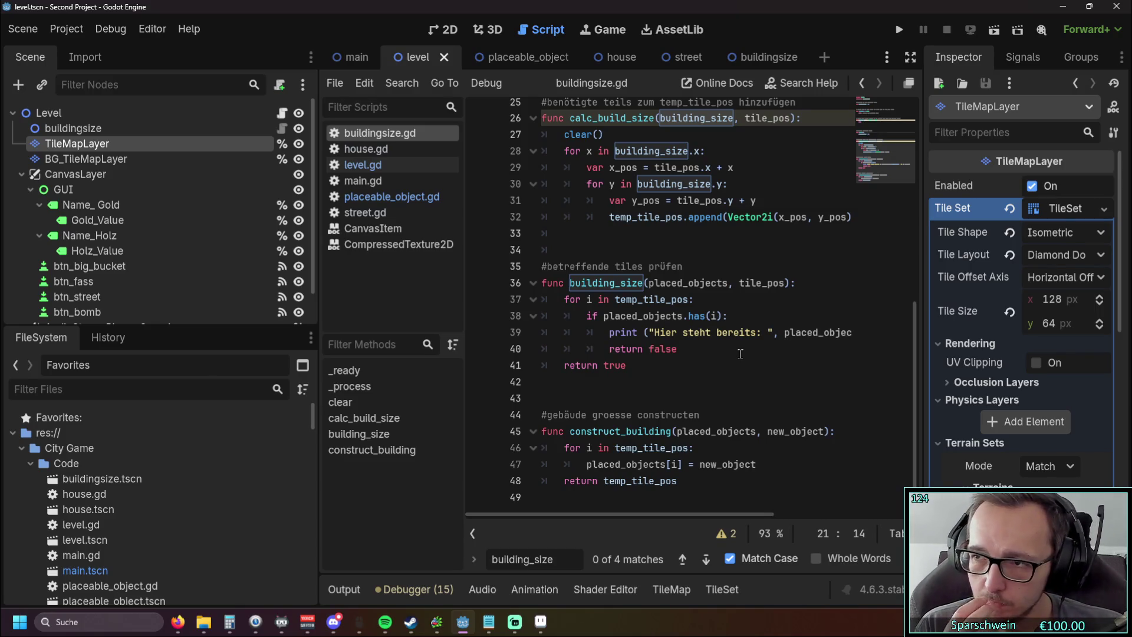
{"action": "scroll", "coordinate": [729, 348], "scroll_direction": "up", "scroll_amount": 3}
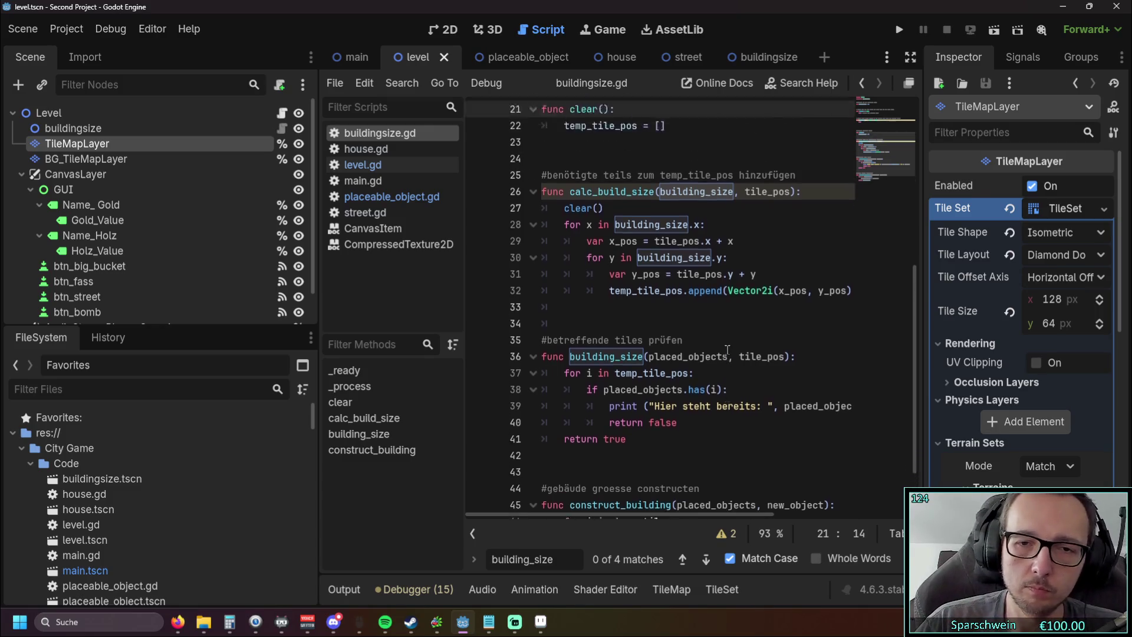
{"action": "scroll", "coordinate": [729, 348], "scroll_direction": "down", "scroll_amount": 3}
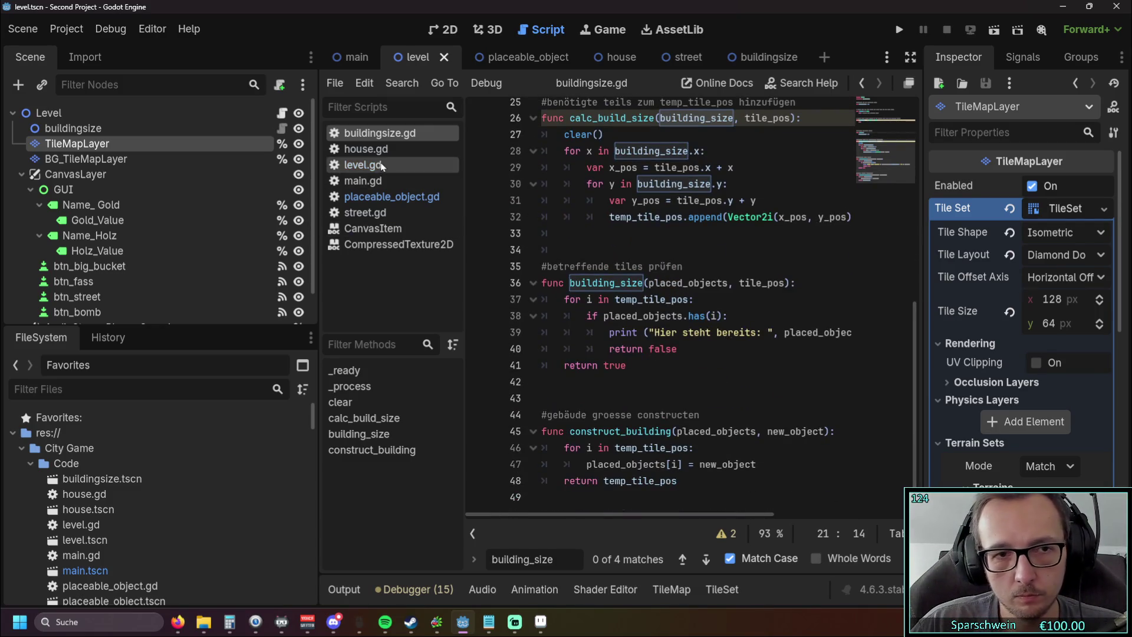
{"action": "left_click", "coordinate": [362, 165]}
{"action": "left_click_drag", "start_coordinate": [926, 334], "coordinate": [938, 335]}
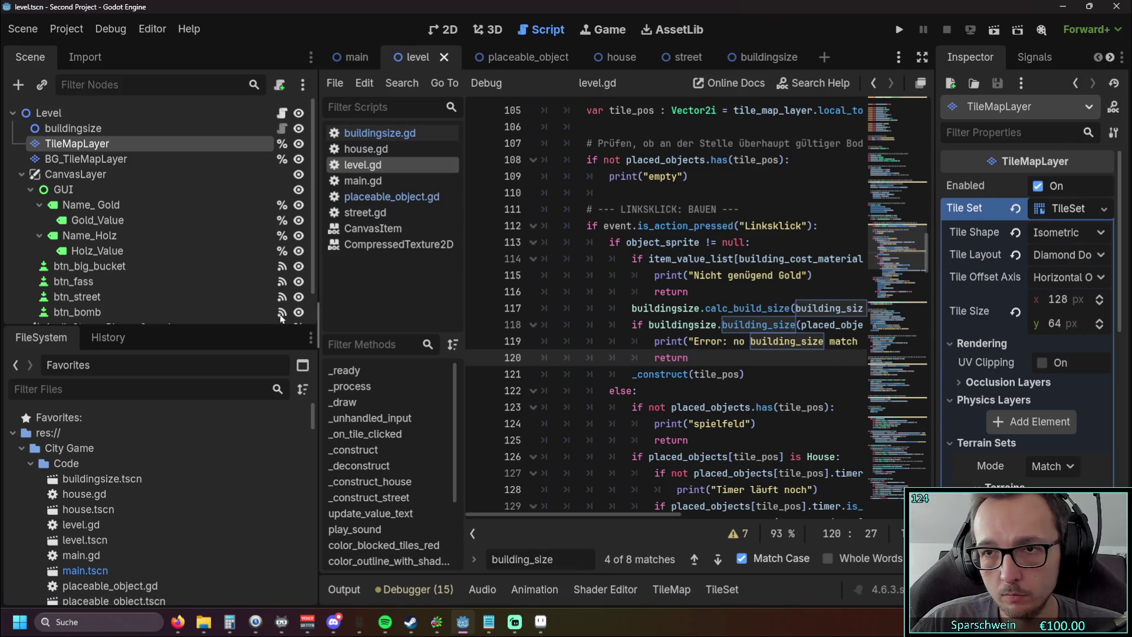
{"action": "left_click_drag", "start_coordinate": [319, 322], "coordinate": [177, 318]}
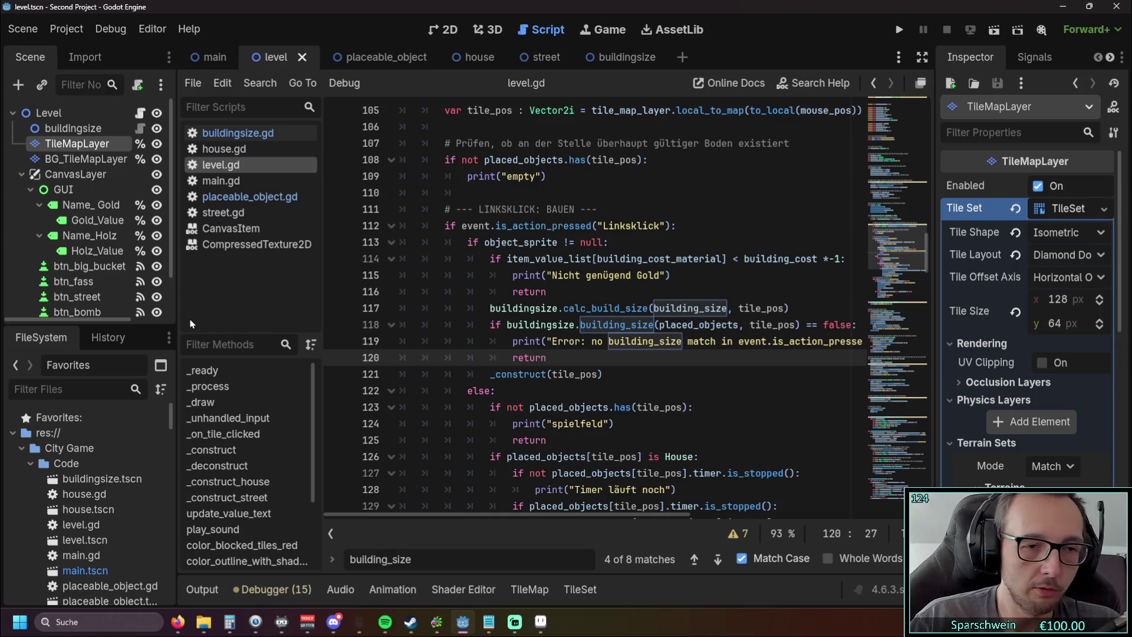
{"action": "left_click", "coordinate": [233, 134]}
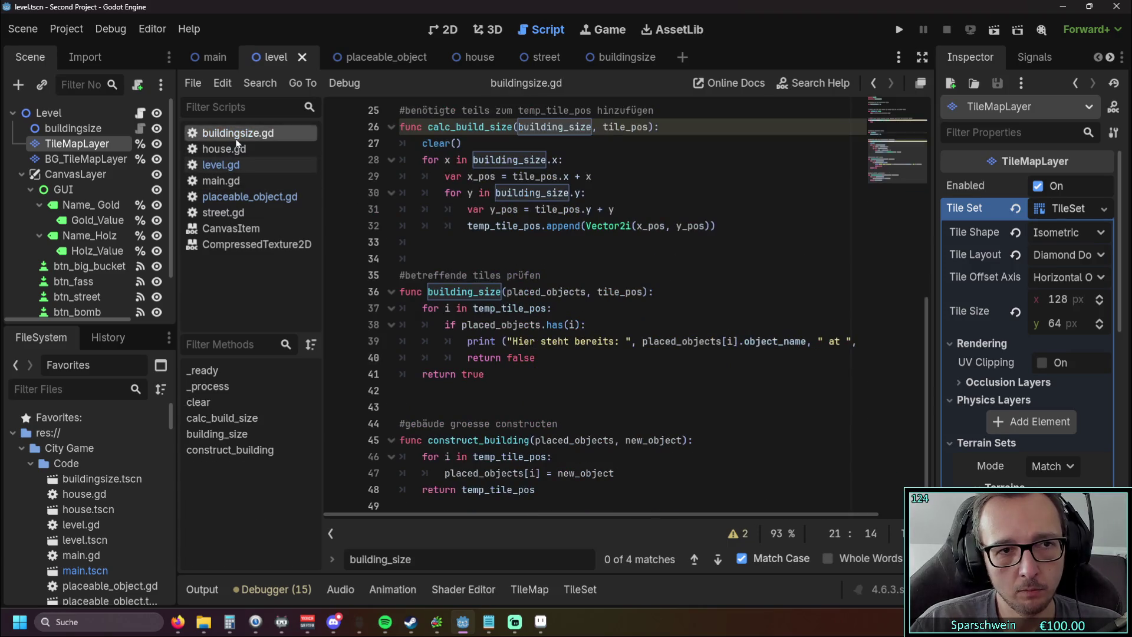
Step: Browse the buildingsize scene and the house, level, main and placeable_object scripts, stepping through history
{"action": "scroll", "coordinate": [539, 261], "scroll_direction": "up", "scroll_amount": 7}
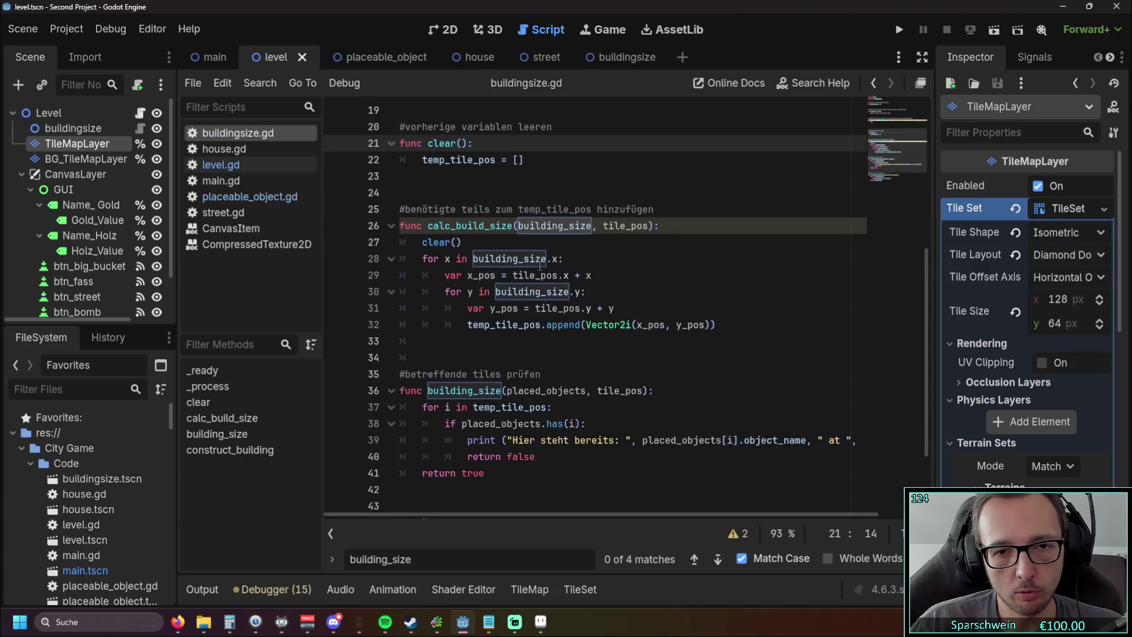
{"action": "scroll", "coordinate": [540, 262], "scroll_direction": "up", "scroll_amount": 2}
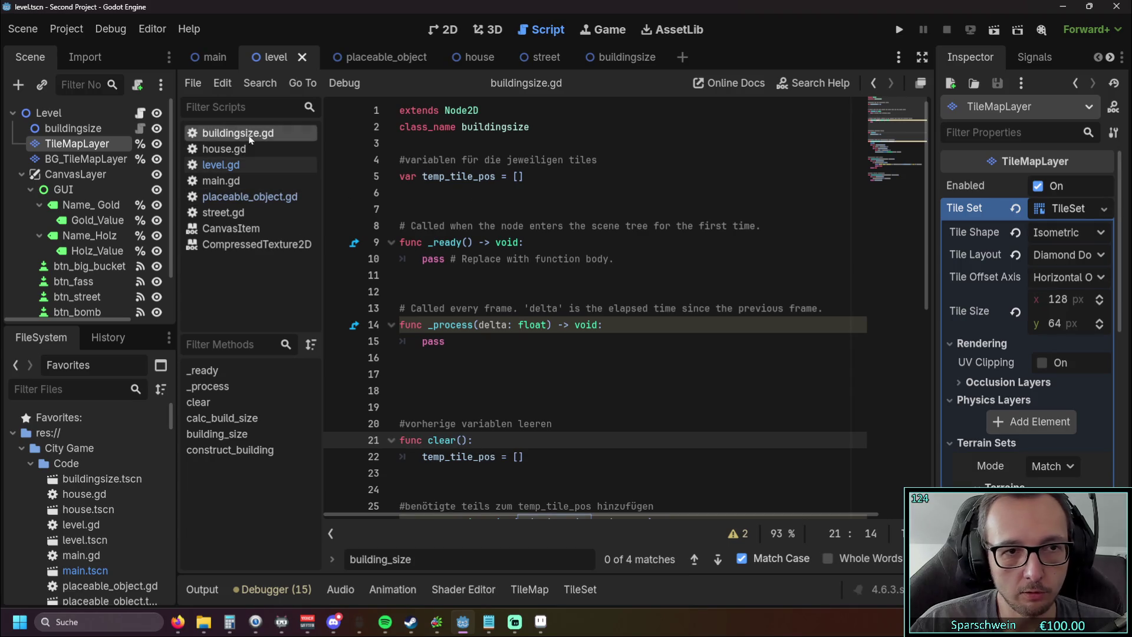
{"action": "left_click", "coordinate": [637, 57]}
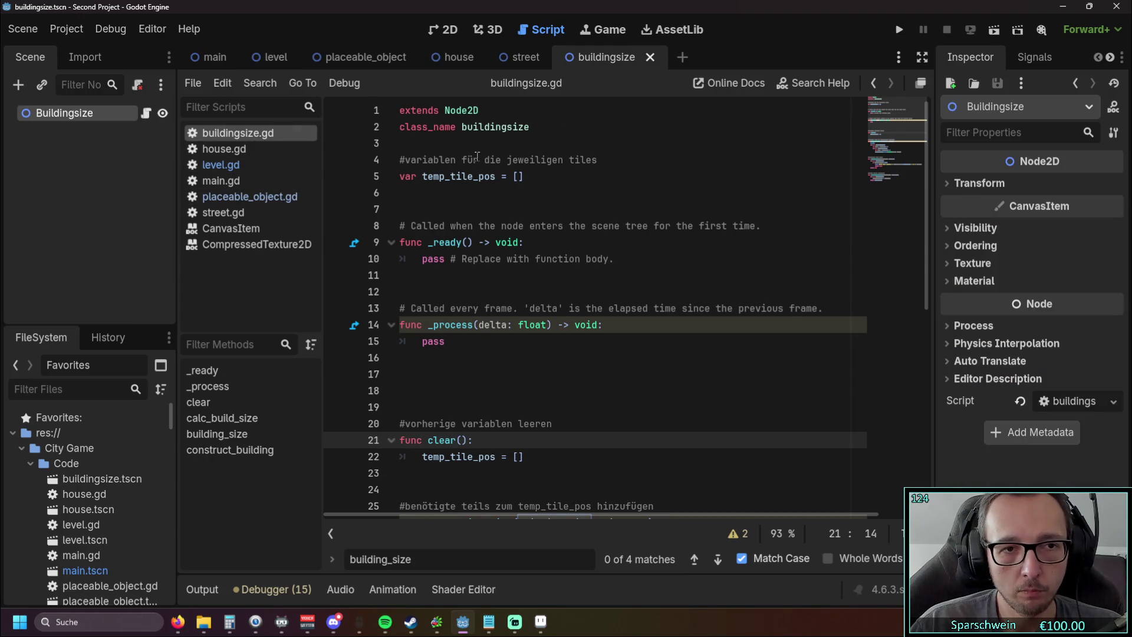
{"action": "left_click", "coordinate": [239, 151]}
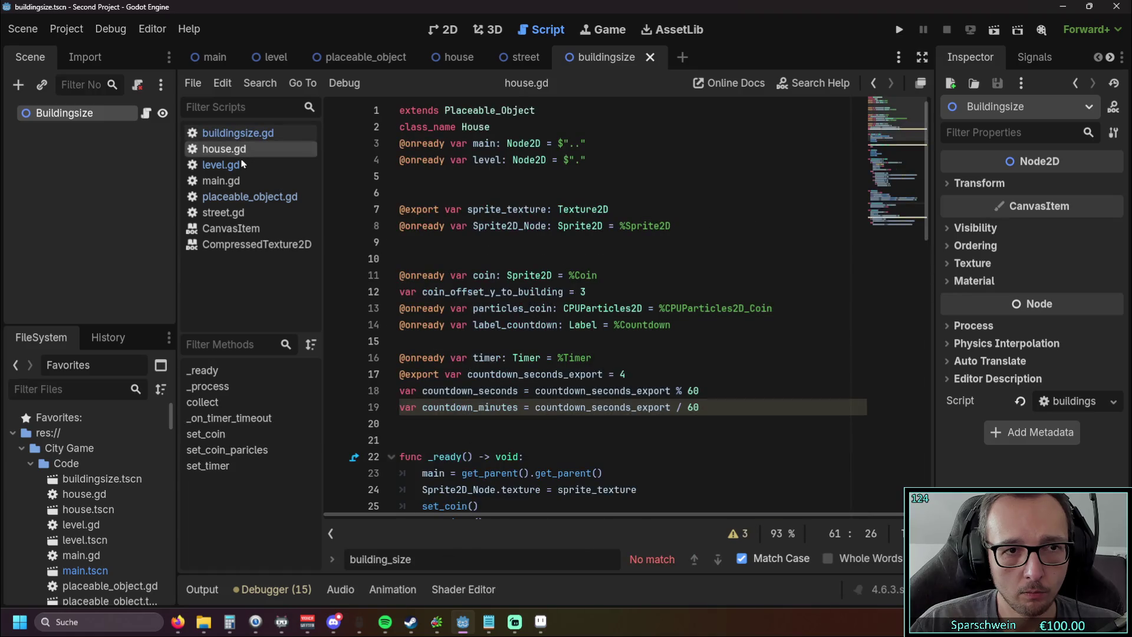
{"action": "left_click", "coordinate": [242, 166]}
{"action": "left_click", "coordinate": [236, 180]}
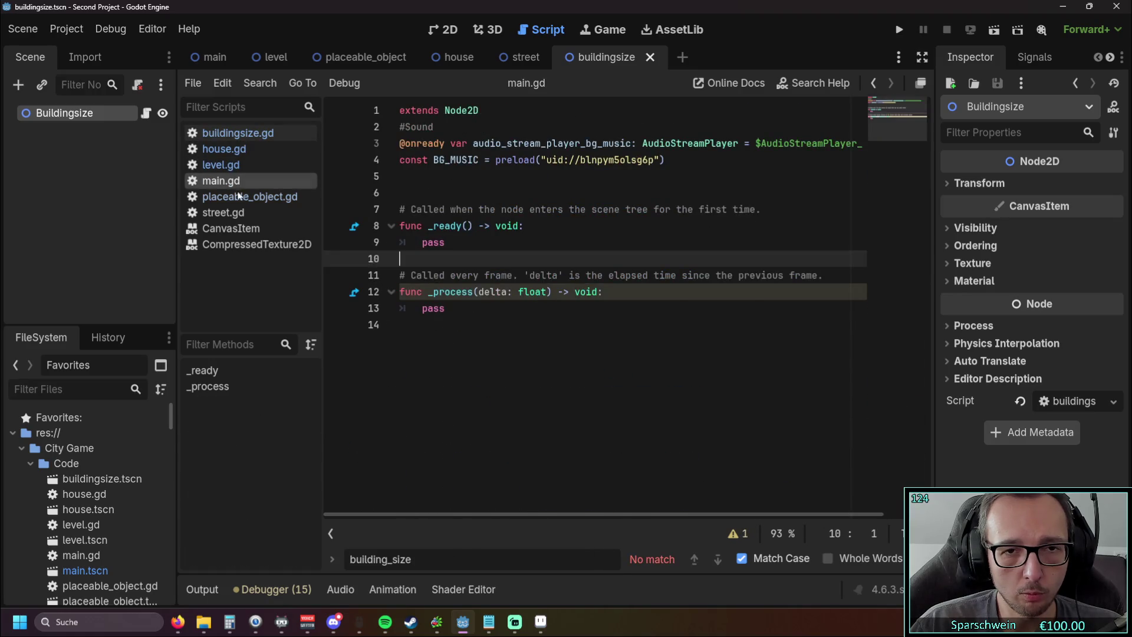
{"action": "left_click", "coordinate": [239, 197]}
{"action": "key", "text": "alt+Left"}
{"action": "key", "text": "alt+Left"}
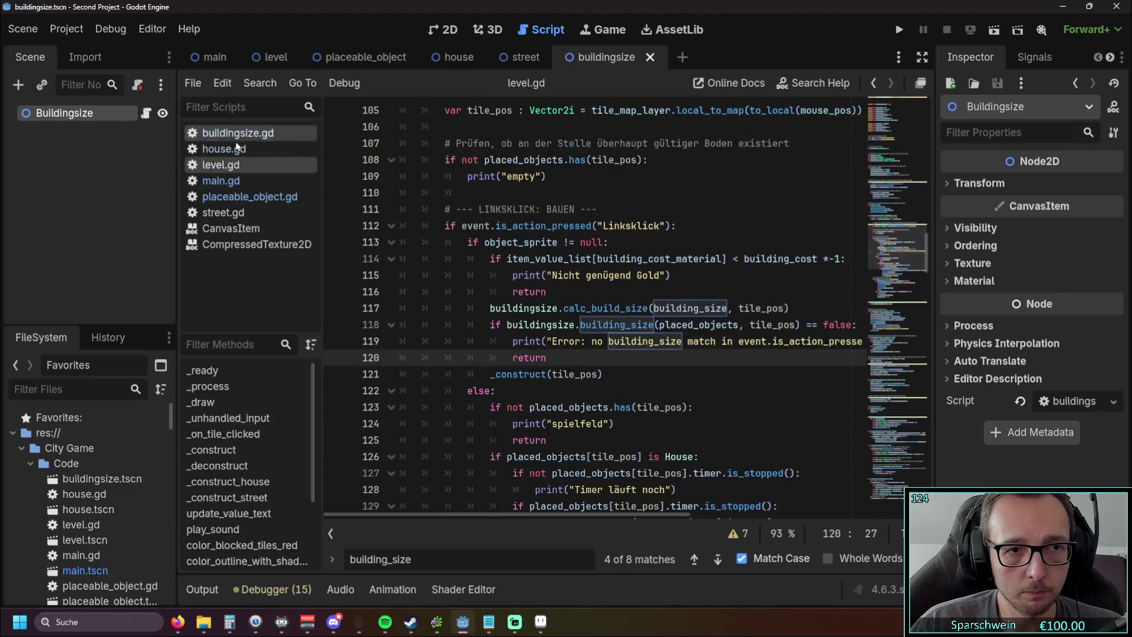
{"action": "key", "text": "alt+Right"}
{"action": "key", "text": "alt+Right"}
Step: Flip through street.gd, placeable_object.gd, main.gd, level.gd, house.gd and buildingsize.gd
{"action": "left_click", "coordinate": [236, 211]}
{"action": "left_click", "coordinate": [236, 196]}
{"action": "left_click", "coordinate": [234, 181]}
{"action": "left_click", "coordinate": [236, 165]}
{"action": "scroll", "coordinate": [531, 259], "scroll_direction": "up", "scroll_amount": 2}
{"action": "scroll", "coordinate": [531, 259], "scroll_direction": "up", "scroll_amount": 10}
{"action": "scroll", "coordinate": [522, 268], "scroll_direction": "down", "scroll_amount": 5}
{"action": "scroll", "coordinate": [522, 268], "scroll_direction": "up", "scroll_amount": 4}
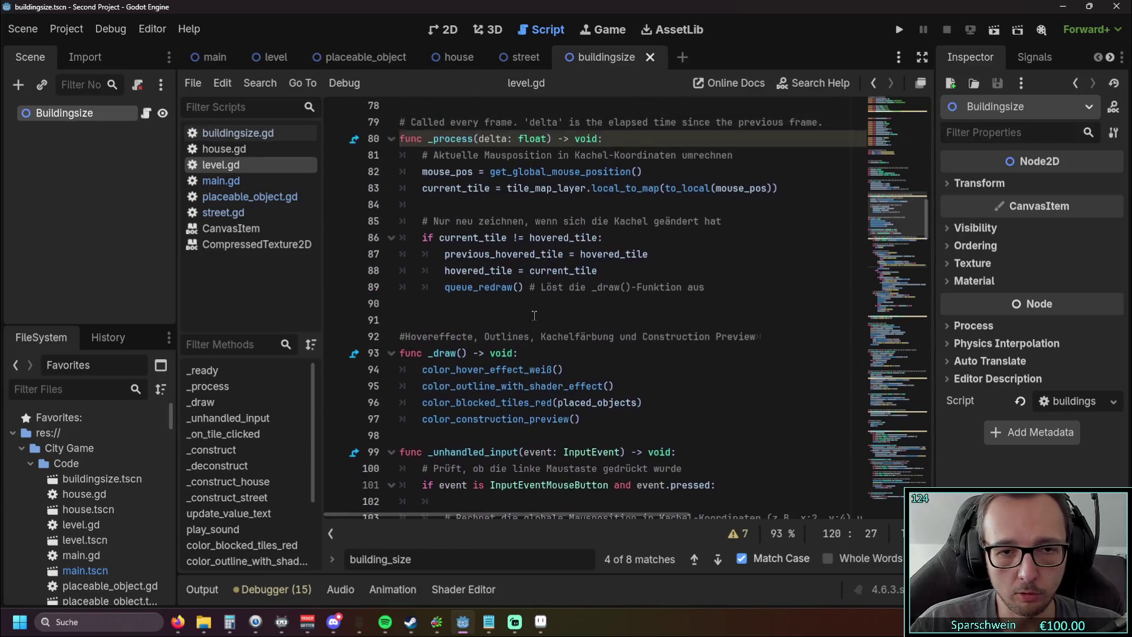
{"action": "scroll", "coordinate": [559, 310], "scroll_direction": "up", "scroll_amount": 14}
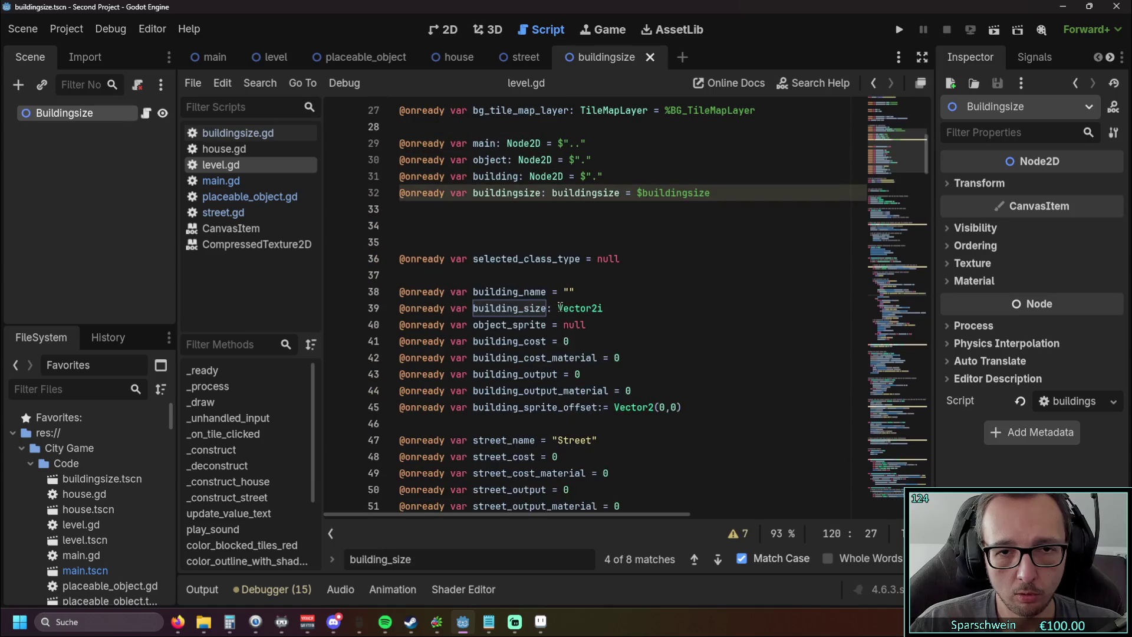
{"action": "left_click", "coordinate": [224, 149]}
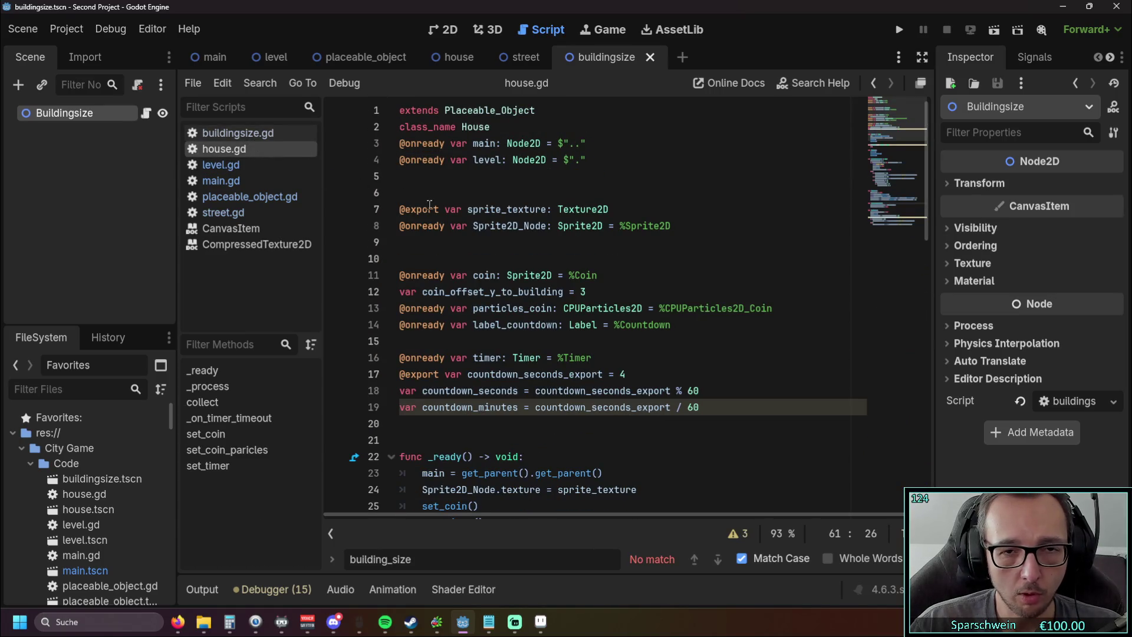
{"action": "left_click", "coordinate": [237, 133]}
{"action": "scroll", "coordinate": [546, 253], "scroll_direction": "down", "scroll_amount": 6}
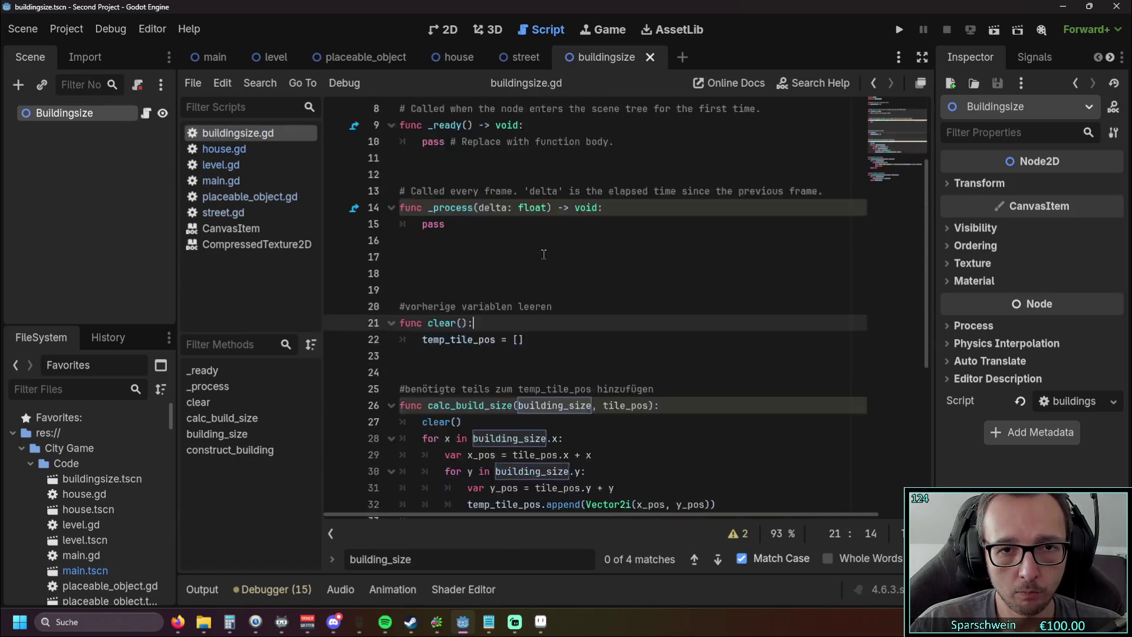
{"action": "scroll", "coordinate": [546, 253], "scroll_direction": "up", "scroll_amount": 6}
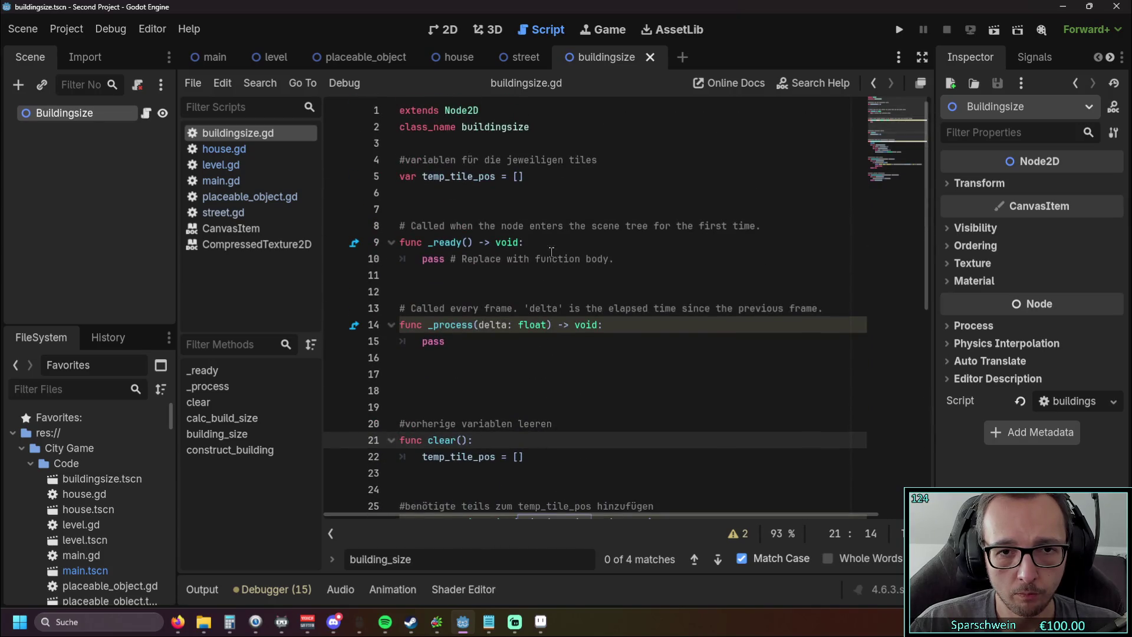
Step: In level.gd, select the tile_map_tile_size variable and its value 16 on line 25
{"action": "left_click", "coordinate": [250, 196]}
{"action": "left_click", "coordinate": [221, 164]}
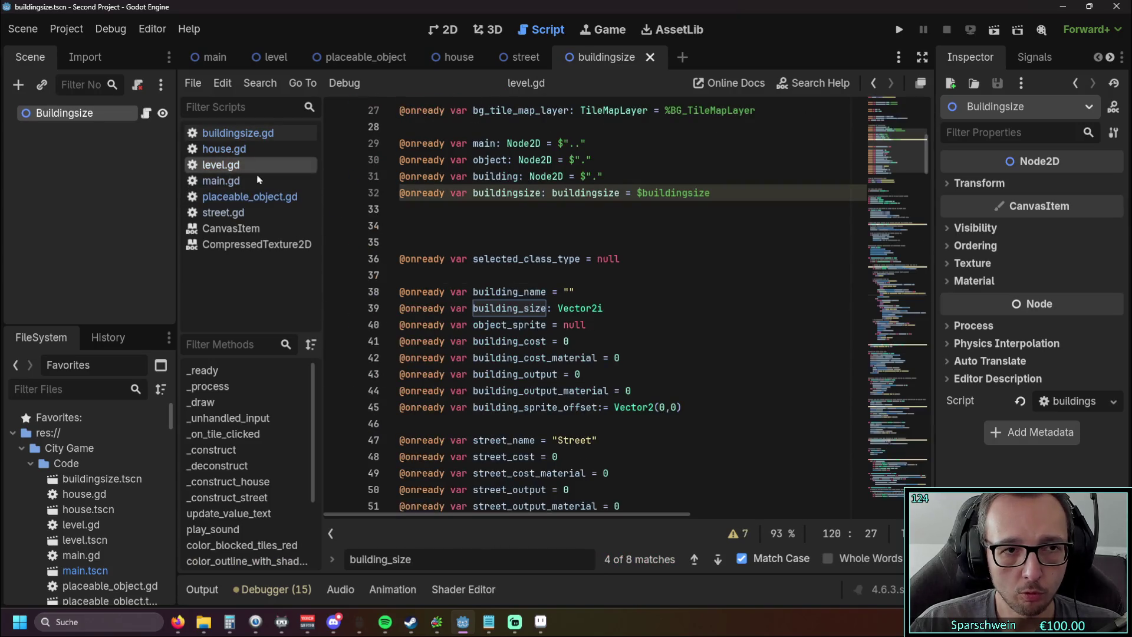
{"action": "scroll", "coordinate": [608, 262], "scroll_direction": "up", "scroll_amount": 7}
{"action": "scroll", "coordinate": [593, 277], "scroll_direction": "down", "scroll_amount": 3}
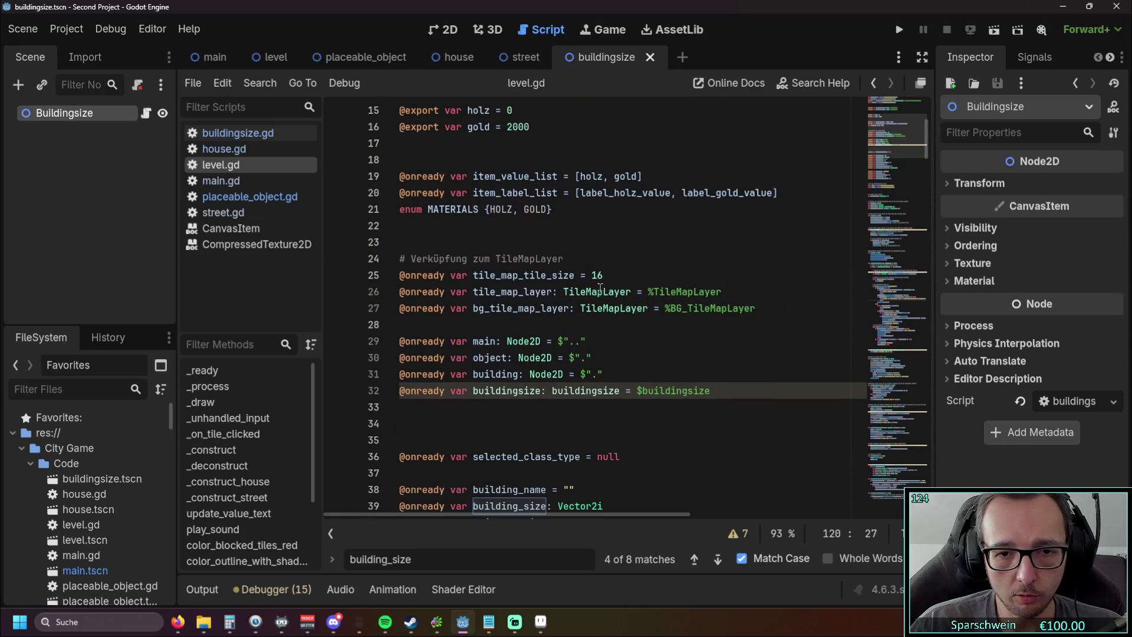
{"action": "double_click", "coordinate": [594, 275]}
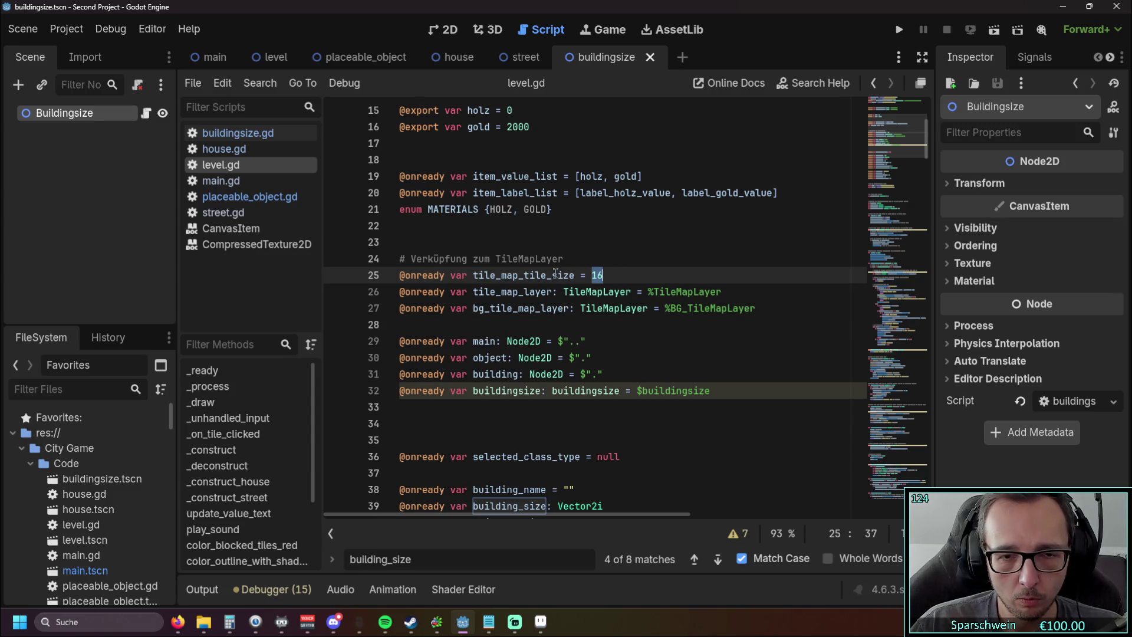
{"action": "left_click_drag", "start_coordinate": [476, 275], "coordinate": [574, 275]}
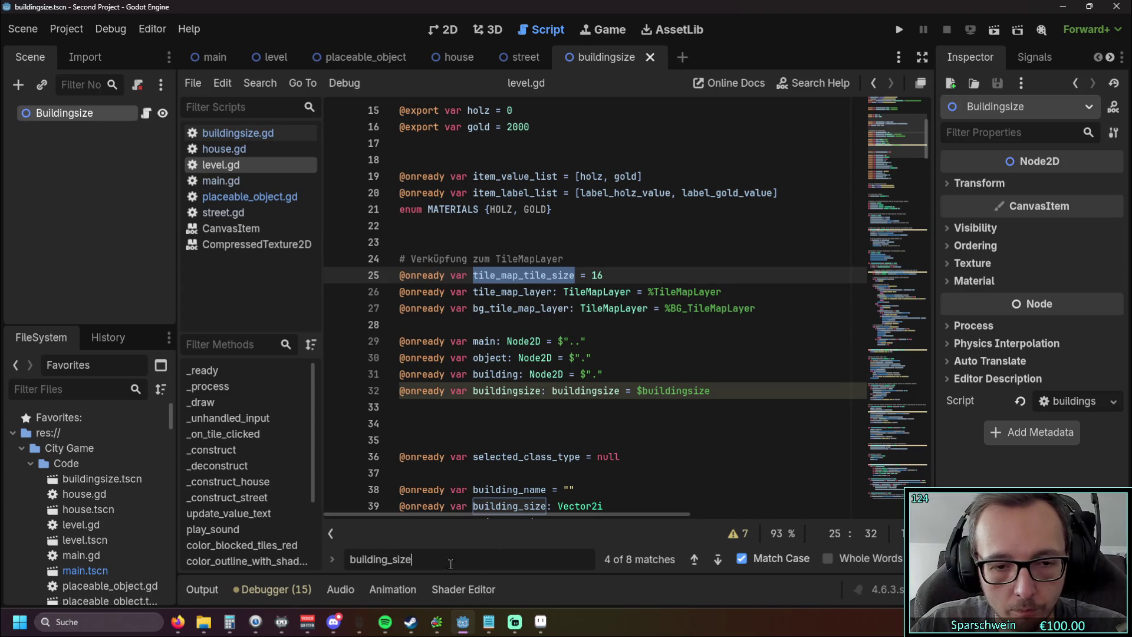
Step: Search level.gd for tile_map_tile_size uses and change its value from 16 to 64
{"action": "key", "text": "ctrl+f"}
{"action": "left_click", "coordinate": [718, 560]}
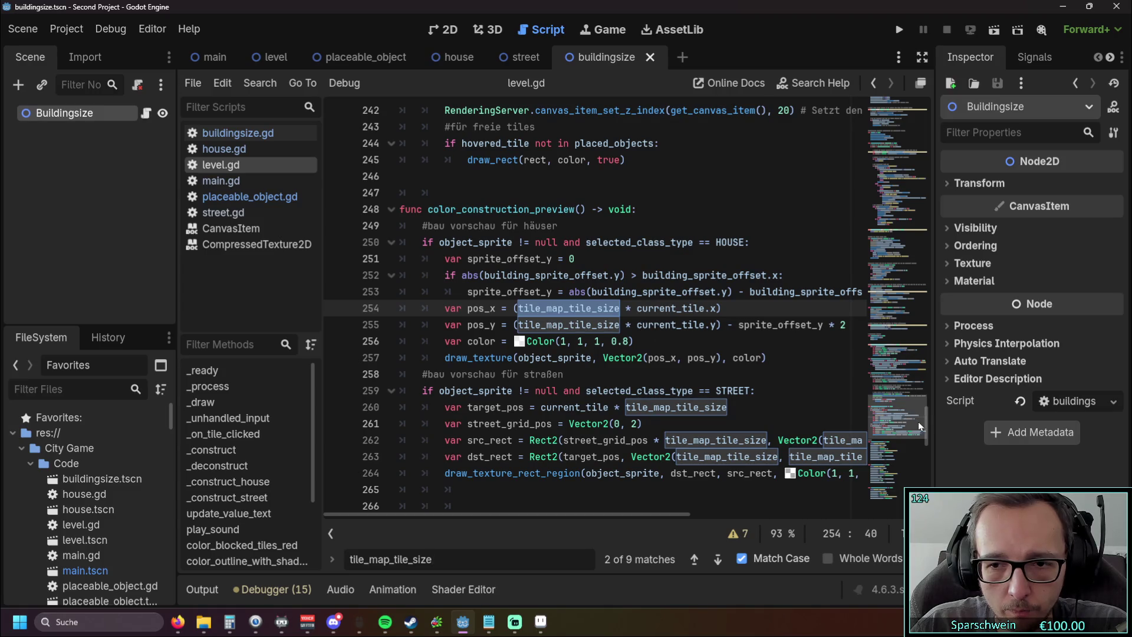
{"action": "mouse_move", "coordinate": [925, 423]}
{"action": "left_mouse_down"}
{"action": "mouse_move", "coordinate": [942, 111]}
{"action": "mouse_move", "coordinate": [934, 133]}
{"action": "left_mouse_up"}
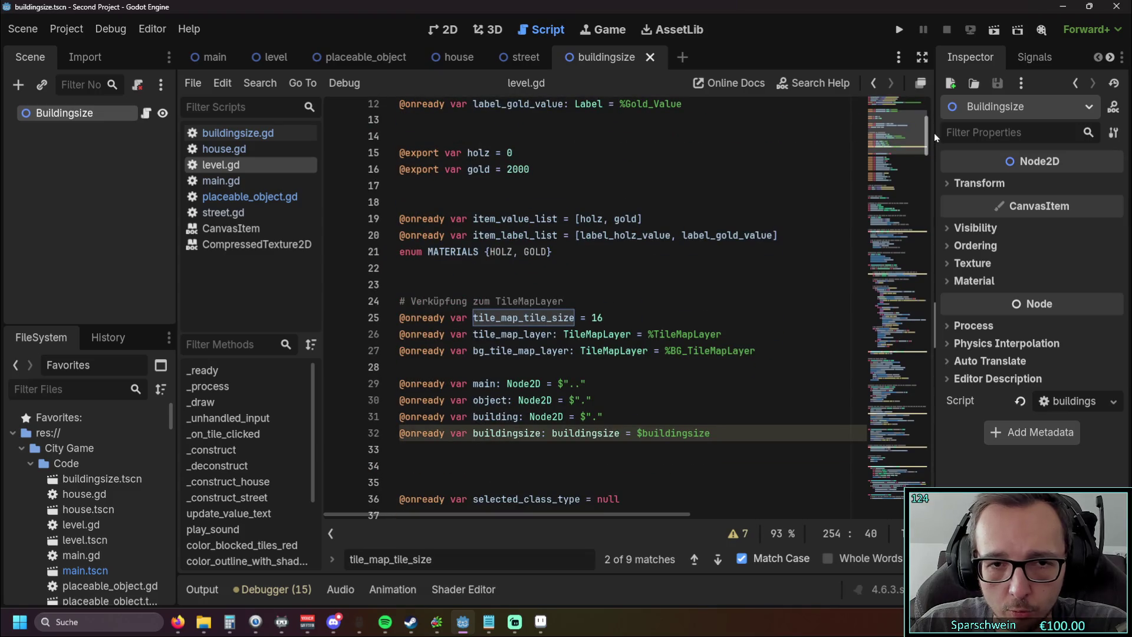
{"action": "left_click", "coordinate": [598, 318]}
{"action": "double_click", "coordinate": [599, 318]}
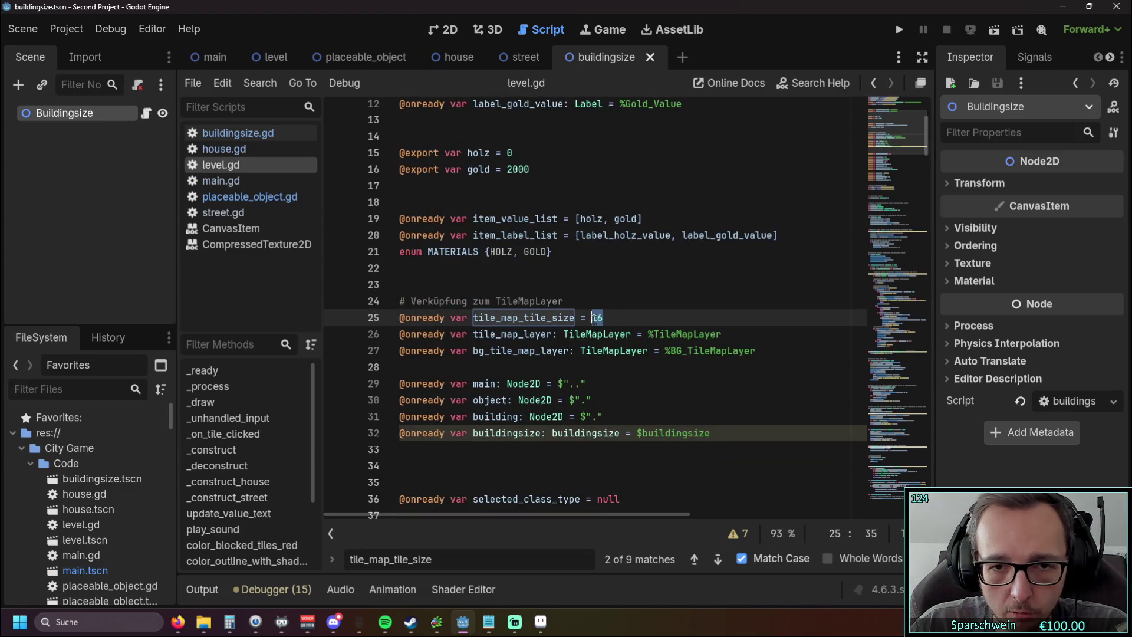
{"action": "type", "text": "64"}
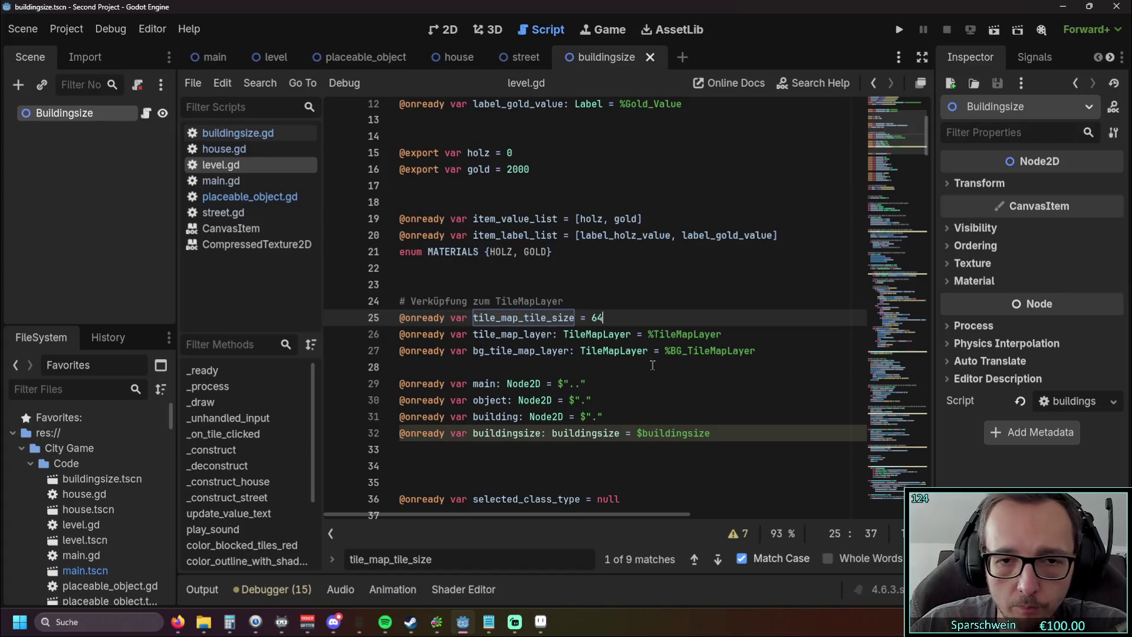
Step: Run the project to test the new tile size and enter build mode
{"action": "left_click", "coordinate": [413, 367]}
{"action": "left_click", "coordinate": [899, 31]}
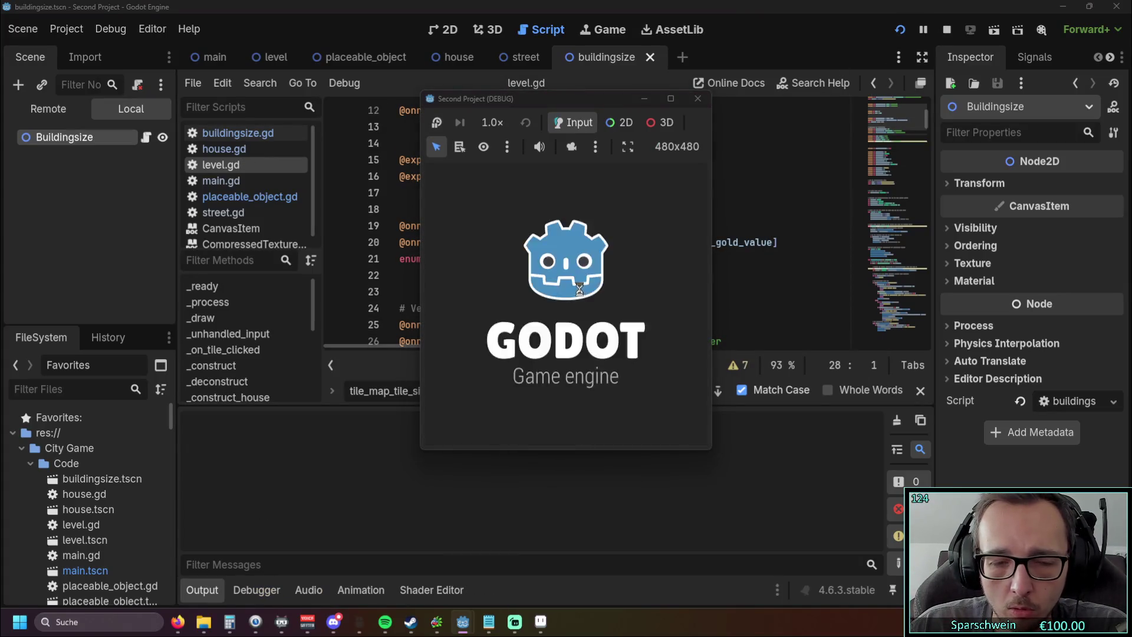
{"action": "left_click", "coordinate": [506, 430]}
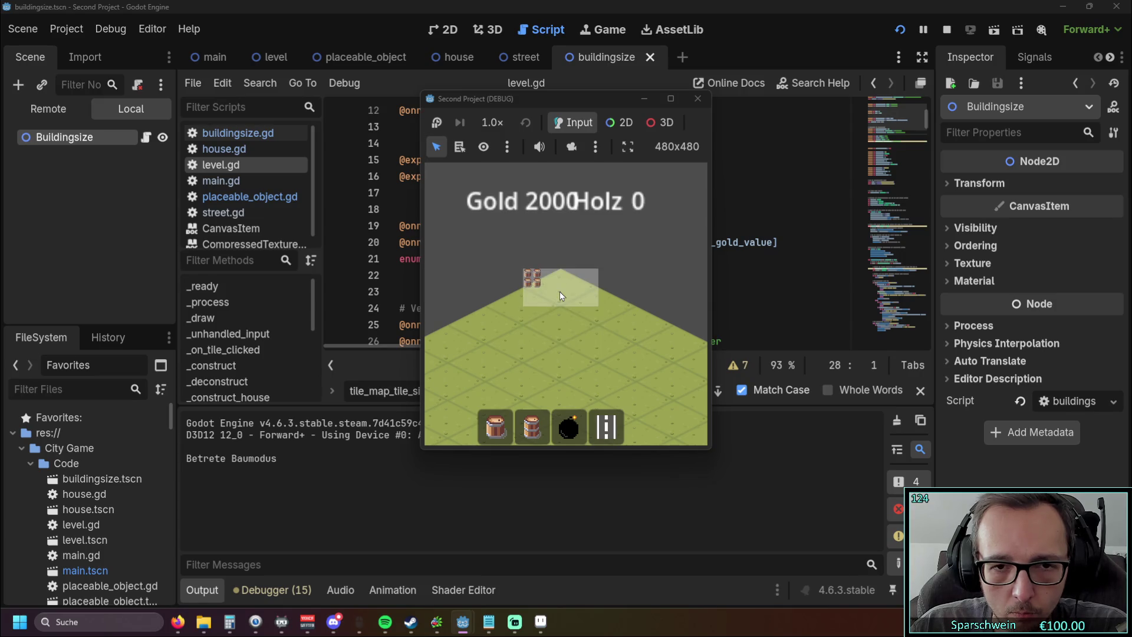
Step: Place a street at tile (1, 2) in the running game, exit build mode, and stop the game
{"action": "left_click", "coordinate": [606, 426]}
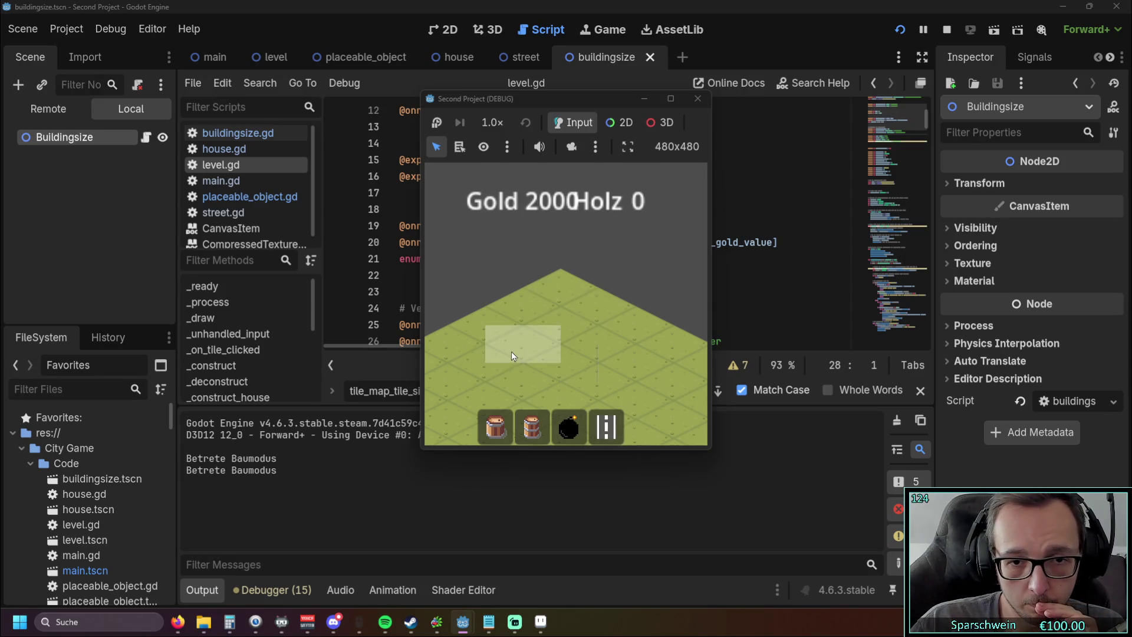
{"action": "left_click", "coordinate": [491, 366]}
{"action": "left_click", "coordinate": [526, 340]}
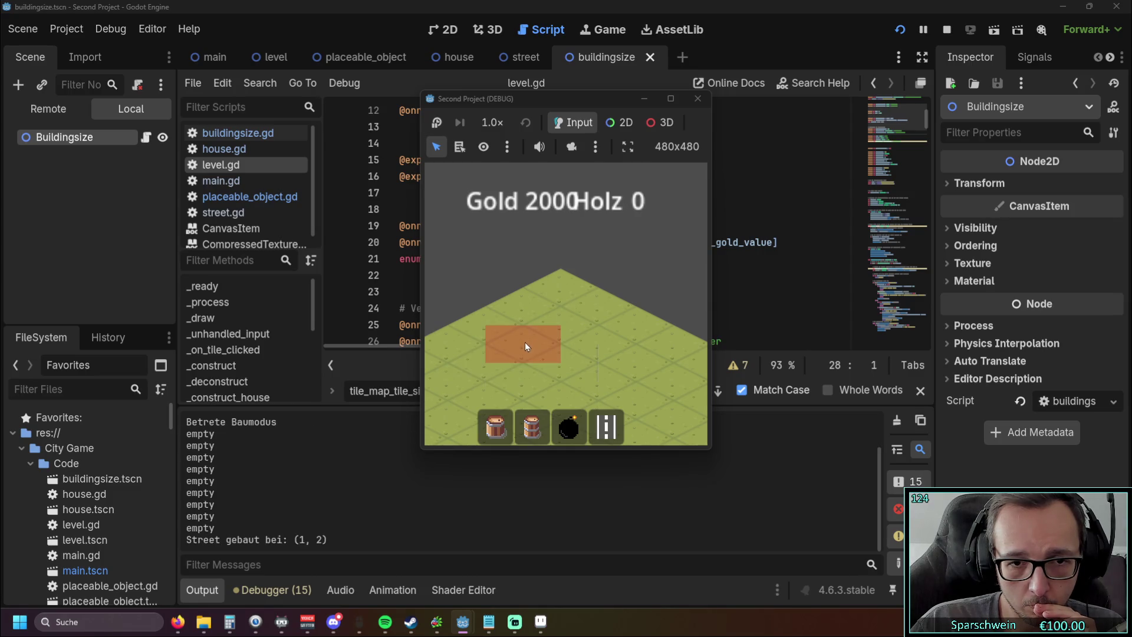
{"action": "right_click", "coordinate": [554, 360]}
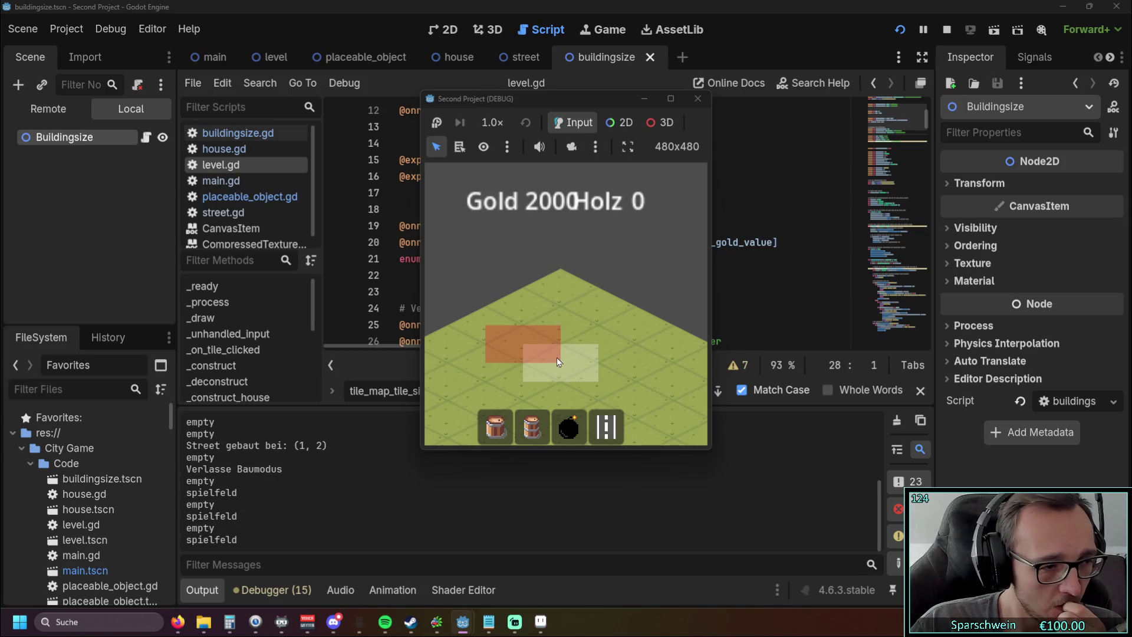
{"action": "left_click", "coordinate": [697, 98]}
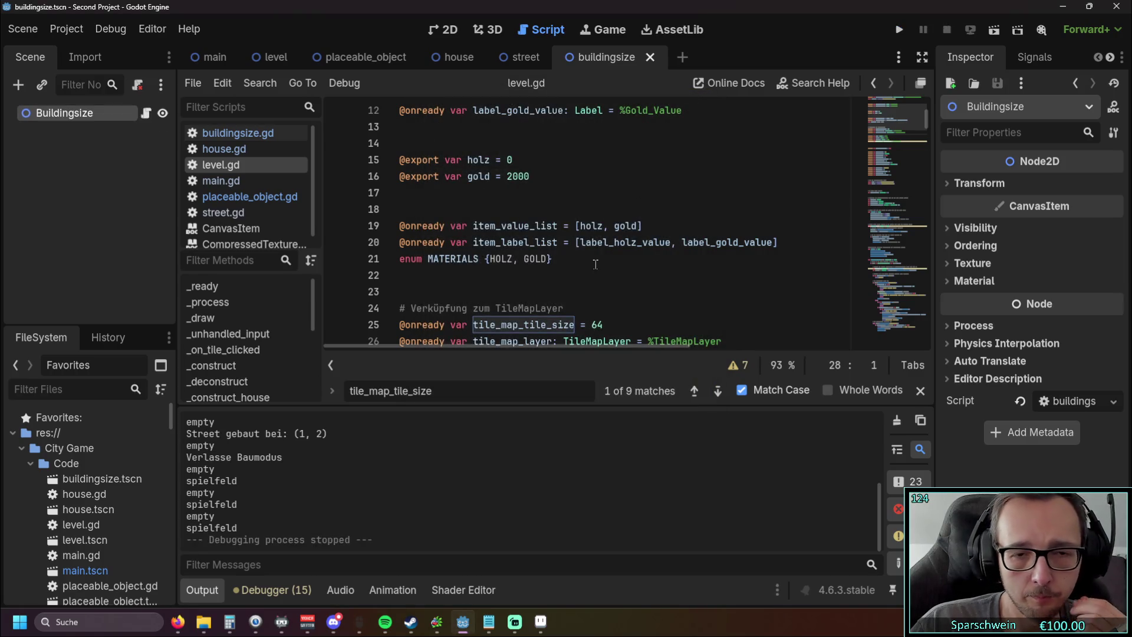
{"action": "scroll", "coordinate": [596, 264], "scroll_direction": "down", "scroll_amount": 2}
Step: Check the node's signals and properties, then open the level scene showing Tile Size 128×64
{"action": "mouse_move", "coordinate": [606, 242]}
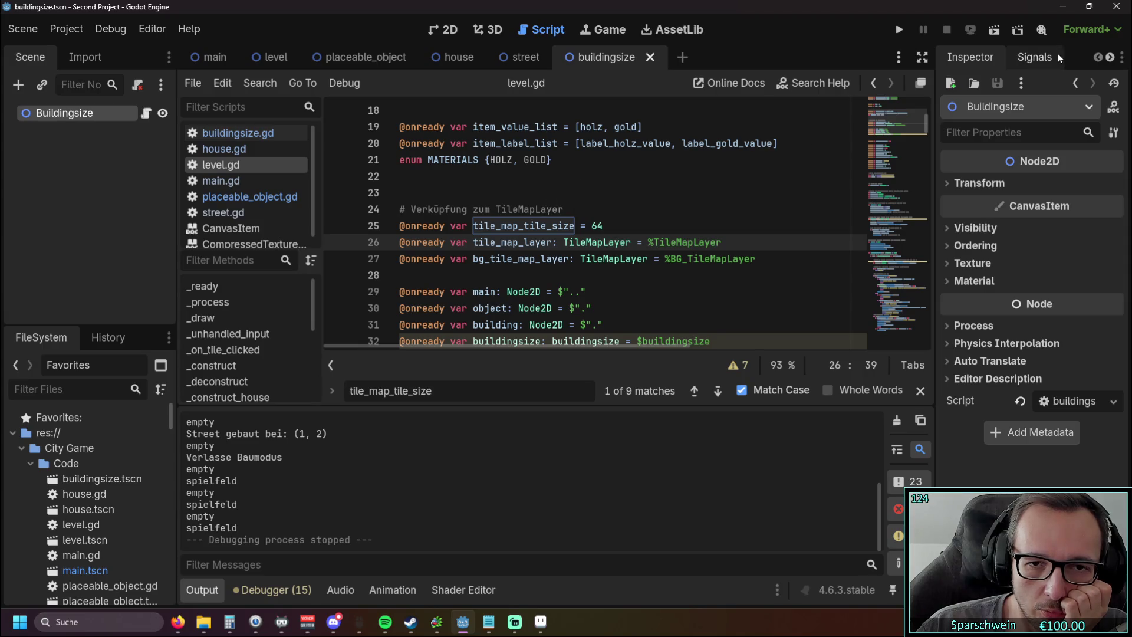
{"action": "left_click", "coordinate": [1035, 59]}
{"action": "left_click", "coordinate": [956, 58]}
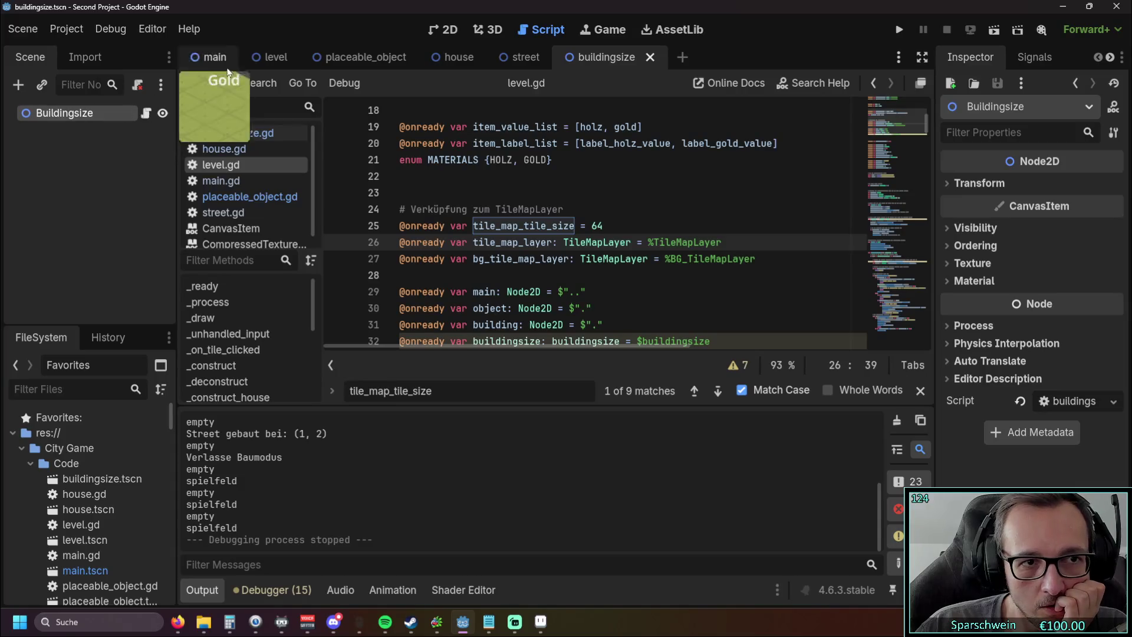
{"action": "left_click", "coordinate": [276, 57]}
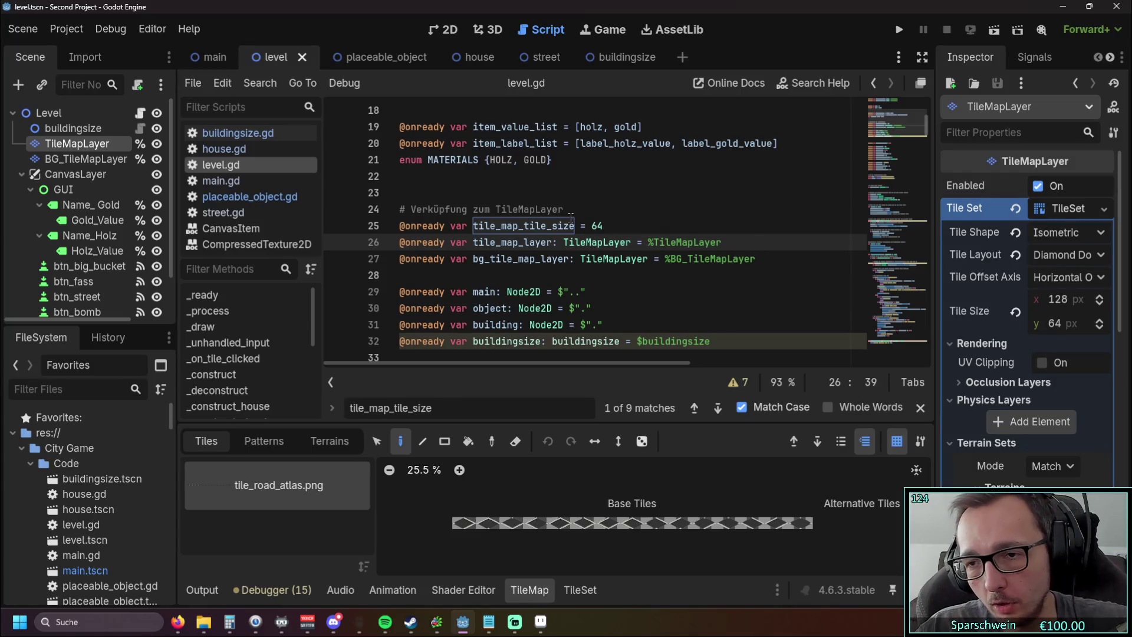
Step: Scroll through level.gd and select the tile_map_tile_size = 64 declaration line
{"action": "scroll", "coordinate": [674, 269], "scroll_direction": "down", "scroll_amount": 20}
{"action": "scroll", "coordinate": [674, 269], "scroll_direction": "down", "scroll_amount": 10}
{"action": "scroll", "coordinate": [684, 273], "scroll_direction": "down", "scroll_amount": 5}
{"action": "scroll", "coordinate": [661, 283], "scroll_direction": "up", "scroll_amount": 9}
{"action": "scroll", "coordinate": [649, 277], "scroll_direction": "up", "scroll_amount": 20}
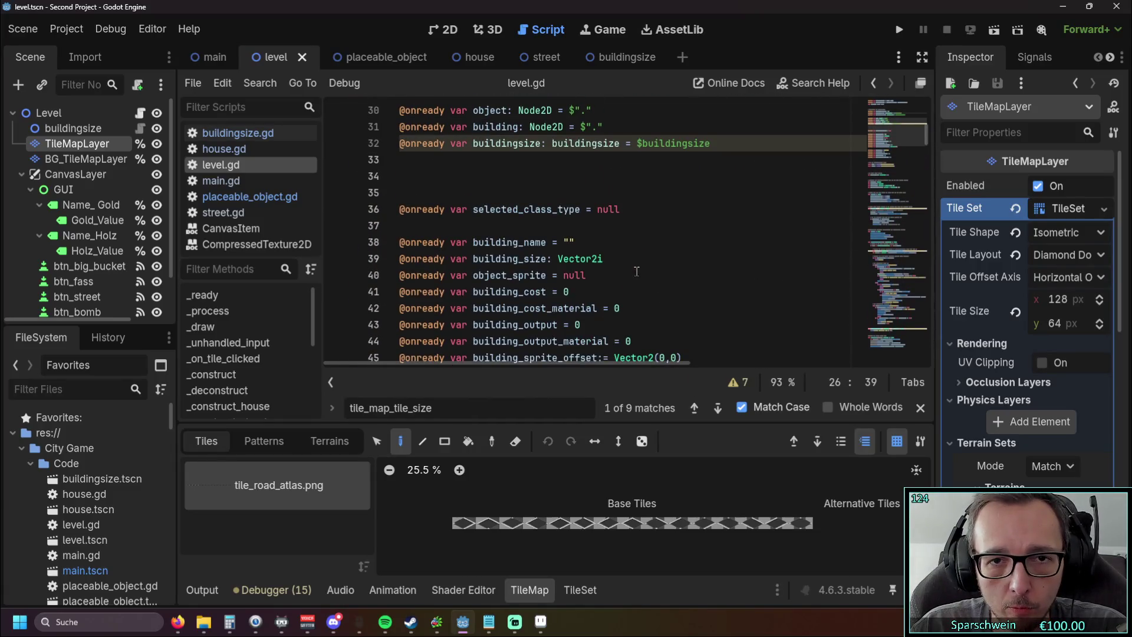
{"action": "scroll", "coordinate": [593, 260], "scroll_direction": "down", "scroll_amount": 6}
{"action": "scroll", "coordinate": [594, 260], "scroll_direction": "up", "scroll_amount": 12}
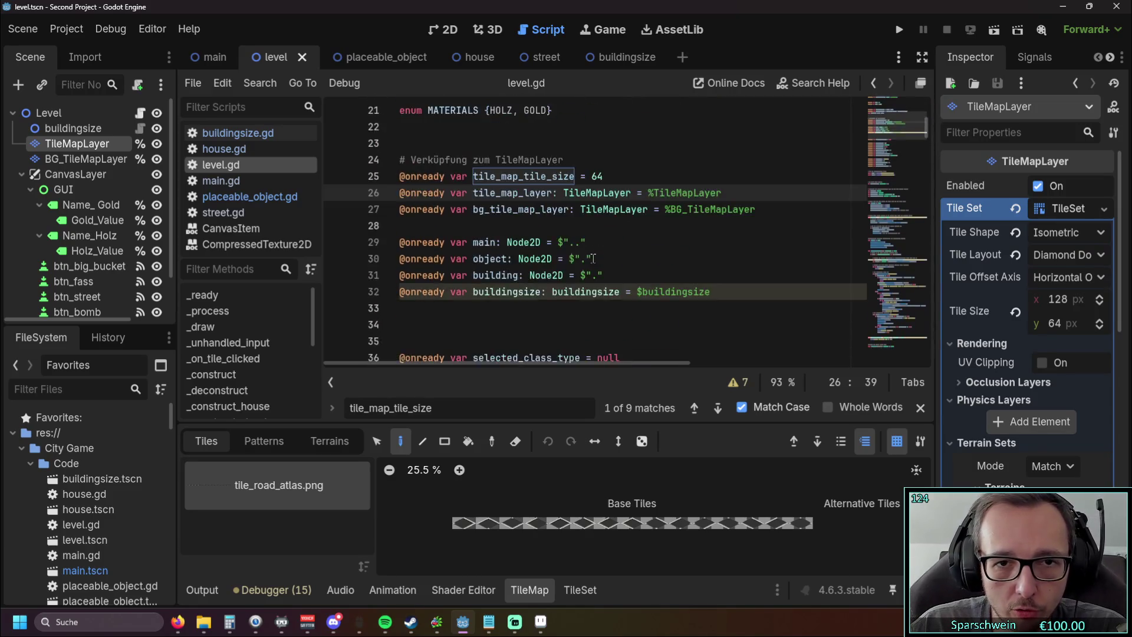
{"action": "triple_click", "coordinate": [615, 275]}
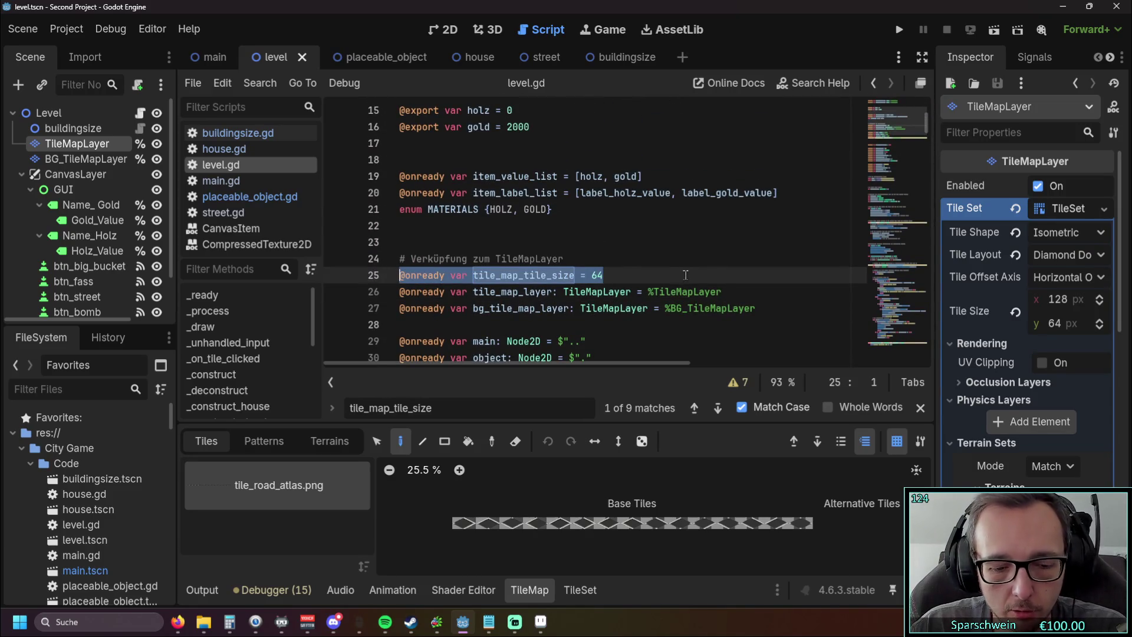
Step: Duplicate the tile size declaration, set the first copy to 128, and suffix the names .x and .y
{"action": "left_click", "coordinate": [619, 279]}
{"action": "key", "text": "ctrl+shift+d"}
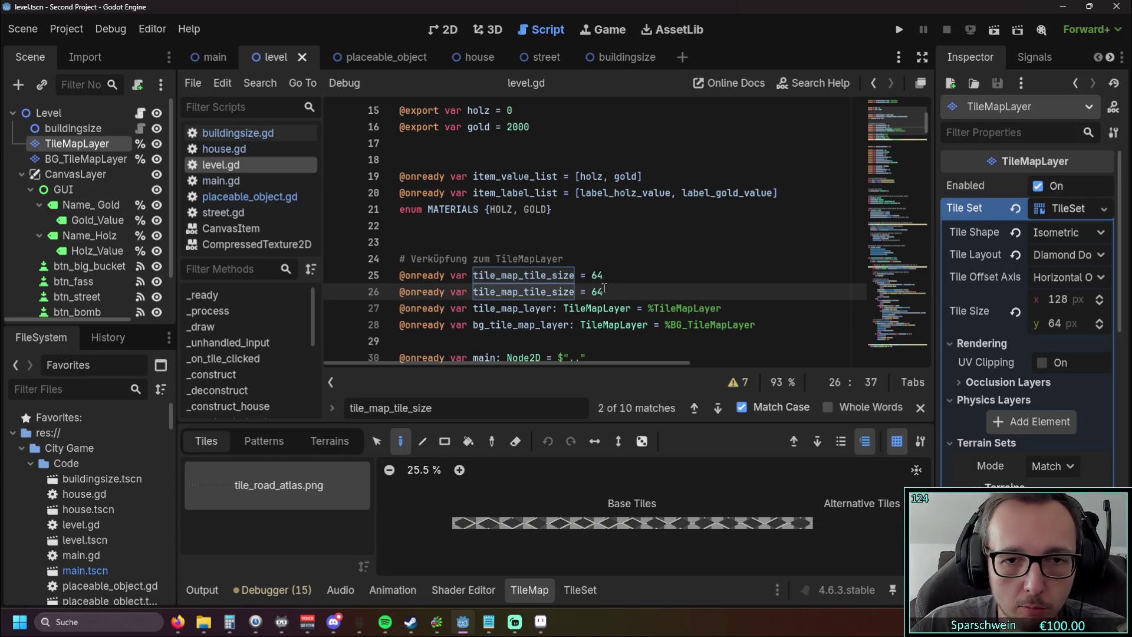
{"action": "double_click", "coordinate": [600, 276]}
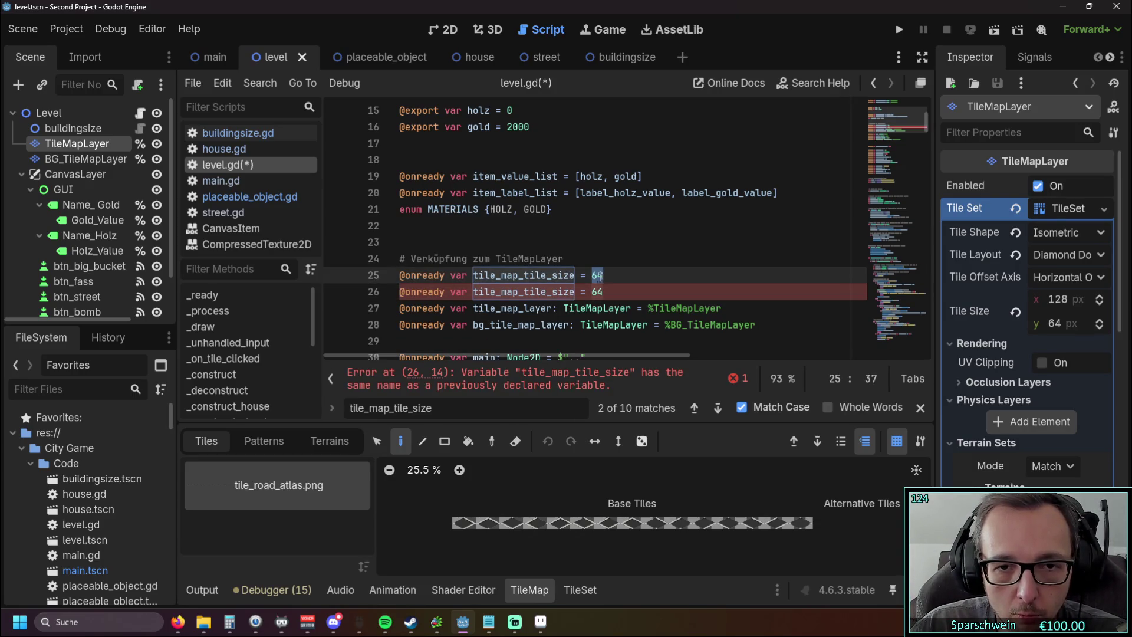
{"action": "type", "text": "128"}
{"action": "left_click", "coordinate": [574, 275]}
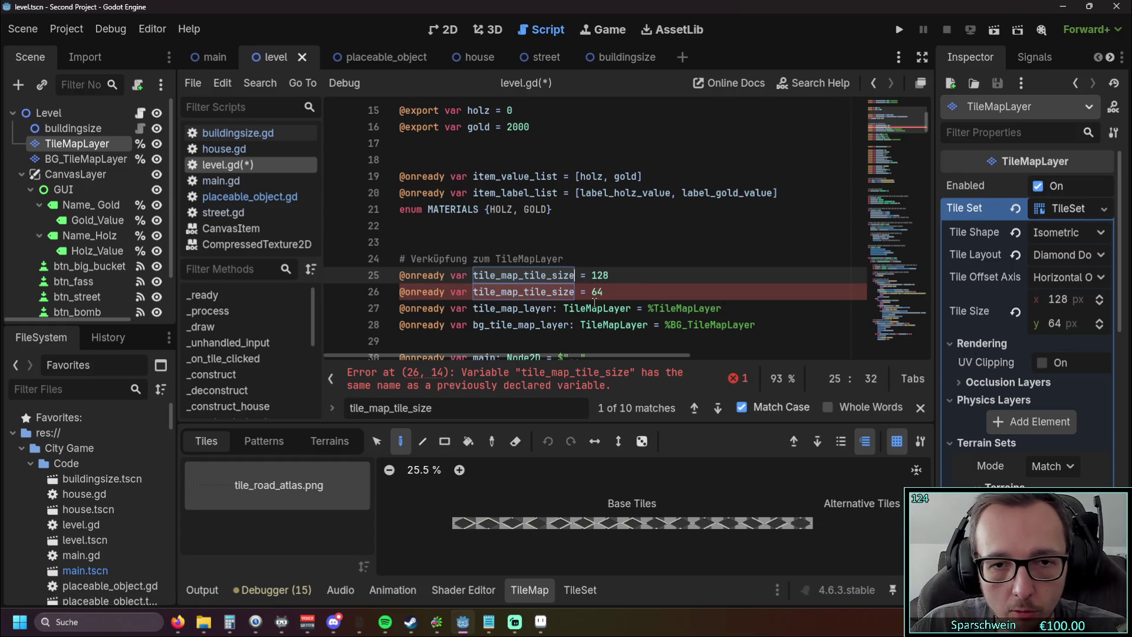
{"action": "mouse_move", "coordinate": [594, 303]}
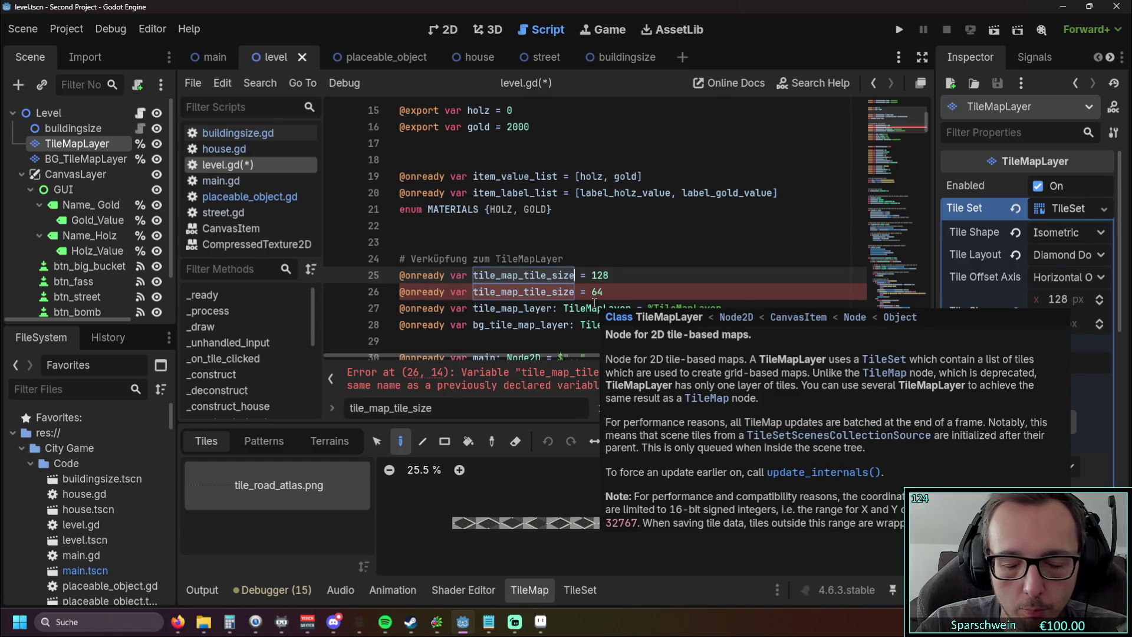
{"action": "type", "text": ".x"}
{"action": "left_click", "coordinate": [618, 264]}
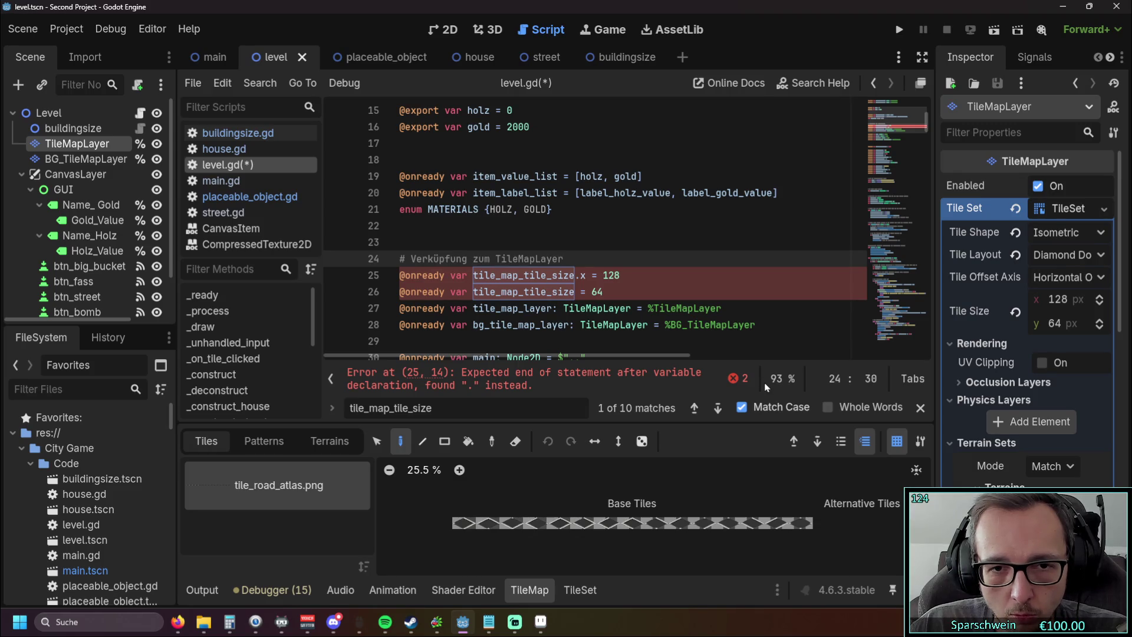
{"action": "left_click", "coordinate": [575, 292]}
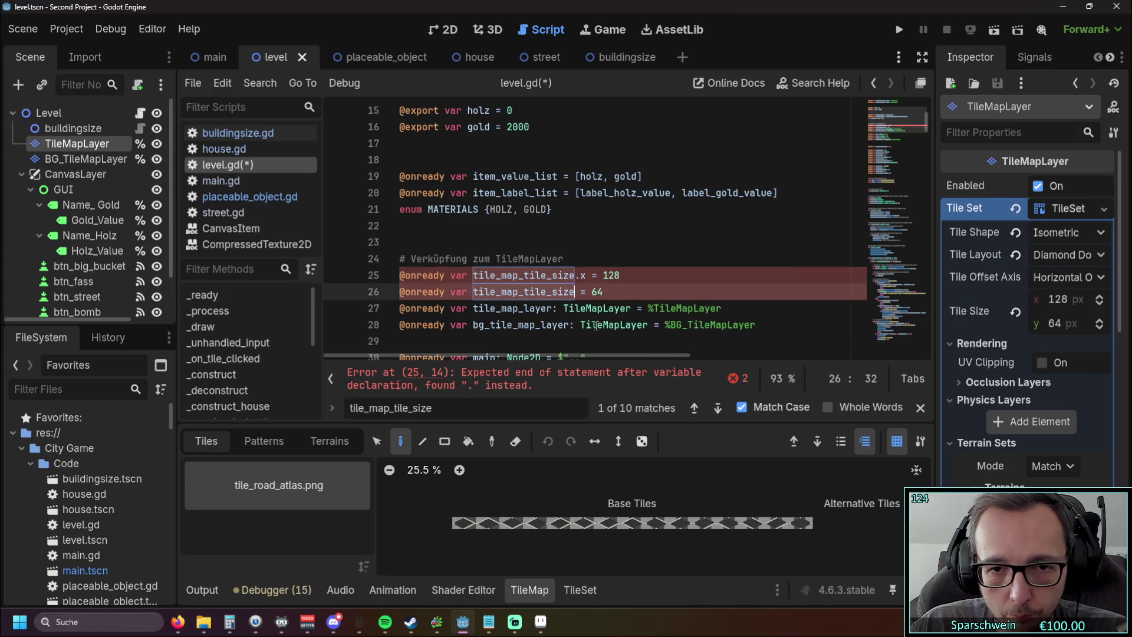
{"action": "type", "text": ".y"}
Step: Rename them tile_map_tile_size_x = 128 and tile_map_tile_size_y = 64, then find remaining uses
{"action": "left_click", "coordinate": [662, 288]}
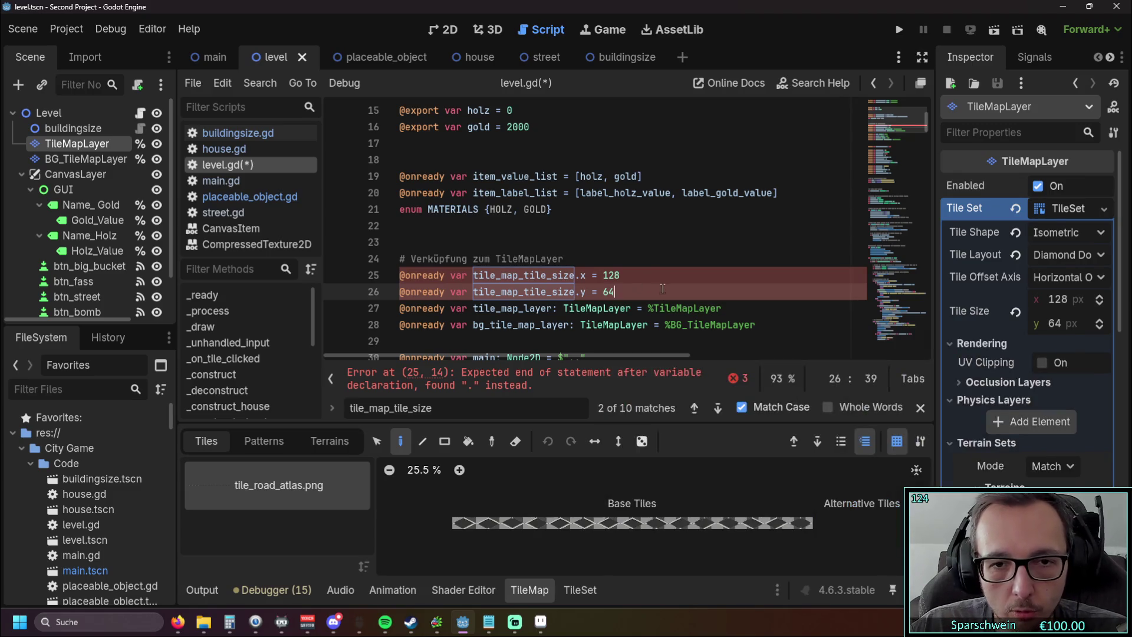
{"action": "left_click", "coordinate": [581, 276]}
{"action": "key", "text": "BackSpace"}
{"action": "type", "text": "_"}
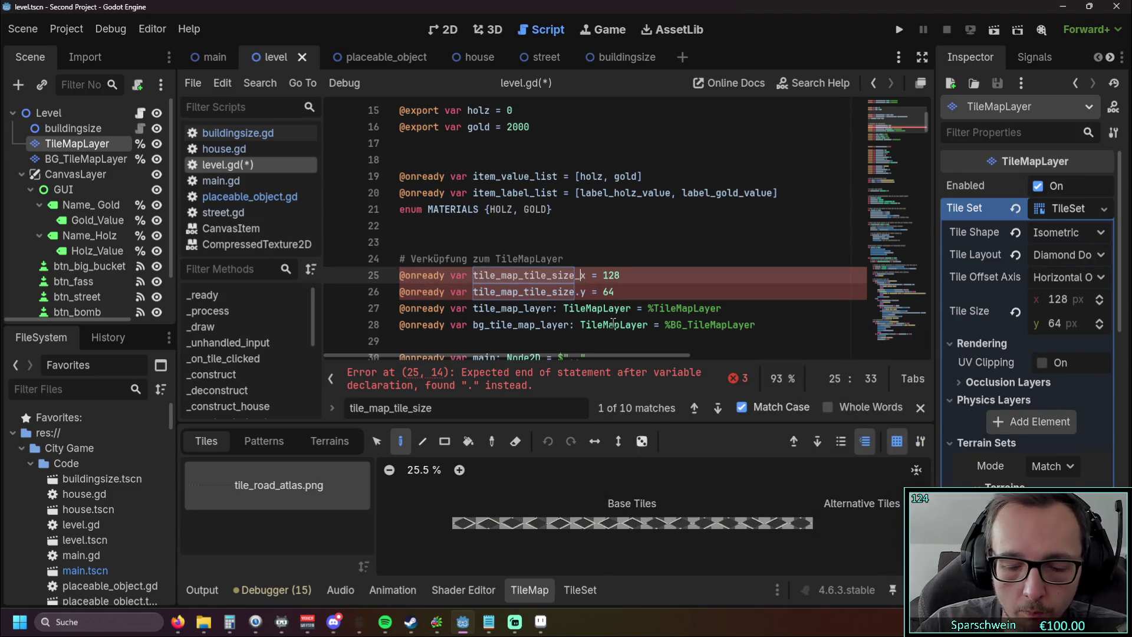
{"action": "left_click", "coordinate": [582, 294]}
{"action": "key", "text": "BackSpace"}
{"action": "type", "text": "_"}
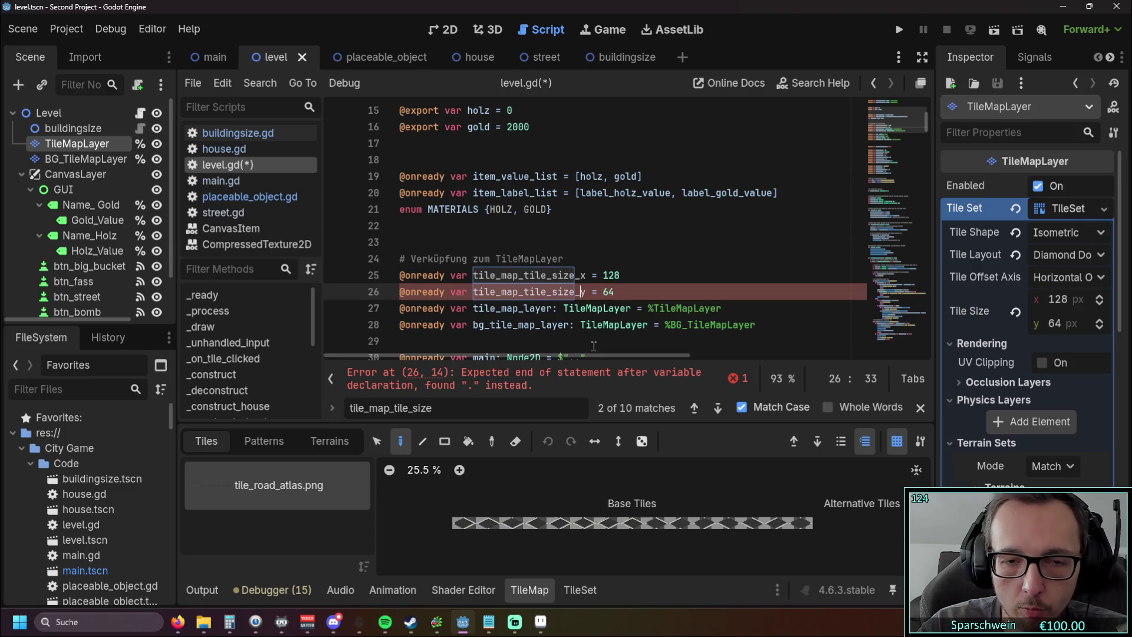
{"action": "left_click", "coordinate": [661, 298]}
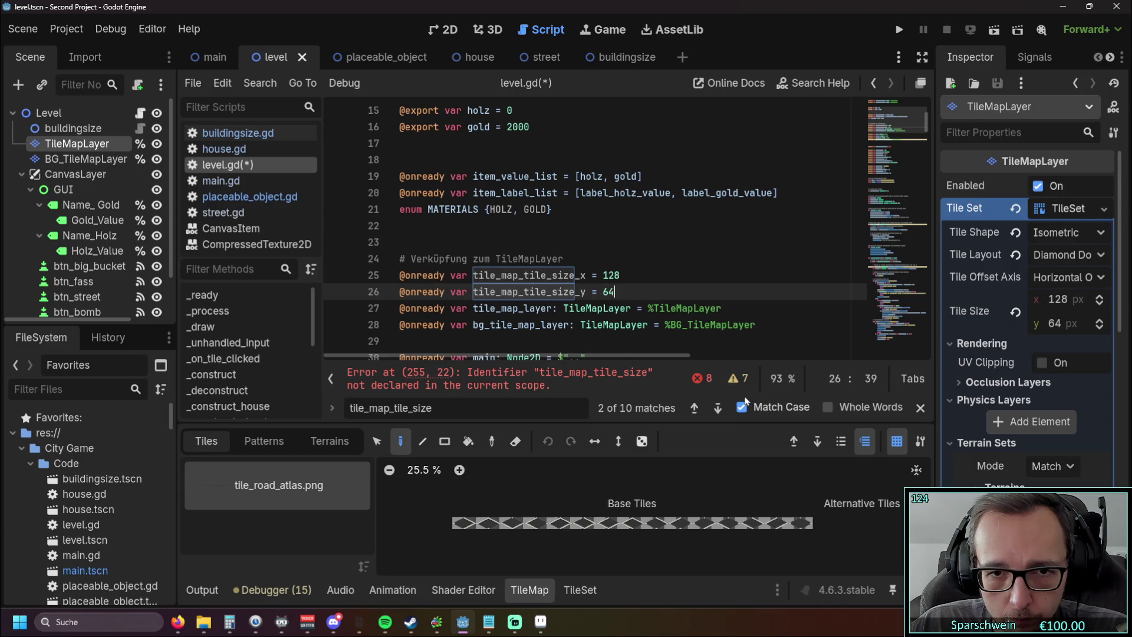
{"action": "left_click", "coordinate": [810, 446]}
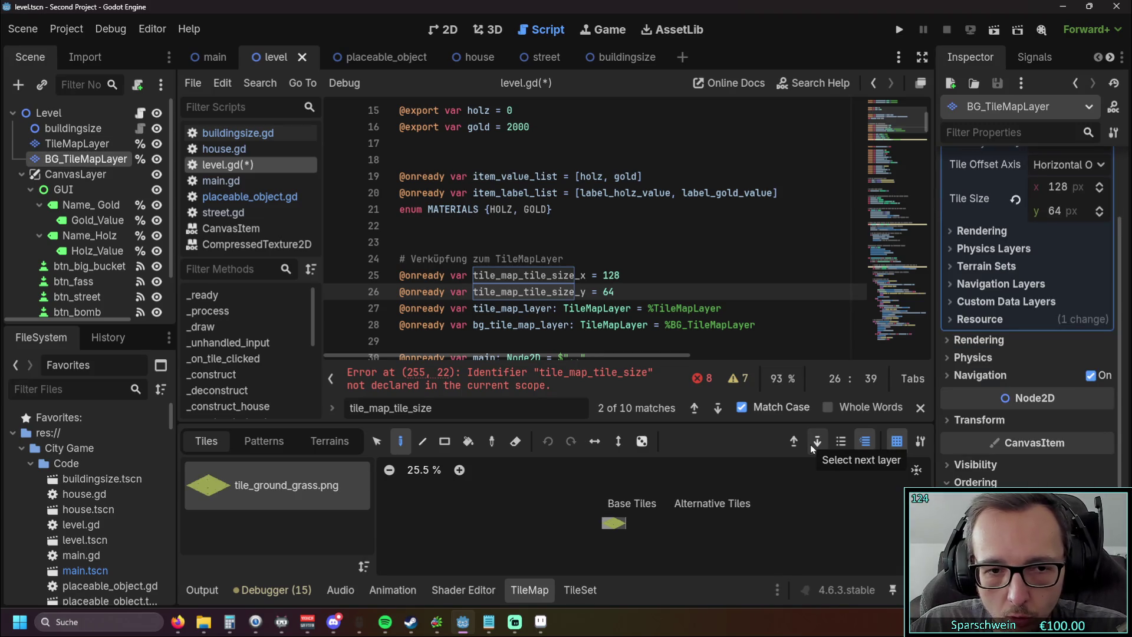
{"action": "left_click", "coordinate": [794, 443]}
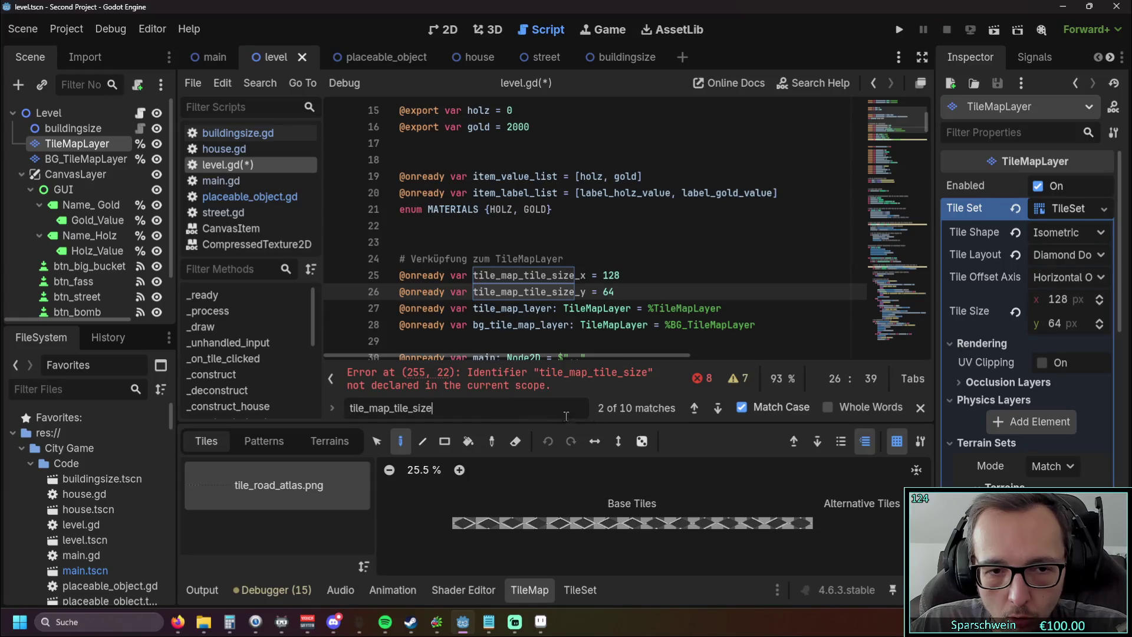
{"action": "left_click", "coordinate": [718, 408]}
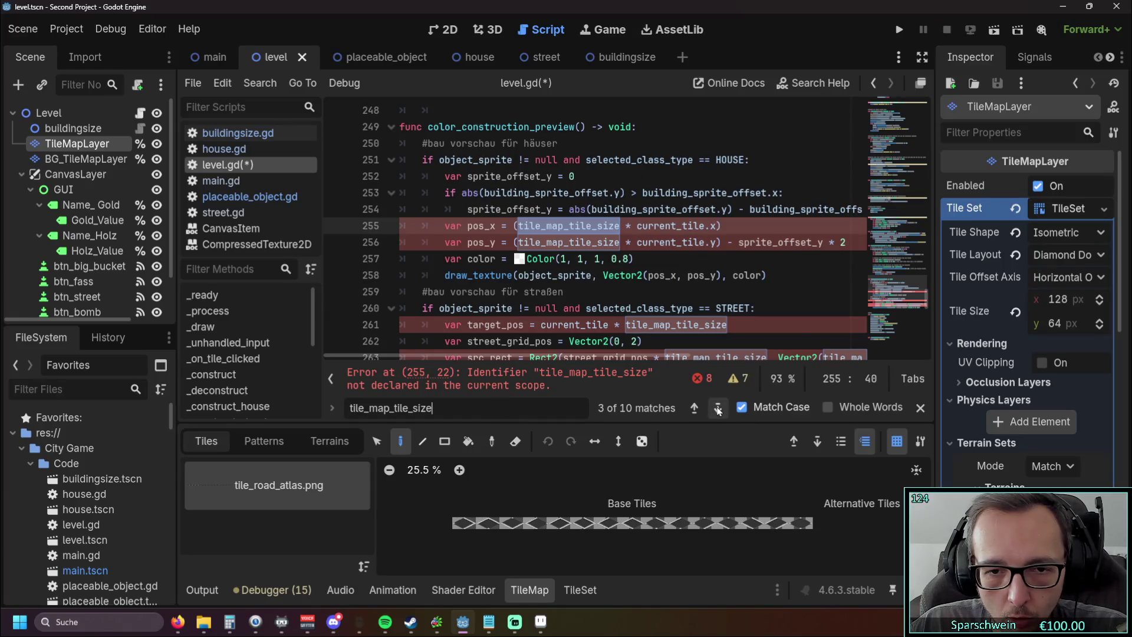
Step: Make the house preview's pos_x use tile_map_tile_size_x and pos_y use tile_map_tile_size_y
{"action": "left_click", "coordinate": [618, 228]}
{"action": "type", "text": "_"}
{"action": "key", "text": "ctrl+shift+k"}
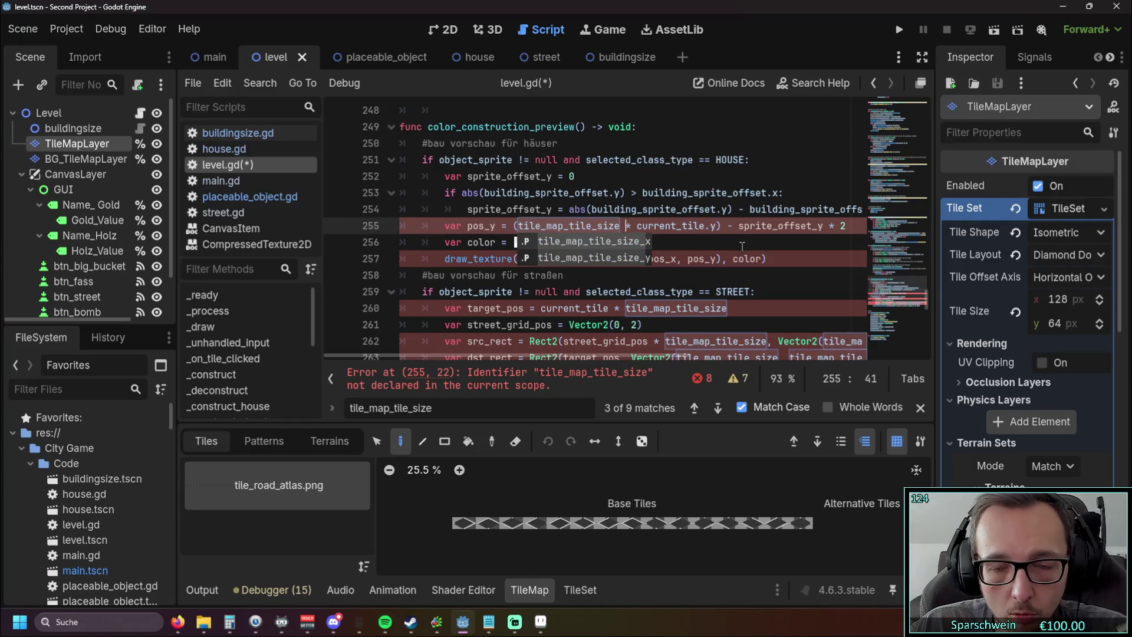
{"action": "left_click", "coordinate": [589, 242]}
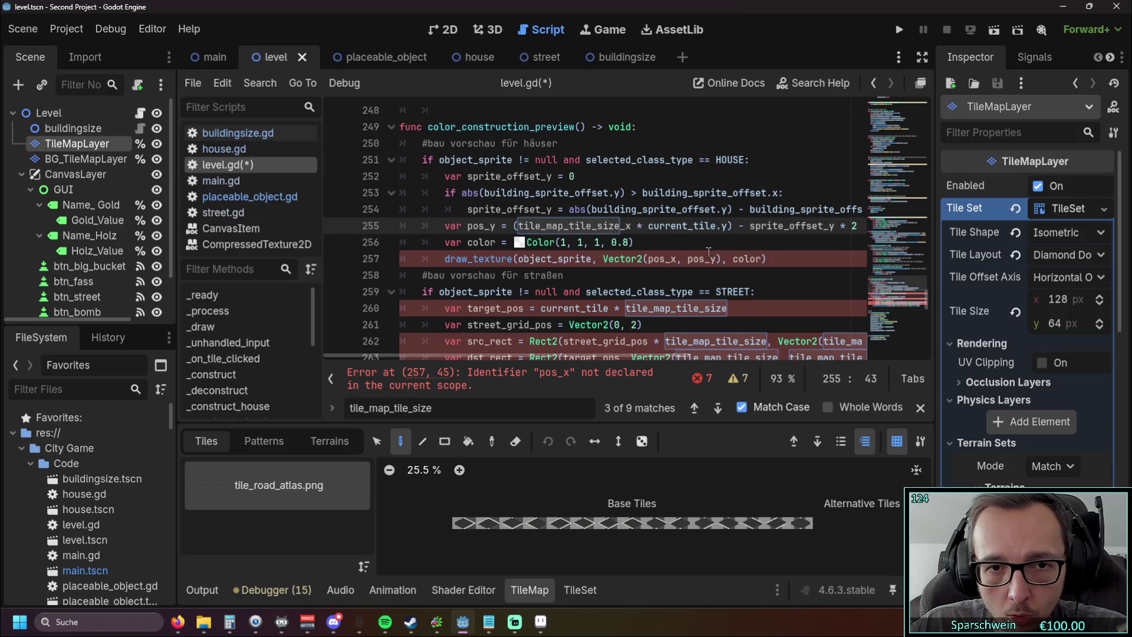
{"action": "key", "text": "ctrl+z"}
{"action": "key", "text": "ctrl+z"}
{"action": "key", "text": "ctrl+z"}
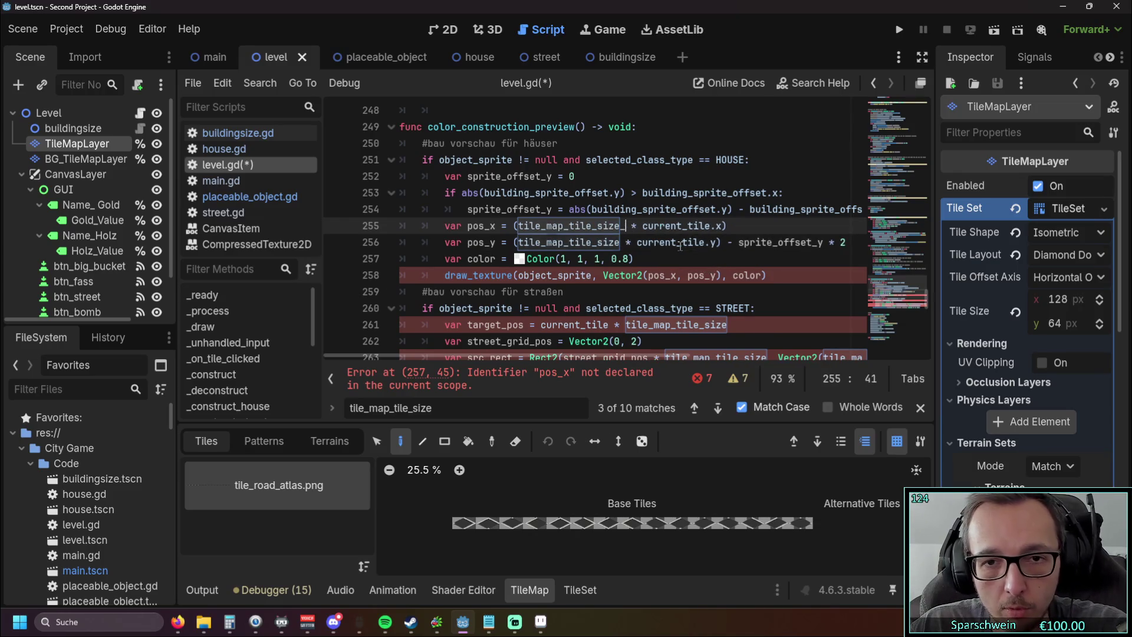
{"action": "type", "text": "x"}
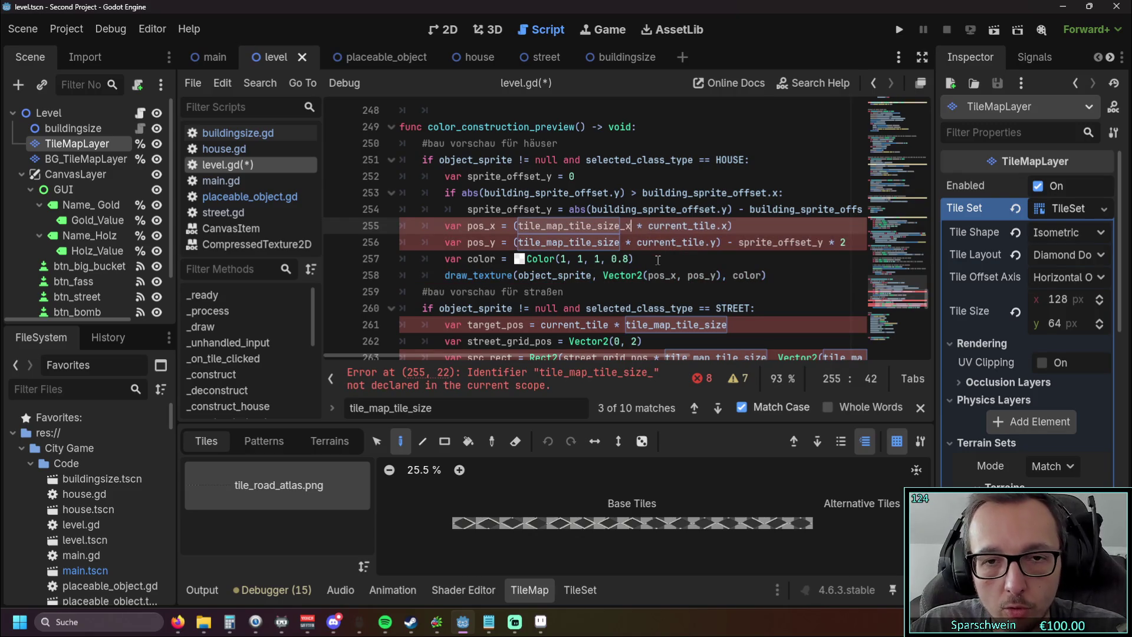
{"action": "left_click", "coordinate": [657, 259]}
{"action": "left_click_drag", "start_coordinate": [518, 243], "coordinate": [619, 245]}
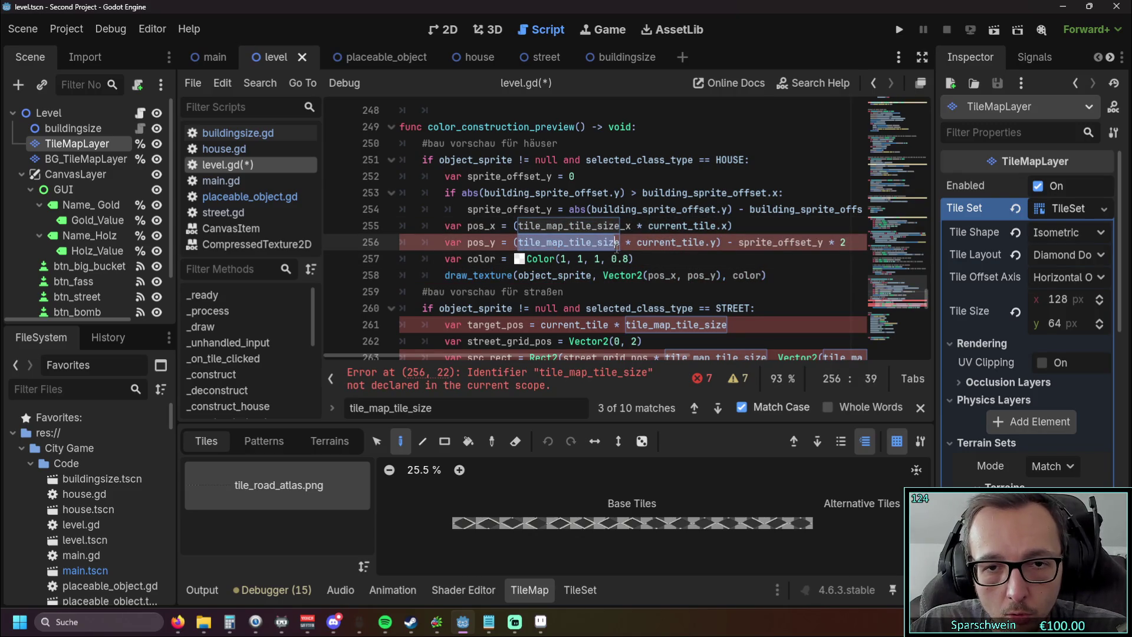
{"action": "left_click", "coordinate": [604, 242]}
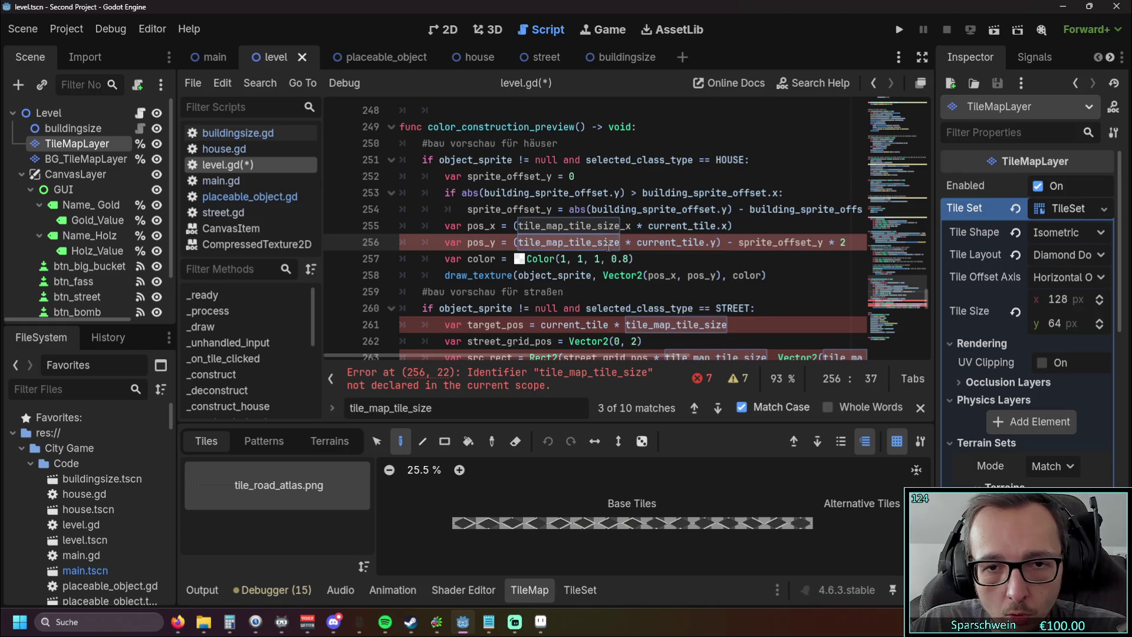
{"action": "left_click", "coordinate": [620, 243]}
{"action": "type", "text": "_y"}
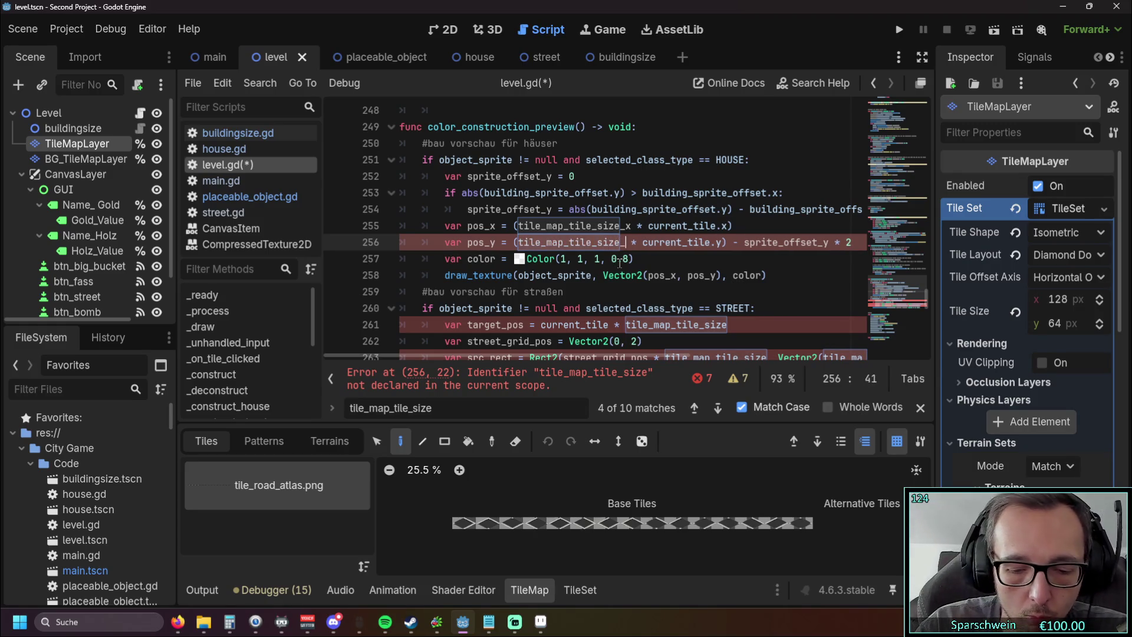
{"action": "left_click", "coordinate": [705, 275]}
Step: Review the remaining street lines below, then save and run the game with F5
{"action": "scroll", "coordinate": [725, 258], "scroll_direction": "down", "scroll_amount": 2}
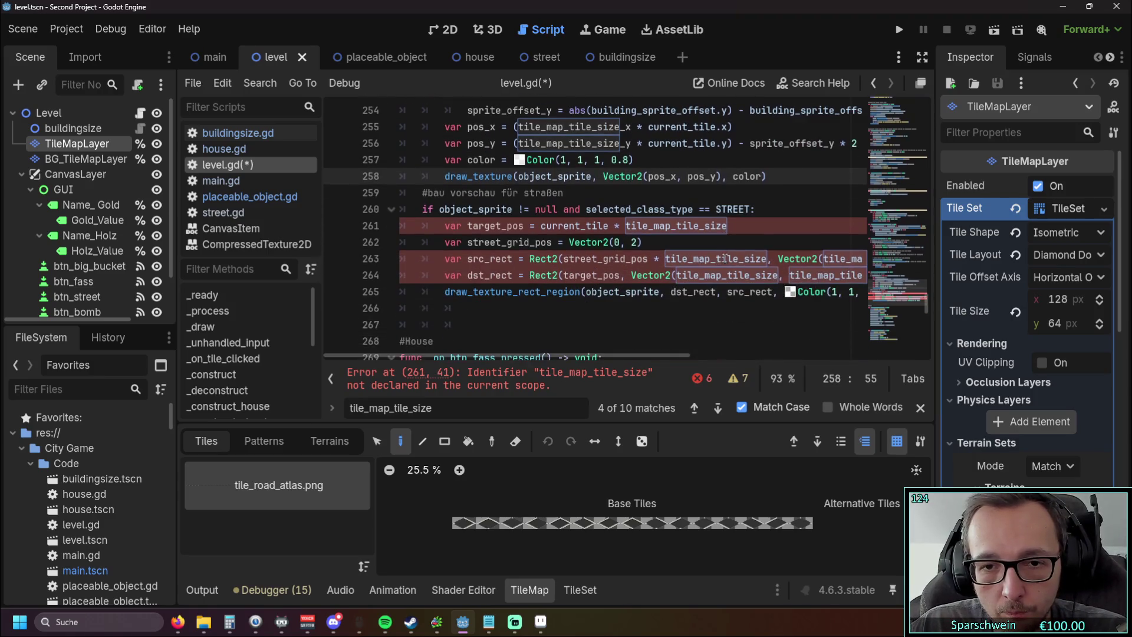
{"action": "mouse_move", "coordinate": [554, 355]}
{"action": "left_mouse_down"}
{"action": "mouse_move", "coordinate": [659, 361]}
{"action": "mouse_move", "coordinate": [593, 354]}
{"action": "mouse_move", "coordinate": [650, 357]}
{"action": "left_mouse_up"}
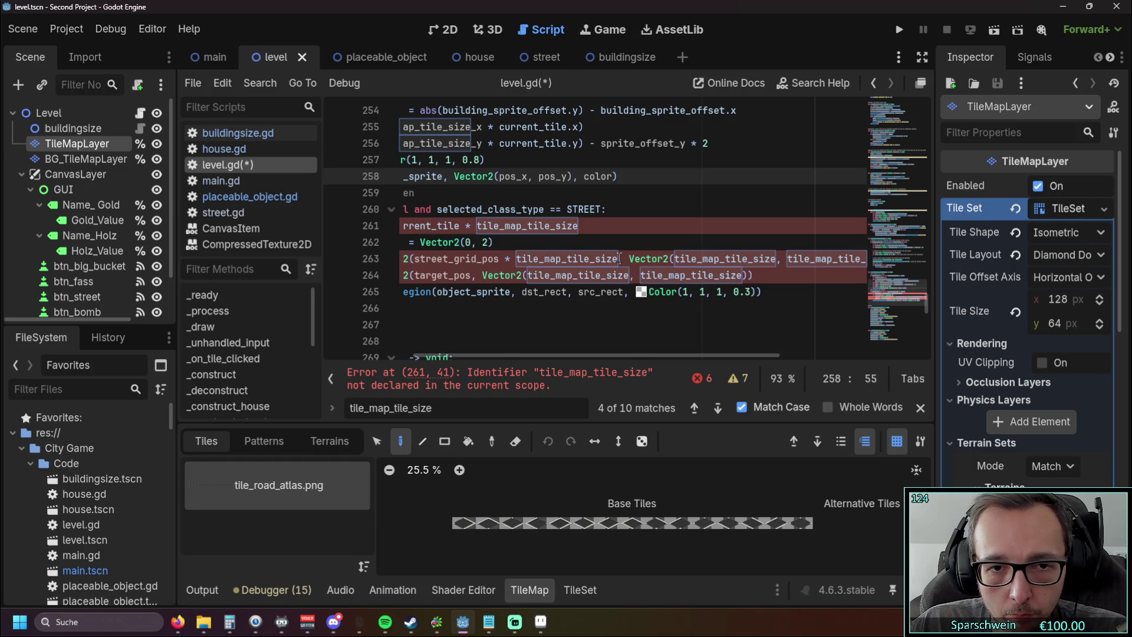
{"action": "mouse_move", "coordinate": [571, 356]}
{"action": "left_mouse_down"}
{"action": "mouse_move", "coordinate": [453, 354]}
{"action": "mouse_move", "coordinate": [529, 352]}
{"action": "mouse_move", "coordinate": [507, 354]}
{"action": "left_mouse_up"}
{"action": "scroll", "coordinate": [588, 283], "scroll_direction": "up", "scroll_amount": 1}
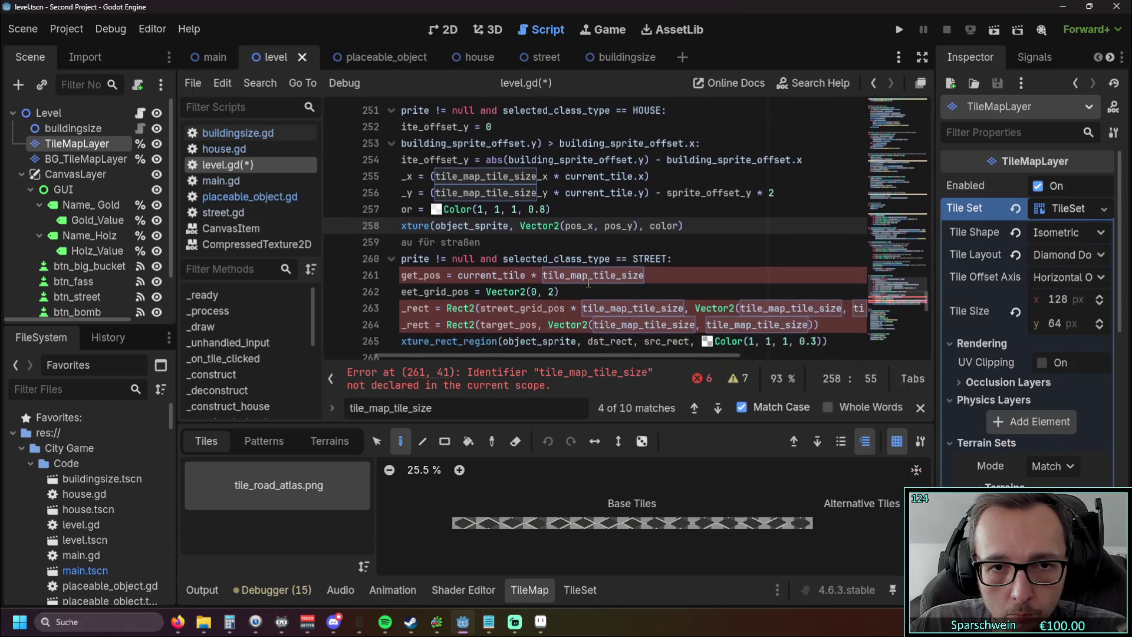
{"action": "left_click_drag", "start_coordinate": [578, 357], "coordinate": [500, 356]}
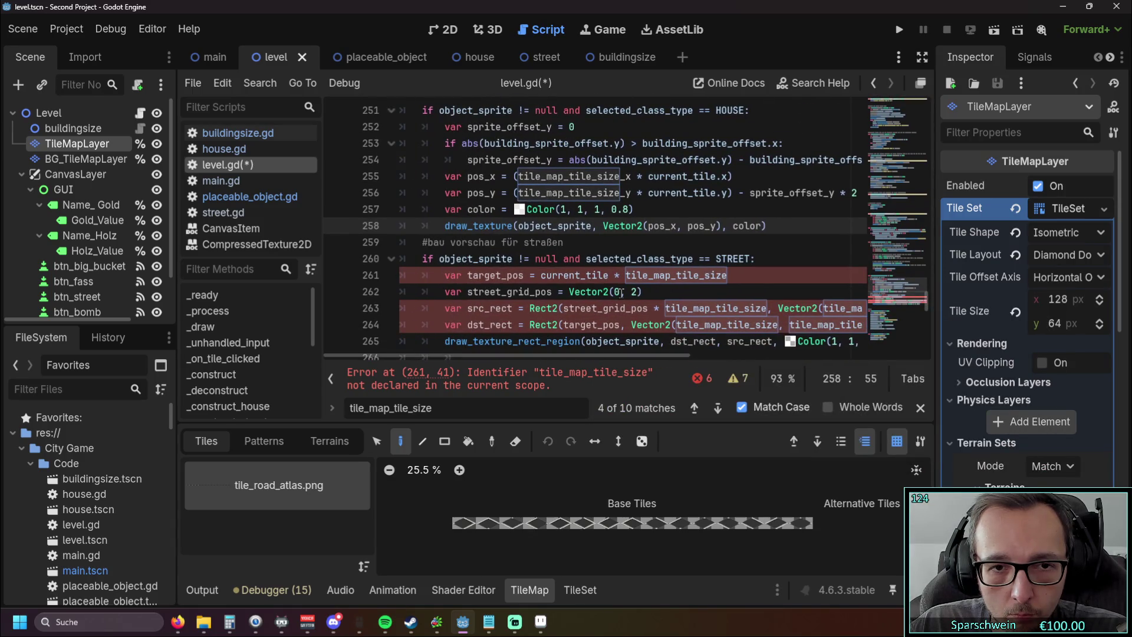
{"action": "scroll", "coordinate": [621, 293], "scroll_direction": "down", "scroll_amount": 2}
{"action": "scroll", "coordinate": [622, 293], "scroll_direction": "up", "scroll_amount": 5}
{"action": "scroll", "coordinate": [610, 322], "scroll_direction": "down", "scroll_amount": 2}
{"action": "scroll", "coordinate": [608, 321], "scroll_direction": "up", "scroll_amount": 5}
{"action": "scroll", "coordinate": [602, 322], "scroll_direction": "down", "scroll_amount": 5}
{"action": "scroll", "coordinate": [595, 323], "scroll_direction": "up", "scroll_amount": 1}
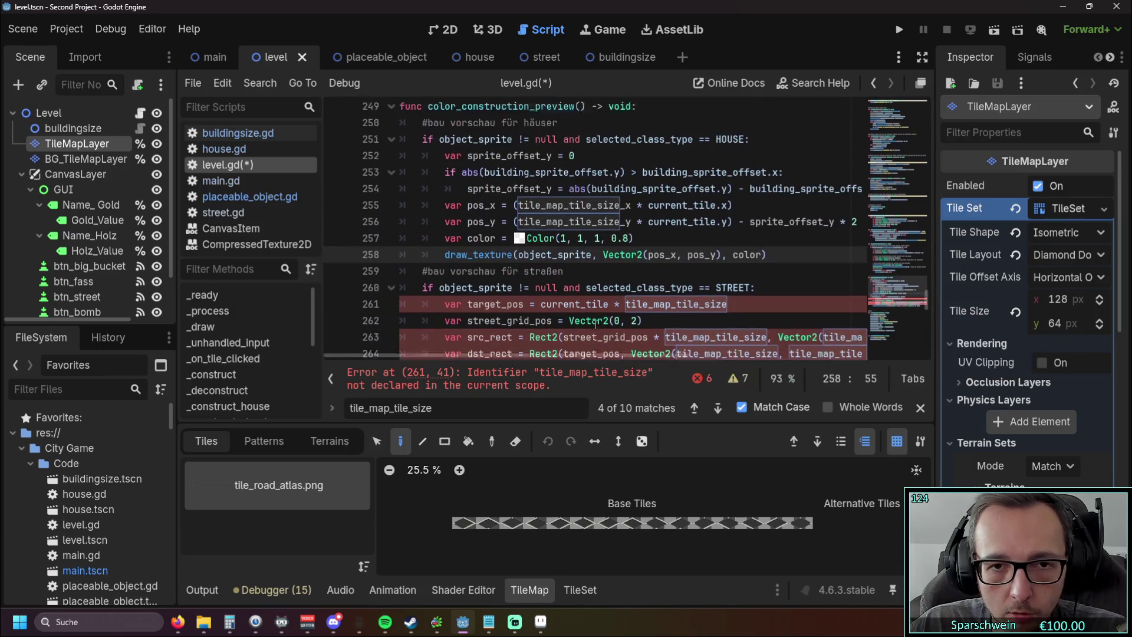
{"action": "scroll", "coordinate": [595, 324], "scroll_direction": "down", "scroll_amount": 2}
{"action": "scroll", "coordinate": [595, 324], "scroll_direction": "up", "scroll_amount": 2}
{"action": "left_click_drag", "start_coordinate": [565, 356], "coordinate": [615, 353]}
{"action": "key", "text": "F5"}
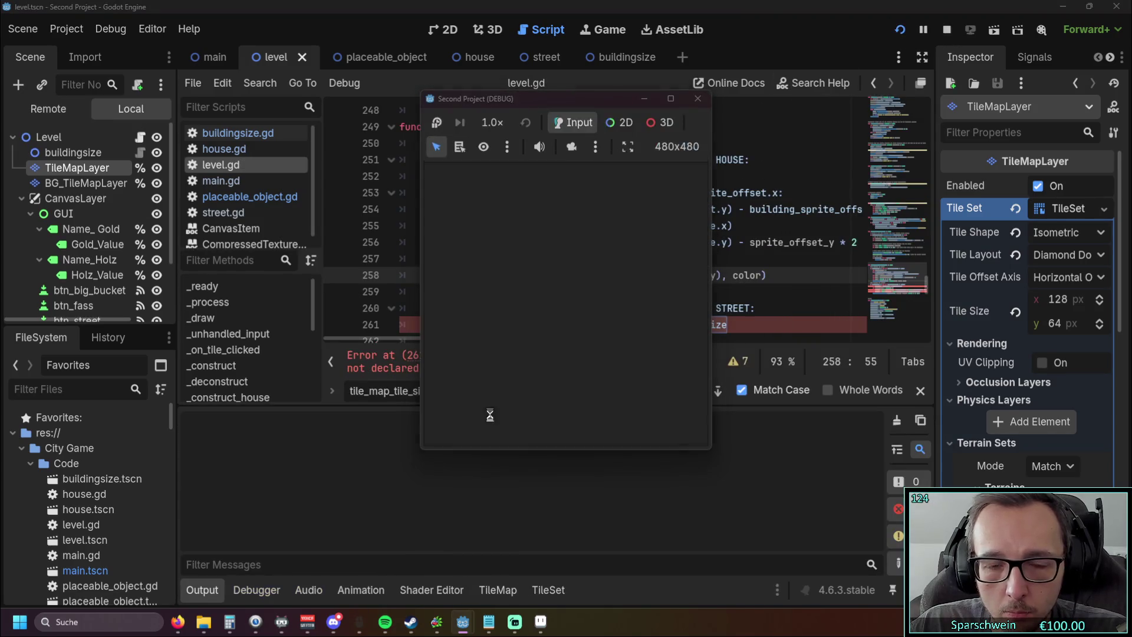
Step: Inspect the erroring target_pos code on line 261 of level.gd
{"action": "mouse_move", "coordinate": [535, 326]}
{"action": "left_mouse_down"}
{"action": "mouse_move", "coordinate": [650, 330]}
{"action": "mouse_move", "coordinate": [505, 334]}
{"action": "left_mouse_up"}
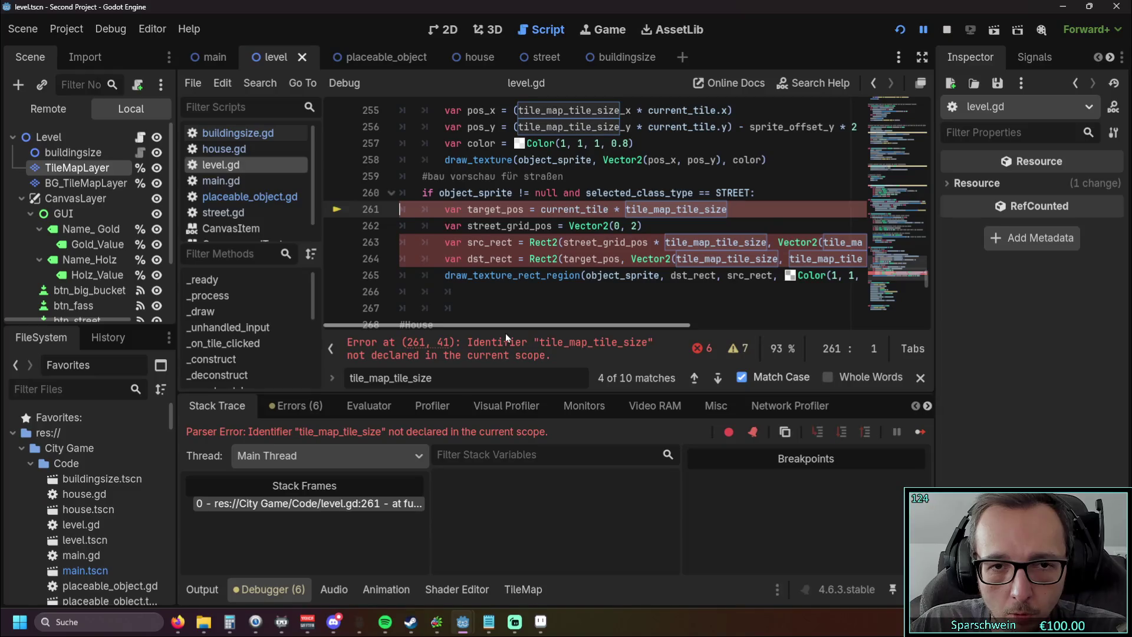
{"action": "left_click", "coordinate": [726, 208]}
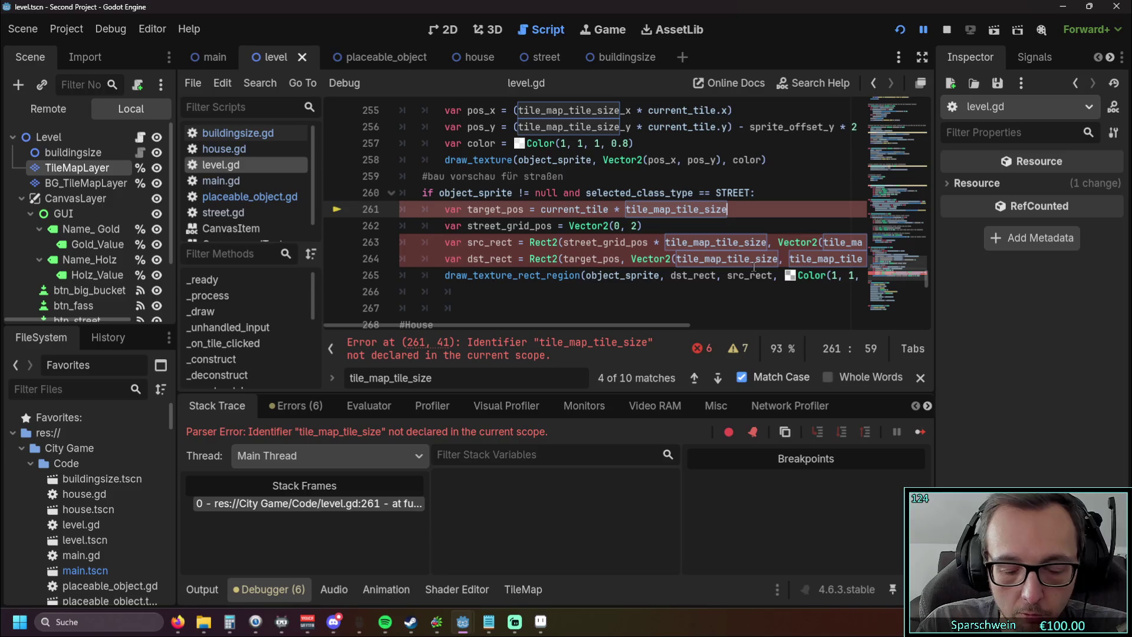
{"action": "mouse_move", "coordinate": [584, 325]}
{"action": "left_mouse_down"}
{"action": "mouse_move", "coordinate": [654, 325]}
{"action": "mouse_move", "coordinate": [571, 324]}
{"action": "left_mouse_up"}
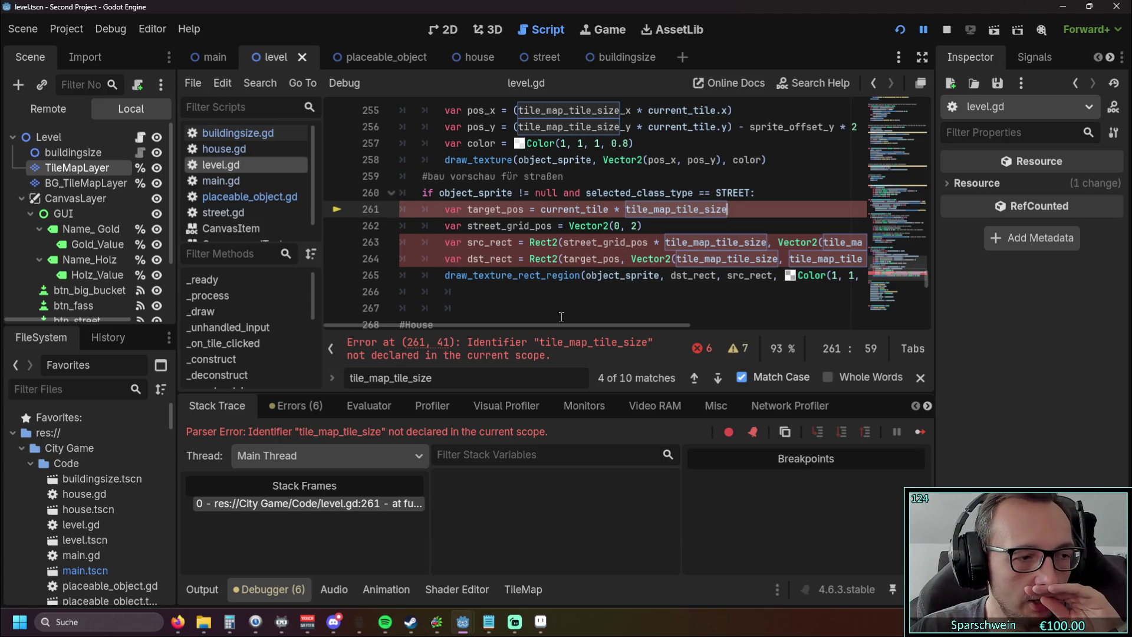
Step: Scroll through level.gd and put the caret at the end of the HOUSE condition line
{"action": "left_click", "coordinate": [588, 275]}
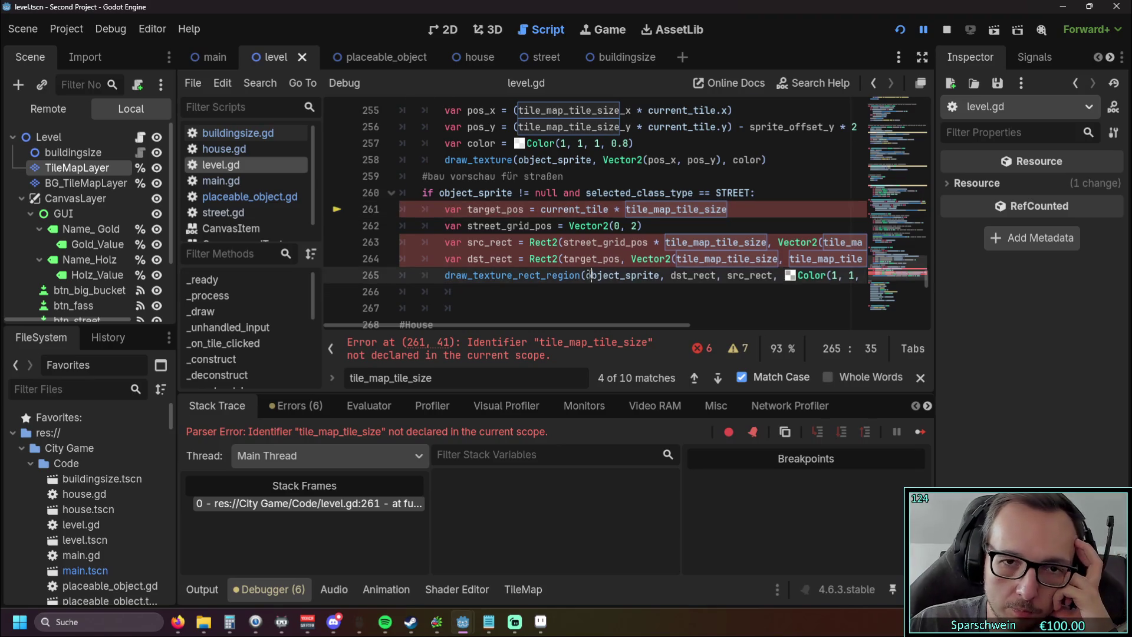
{"action": "scroll", "coordinate": [584, 271], "scroll_direction": "up", "scroll_amount": 7}
{"action": "scroll", "coordinate": [578, 269], "scroll_direction": "down", "scroll_amount": 4}
{"action": "scroll", "coordinate": [578, 269], "scroll_direction": "down", "scroll_amount": 4}
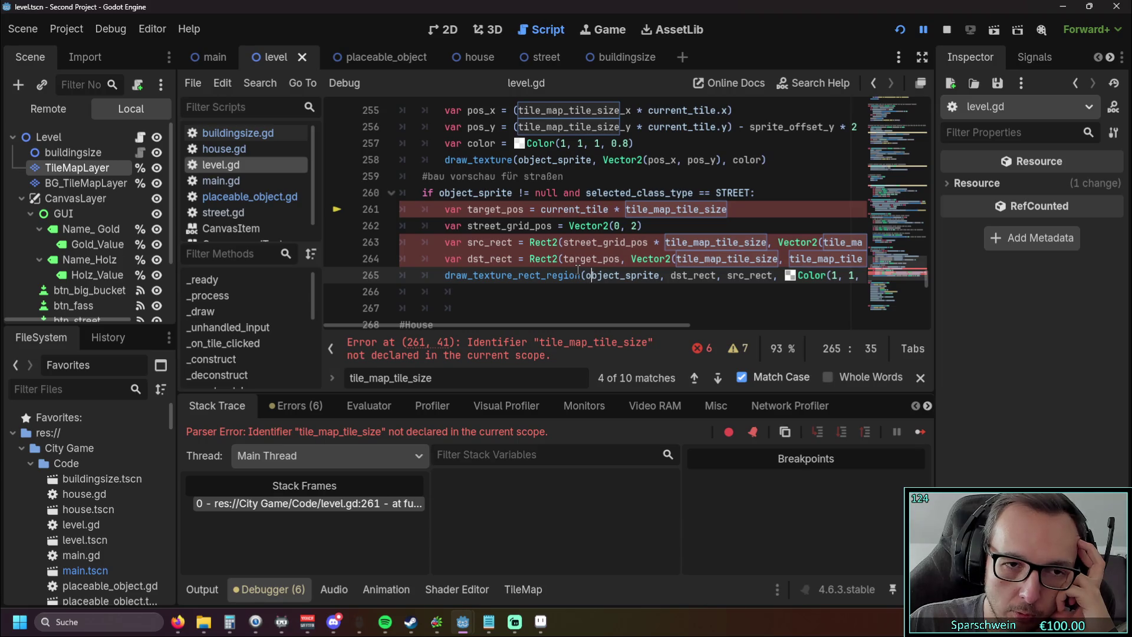
{"action": "scroll", "coordinate": [578, 269], "scroll_direction": "up", "scroll_amount": 5}
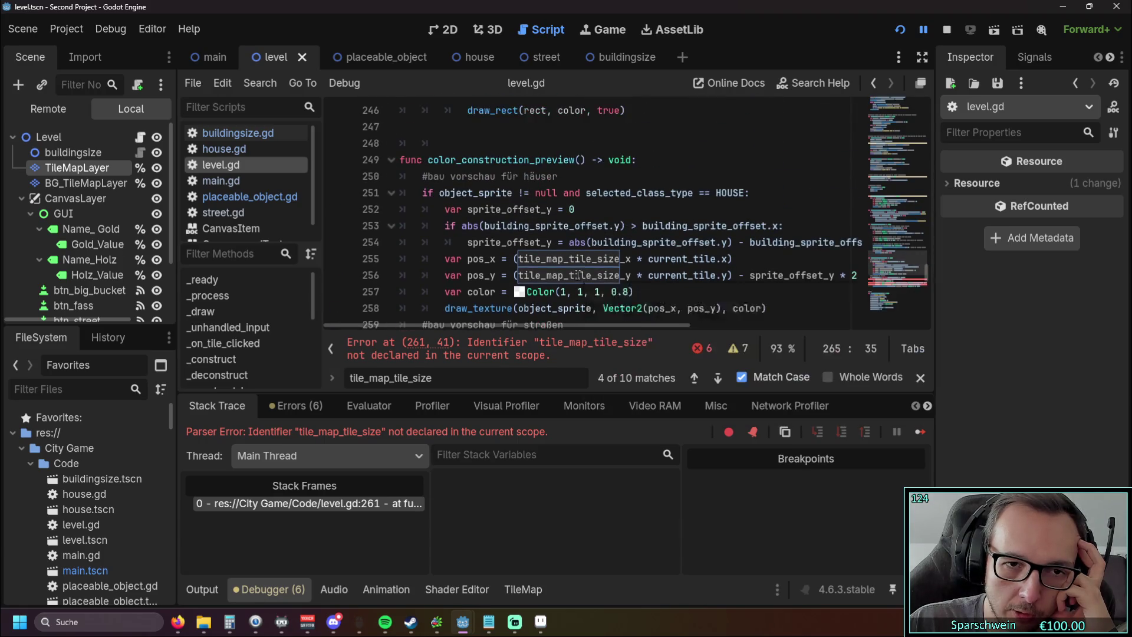
{"action": "scroll", "coordinate": [578, 275], "scroll_direction": "down", "scroll_amount": 3}
{"action": "scroll", "coordinate": [578, 275], "scroll_direction": "up", "scroll_amount": 5}
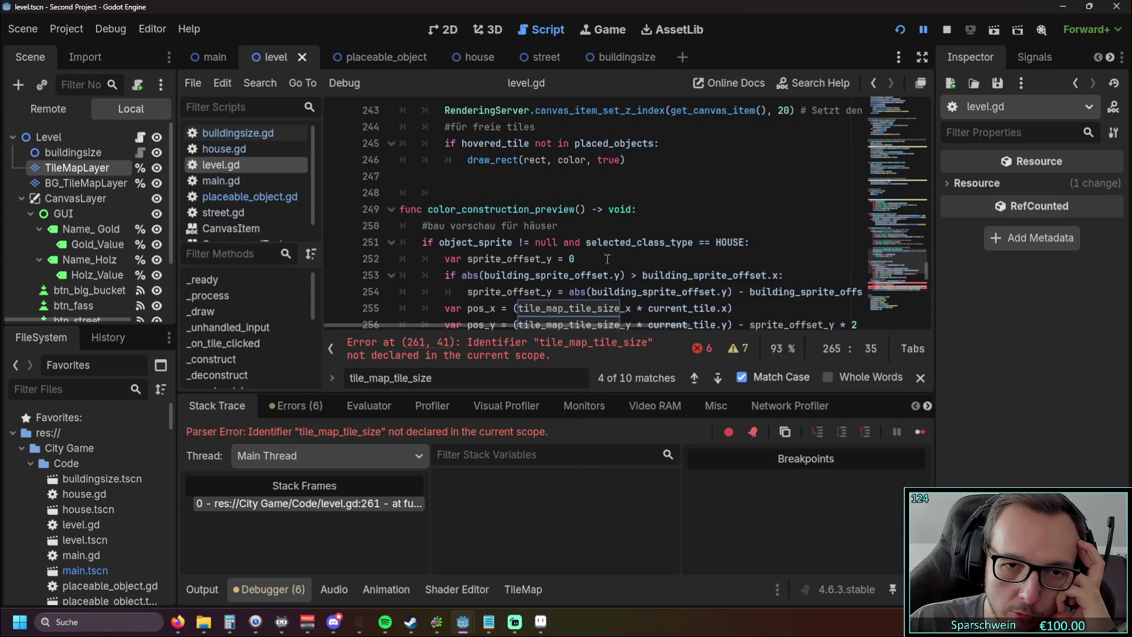
{"action": "scroll", "coordinate": [765, 188], "scroll_direction": "down", "scroll_amount": 2}
{"action": "left_click", "coordinate": [760, 192]}
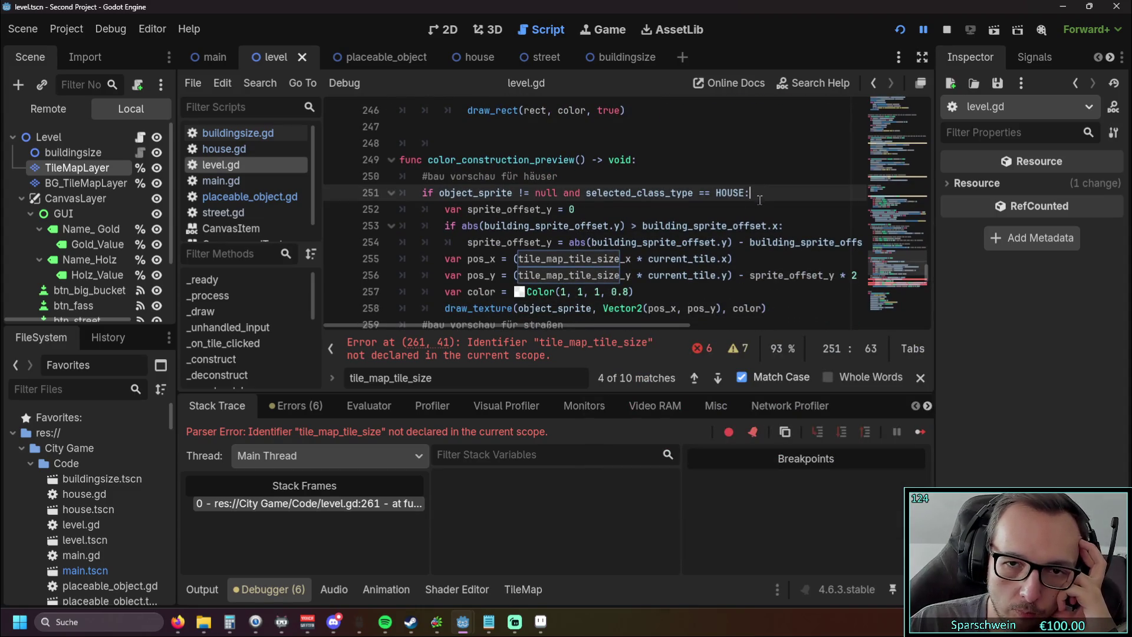
Step: Start a 'var tile' line under the HOUSE condition, then abandon it and move down to the street preview
{"action": "key", "text": "Return"}
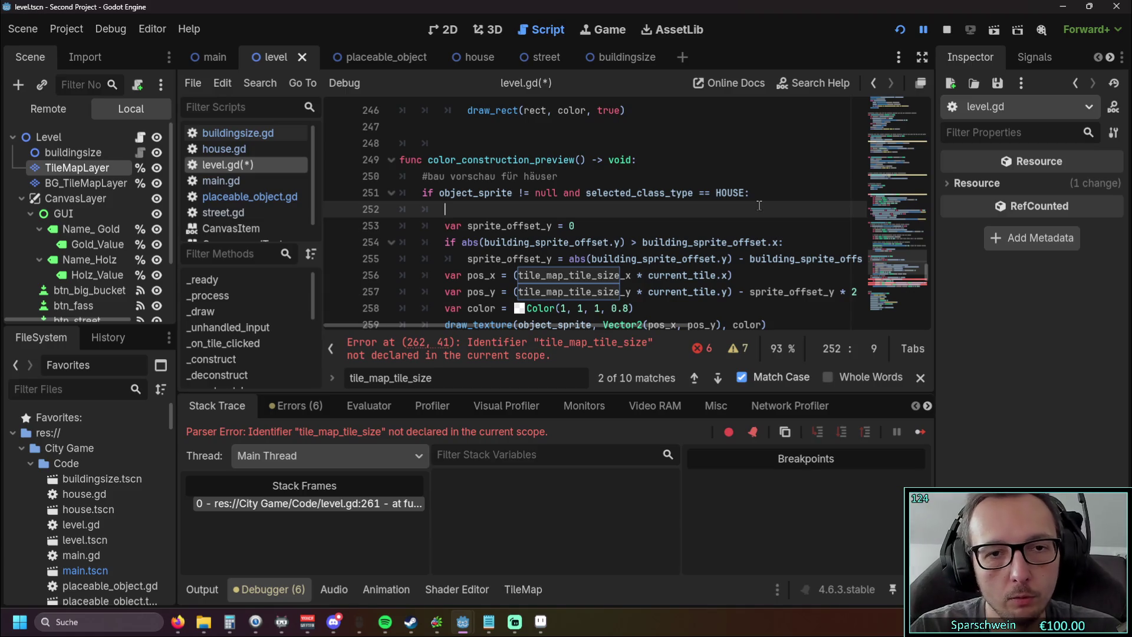
{"action": "type", "text": "var"}
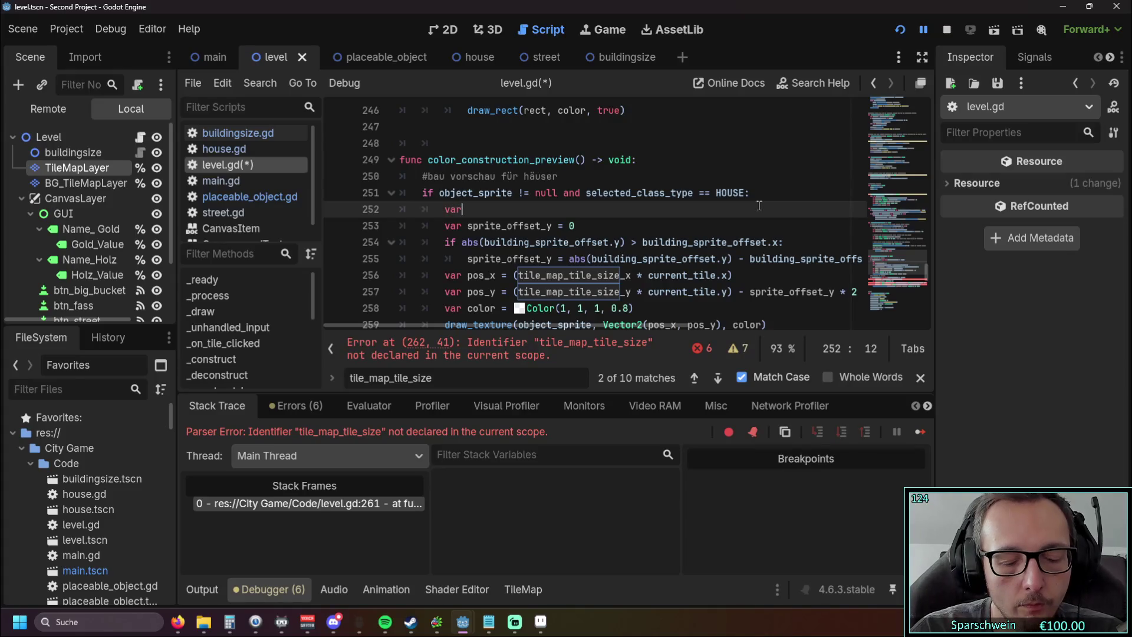
{"action": "type", "text": " tile"}
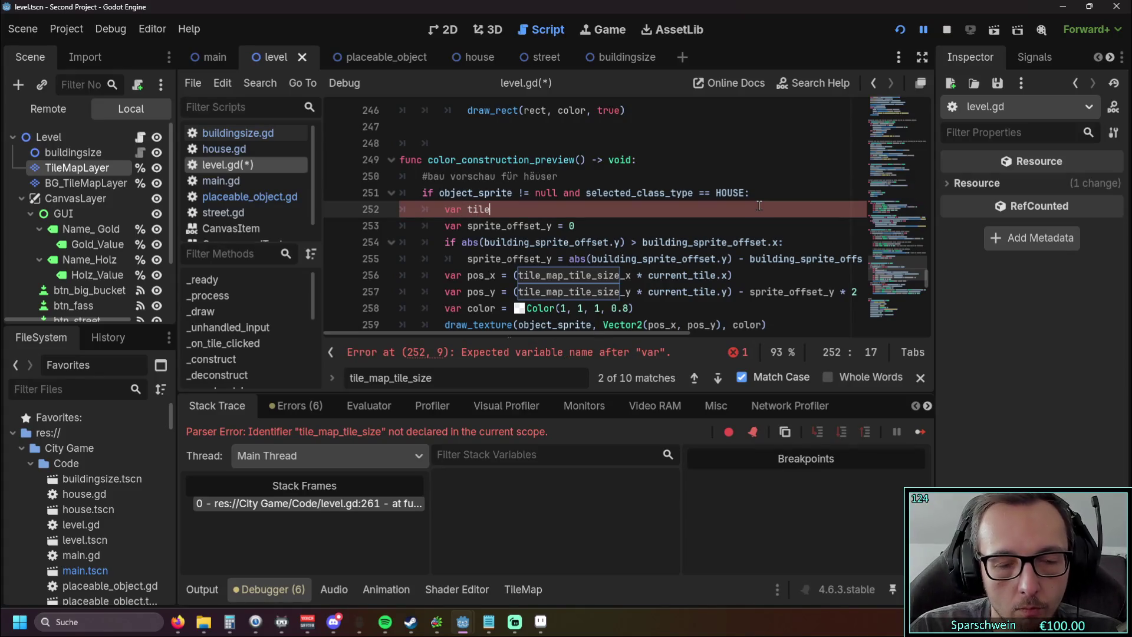
{"action": "key", "text": "BackSpace"}
{"action": "key", "text": "BackSpace"}
{"action": "key", "text": "BackSpace"}
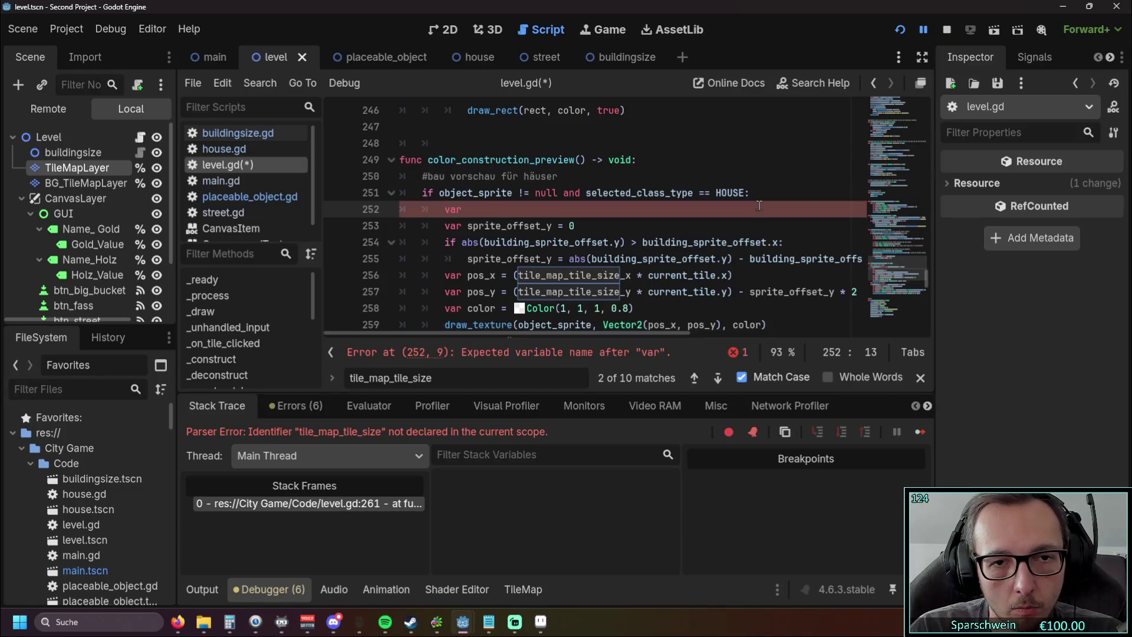
{"action": "key", "text": "BackSpace"}
{"action": "key", "text": "BackSpace"}
{"action": "key", "text": "BackSpace"}
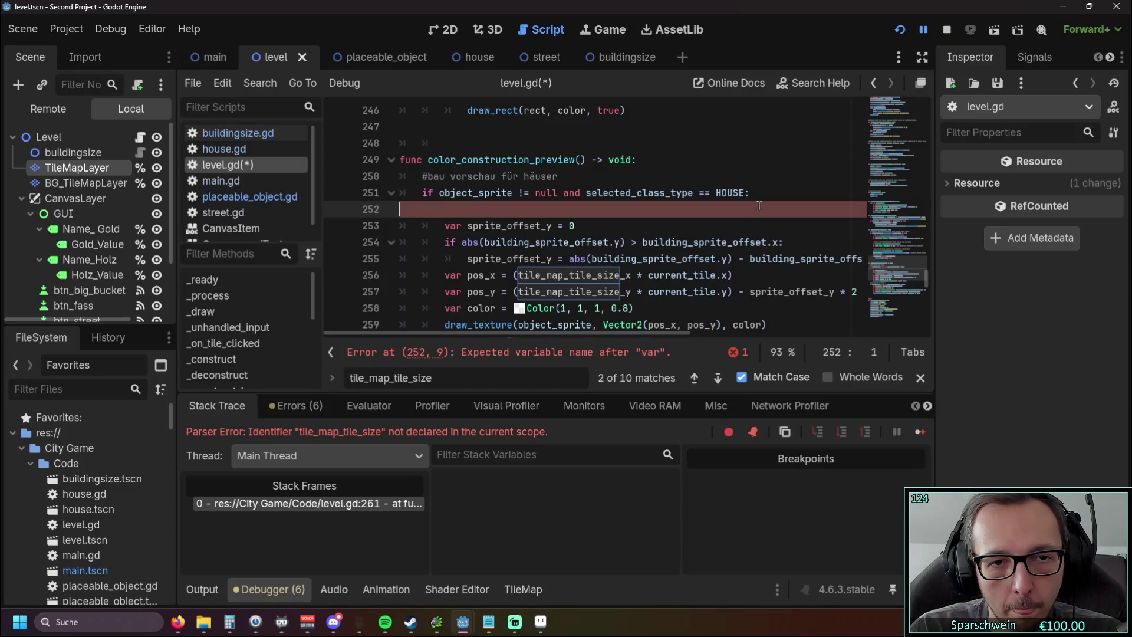
{"action": "scroll", "coordinate": [759, 205], "scroll_direction": "down", "scroll_amount": 2}
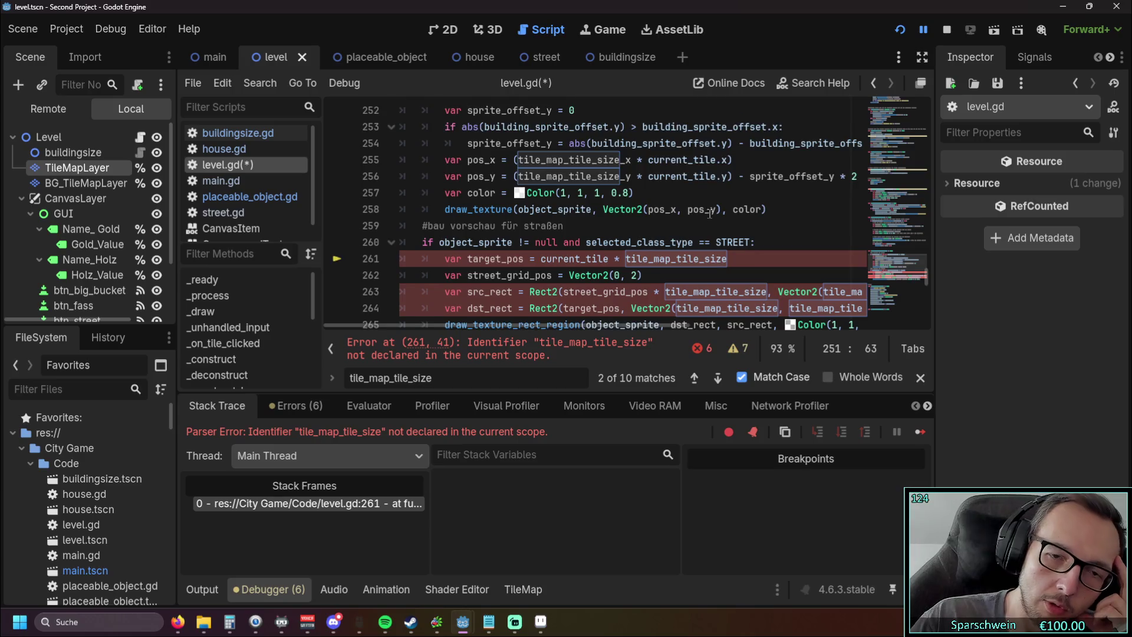
{"action": "scroll", "coordinate": [711, 214], "scroll_direction": "down", "scroll_amount": 1}
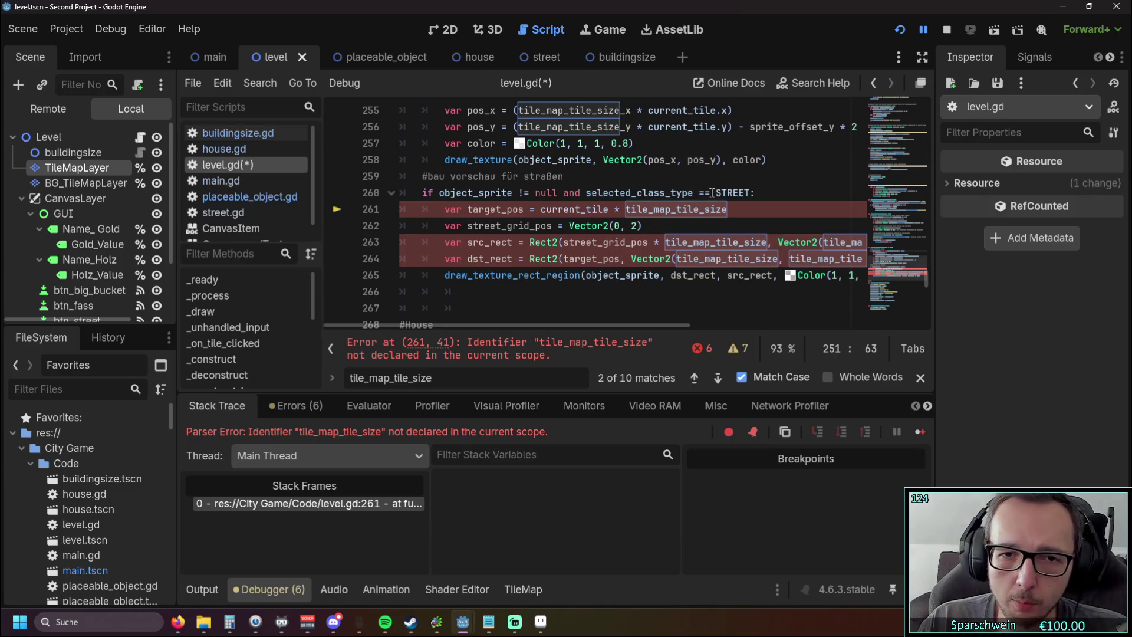
{"action": "scroll", "coordinate": [712, 192], "scroll_direction": "up", "scroll_amount": 1}
{"action": "scroll", "coordinate": [590, 295], "scroll_direction": "down", "scroll_amount": 1}
Step: Check tile_map_tile_size on street-preview line 264, then return to the house-preview condition
{"action": "mouse_move", "coordinate": [548, 327]}
{"action": "left_mouse_down"}
{"action": "mouse_move", "coordinate": [661, 324]}
{"action": "mouse_move", "coordinate": [571, 320]}
{"action": "left_mouse_up"}
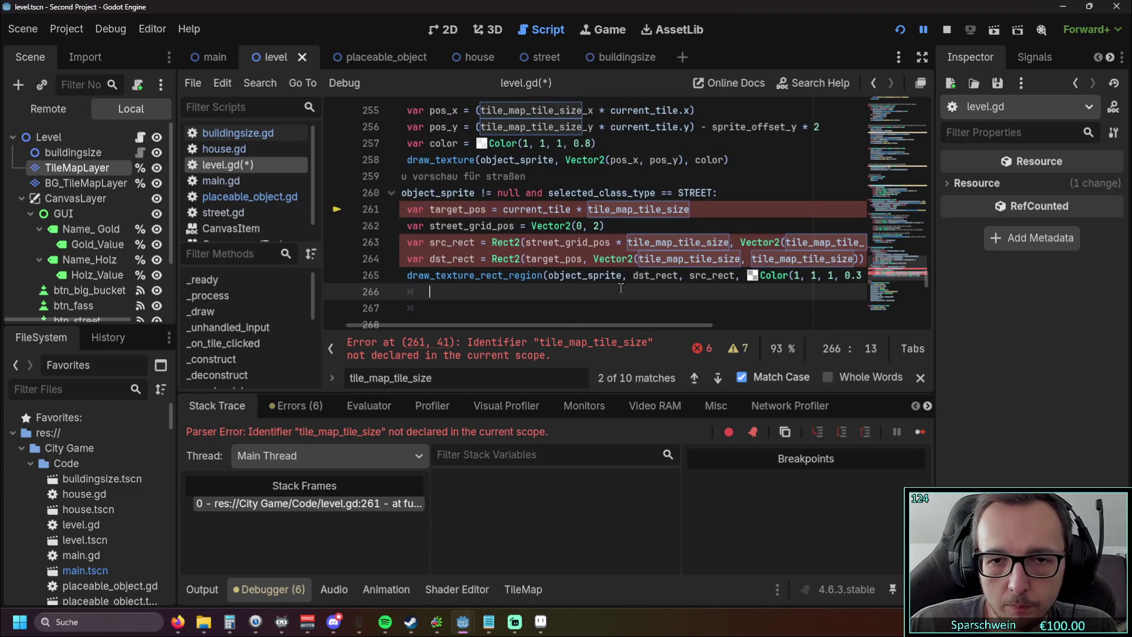
{"action": "left_click", "coordinate": [736, 260]}
{"action": "left_click", "coordinate": [738, 260]}
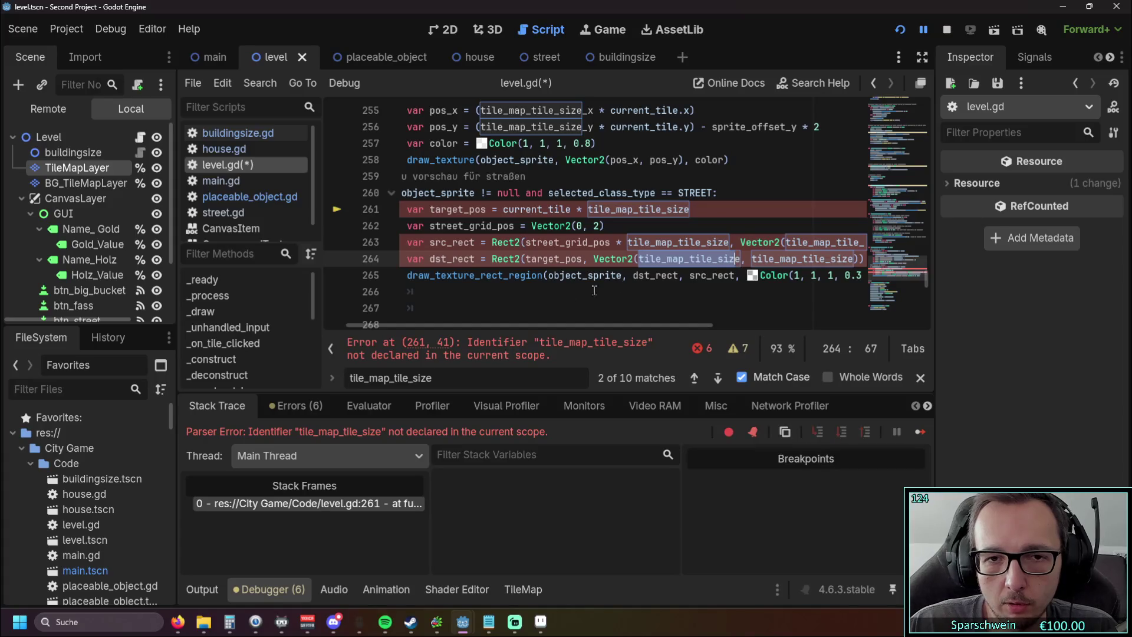
{"action": "mouse_move", "coordinate": [537, 323]}
{"action": "left_mouse_down"}
{"action": "mouse_move", "coordinate": [634, 329]}
{"action": "mouse_move", "coordinate": [506, 317]}
{"action": "mouse_move", "coordinate": [674, 324]}
{"action": "left_mouse_up"}
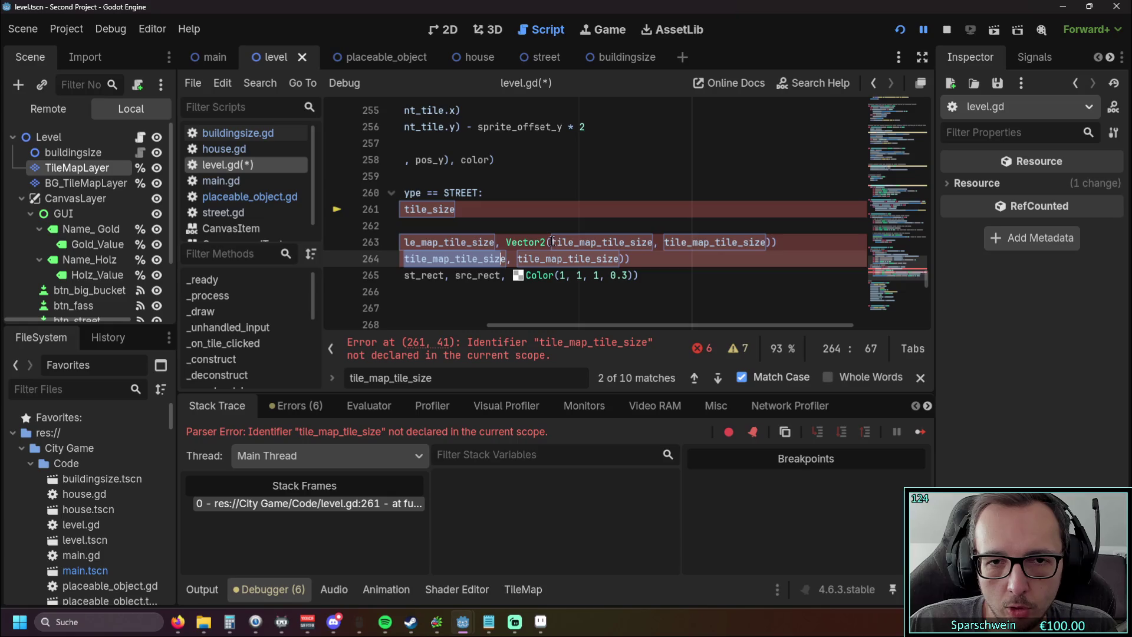
{"action": "left_click", "coordinate": [526, 291]}
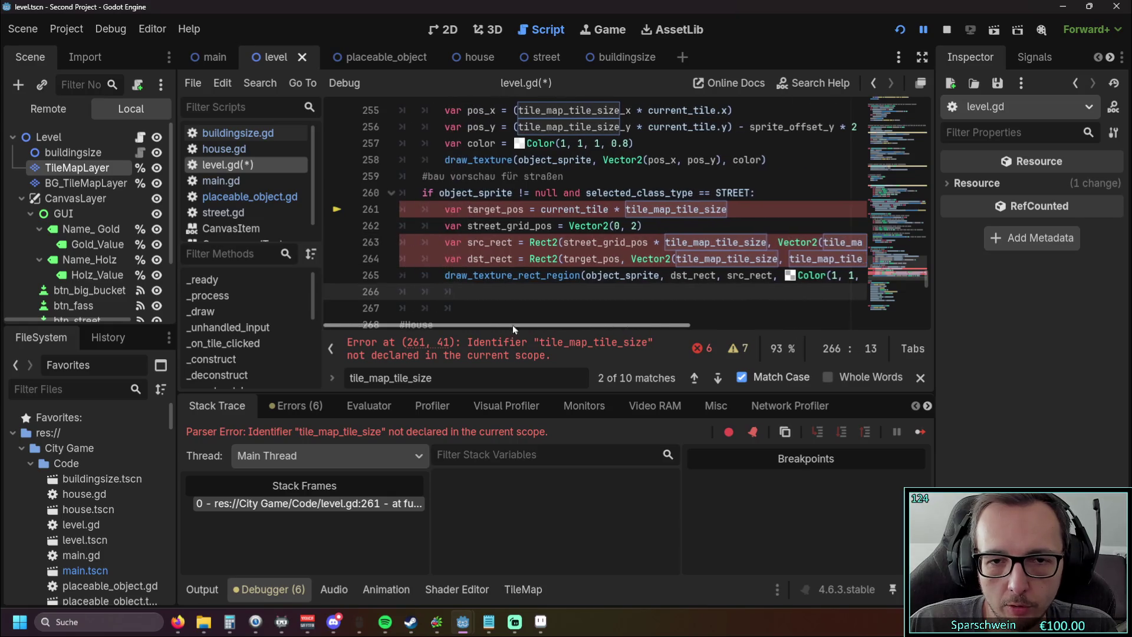
{"action": "scroll", "coordinate": [638, 212], "scroll_direction": "up", "scroll_amount": 5}
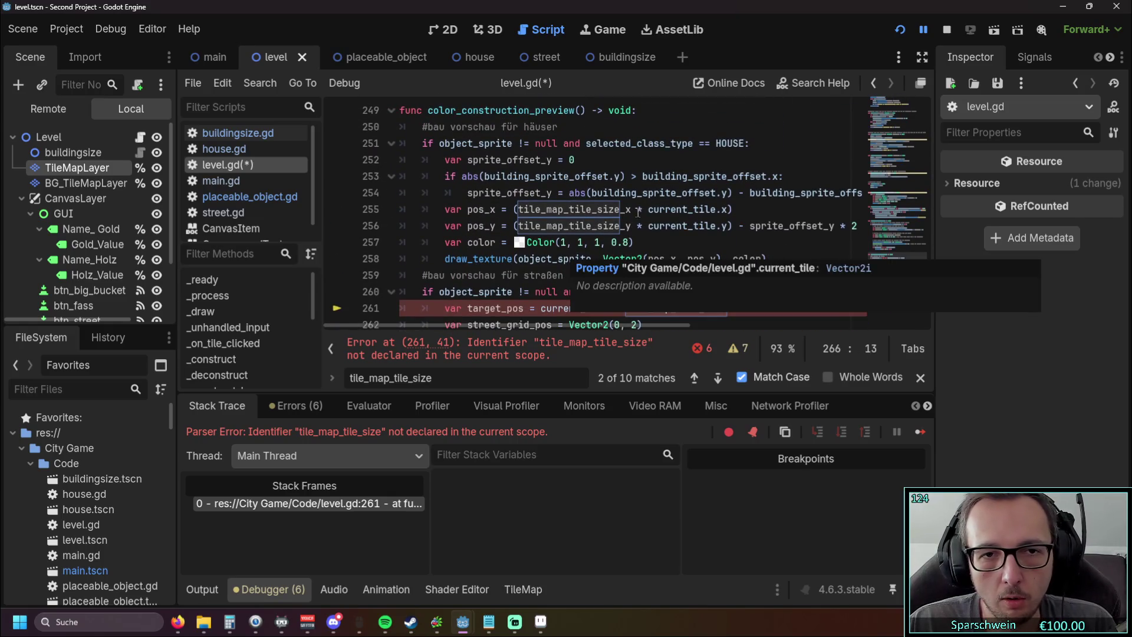
{"action": "scroll", "coordinate": [638, 212], "scroll_direction": "up", "scroll_amount": 2}
{"action": "left_click", "coordinate": [759, 193]}
Step: Add 'var tile_map_tile_size =' under the HOUSE condition and drop in a TileMapLayer node reference
{"action": "key", "text": "Return"}
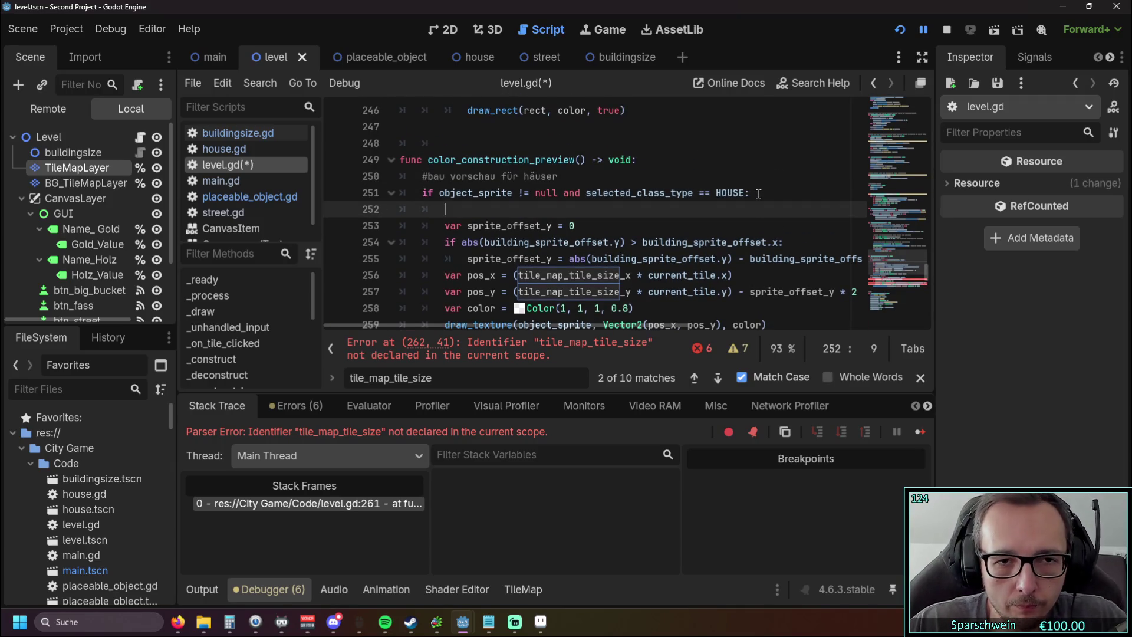
{"action": "type", "text": "var tile_map_tile_size ="}
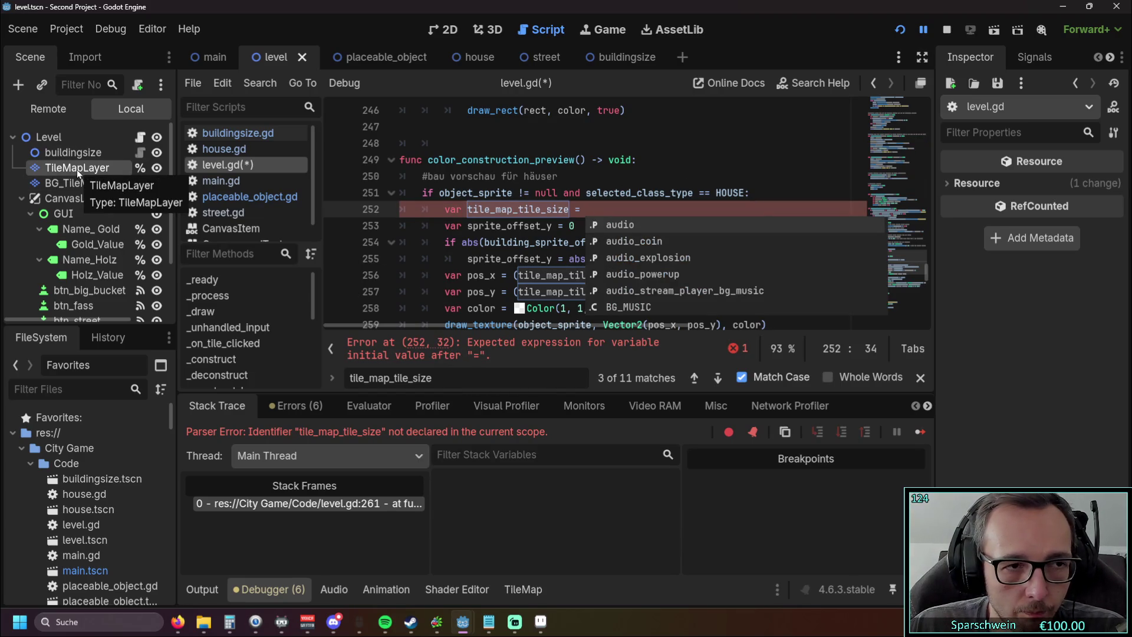
{"action": "mouse_move", "coordinate": [75, 168]}
{"action": "left_mouse_down"}
{"action": "mouse_move", "coordinate": [602, 211]}
{"action": "mouse_move", "coordinate": [580, 227]}
{"action": "left_mouse_up"}
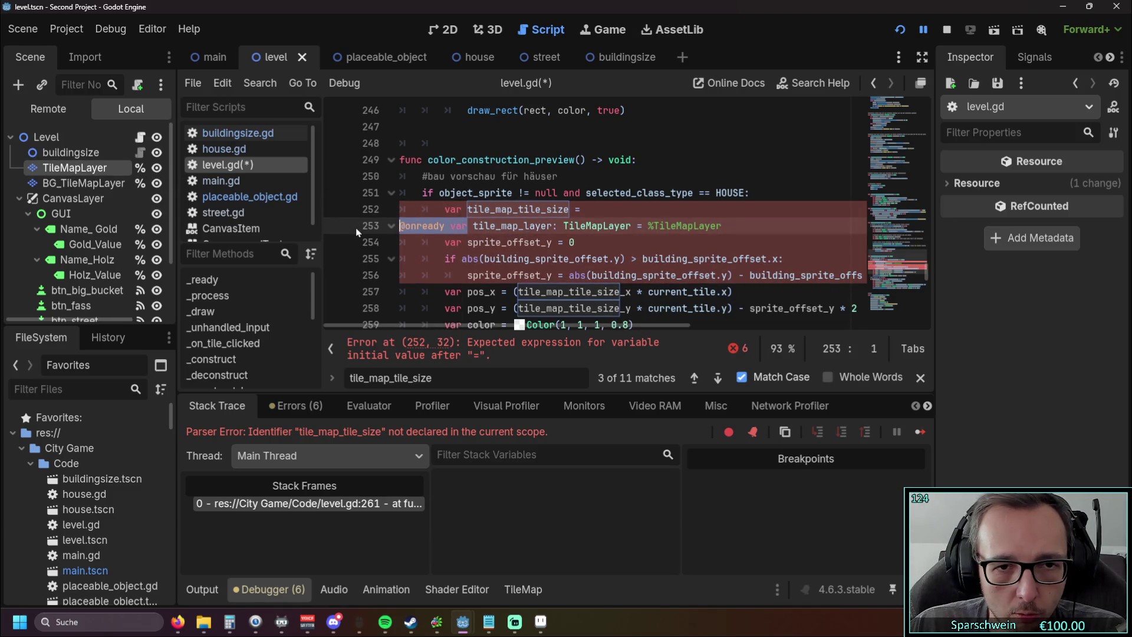
{"action": "left_click_drag", "start_coordinate": [558, 226], "coordinate": [384, 224]}
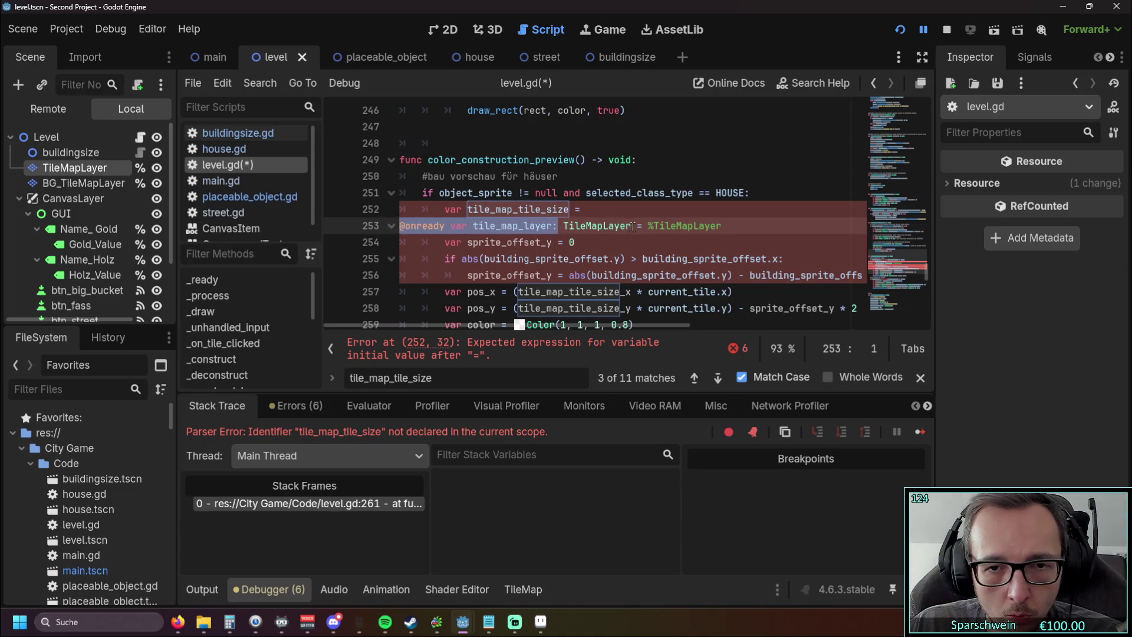
{"action": "key", "text": "BackSpace"}
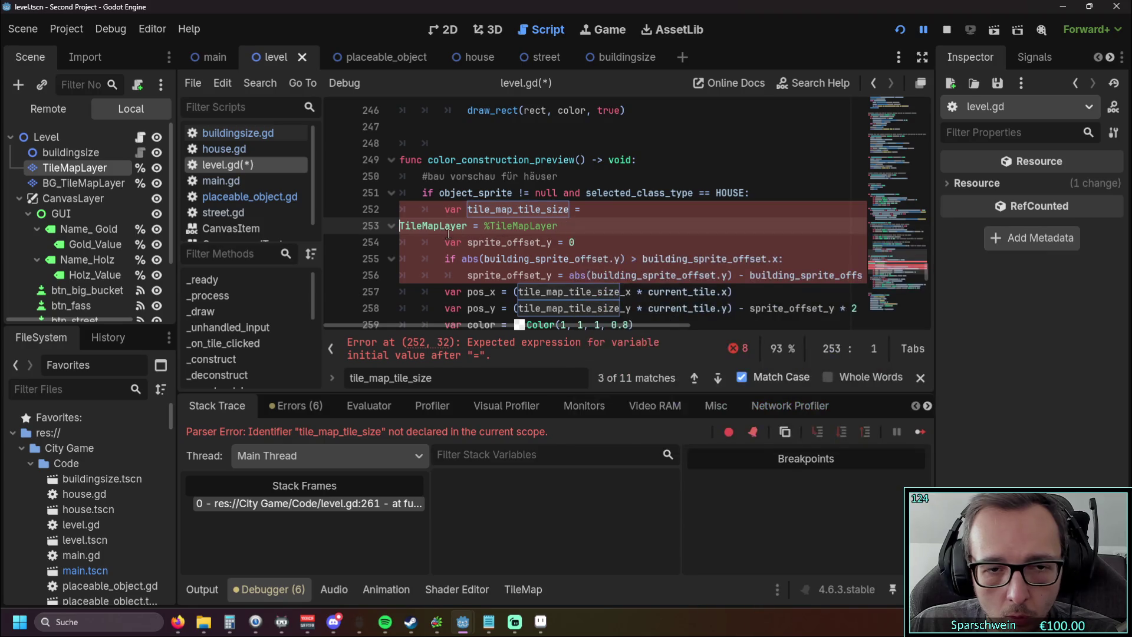
{"action": "key", "text": "BackSpace"}
{"action": "left_click_drag", "start_coordinate": [655, 209], "coordinate": [745, 209]}
{"action": "key", "text": "BackSpace"}
Step: Move TileMapLayer in front of tile_map_tile_size on line 252 and remove the stray equals sign
{"action": "left_click", "coordinate": [569, 209]}
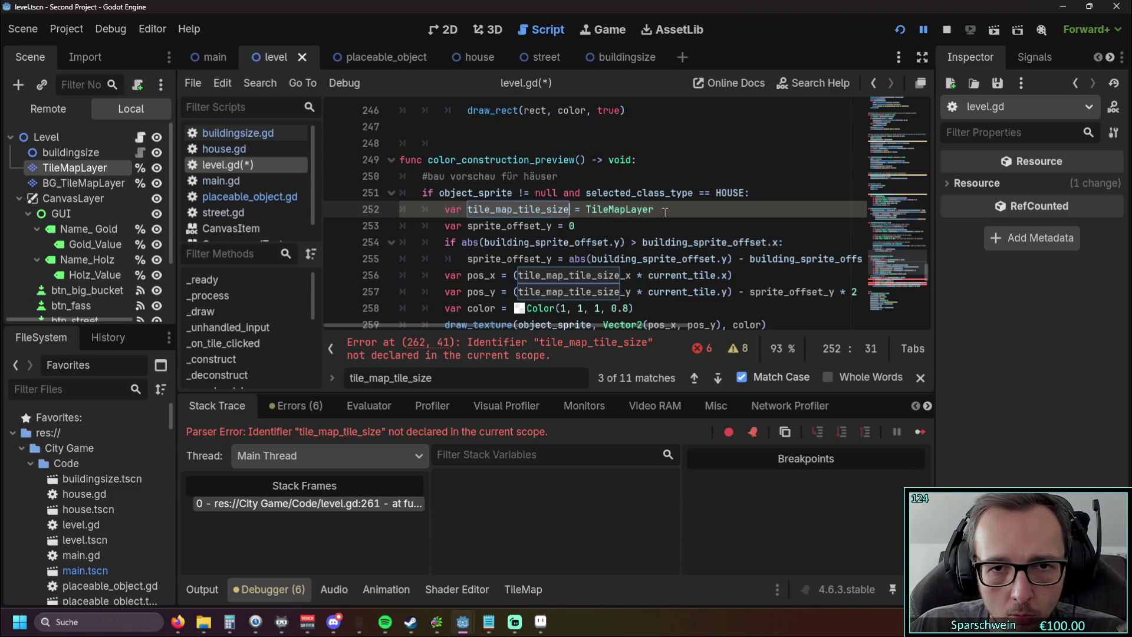
{"action": "left_click_drag", "start_coordinate": [665, 211], "coordinate": [586, 210]}
{"action": "key", "text": "ctrl+c"}
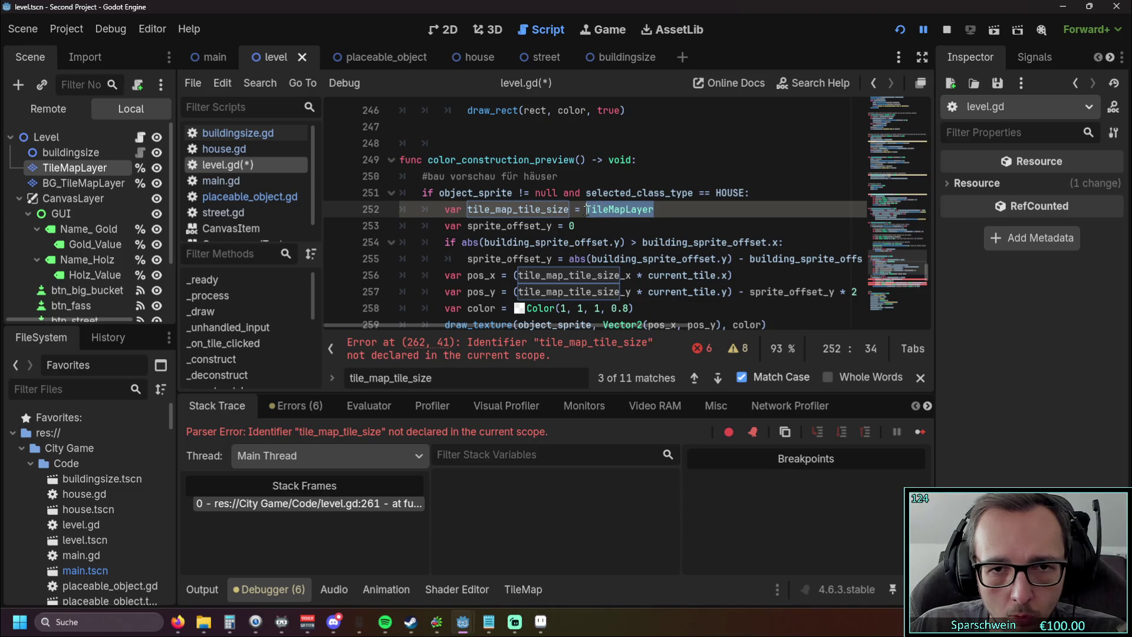
{"action": "key", "text": "BackSpace"}
{"action": "left_click", "coordinate": [470, 211]}
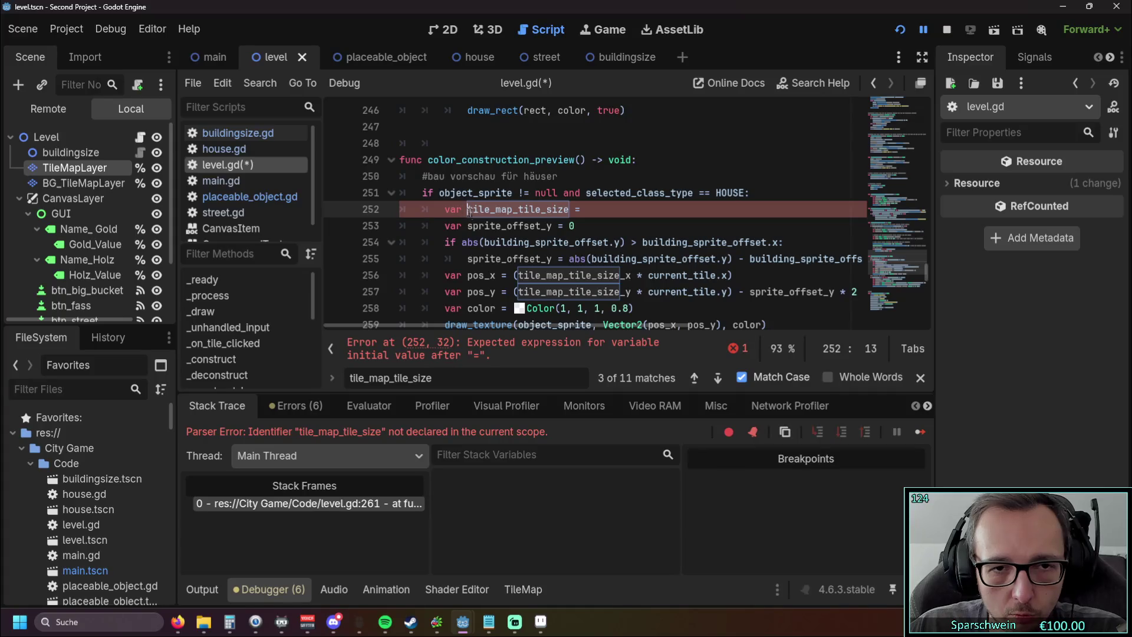
{"action": "key", "text": "ctrl+v"}
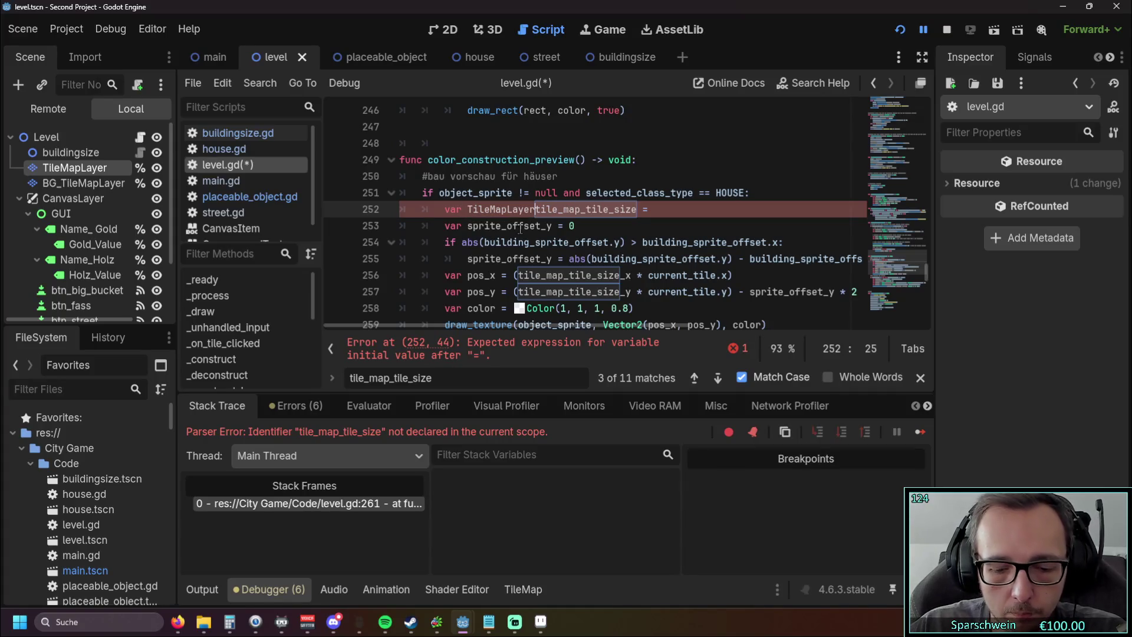
{"action": "type", "text": "="}
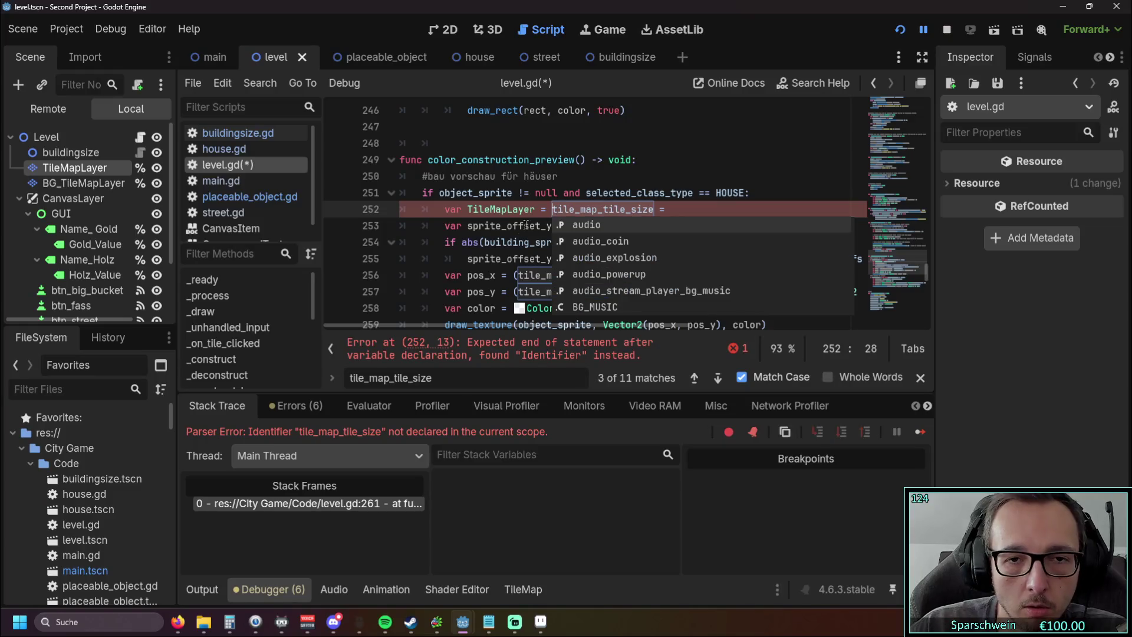
{"action": "key", "text": "End"}
{"action": "key", "text": "BackSpace"}
{"action": "key", "text": "BackSpace"}
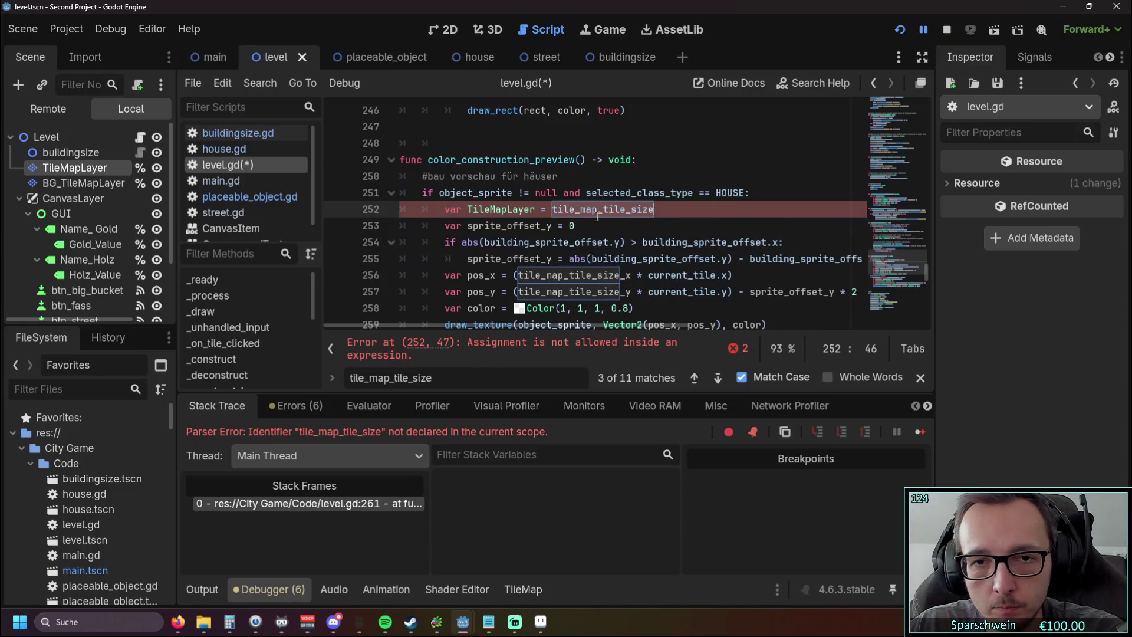
Step: Append '.get' after TileMapLayer on line 252
{"action": "left_click", "coordinate": [536, 209]}
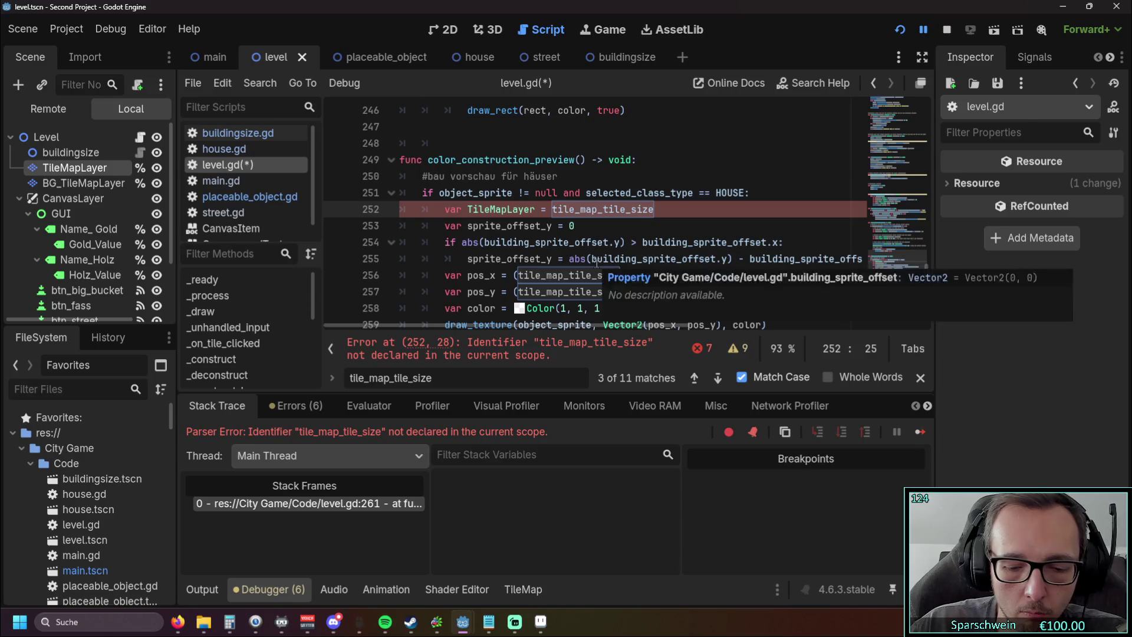
{"action": "type", "text": ".get"}
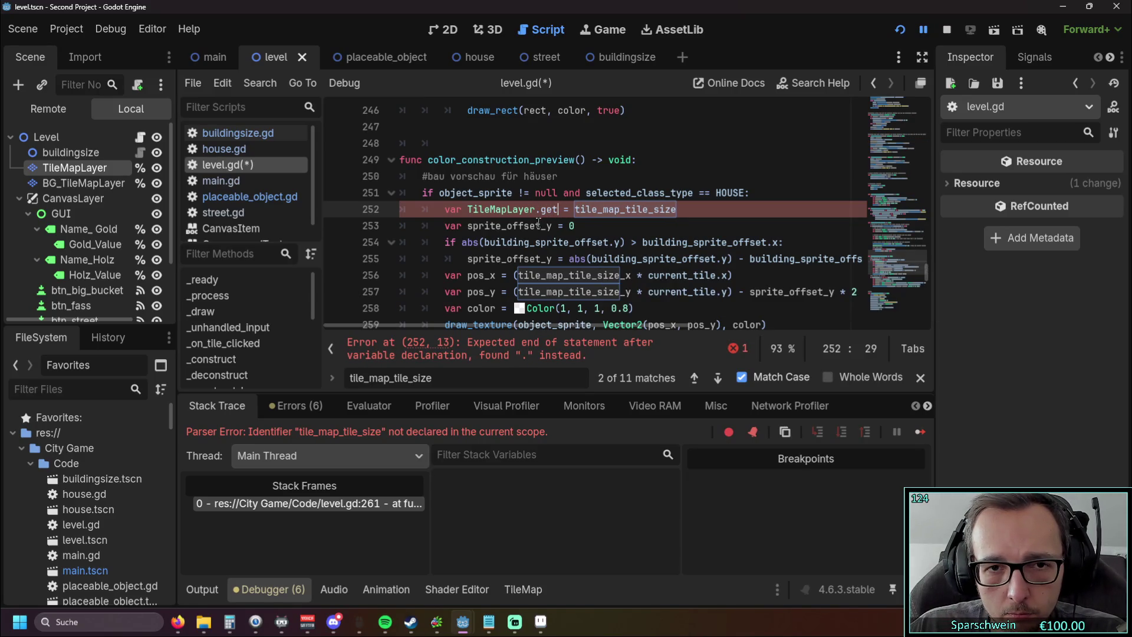
{"action": "mouse_move", "coordinate": [498, 208]}
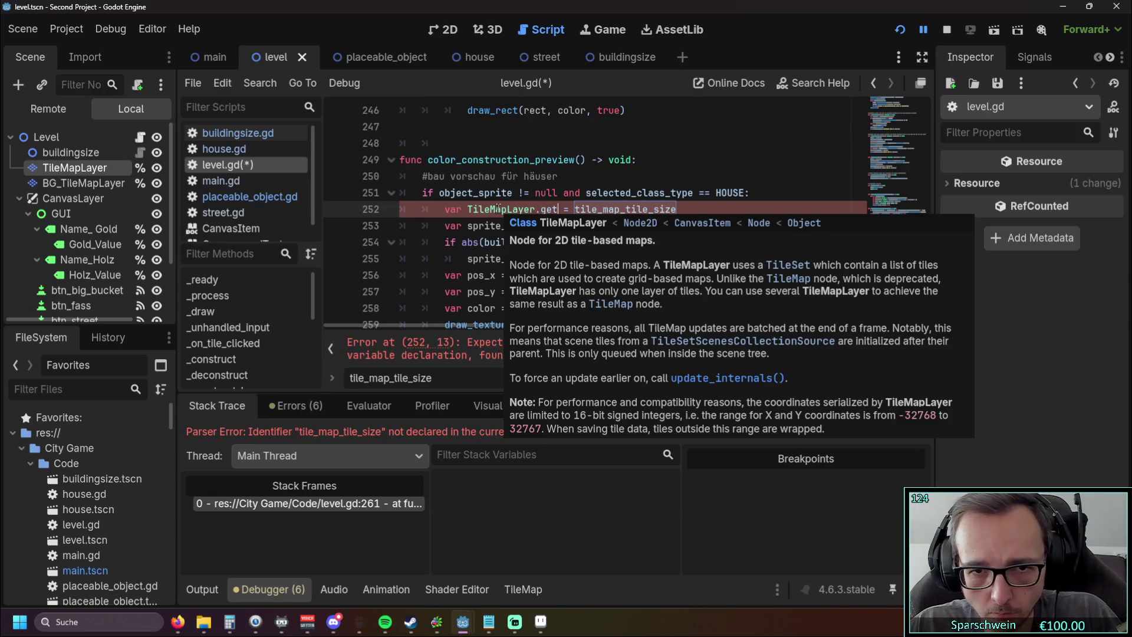
{"action": "right_click", "coordinate": [498, 209]}
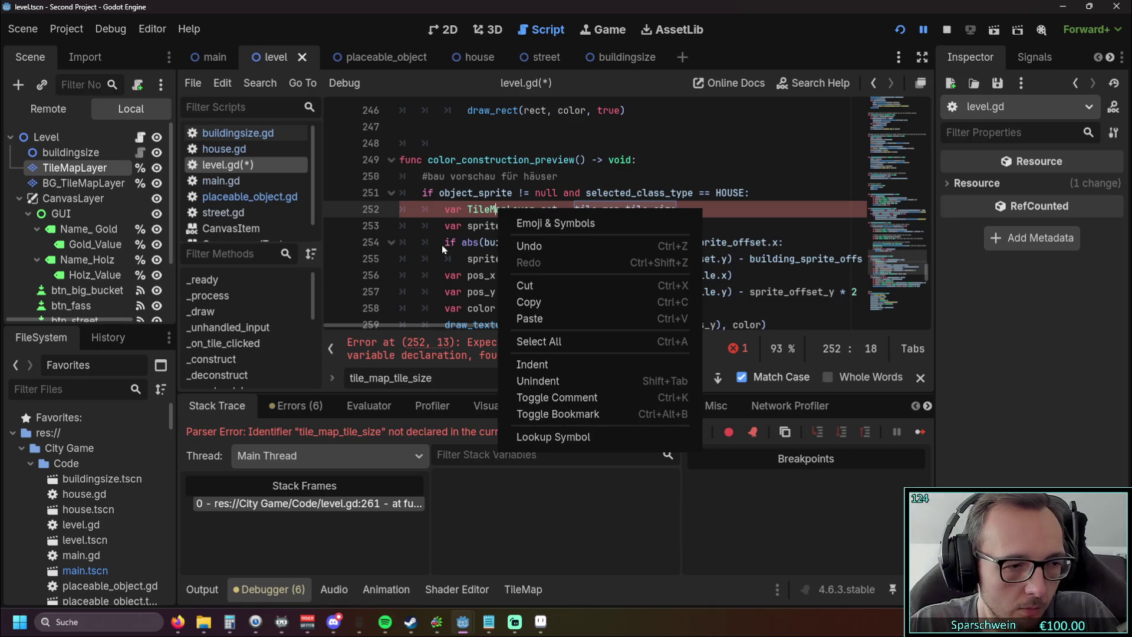
{"action": "left_click", "coordinate": [422, 236]}
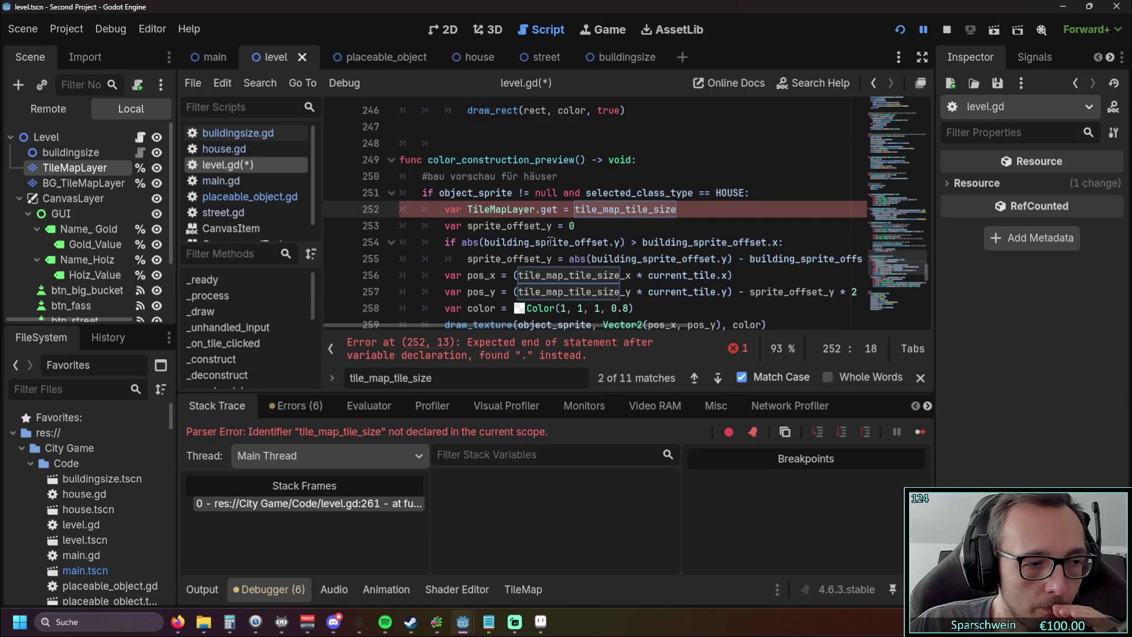
Step: Replace TileMapLayer.get with autocompleted tile_map_layer, remove var, and add '.get'
{"action": "mouse_move", "coordinate": [574, 271]}
{"action": "left_click_drag", "start_coordinate": [558, 211], "coordinate": [468, 210]}
{"action": "type", "text": "tilema"}
{"action": "key", "text": "BackSpace"}
{"action": "key", "text": "BackSpace"}
{"action": "type", "text": "_map"}
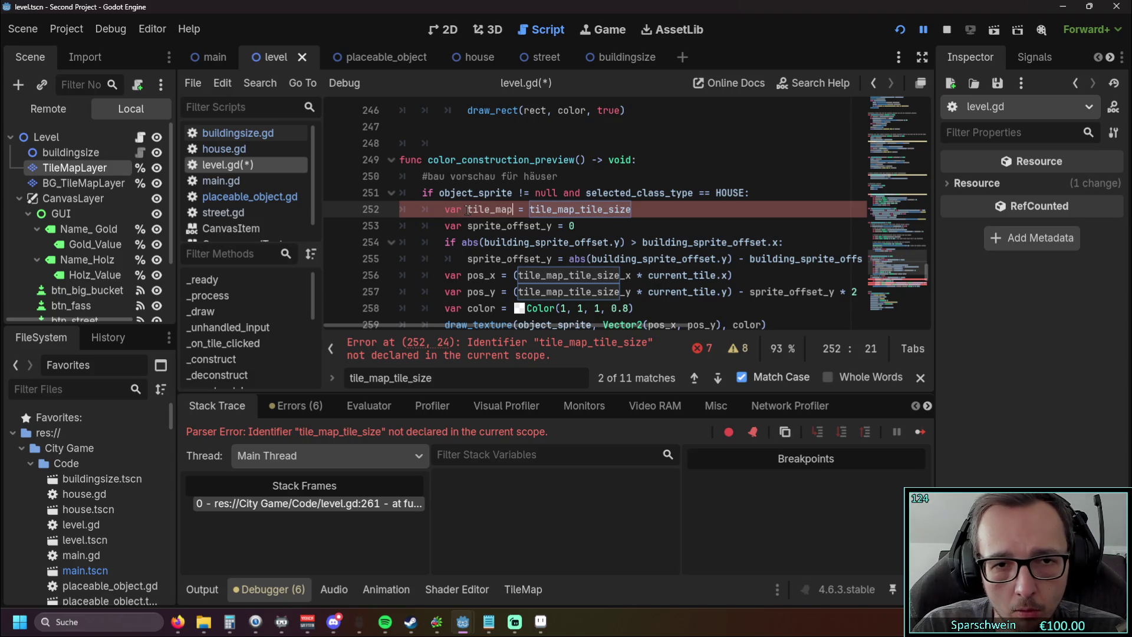
{"action": "left_click", "coordinate": [468, 210]}
{"action": "key", "text": "BackSpace"}
{"action": "key", "text": "BackSpace"}
{"action": "key", "text": "BackSpace"}
{"action": "type", "text": "_"}
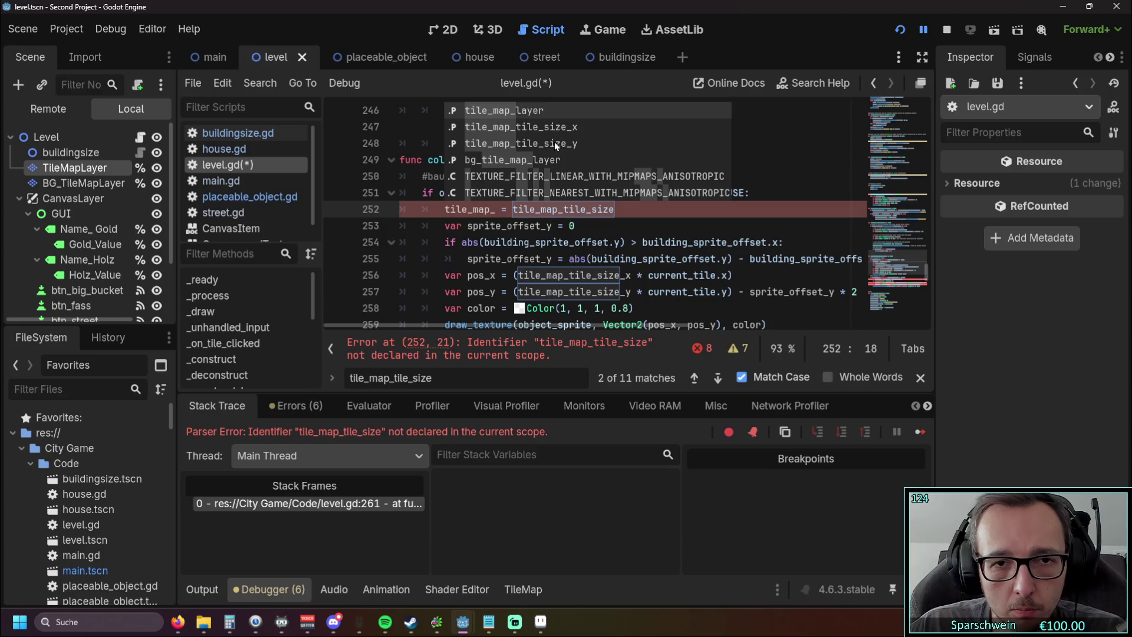
{"action": "left_click", "coordinate": [547, 110]}
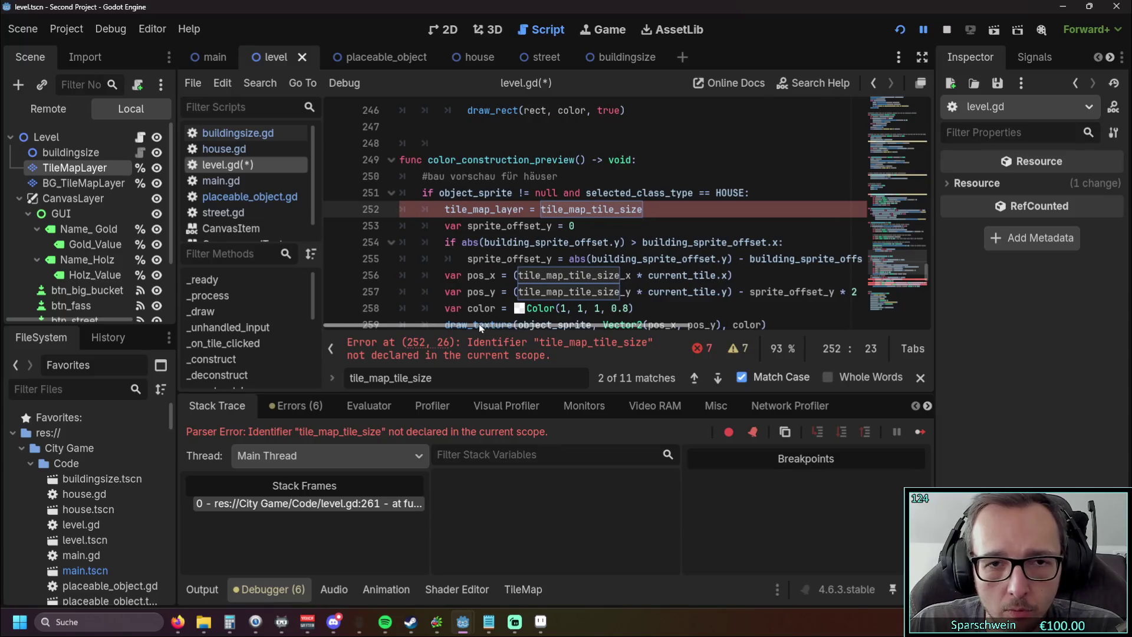
{"action": "type", "text": ".get"}
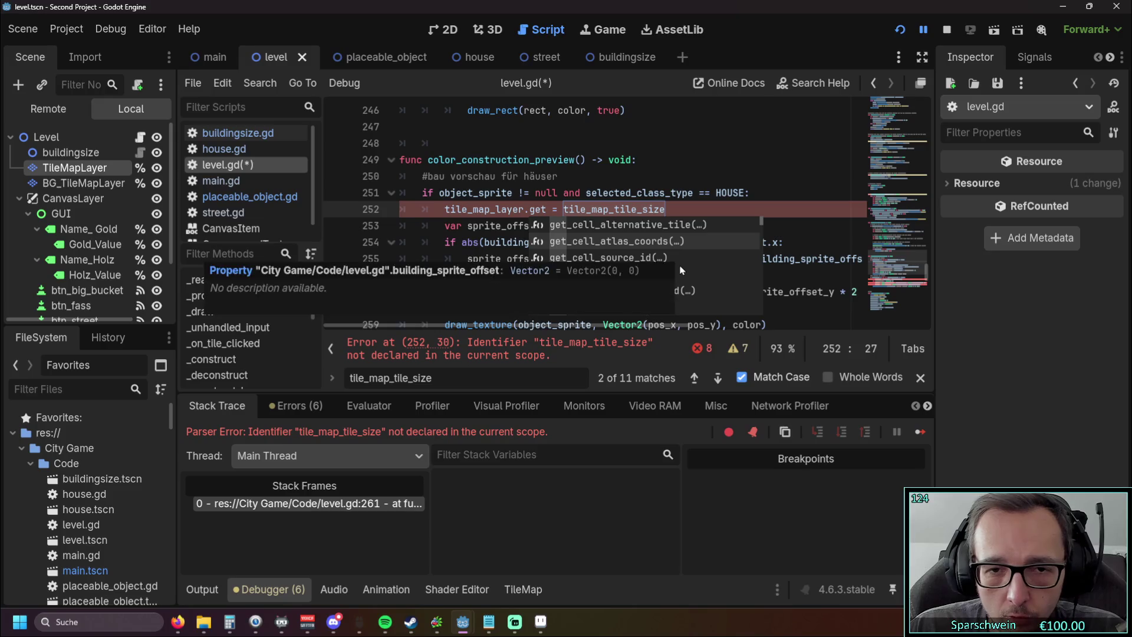
{"action": "scroll", "coordinate": [681, 271], "scroll_direction": "down", "scroll_amount": 1}
{"action": "scroll", "coordinate": [681, 272], "scroll_direction": "down", "scroll_amount": 5}
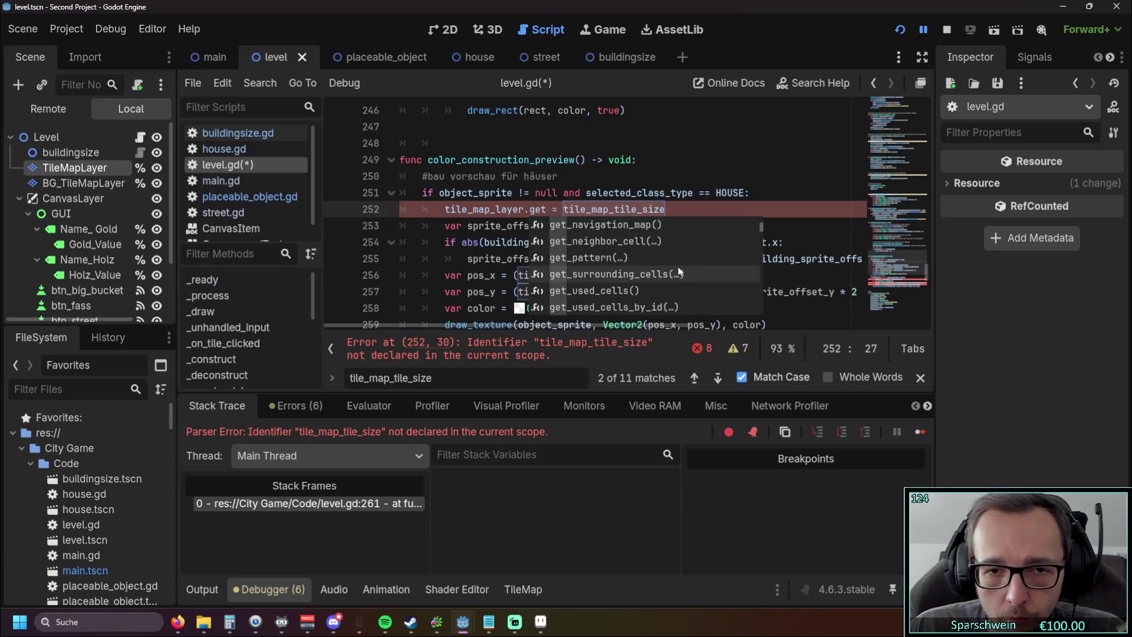
{"action": "scroll", "coordinate": [681, 274], "scroll_direction": "down", "scroll_amount": 8}
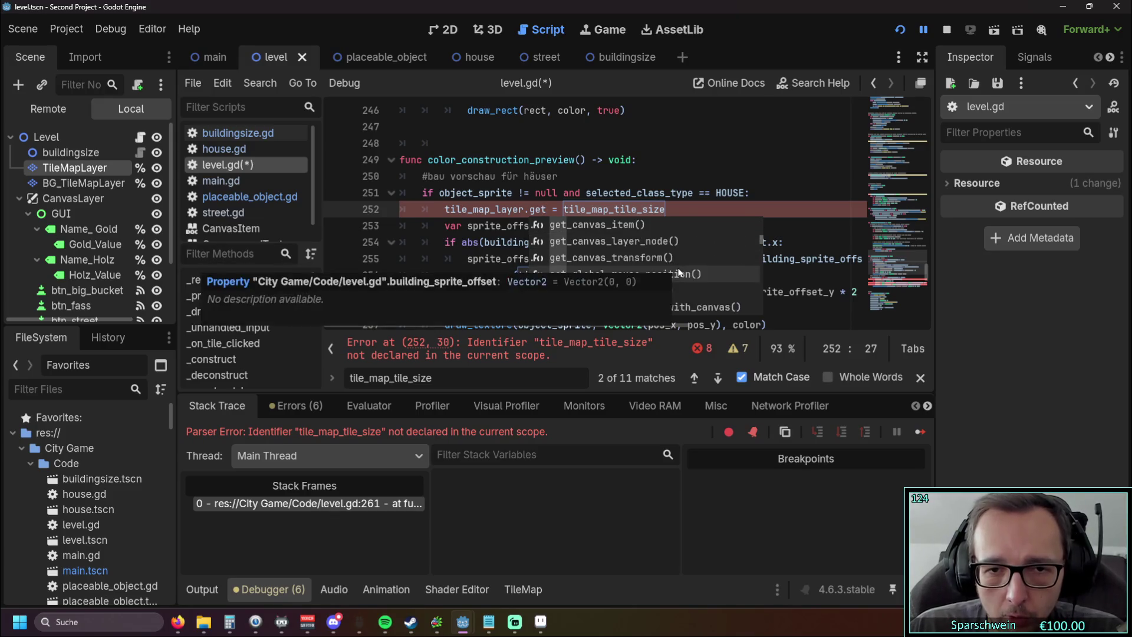
{"action": "scroll", "coordinate": [684, 280], "scroll_direction": "up", "scroll_amount": 3}
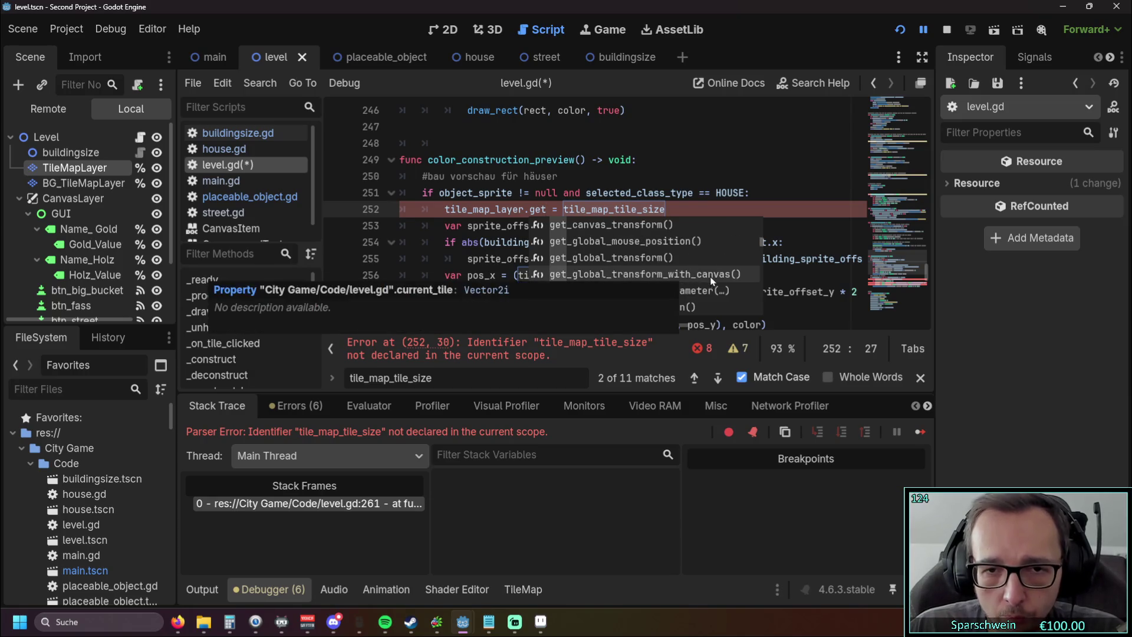
{"action": "scroll", "coordinate": [714, 281], "scroll_direction": "down", "scroll_amount": 3}
{"action": "scroll", "coordinate": [714, 283], "scroll_direction": "down", "scroll_amount": 10}
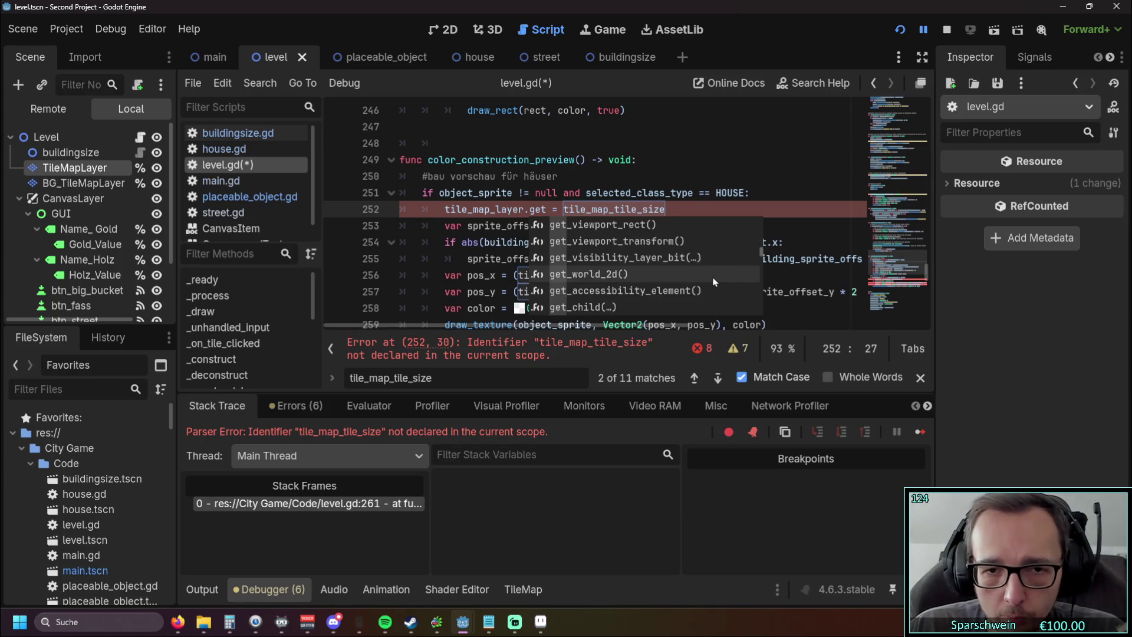
{"action": "scroll", "coordinate": [711, 288], "scroll_direction": "down", "scroll_amount": 6}
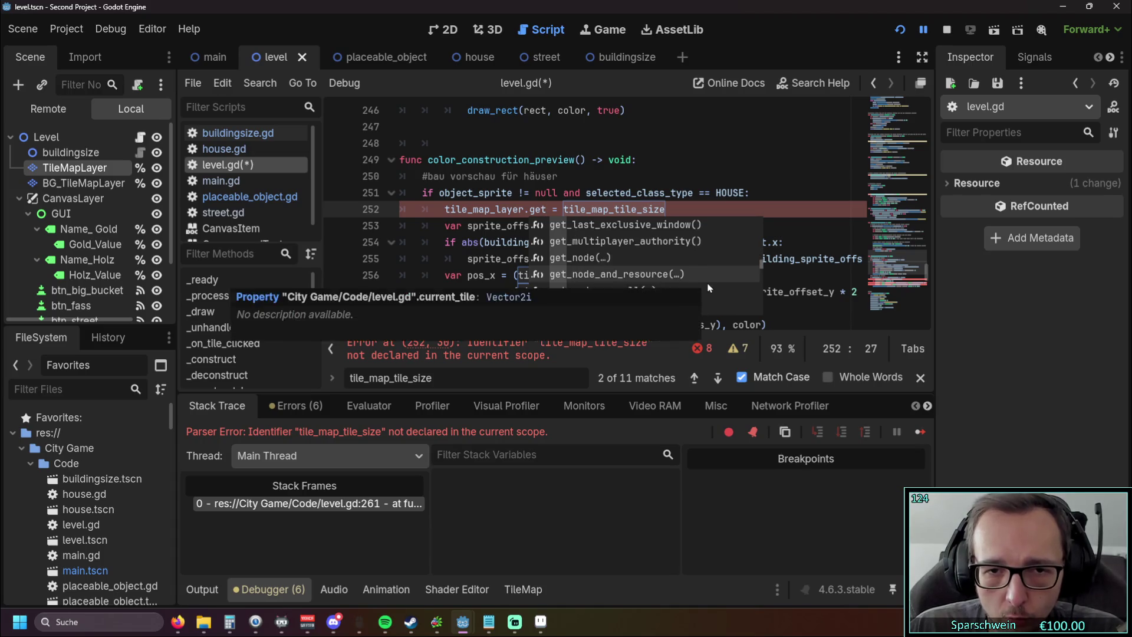
{"action": "scroll", "coordinate": [711, 288], "scroll_direction": "down", "scroll_amount": 5}
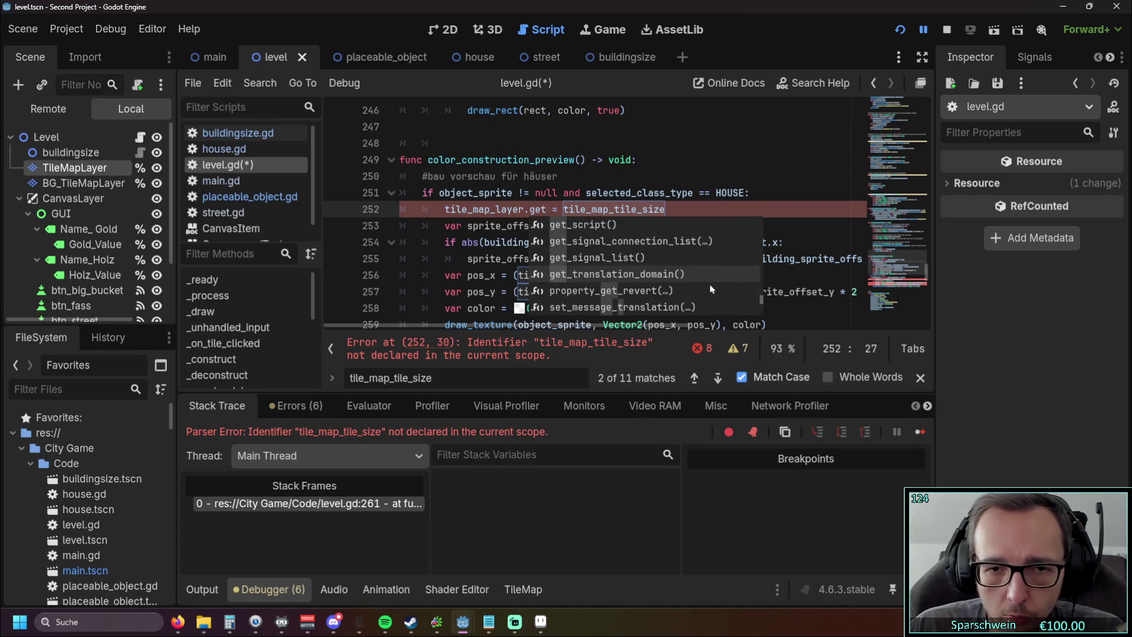
{"action": "scroll", "coordinate": [710, 288], "scroll_direction": "down", "scroll_amount": 3}
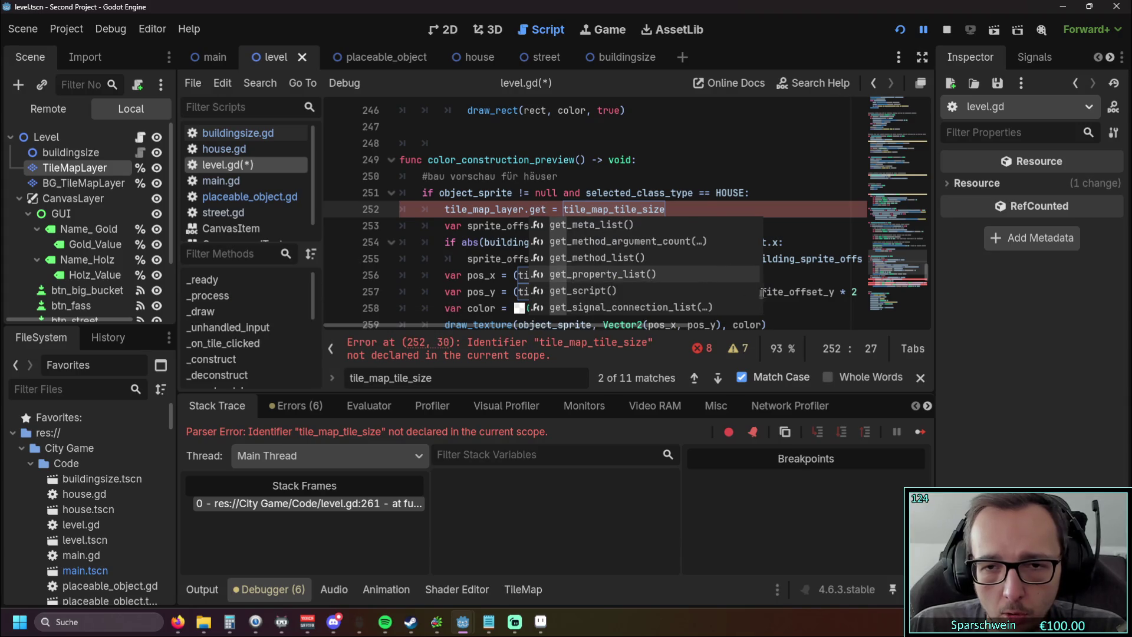
{"action": "left_click_drag", "start_coordinate": [761, 298], "coordinate": [762, 205]}
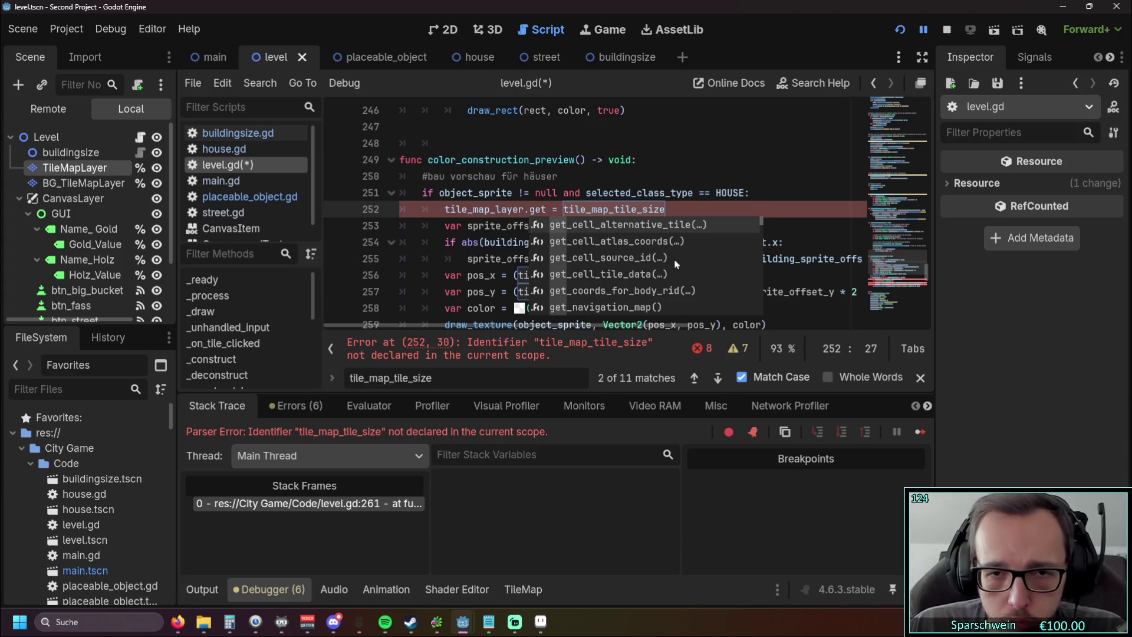
{"action": "mouse_move", "coordinate": [653, 282]}
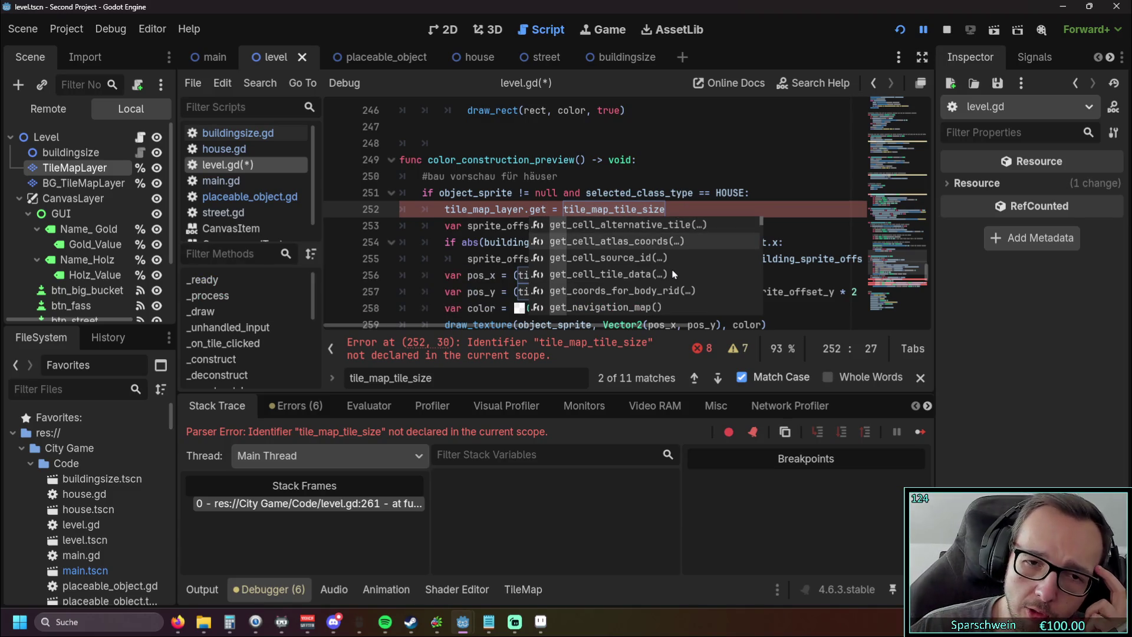
{"action": "scroll", "coordinate": [667, 282], "scroll_direction": "down", "scroll_amount": 1}
{"action": "scroll", "coordinate": [665, 285], "scroll_direction": "down", "scroll_amount": 1}
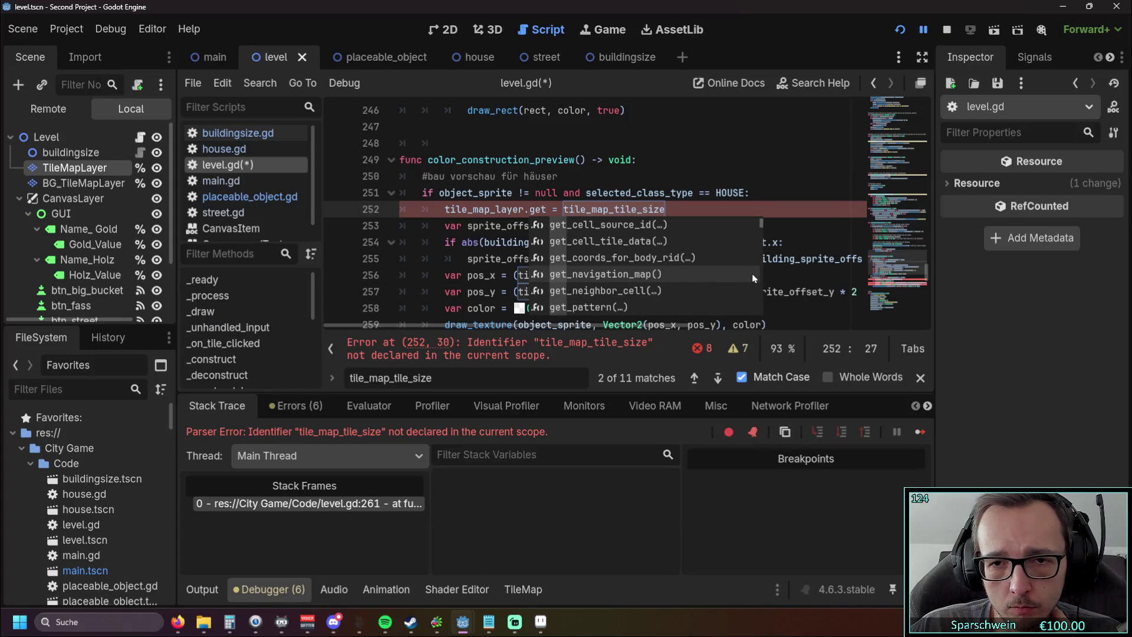
{"action": "scroll", "coordinate": [754, 278], "scroll_direction": "down", "scroll_amount": 1}
{"action": "scroll", "coordinate": [754, 278], "scroll_direction": "down", "scroll_amount": 5}
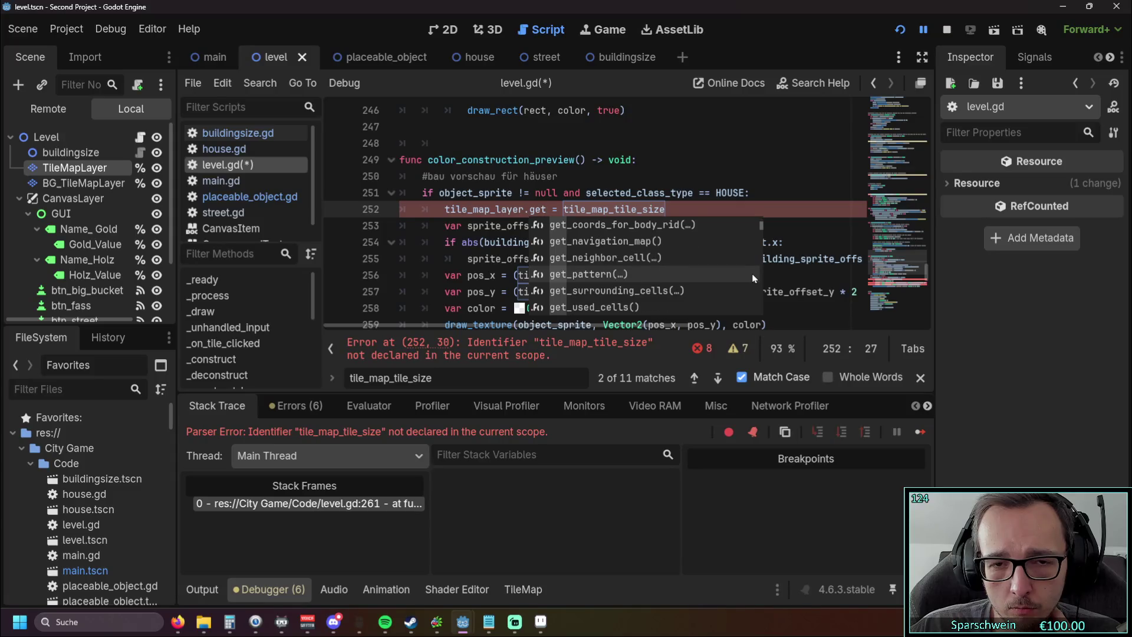
{"action": "scroll", "coordinate": [754, 279], "scroll_direction": "down", "scroll_amount": 2}
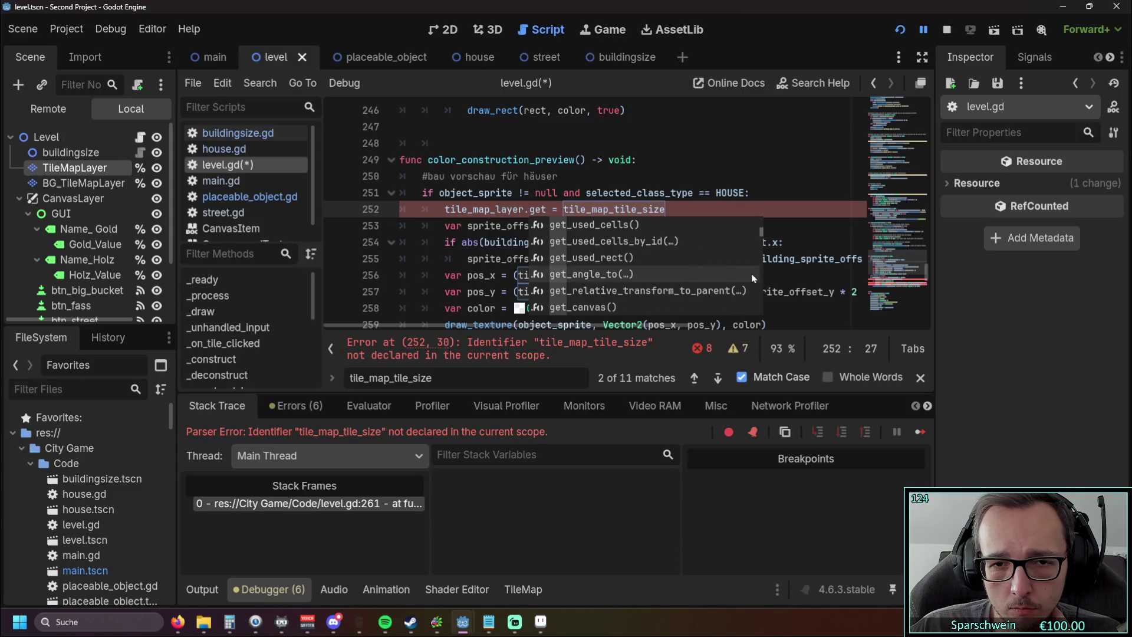
{"action": "scroll", "coordinate": [754, 278], "scroll_direction": "down", "scroll_amount": 5}
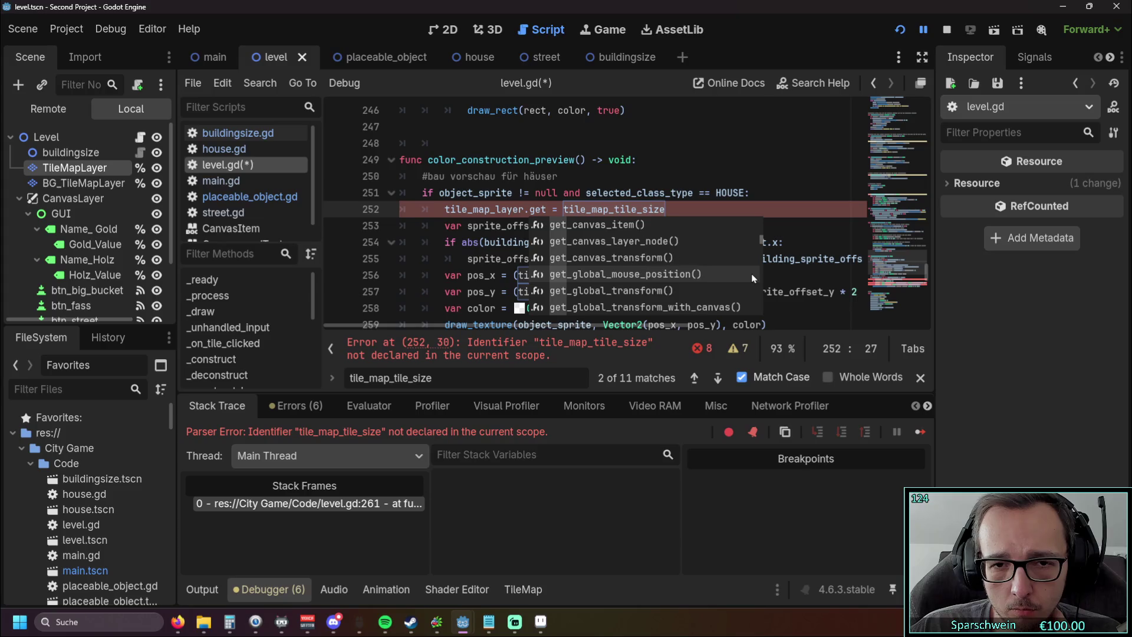
{"action": "scroll", "coordinate": [754, 279], "scroll_direction": "down", "scroll_amount": 3}
{"action": "scroll", "coordinate": [754, 278], "scroll_direction": "down", "scroll_amount": 1}
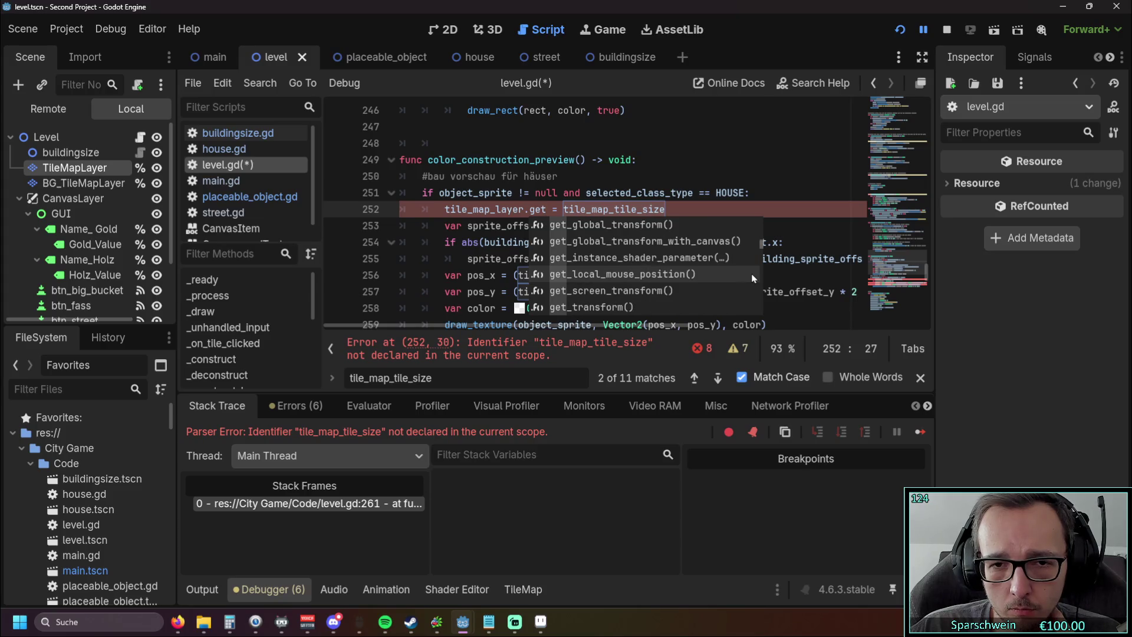
{"action": "scroll", "coordinate": [754, 279], "scroll_direction": "down", "scroll_amount": 5}
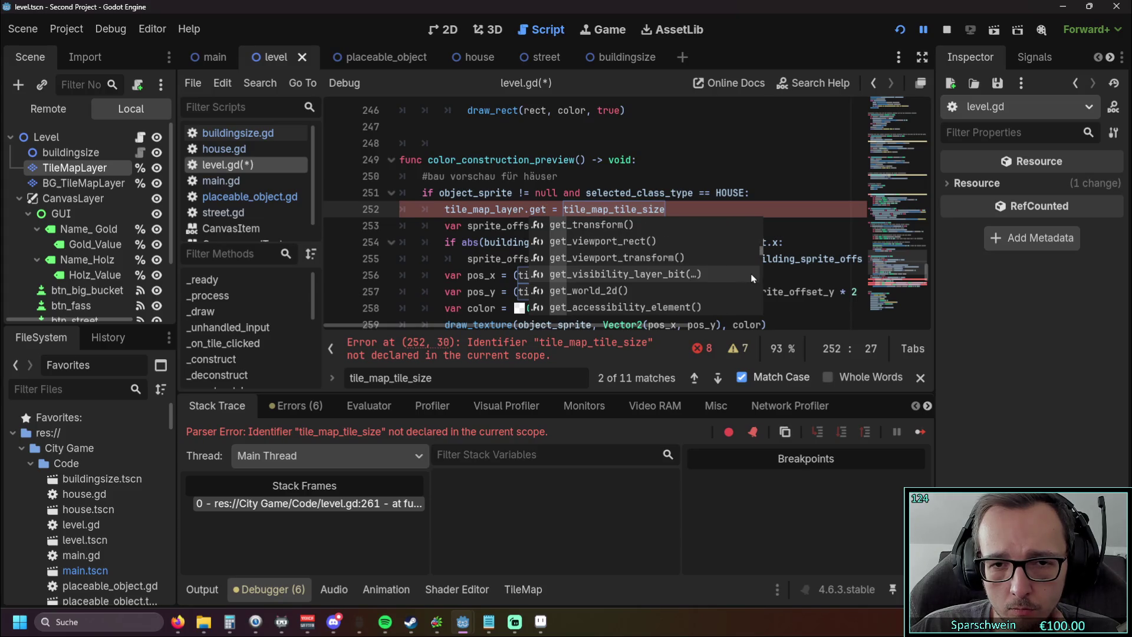
{"action": "scroll", "coordinate": [753, 278], "scroll_direction": "down", "scroll_amount": 6}
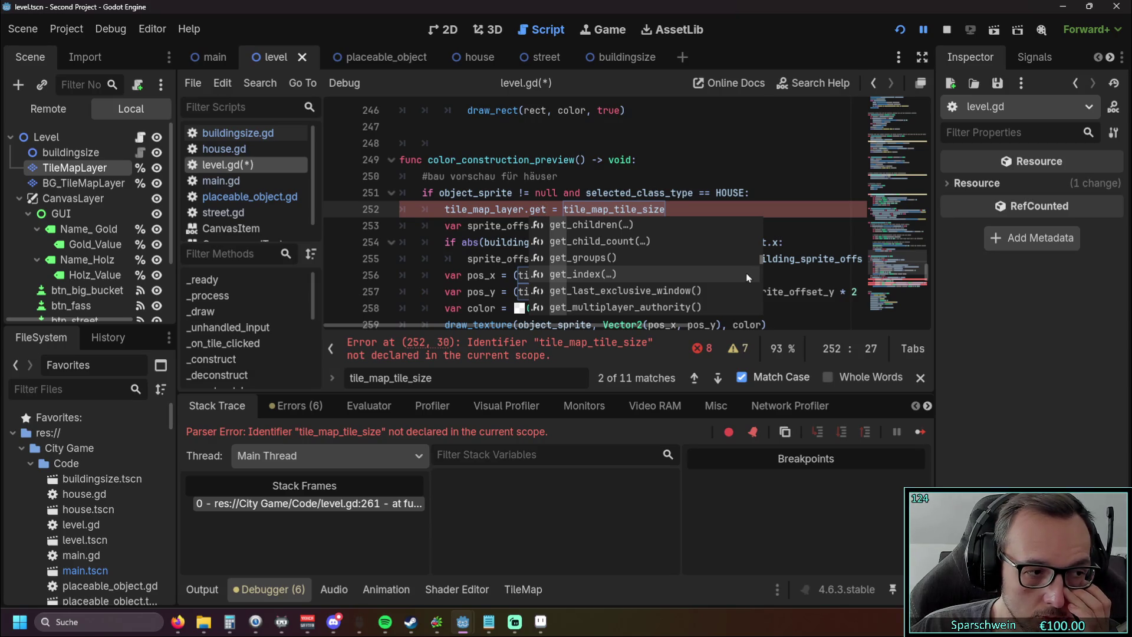
{"action": "left_click", "coordinate": [578, 192]}
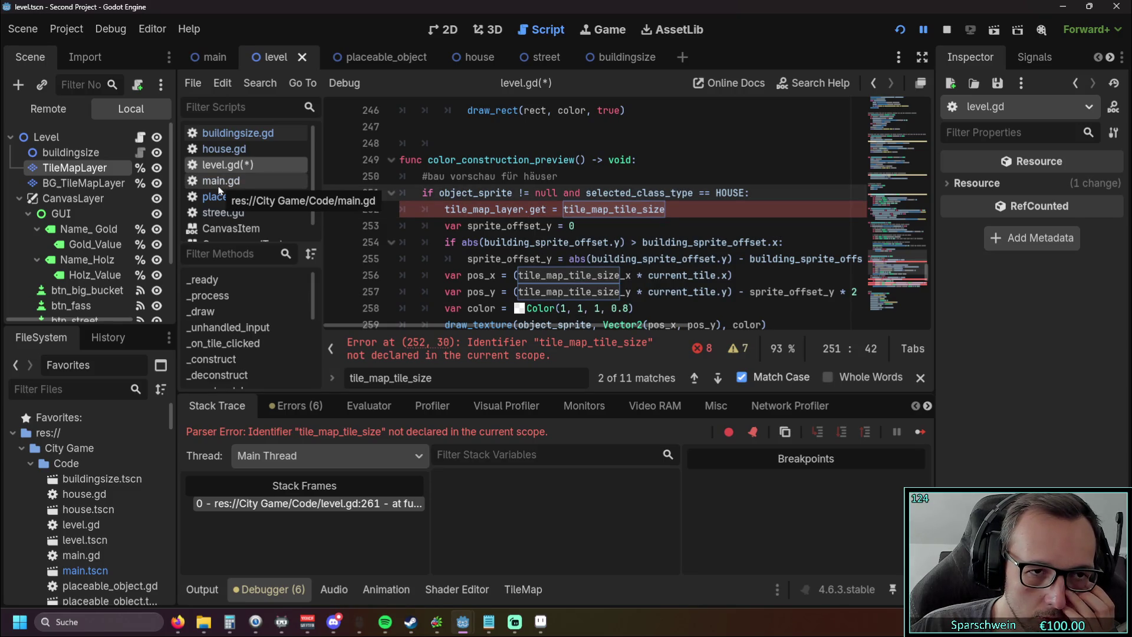
{"action": "left_click", "coordinate": [82, 168]}
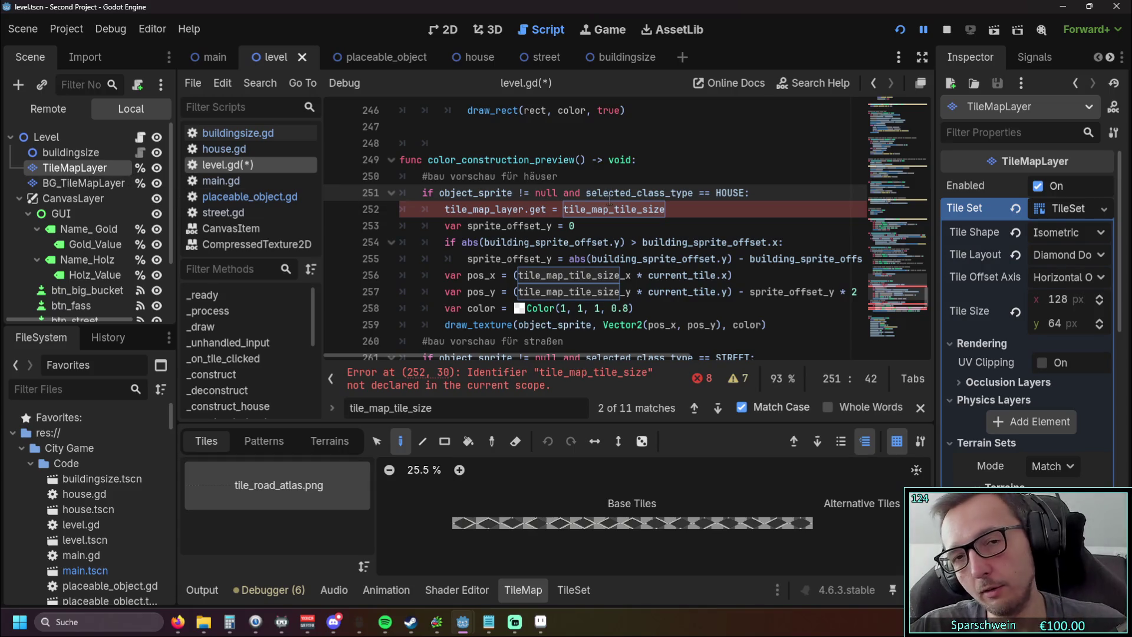
Step: Change 'get' to 'tile' so line 252 reads tile_map_layer.tile = tile_map_tile_size
{"action": "left_click", "coordinate": [709, 215]}
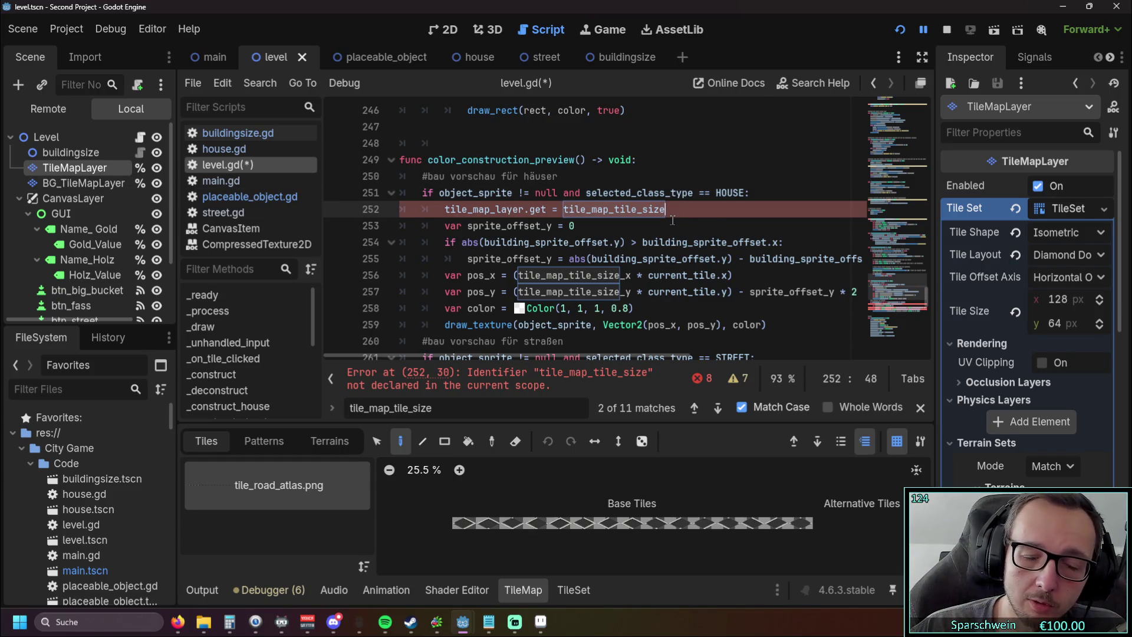
{"action": "left_click_drag", "start_coordinate": [671, 210], "coordinate": [563, 210]}
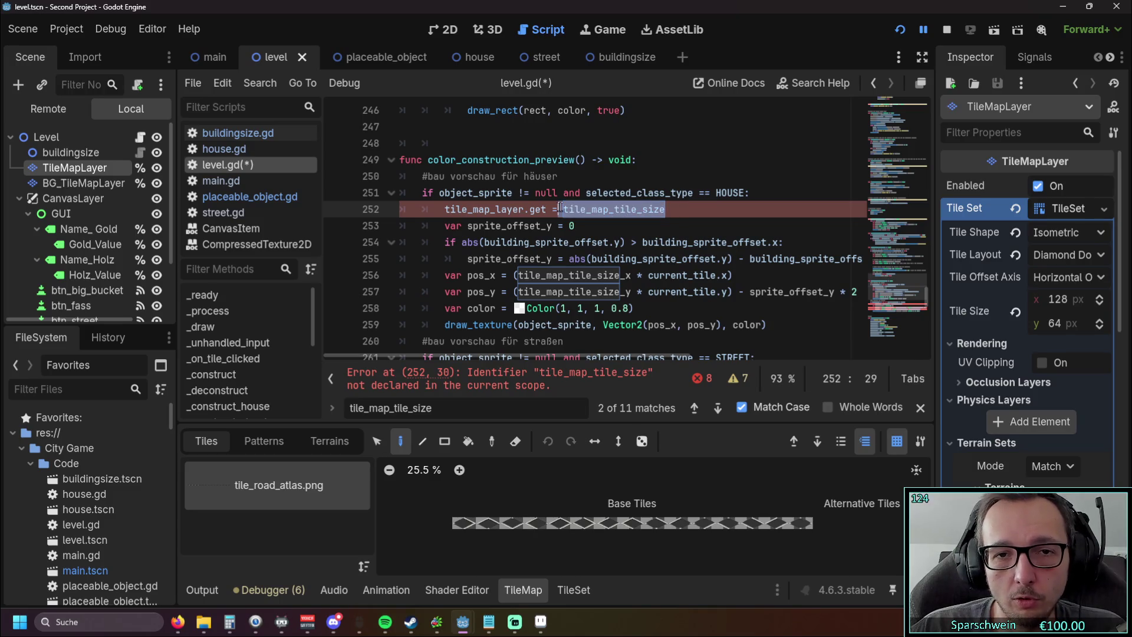
{"action": "key", "text": "End"}
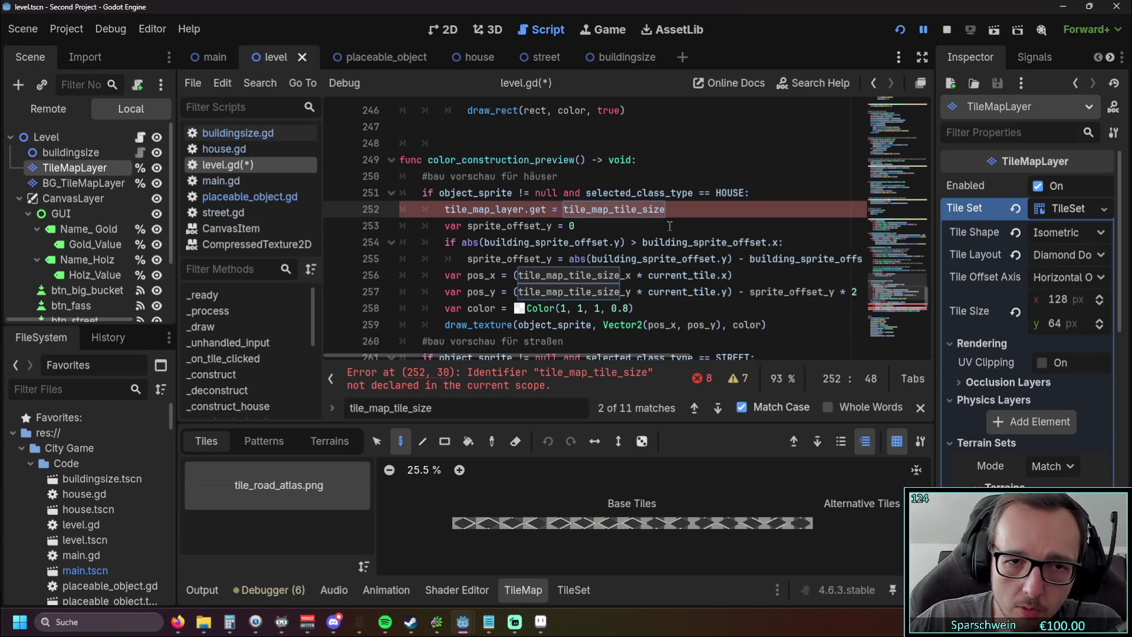
{"action": "double_click", "coordinate": [538, 210]}
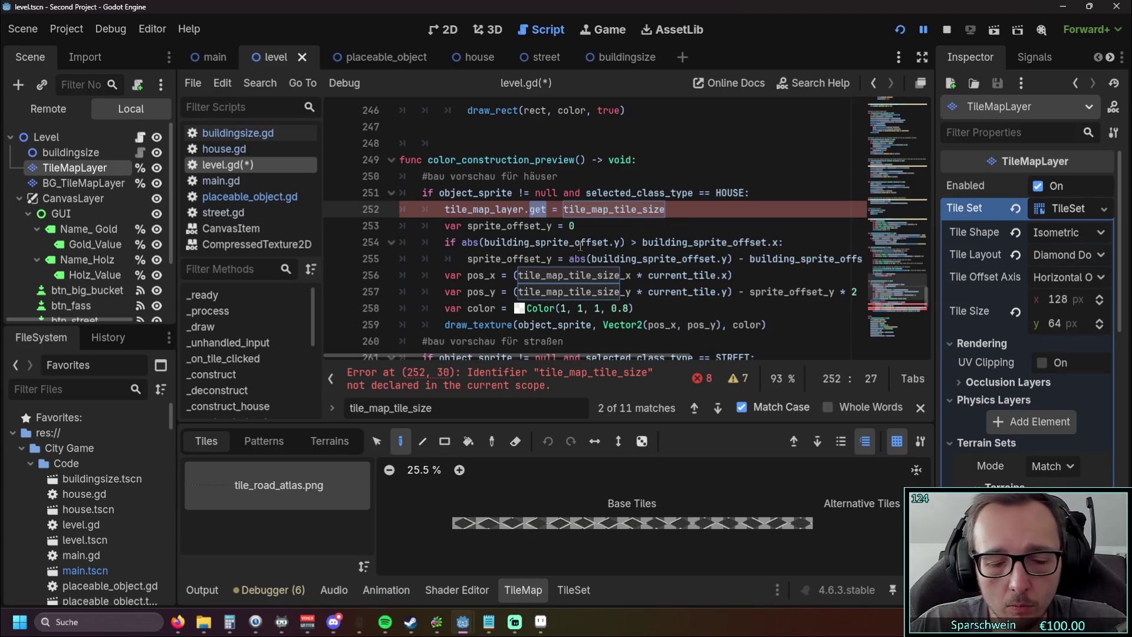
{"action": "type", "text": "tile"}
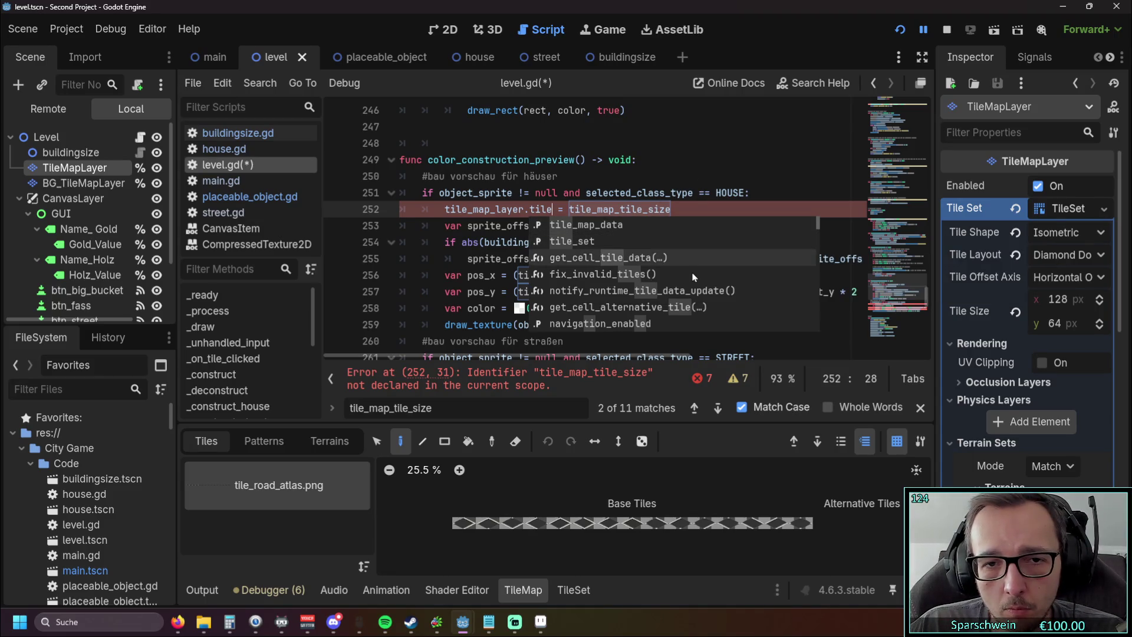
{"action": "scroll", "coordinate": [696, 277], "scroll_direction": "down", "scroll_amount": 3}
{"action": "scroll", "coordinate": [724, 279], "scroll_direction": "up", "scroll_amount": 3}
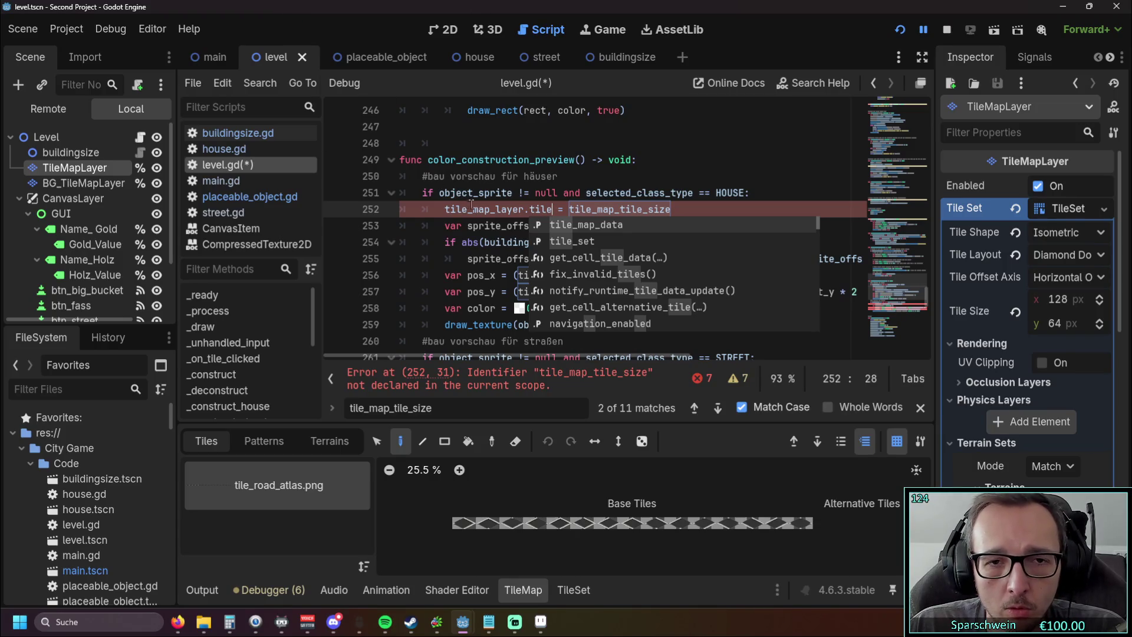
{"action": "mouse_move", "coordinate": [477, 211]}
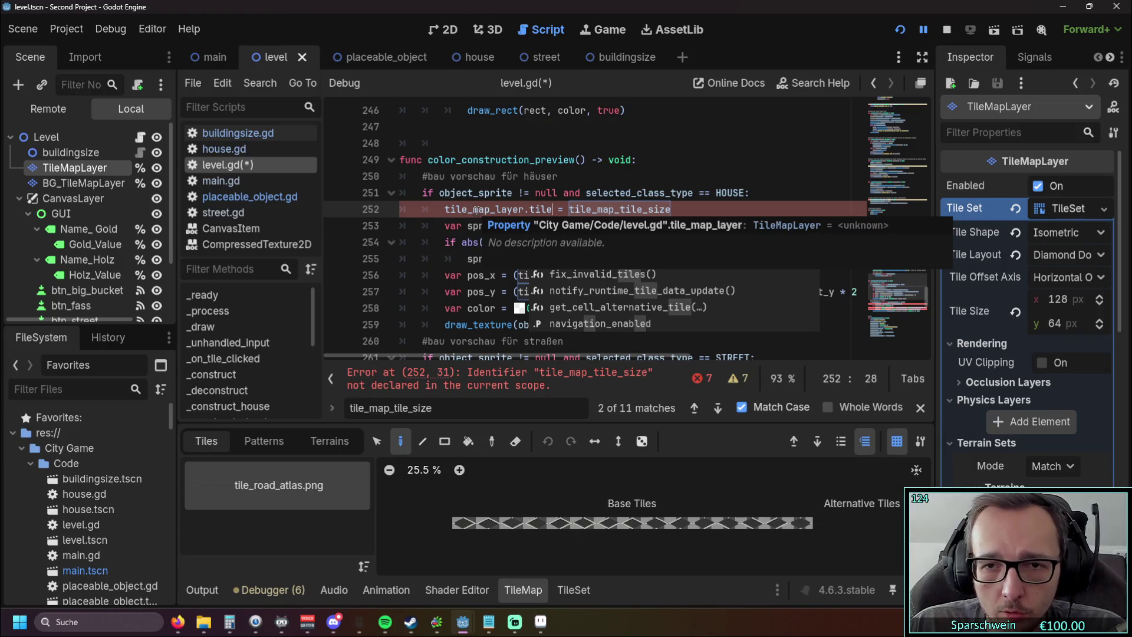
Step: Search help for 'tilemap', open the TileMapLayer class reference and scroll to its methods
{"action": "key", "text": "F1"}
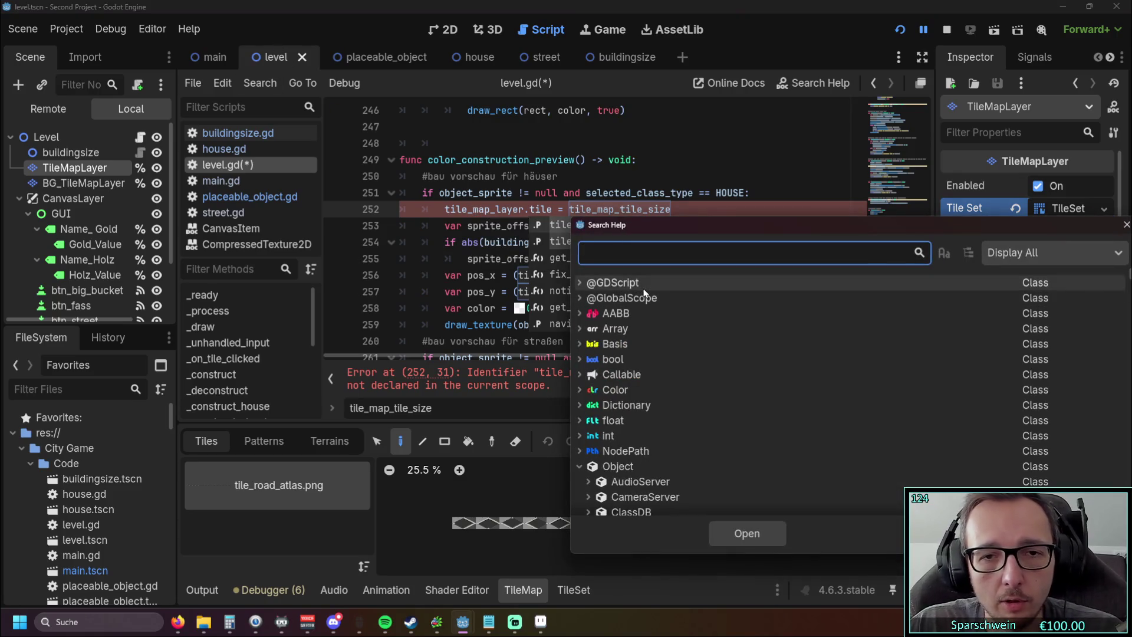
{"action": "type", "text": "tilemap"}
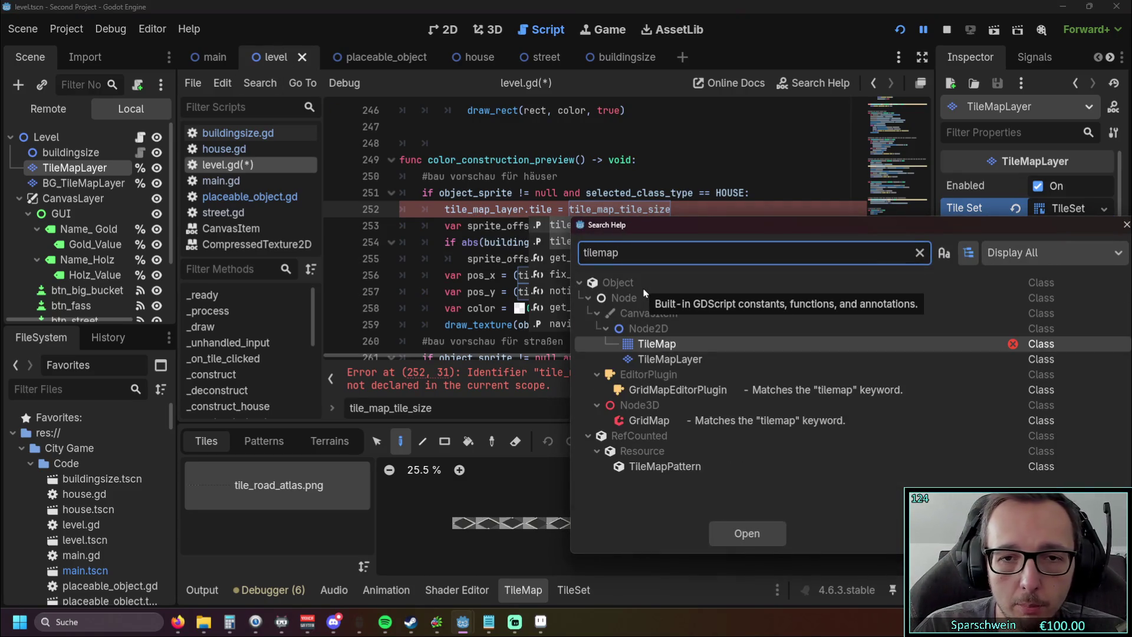
{"action": "key", "text": "Down"}
{"action": "key", "text": "Return"}
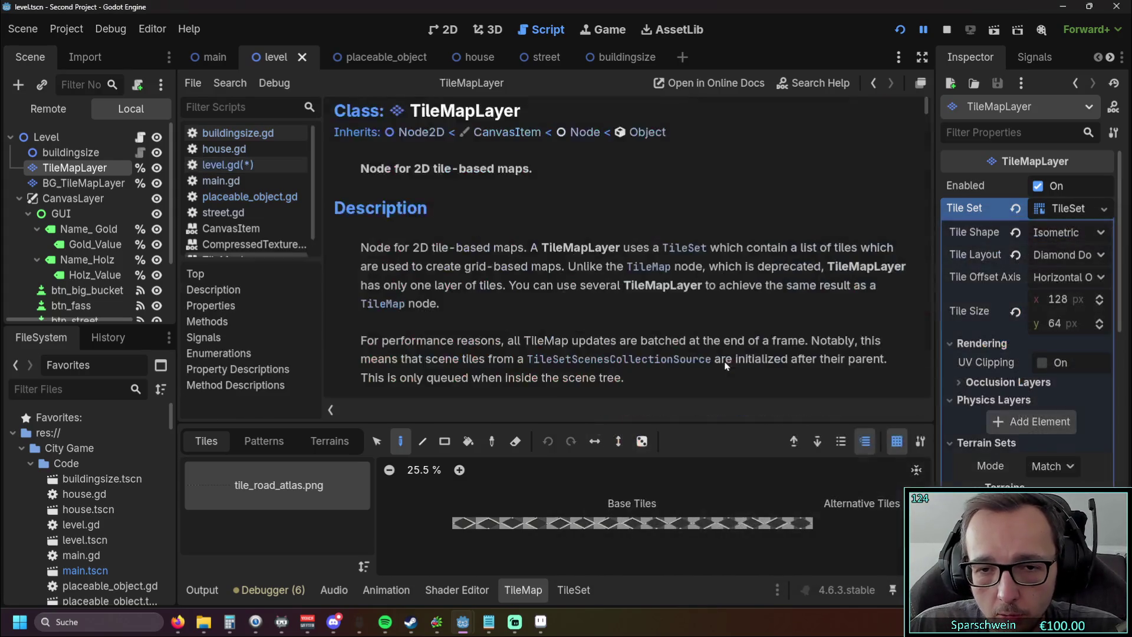
{"action": "scroll", "coordinate": [641, 308], "scroll_direction": "down", "scroll_amount": 10}
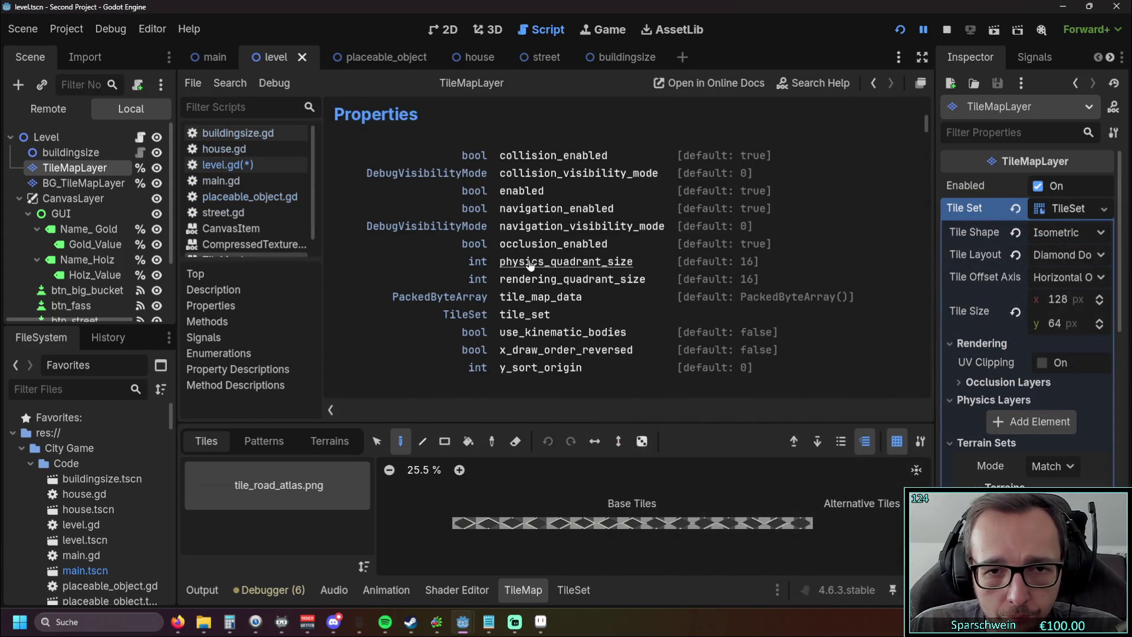
{"action": "scroll", "coordinate": [421, 270], "scroll_direction": "down", "scroll_amount": 3}
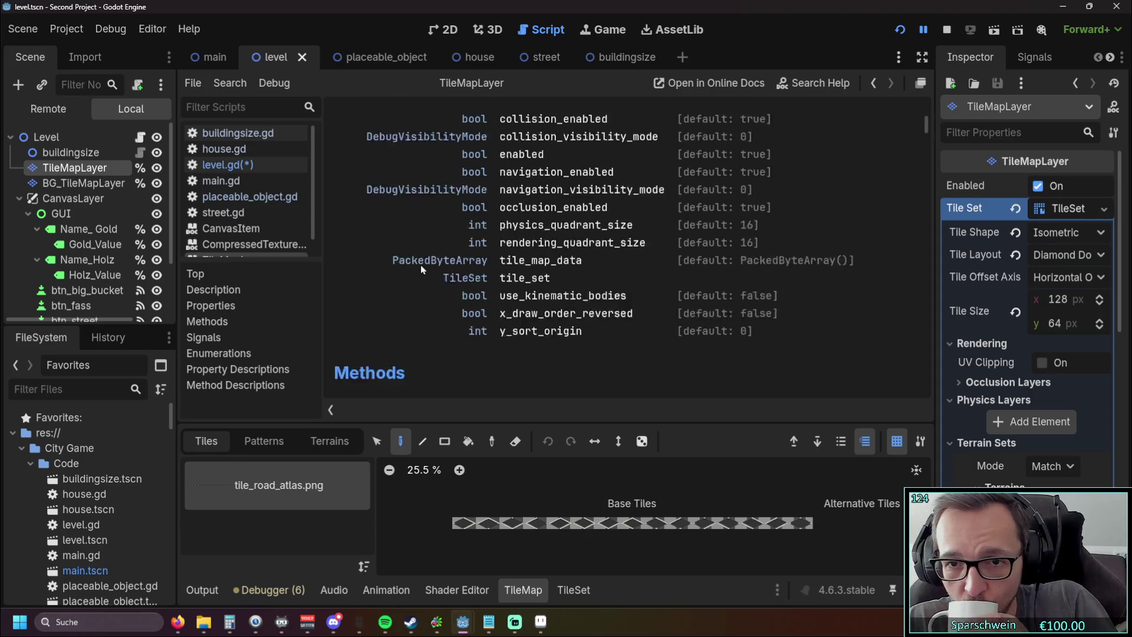
{"action": "scroll", "coordinate": [421, 269], "scroll_direction": "up", "scroll_amount": 3}
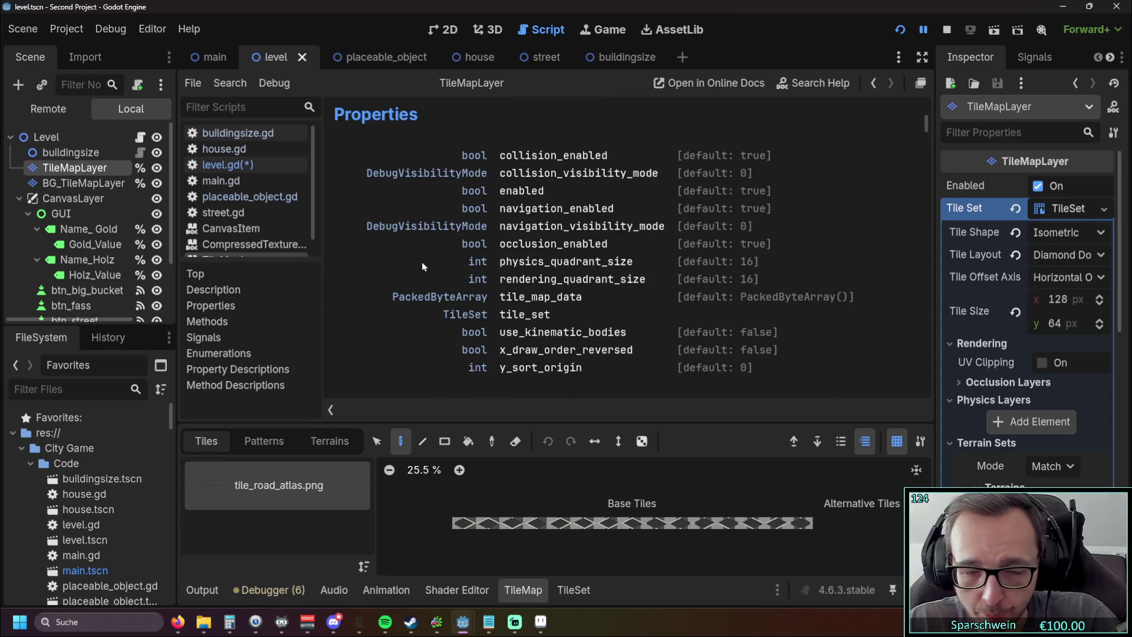
{"action": "scroll", "coordinate": [409, 260], "scroll_direction": "down", "scroll_amount": 5}
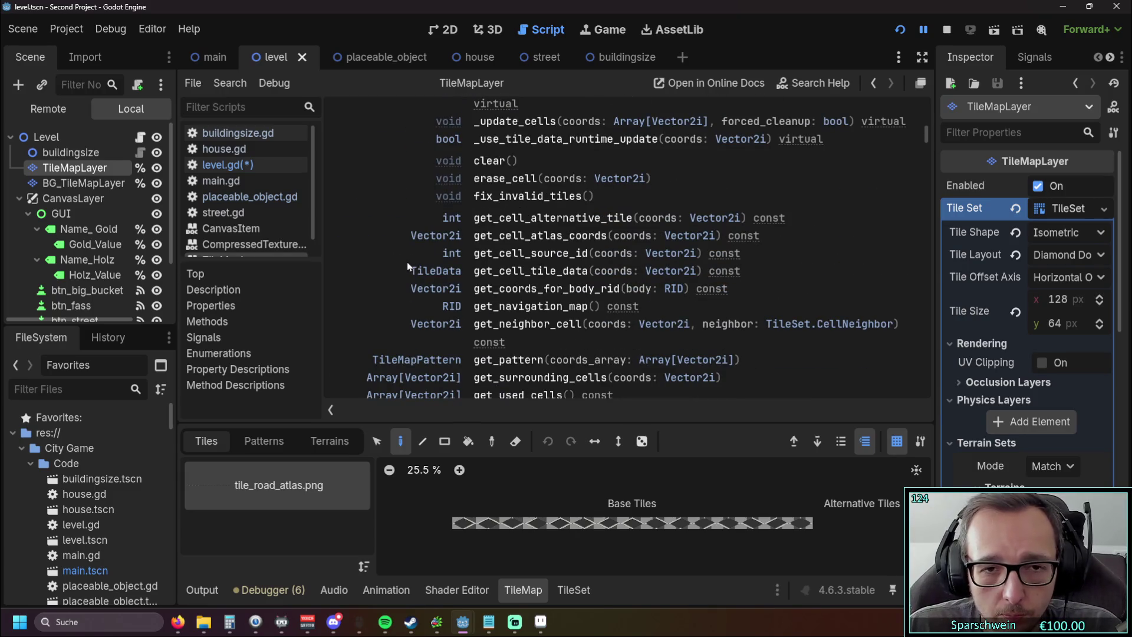
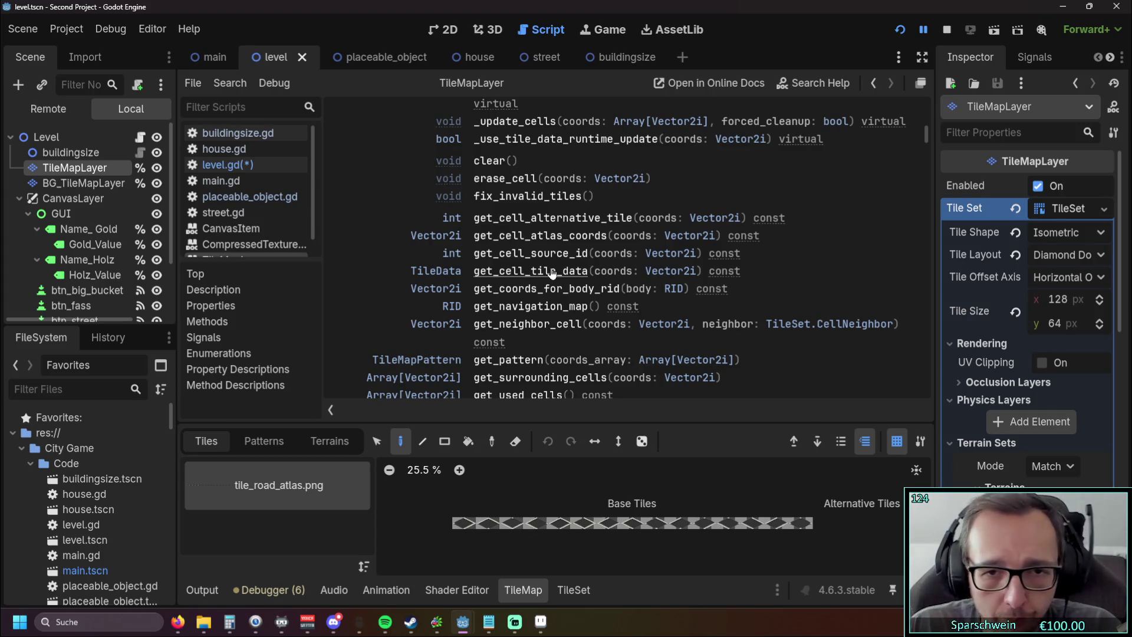
Step: Skim the TileMapLayer method docs, then go back to level.gd at line 252
{"action": "scroll", "coordinate": [605, 257], "scroll_direction": "down", "scroll_amount": 3}
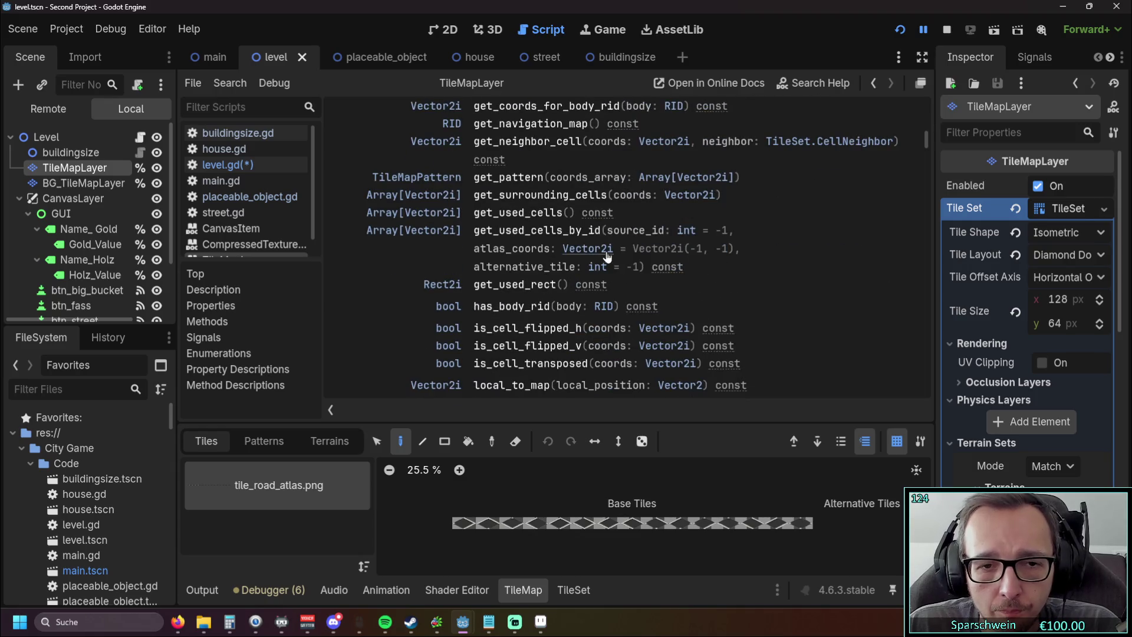
{"action": "scroll", "coordinate": [610, 255], "scroll_direction": "down", "scroll_amount": 8}
{"action": "scroll", "coordinate": [613, 253], "scroll_direction": "up", "scroll_amount": 2}
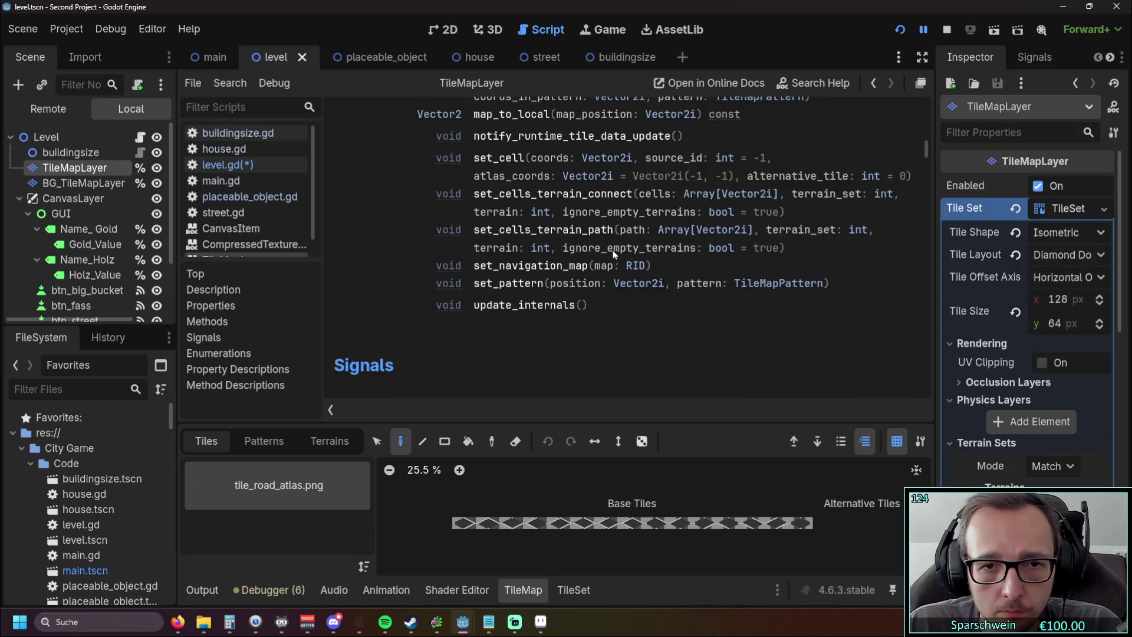
{"action": "scroll", "coordinate": [700, 269], "scroll_direction": "up", "scroll_amount": 4}
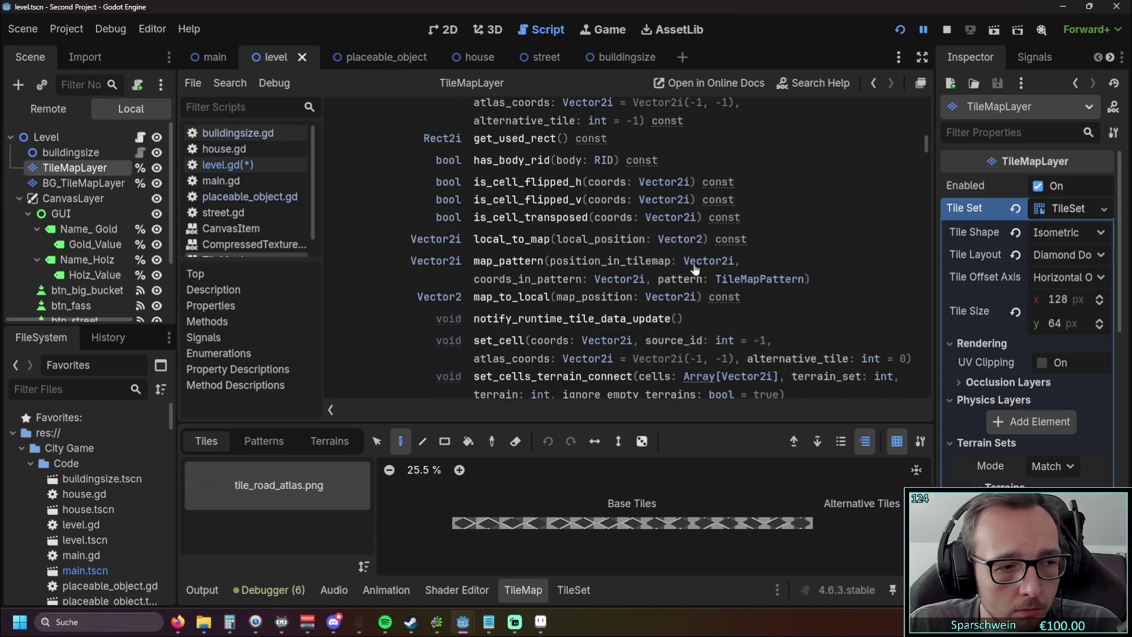
{"action": "scroll", "coordinate": [696, 269], "scroll_direction": "up", "scroll_amount": 3}
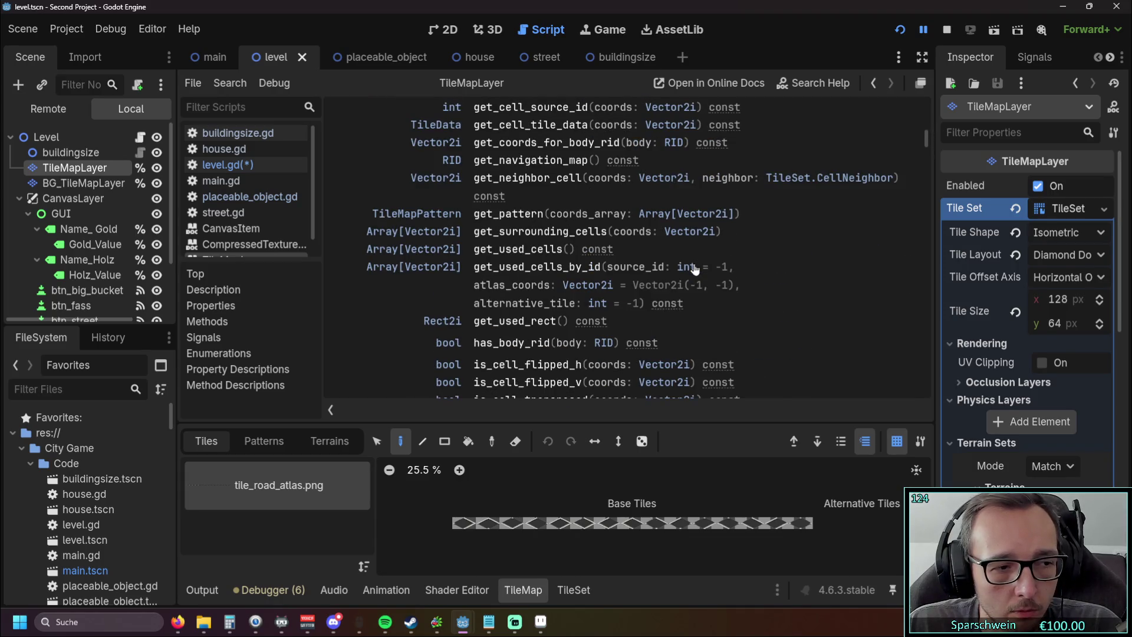
{"action": "scroll", "coordinate": [756, 224], "scroll_direction": "up", "scroll_amount": 3}
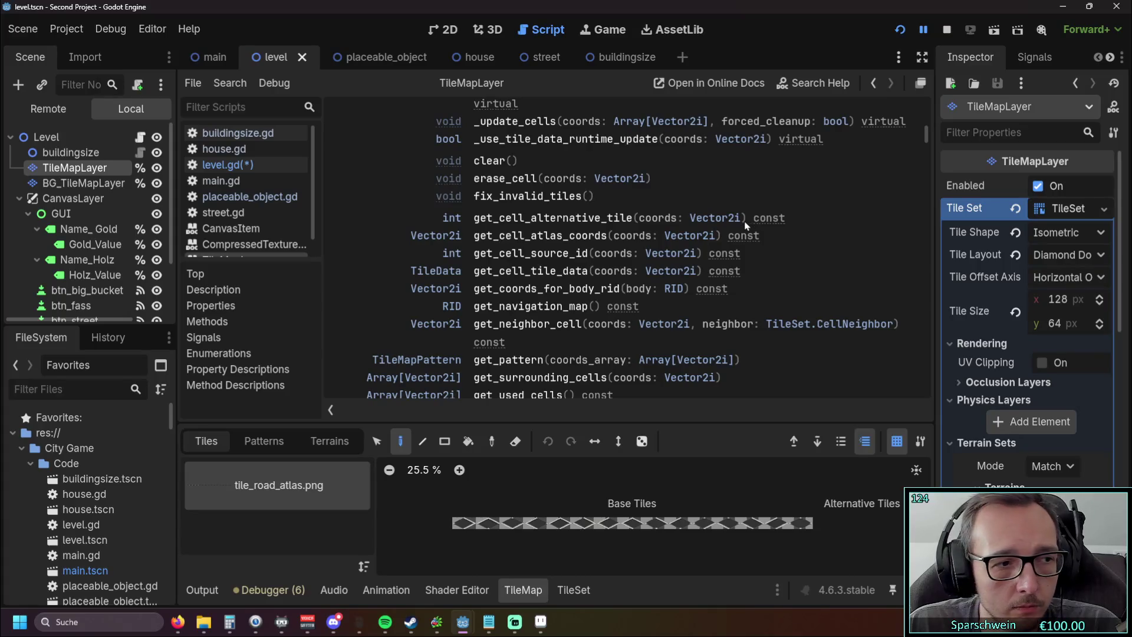
{"action": "scroll", "coordinate": [740, 226], "scroll_direction": "up", "scroll_amount": 2}
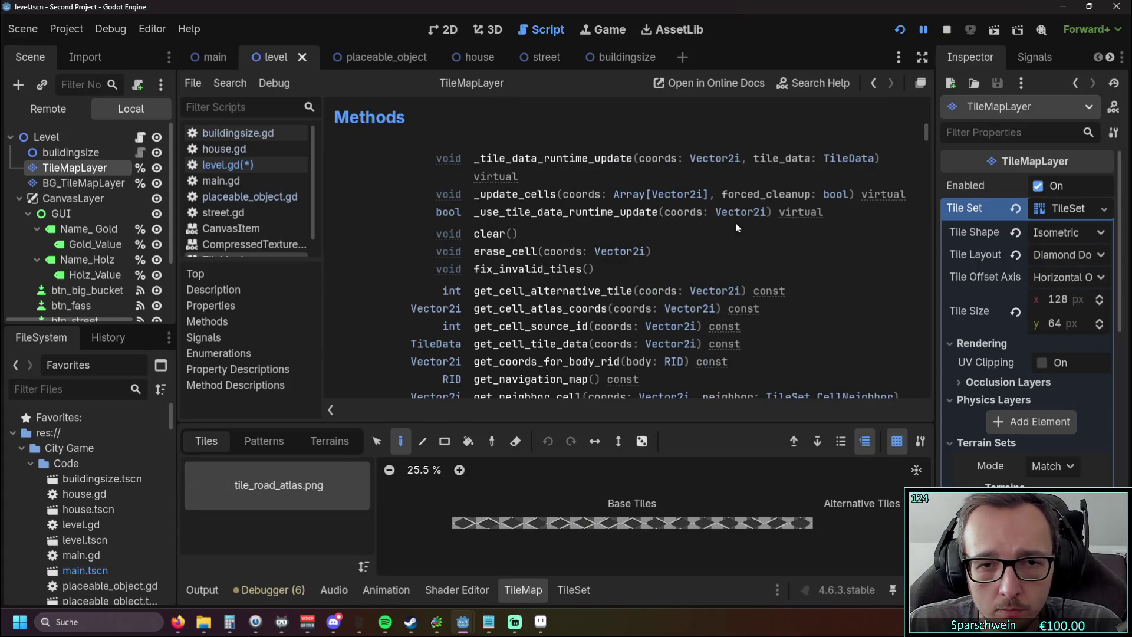
{"action": "scroll", "coordinate": [736, 228], "scroll_direction": "up", "scroll_amount": 1}
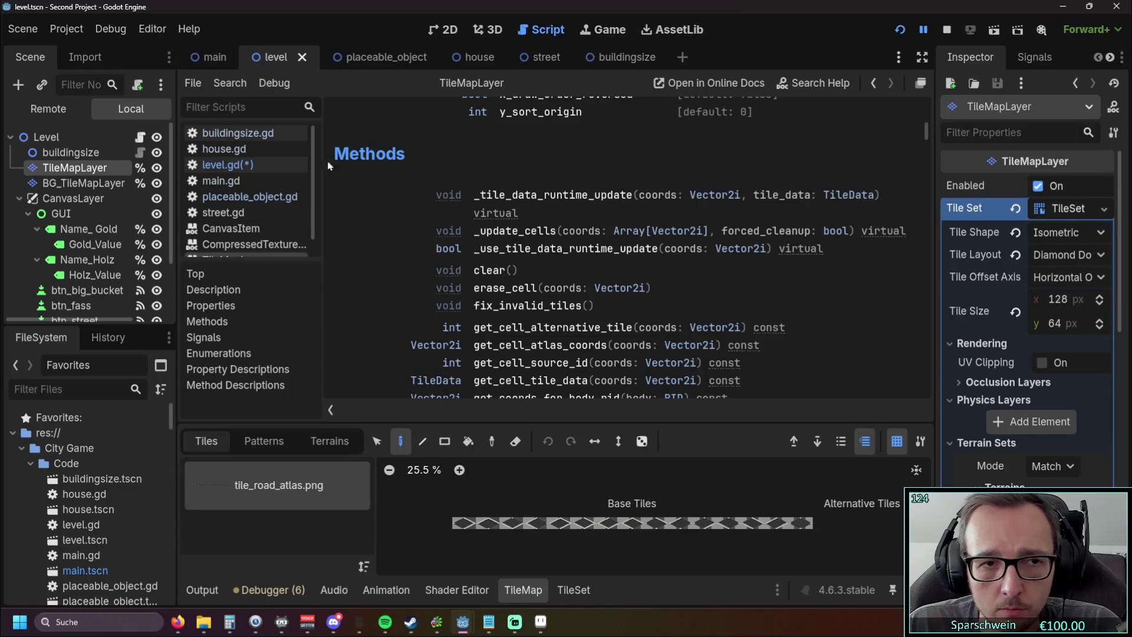
{"action": "left_click", "coordinate": [236, 134]}
{"action": "left_click", "coordinate": [233, 164]}
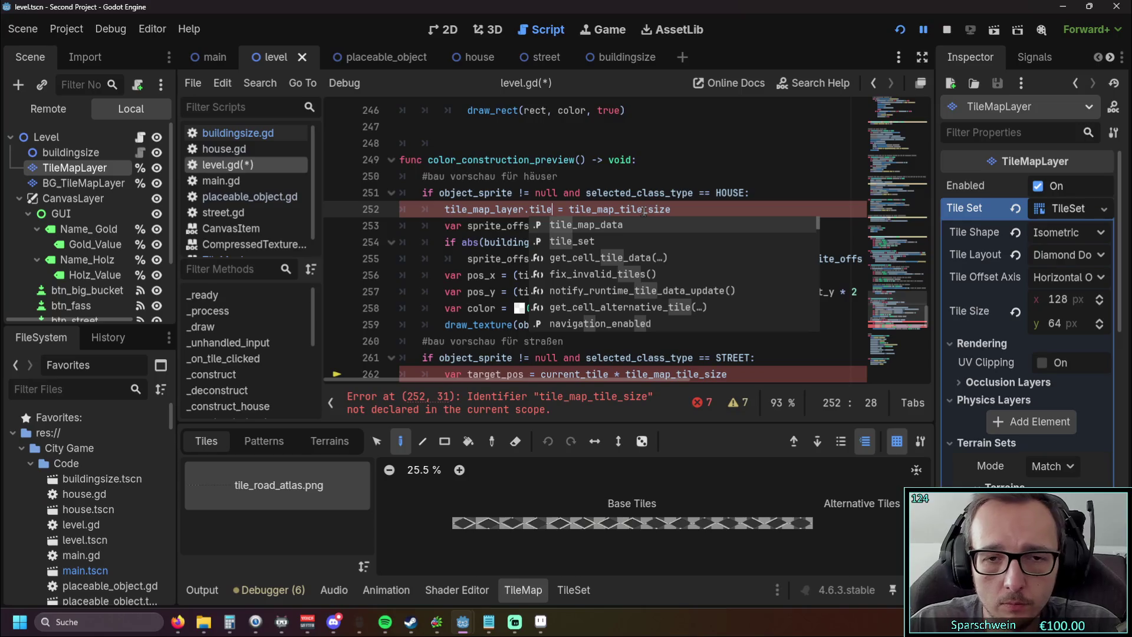
Step: Extend line 252's reference to tile_map_layer.tile_set.tile_size.y using autocomplete
{"action": "left_click", "coordinate": [590, 242]}
{"action": "type", "text": ".tile_set"}
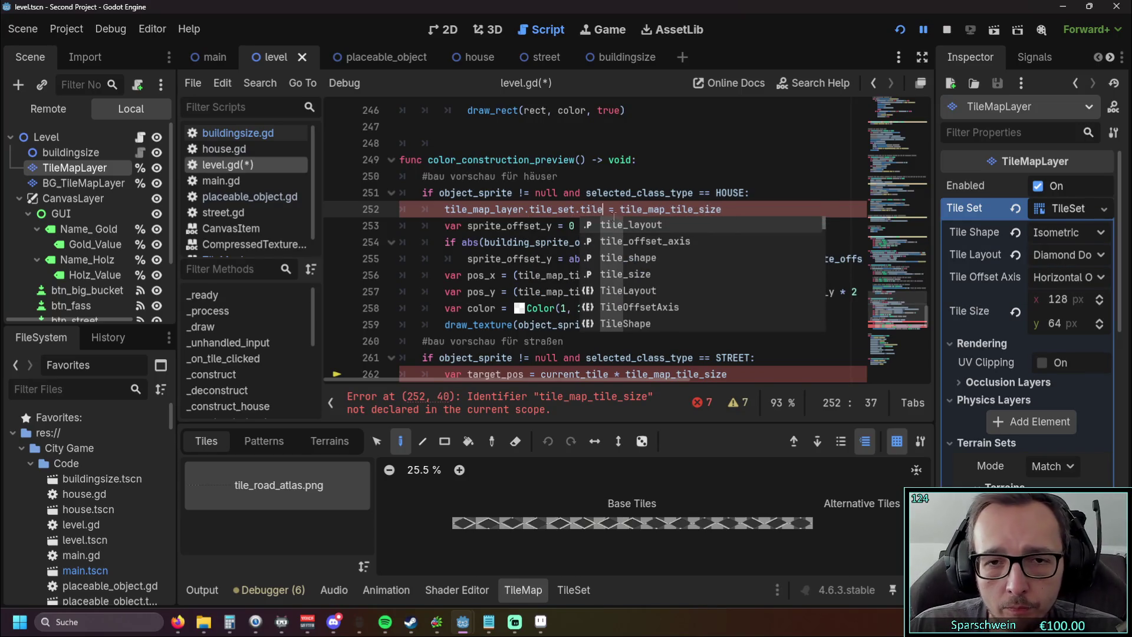
{"action": "left_click", "coordinate": [648, 275]}
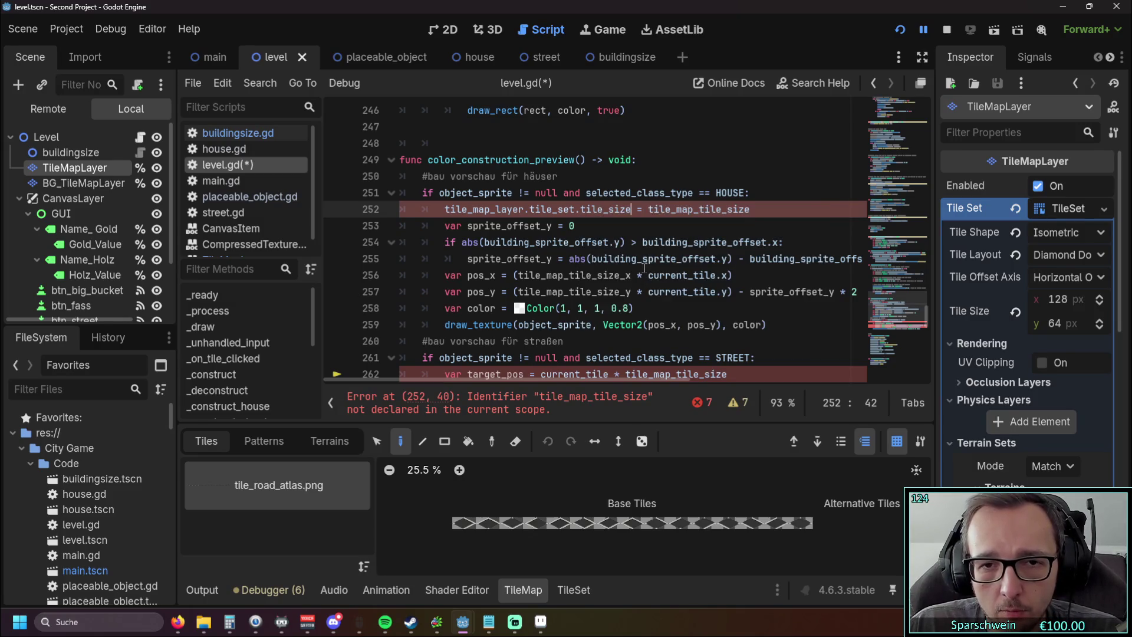
{"action": "type", "text": ".y"}
{"action": "left_click", "coordinate": [646, 224]}
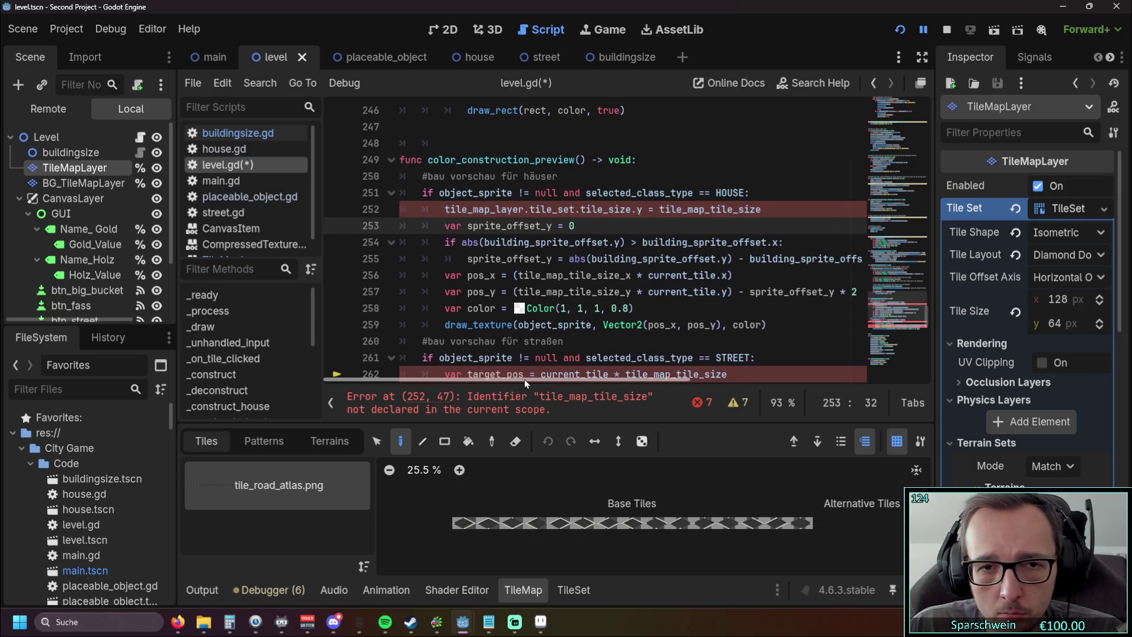
Step: Copy the tile_map_tile_size name to the start of line 252 and delete the old trailing assignment
{"action": "left_click_drag", "start_coordinate": [761, 209], "coordinate": [658, 211]}
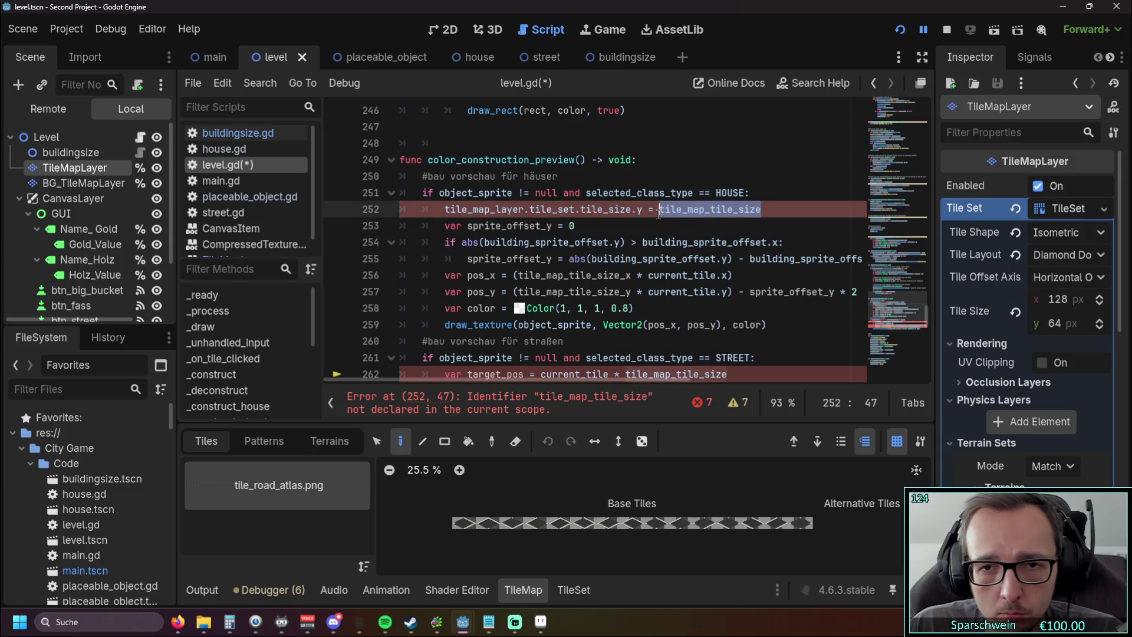
{"action": "key", "text": "ctrl+c"}
{"action": "left_click", "coordinate": [446, 211]}
{"action": "key", "text": "ctrl+v"}
{"action": "type", "text": "="}
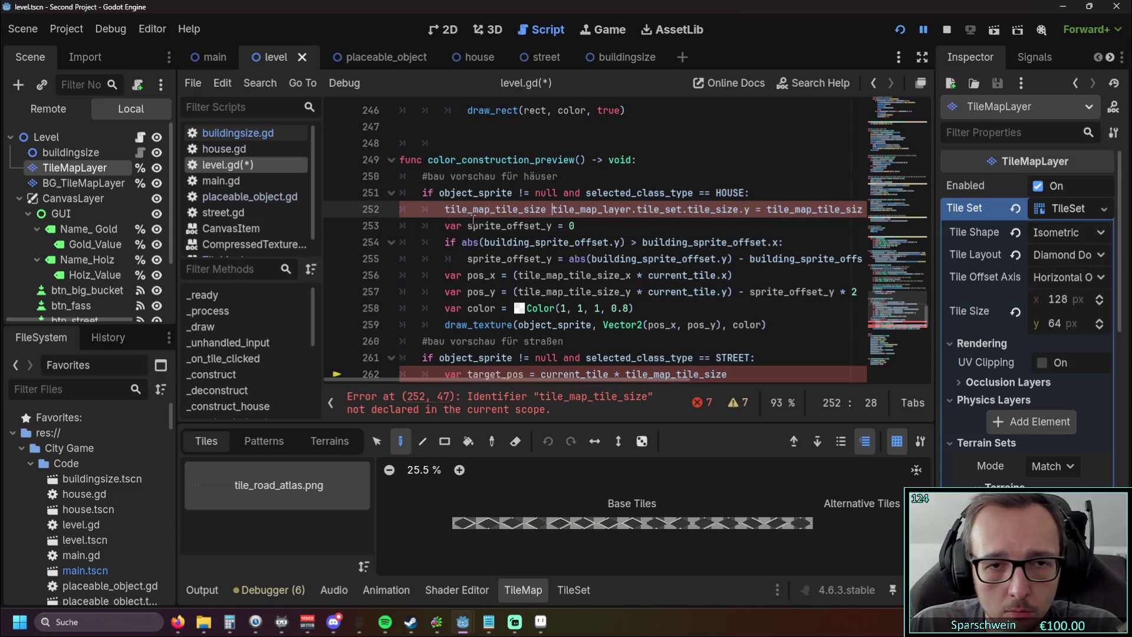
{"action": "left_click_drag", "start_coordinate": [761, 209], "coordinate": [882, 218]}
{"action": "key", "text": "BackSpace"}
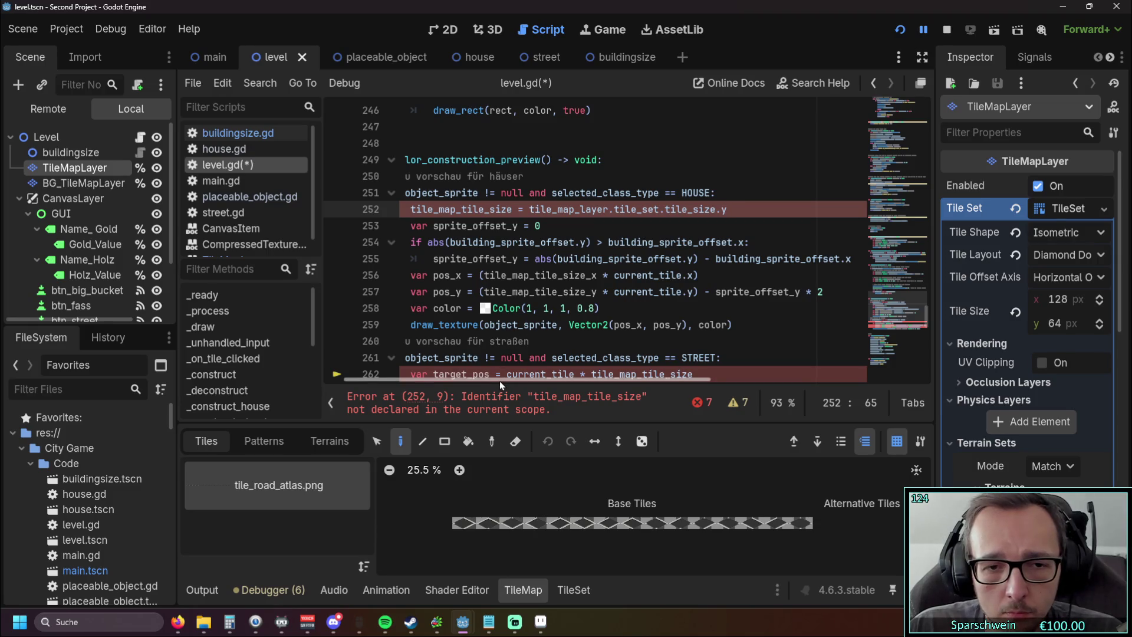
Step: Rework line 252 to end with '= tile_map_tile_size', removing the duplicate name at the line start
{"action": "left_click_drag", "start_coordinate": [499, 381], "coordinate": [459, 381]}
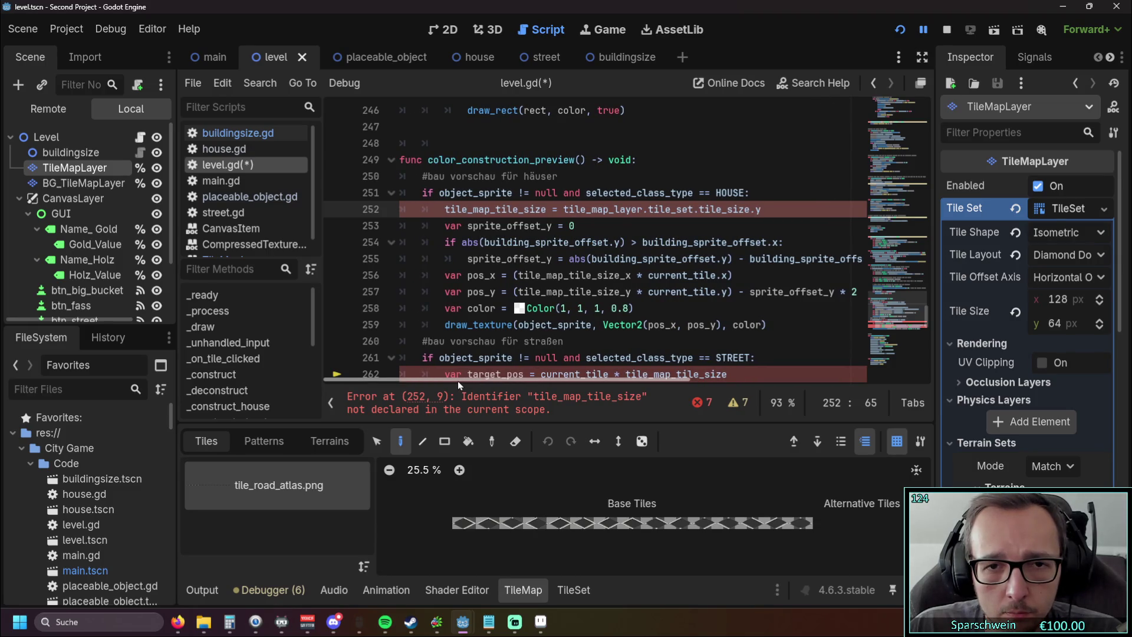
{"action": "type", "text": "("}
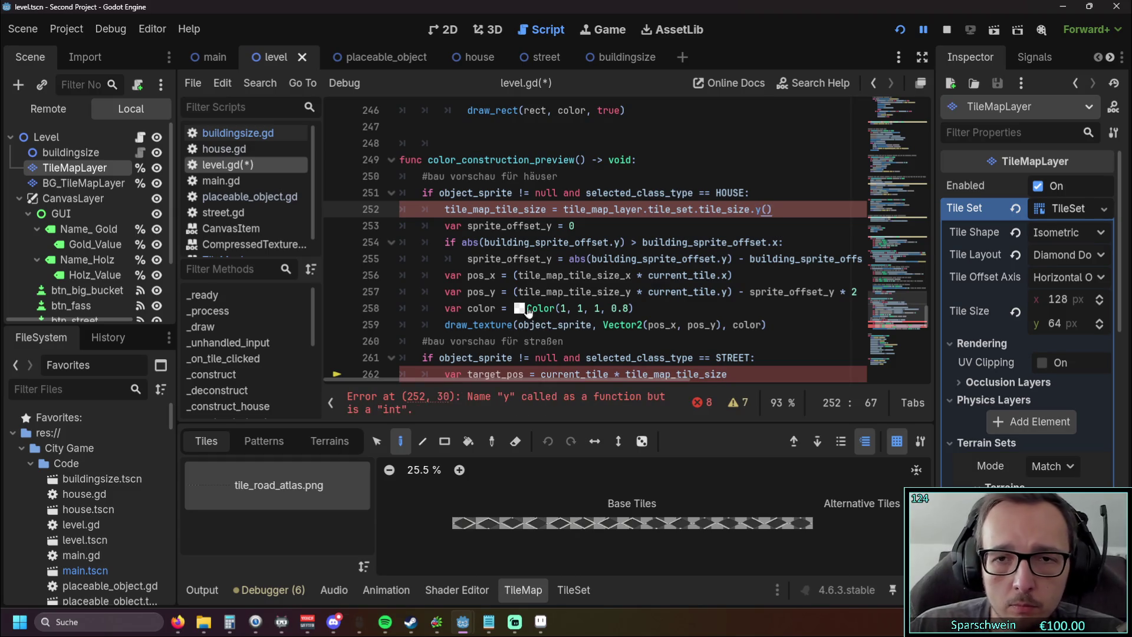
{"action": "left_click", "coordinate": [697, 225]}
{"action": "key", "text": "ctrl+z"}
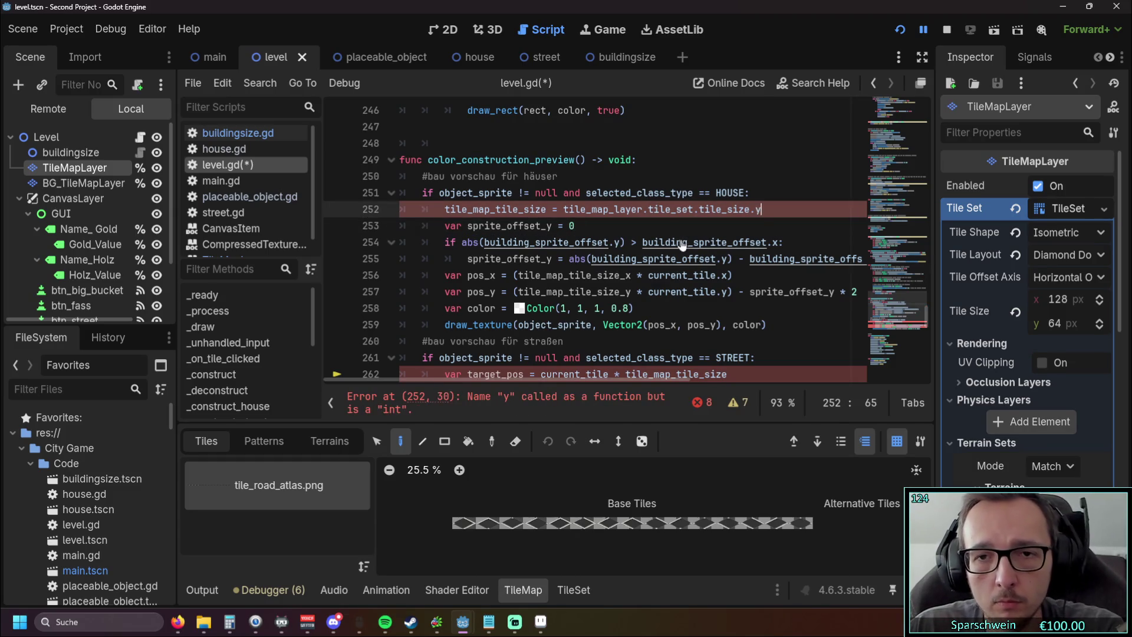
{"action": "type", "text": " = tile_map_tile_size"}
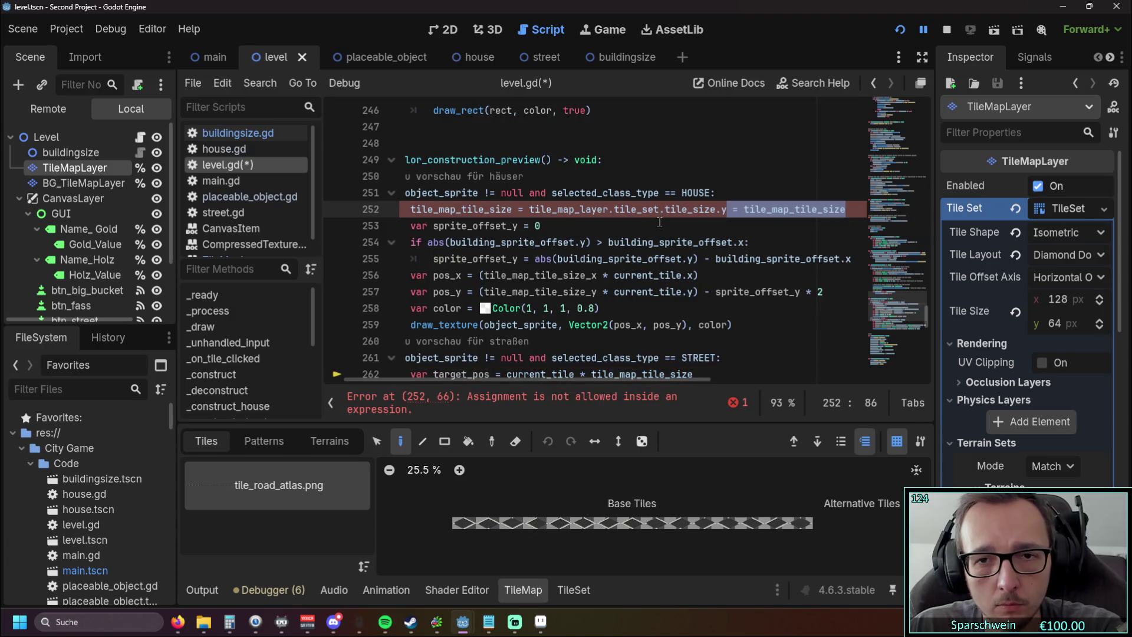
{"action": "key", "text": "Home"}
{"action": "key", "text": "ctrl+Right"}
{"action": "key", "text": "Delete"}
{"action": "key", "text": "Delete"}
{"action": "key", "text": "Delete"}
{"action": "key", "text": "ctrl+BackSpace"}
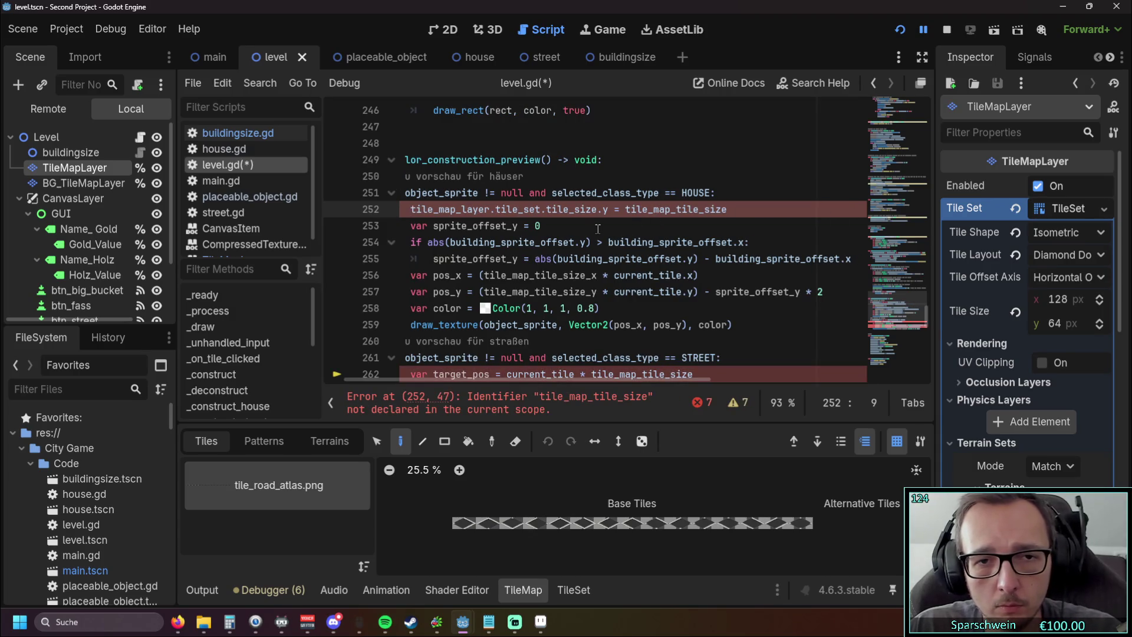
{"action": "key", "text": "ctrl+Right"}
{"action": "key", "text": "ctrl+Right"}
{"action": "key", "text": "ctrl+Right"}
{"action": "type", "text": "()"}
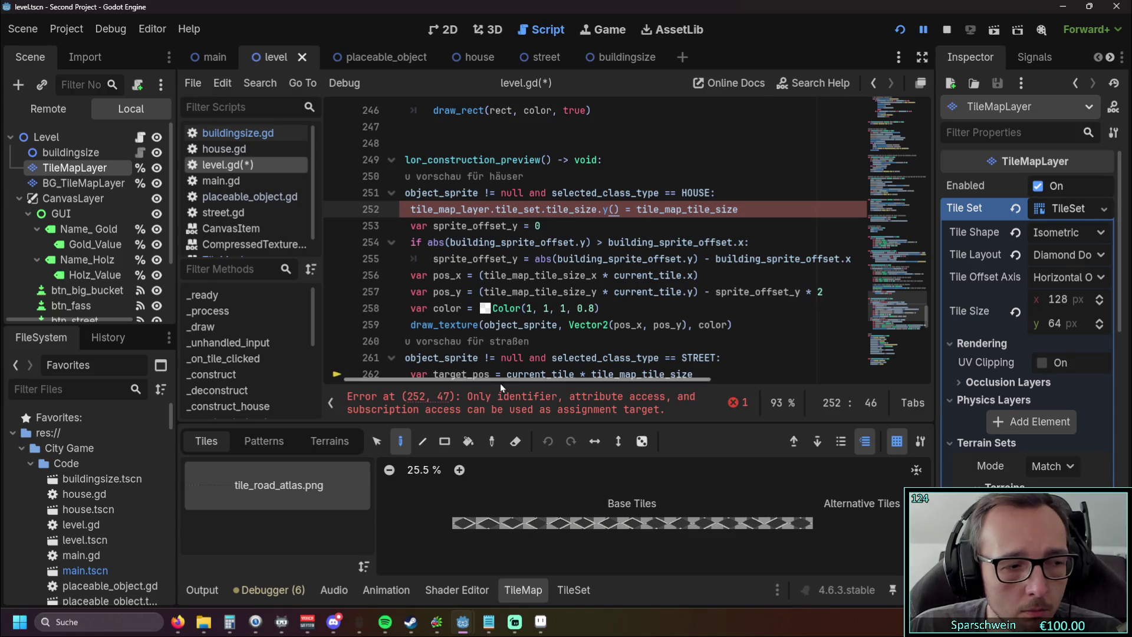
Step: Add 'var ' before tile_map_layer on line 252 and fix its indentation
{"action": "left_click_drag", "start_coordinate": [506, 378], "coordinate": [396, 383]}
{"action": "left_click", "coordinate": [449, 213]}
{"action": "type", "text": "var"}
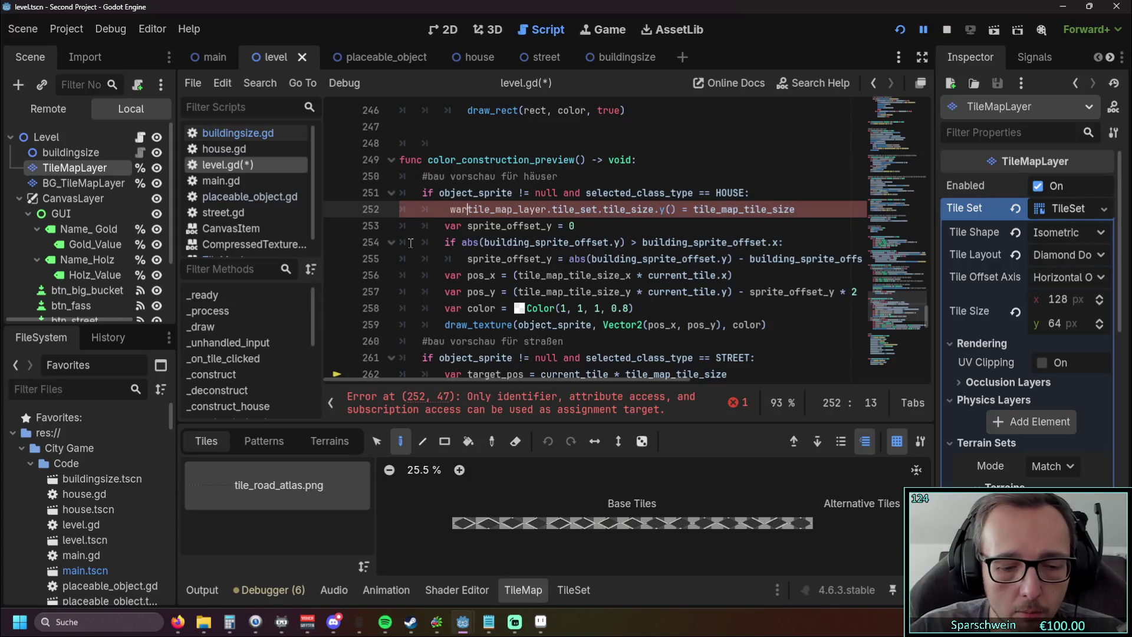
{"action": "key", "text": "BackSpace"}
{"action": "key", "text": "BackSpace"}
{"action": "key", "text": "BackSpace"}
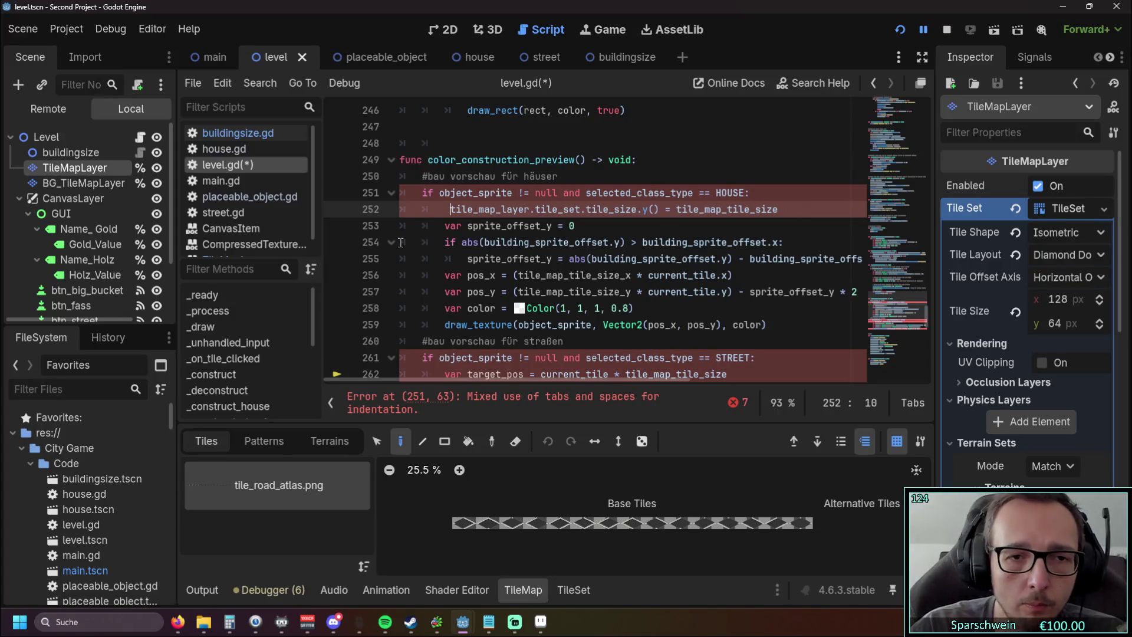
{"action": "type", "text": "var"}
{"action": "left_click", "coordinate": [450, 209]}
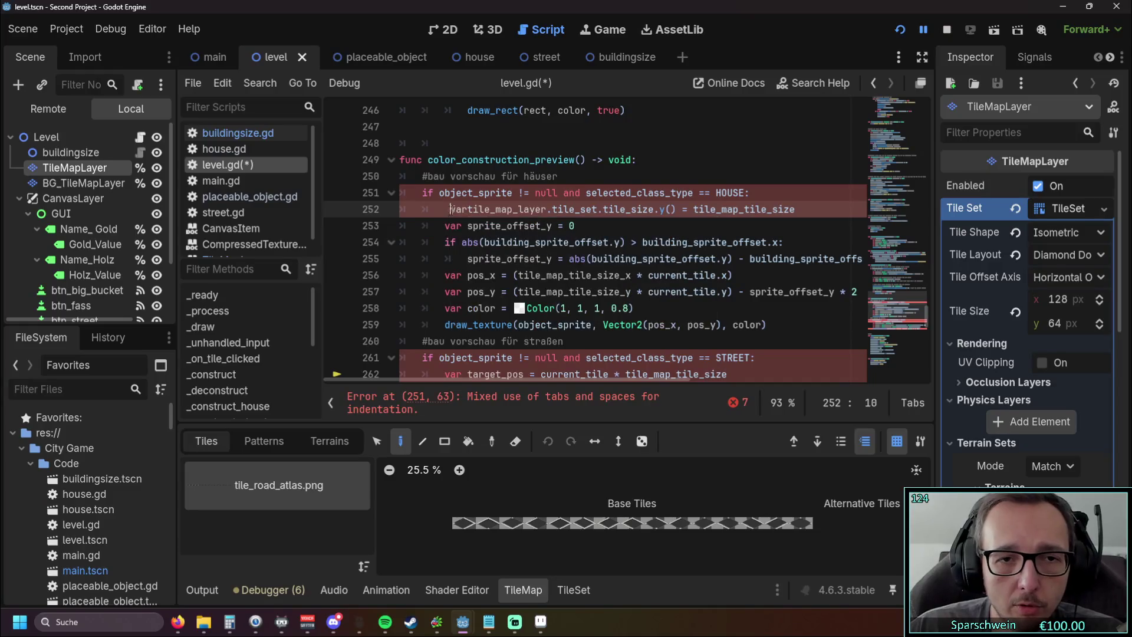
{"action": "key", "text": "BackSpace"}
{"action": "key", "text": "Right"}
{"action": "key", "text": "Right"}
{"action": "key", "text": "Right"}
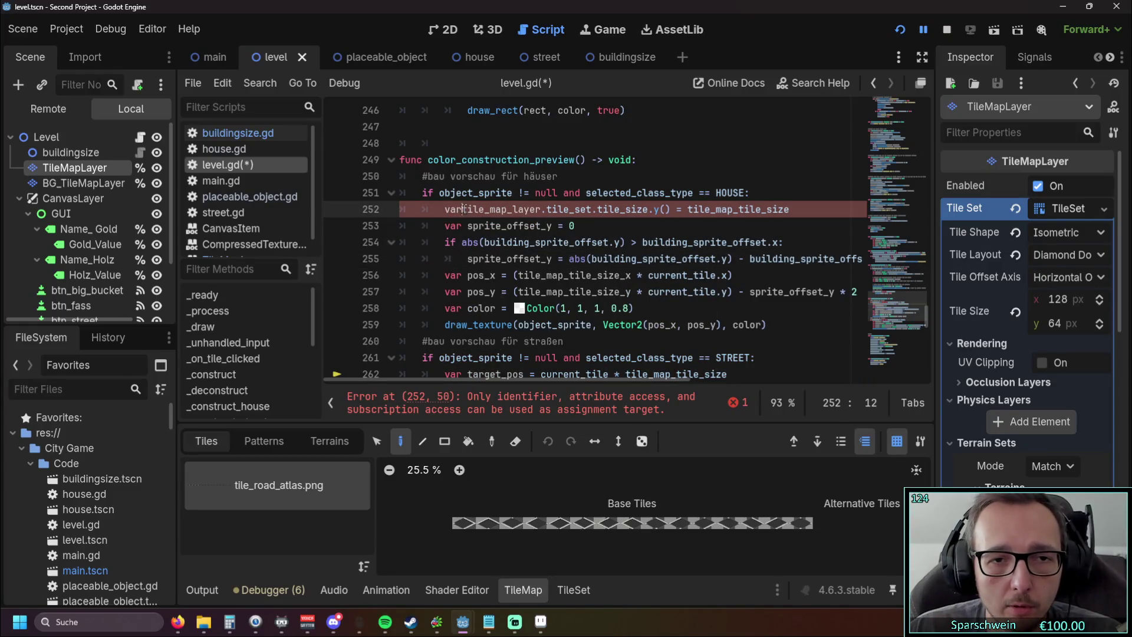
{"action": "left_click", "coordinate": [502, 257]}
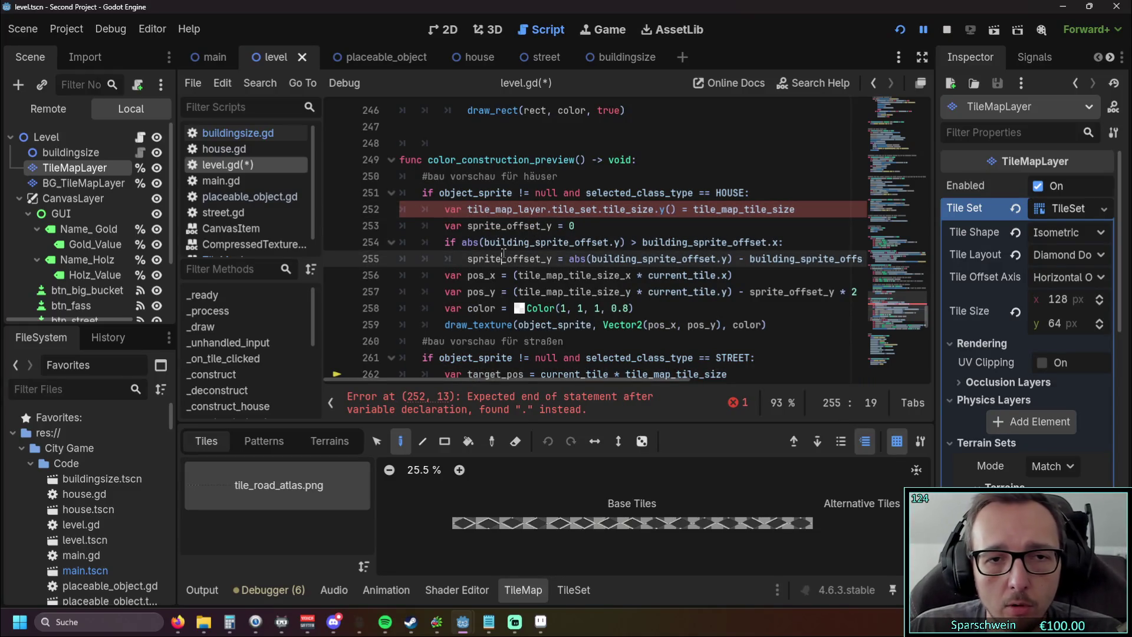
Step: Move the trailing tile_map_tile_size after var as the variable name with '=', clearing leftover characters
{"action": "double_click", "coordinate": [767, 209]}
{"action": "key", "text": "BackSpace"}
{"action": "left_click", "coordinate": [467, 209]}
{"action": "key", "text": "ctrl+v"}
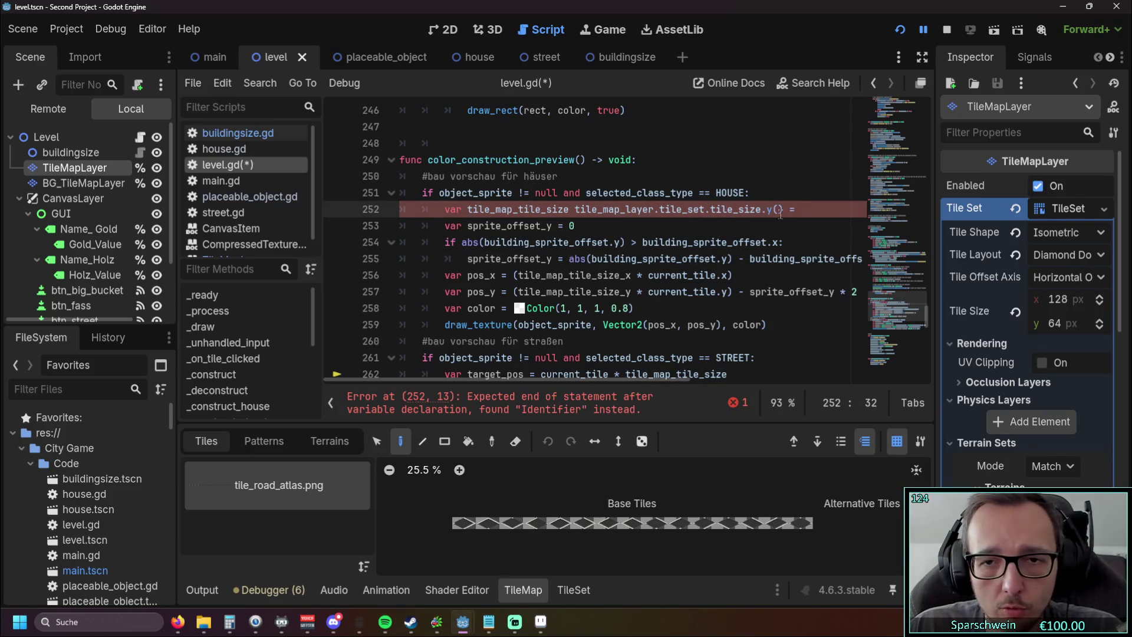
{"action": "type", "text": "="}
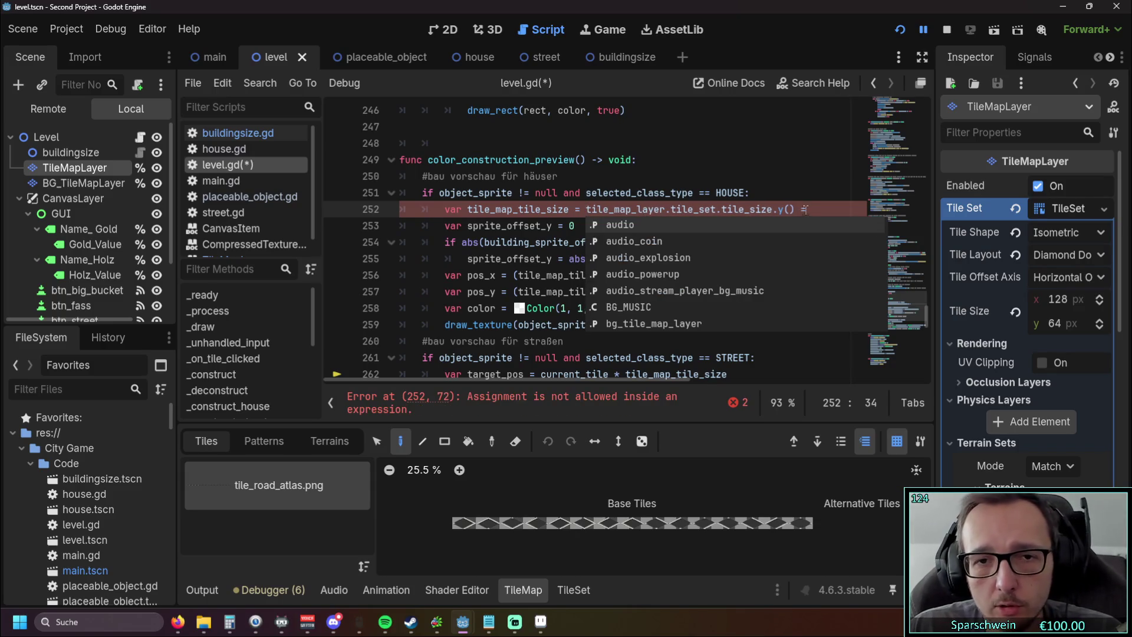
{"action": "left_click", "coordinate": [820, 218]}
{"action": "key", "text": "BackSpace"}
{"action": "key", "text": "BackSpace"}
{"action": "key", "text": "BackSpace"}
{"action": "left_click", "coordinate": [788, 226]}
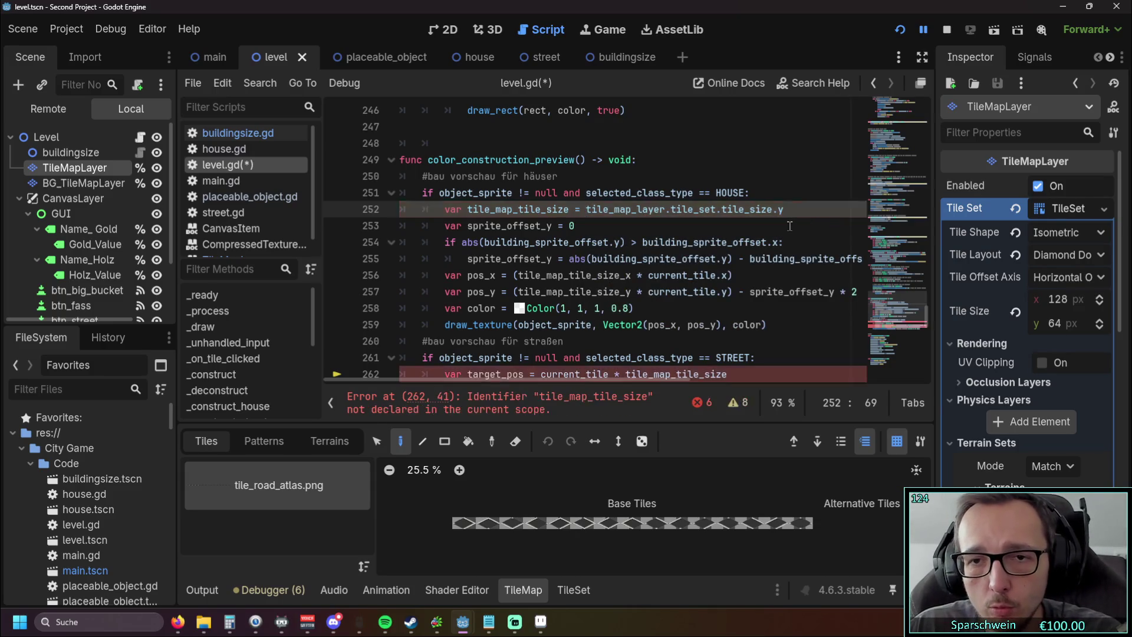
Step: Drop the .y so line 252 stores the full tile_set.tile_size
{"action": "left_click", "coordinate": [693, 241]}
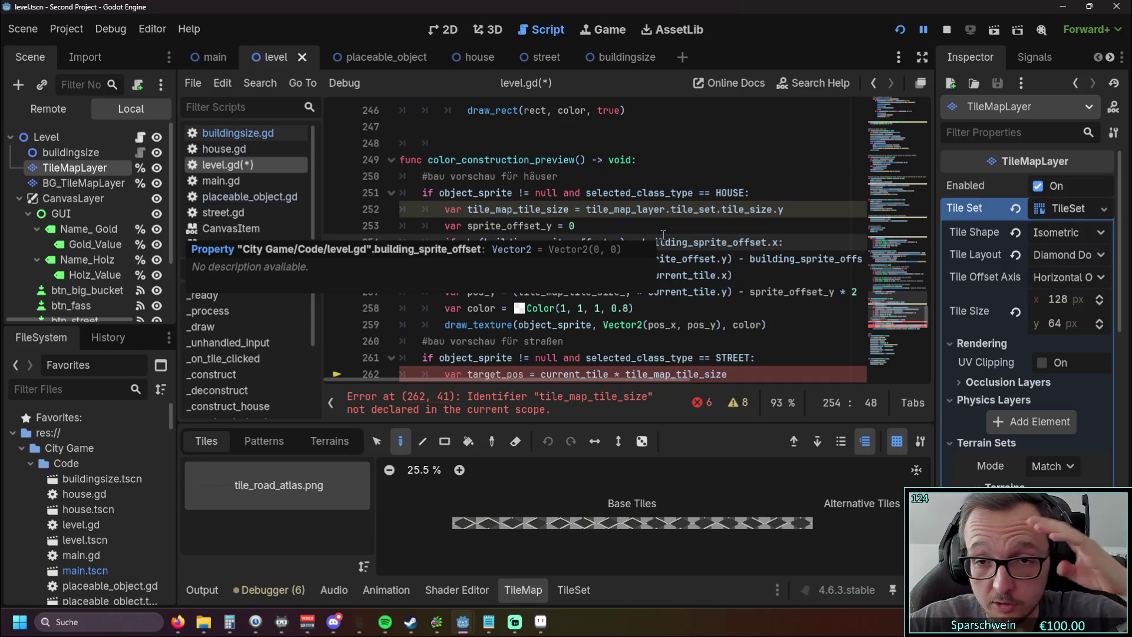
{"action": "left_click", "coordinate": [815, 211]}
{"action": "key", "text": "BackSpace"}
{"action": "key", "text": "BackSpace"}
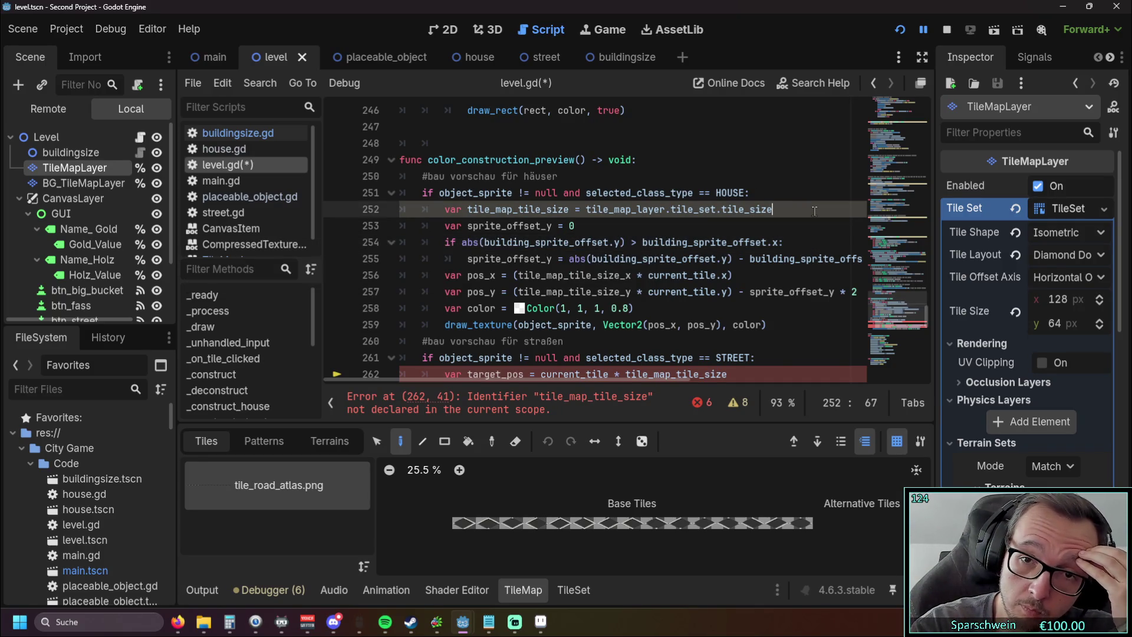
{"action": "scroll", "coordinate": [679, 230], "scroll_direction": "down", "scroll_amount": 2}
Step: Review the pos_x calculation and the tile size declaration on line 252
{"action": "left_click", "coordinate": [671, 233]}
{"action": "scroll", "coordinate": [635, 247], "scroll_direction": "up", "scroll_amount": 2}
{"action": "scroll", "coordinate": [635, 246], "scroll_direction": "down", "scroll_amount": 2}
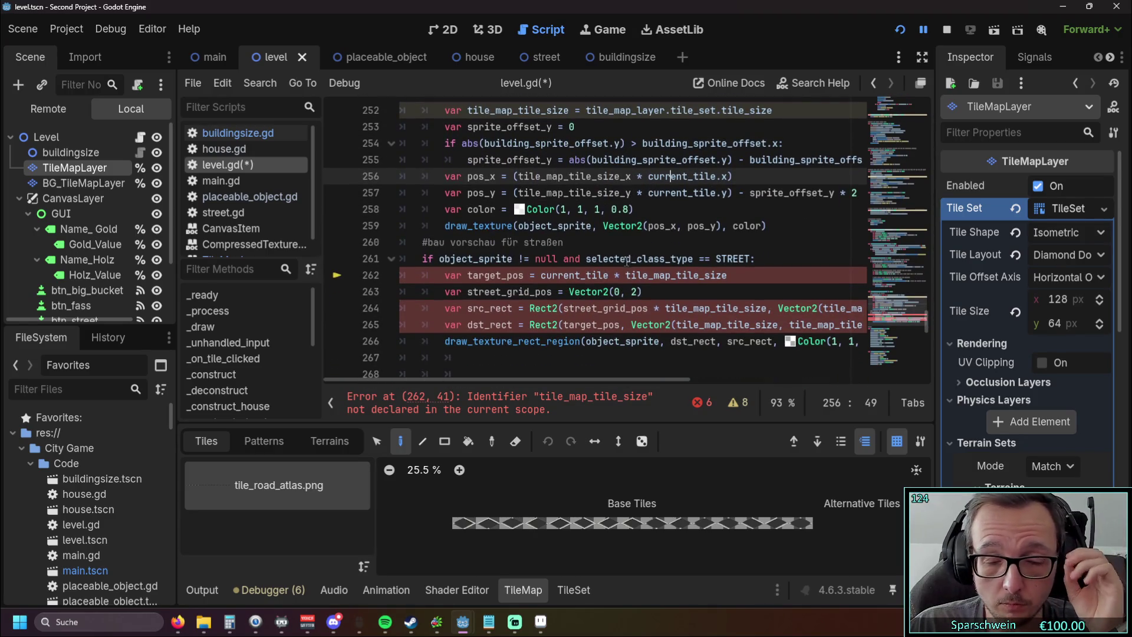
{"action": "scroll", "coordinate": [515, 381], "scroll_direction": "right", "scroll_amount": 1}
{"action": "mouse_move", "coordinate": [513, 382]}
{"action": "left_mouse_down"}
{"action": "mouse_move", "coordinate": [598, 380]}
{"action": "mouse_move", "coordinate": [516, 381]}
{"action": "left_mouse_up"}
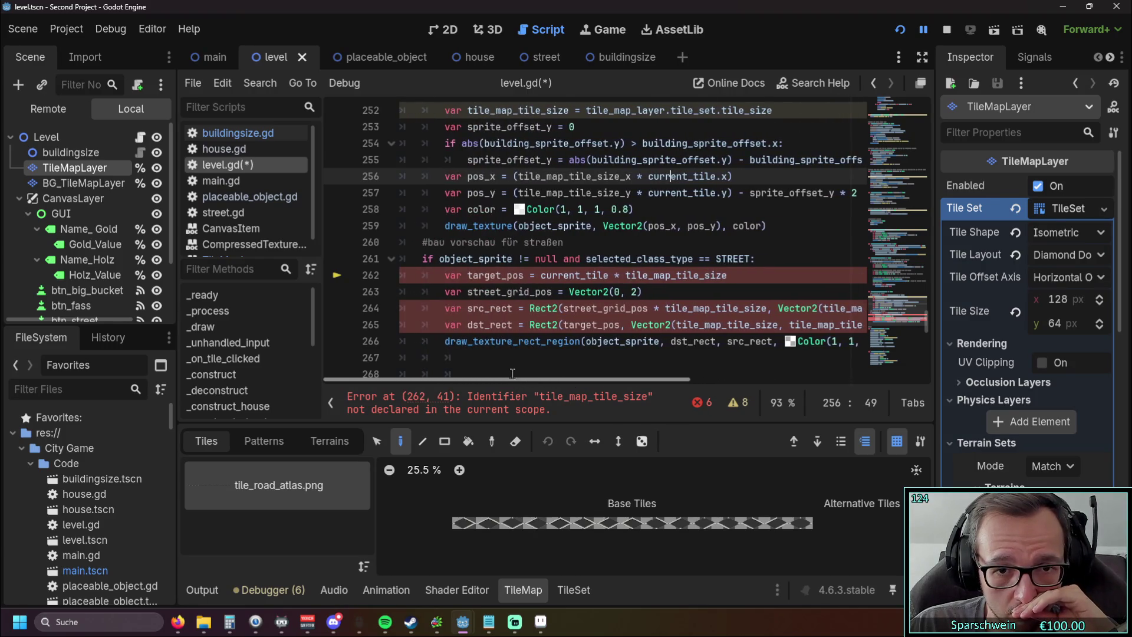
{"action": "scroll", "coordinate": [529, 286], "scroll_direction": "up", "scroll_amount": 1}
{"action": "scroll", "coordinate": [529, 286], "scroll_direction": "up", "scroll_amount": 1}
{"action": "key", "text": "Up"}
{"action": "key", "text": "Up"}
{"action": "key", "text": "Up"}
{"action": "key", "text": "Home"}
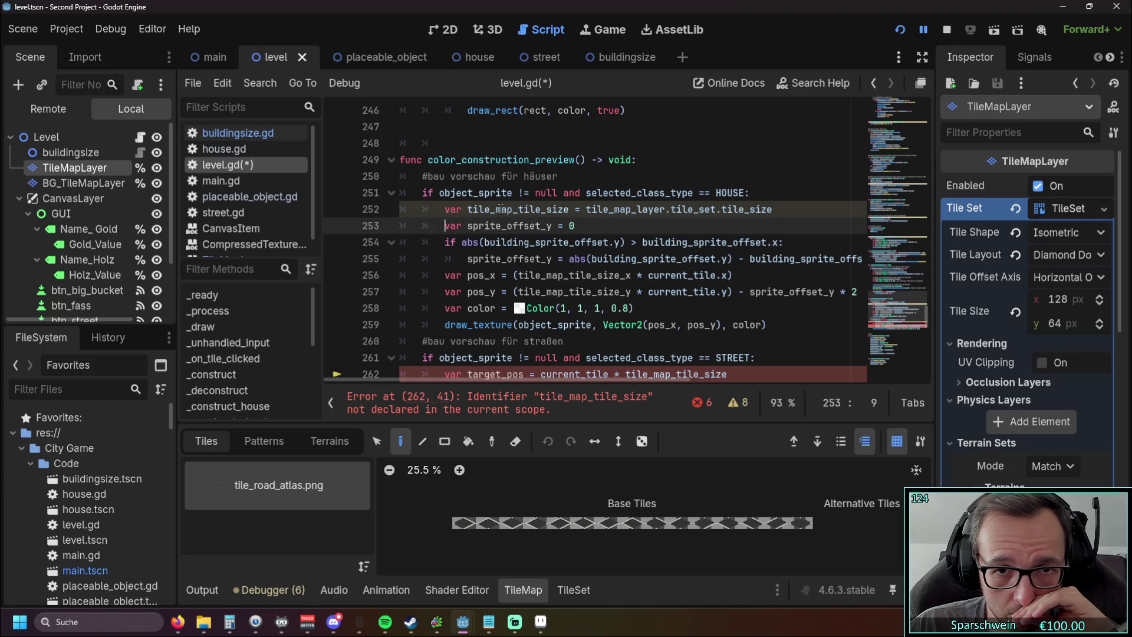
{"action": "left_click", "coordinate": [501, 209]}
{"action": "scroll", "coordinate": [525, 294], "scroll_direction": "down", "scroll_amount": 3}
{"action": "scroll", "coordinate": [530, 330], "scroll_direction": "up", "scroll_amount": 1}
{"action": "left_click_drag", "start_coordinate": [549, 381], "coordinate": [630, 382]}
Step: Strip the Vector2 wrapper and duplicate tile size argument from the dst_rect Rect2 on line 265
{"action": "double_click", "coordinate": [519, 325]}
{"action": "key", "text": "shift+Right"}
{"action": "key", "text": "BackSpace"}
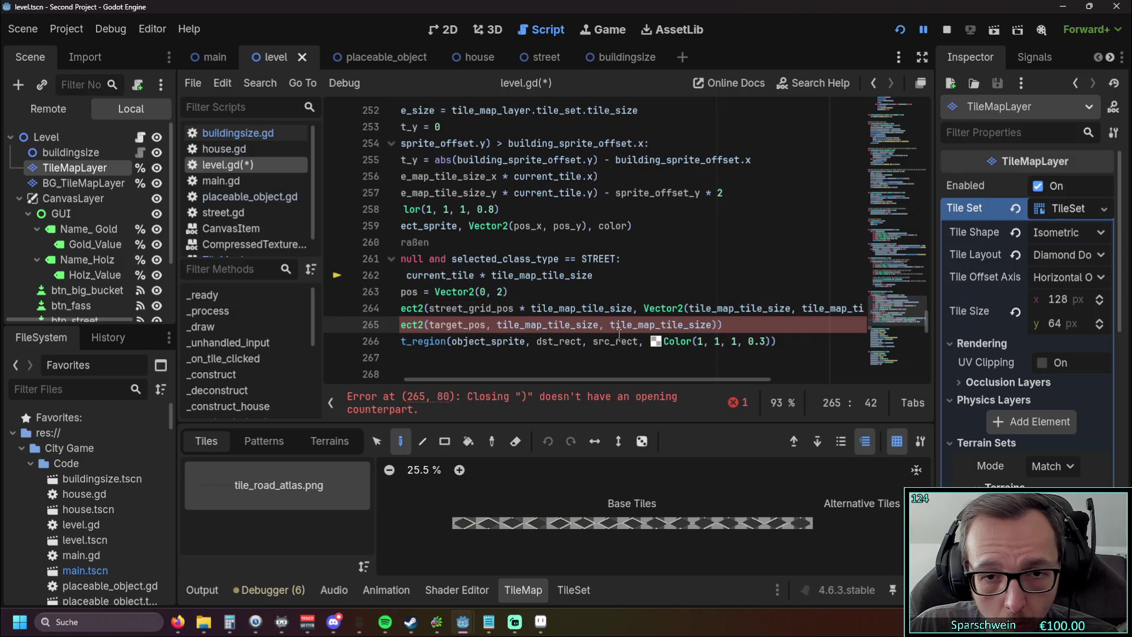
{"action": "left_click", "coordinate": [717, 325]}
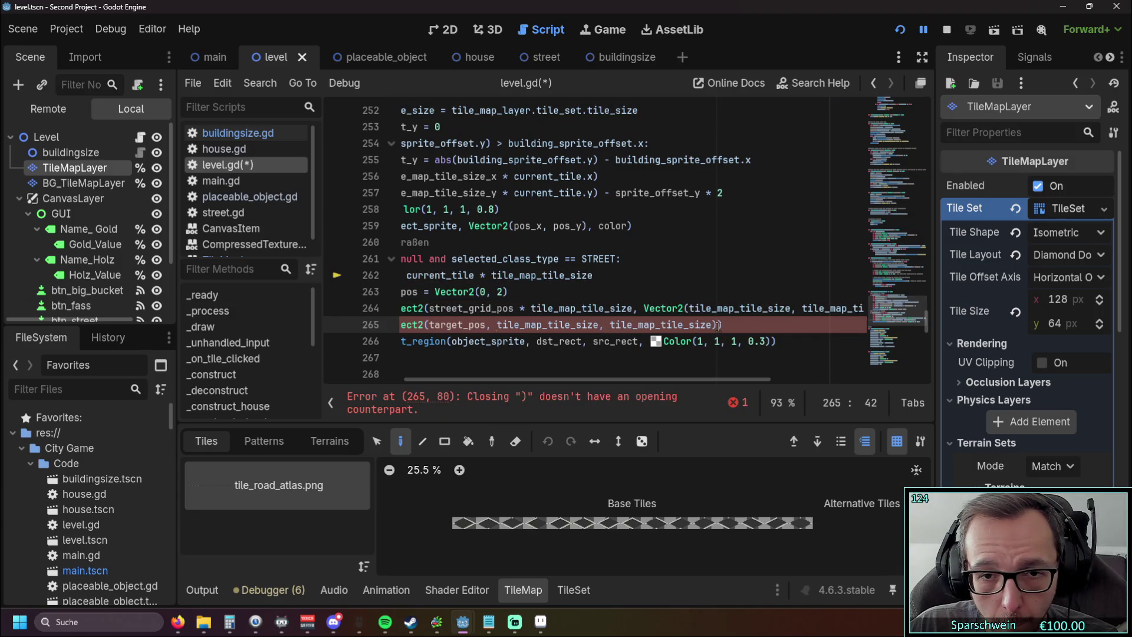
{"action": "key", "text": "ctrl+shift+Left"}
{"action": "key", "text": "ctrl+shift+Left"}
{"action": "key", "text": "BackSpace"}
{"action": "left_click", "coordinate": [709, 328]}
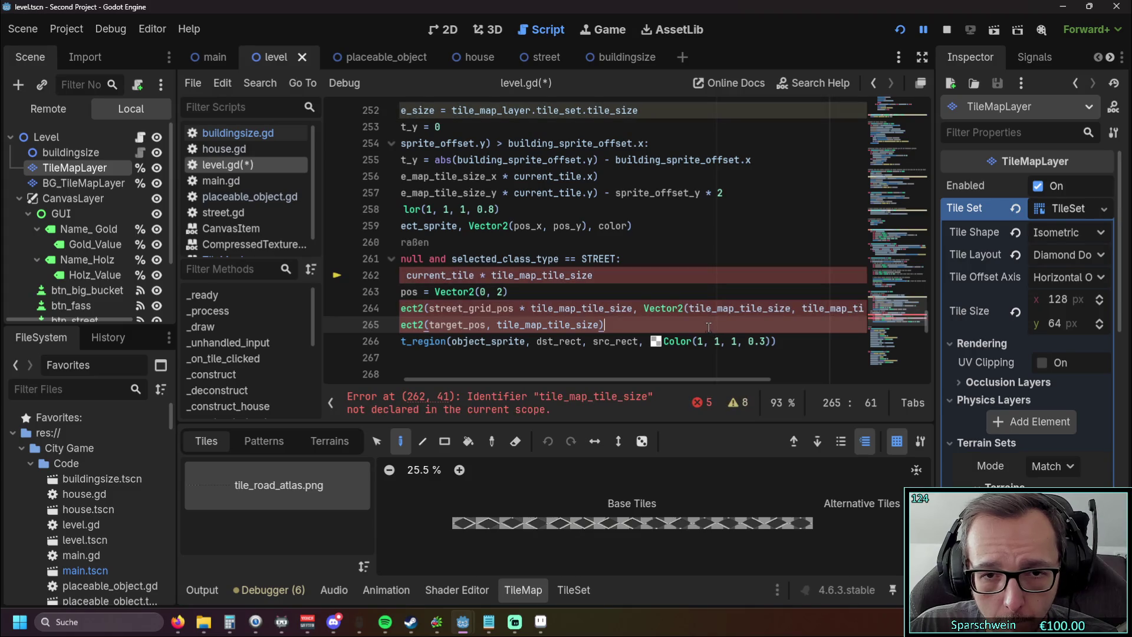
Step: Strip the Vector2 wrapper and extra tile size argument from the src_rect Rect2 on line 264
{"action": "mouse_move", "coordinate": [564, 380]}
{"action": "left_mouse_down"}
{"action": "mouse_move", "coordinate": [493, 383]}
{"action": "mouse_move", "coordinate": [672, 382]}
{"action": "left_mouse_up"}
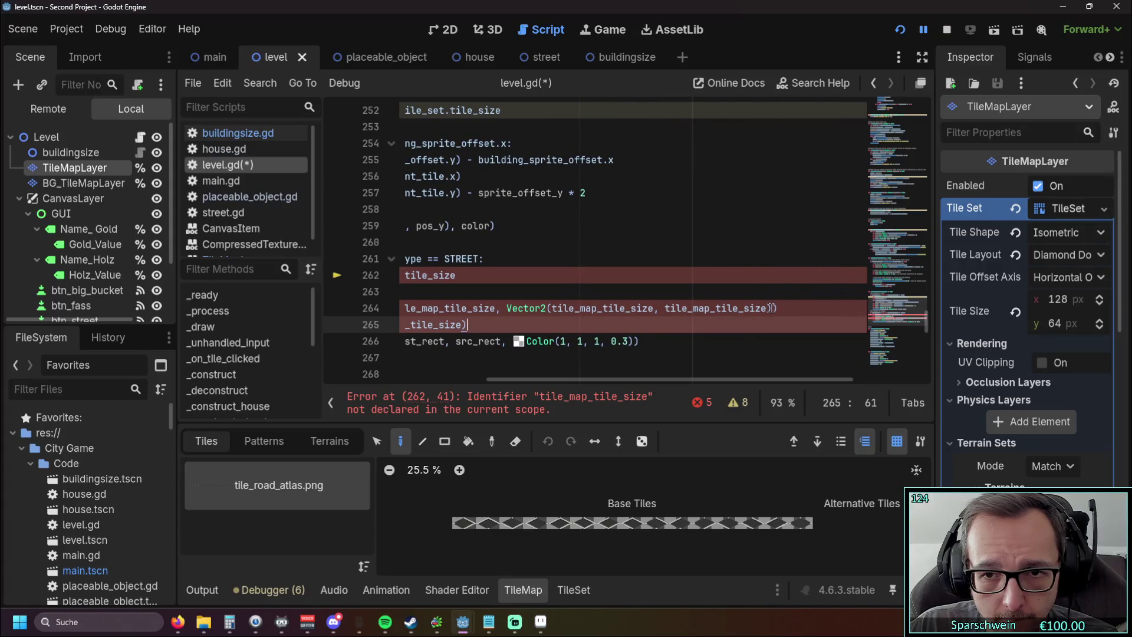
{"action": "double_click", "coordinate": [763, 308]}
{"action": "key", "text": "BackSpace"}
{"action": "key", "text": "BackSpace"}
{"action": "key", "text": "BackSpace"}
{"action": "left_click", "coordinate": [546, 308]}
{"action": "double_click", "coordinate": [512, 308]}
{"action": "key", "text": "BackSpace"}
{"action": "key", "text": "Delete"}
{"action": "left_click_drag", "start_coordinate": [545, 381], "coordinate": [429, 378]}
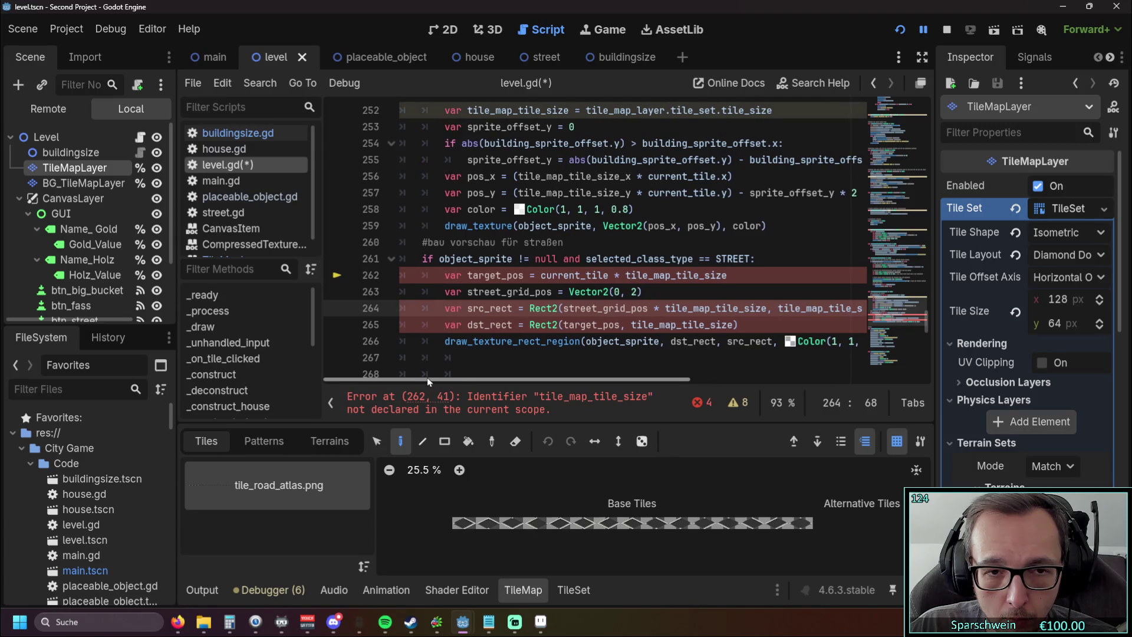
Step: Move the tile_map_tile_size declaration from line 252 into the street block above target_pos, fixing indentation
{"action": "scroll", "coordinate": [491, 322], "scroll_direction": "up", "scroll_amount": 1}
{"action": "scroll", "coordinate": [496, 321], "scroll_direction": "down", "scroll_amount": 1}
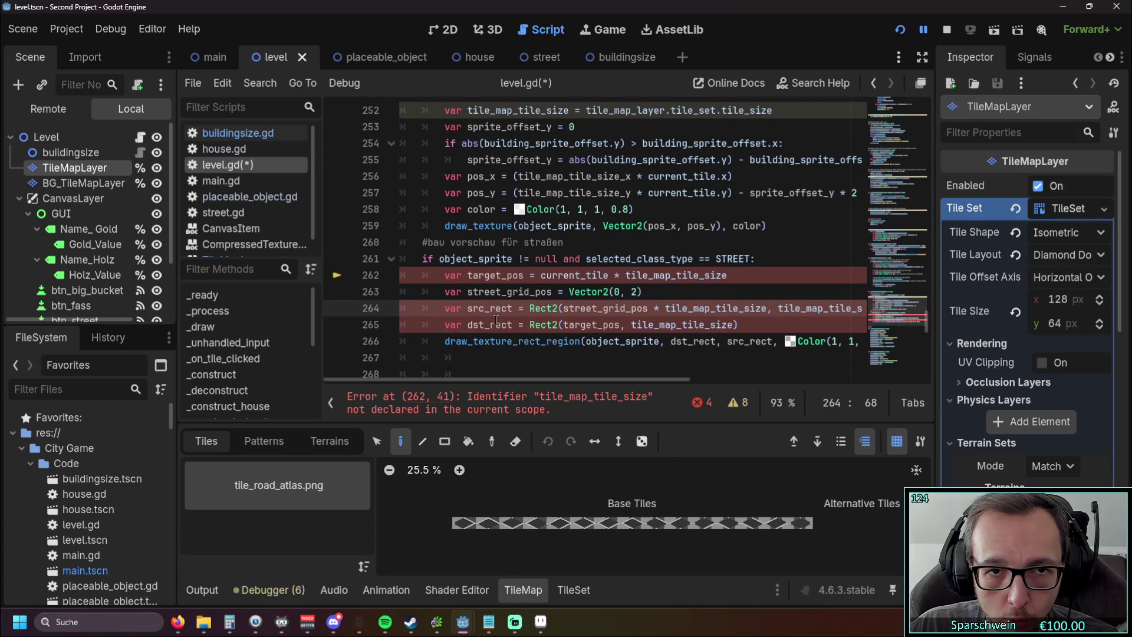
{"action": "scroll", "coordinate": [496, 320], "scroll_direction": "up", "scroll_amount": 1}
{"action": "left_click", "coordinate": [366, 159]}
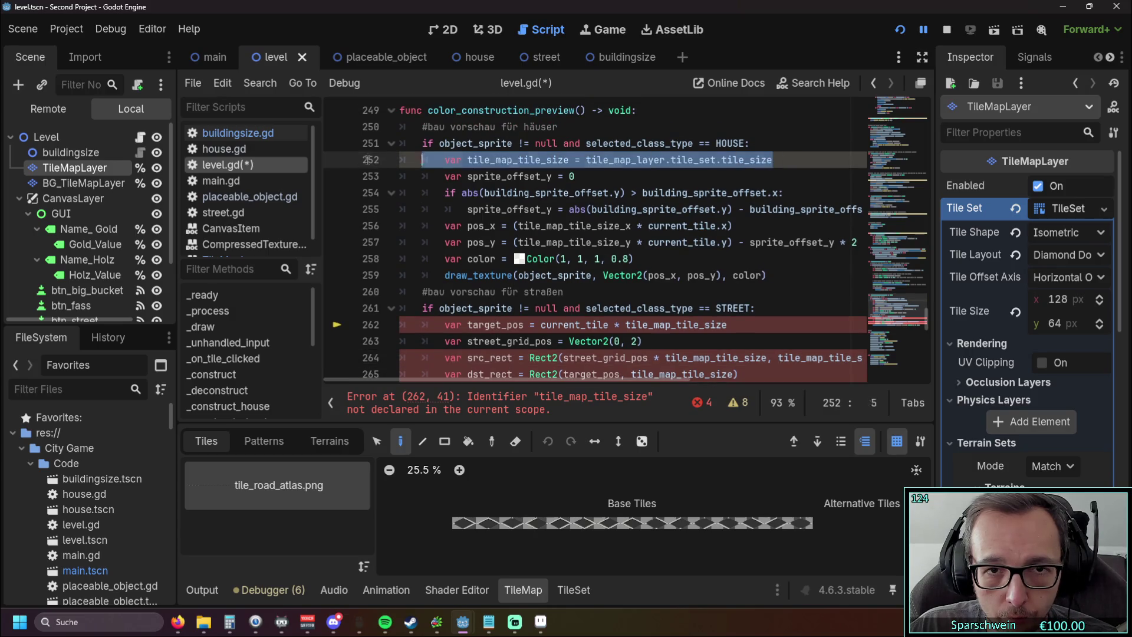
{"action": "key", "text": "ctrl+x"}
{"action": "left_click", "coordinate": [754, 324]}
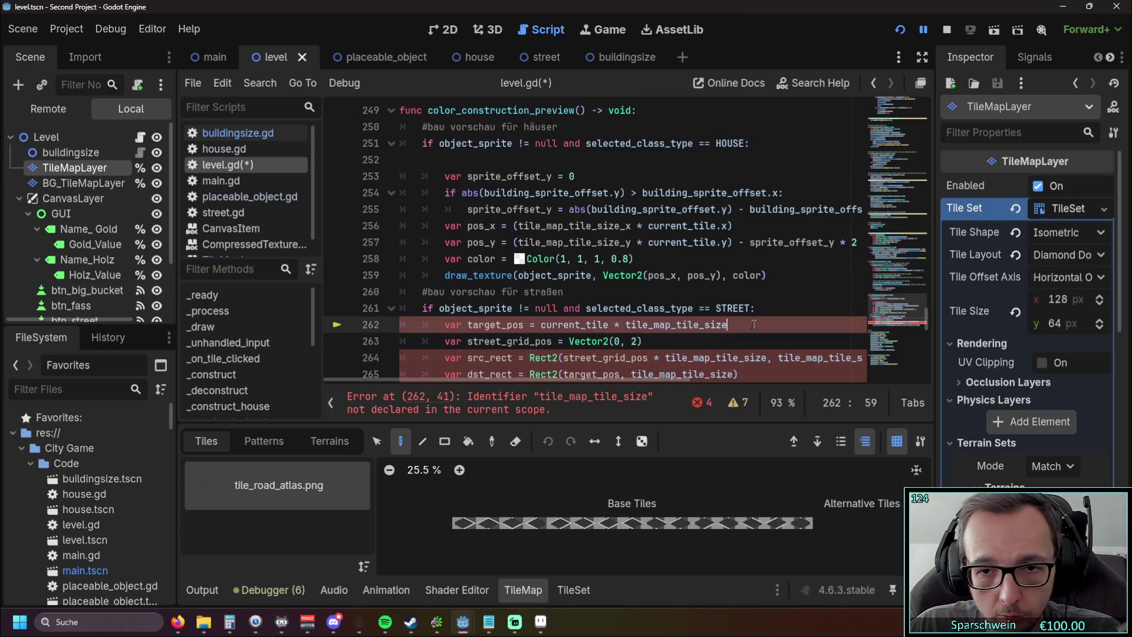
{"action": "key", "text": "Up"}
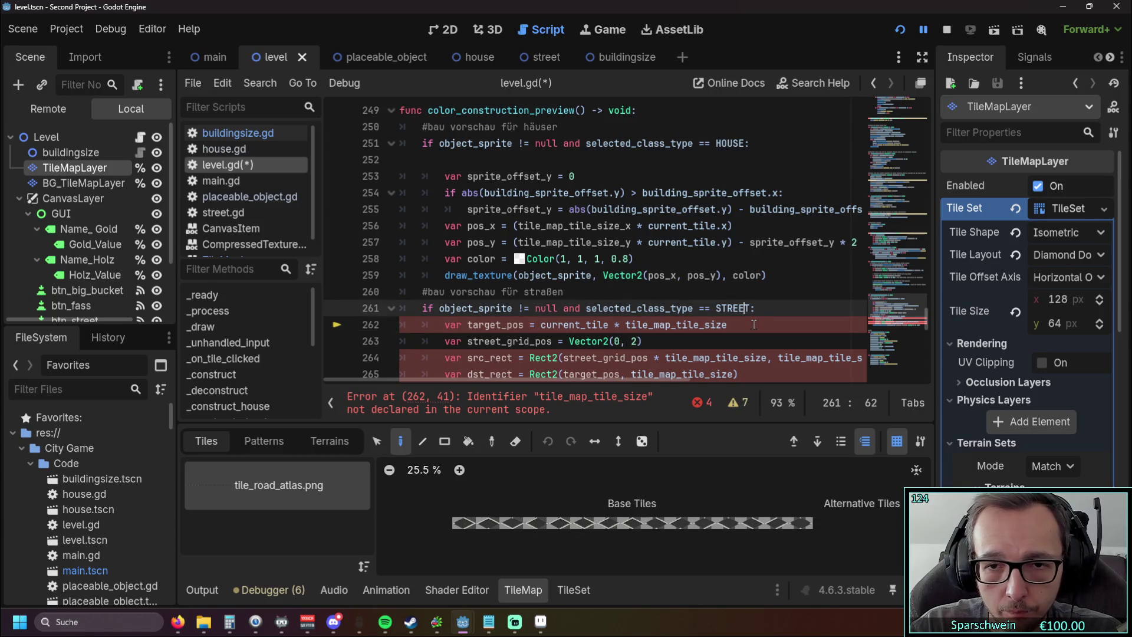
{"action": "key", "text": "Return"}
{"action": "key", "text": "ctrl+v"}
{"action": "key", "text": "Home"}
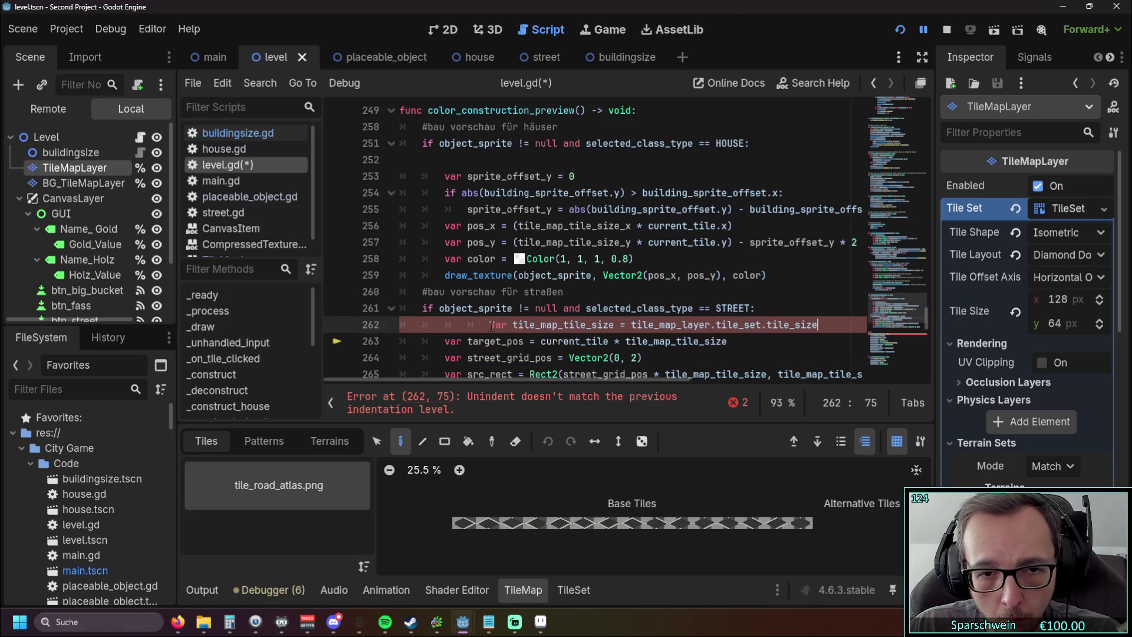
{"action": "key", "text": "BackSpace"}
{"action": "key", "text": "BackSpace"}
Step: Return to the now-empty line 252 in the house preview block
{"action": "left_click", "coordinate": [640, 260]}
{"action": "scroll", "coordinate": [640, 260], "scroll_direction": "down", "scroll_amount": 2}
{"action": "mouse_move", "coordinate": [568, 388]}
{"action": "left_mouse_down"}
{"action": "mouse_move", "coordinate": [608, 392]}
{"action": "mouse_move", "coordinate": [580, 392]}
{"action": "left_mouse_up"}
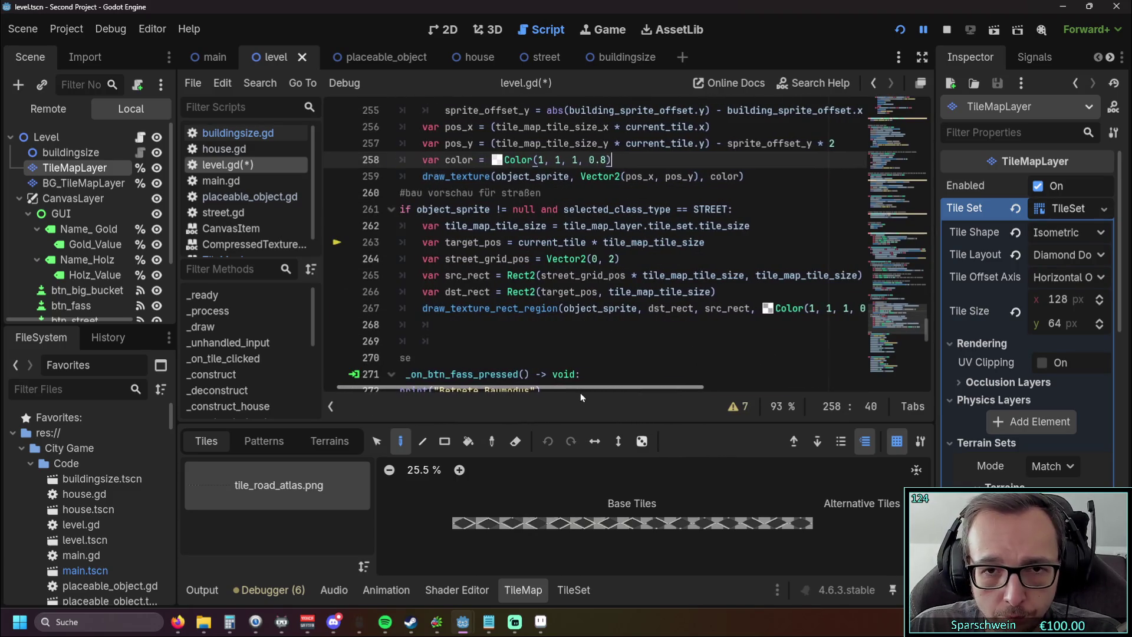
{"action": "scroll", "coordinate": [646, 307], "scroll_direction": "up", "scroll_amount": 2}
{"action": "scroll", "coordinate": [645, 307], "scroll_direction": "down", "scroll_amount": 1}
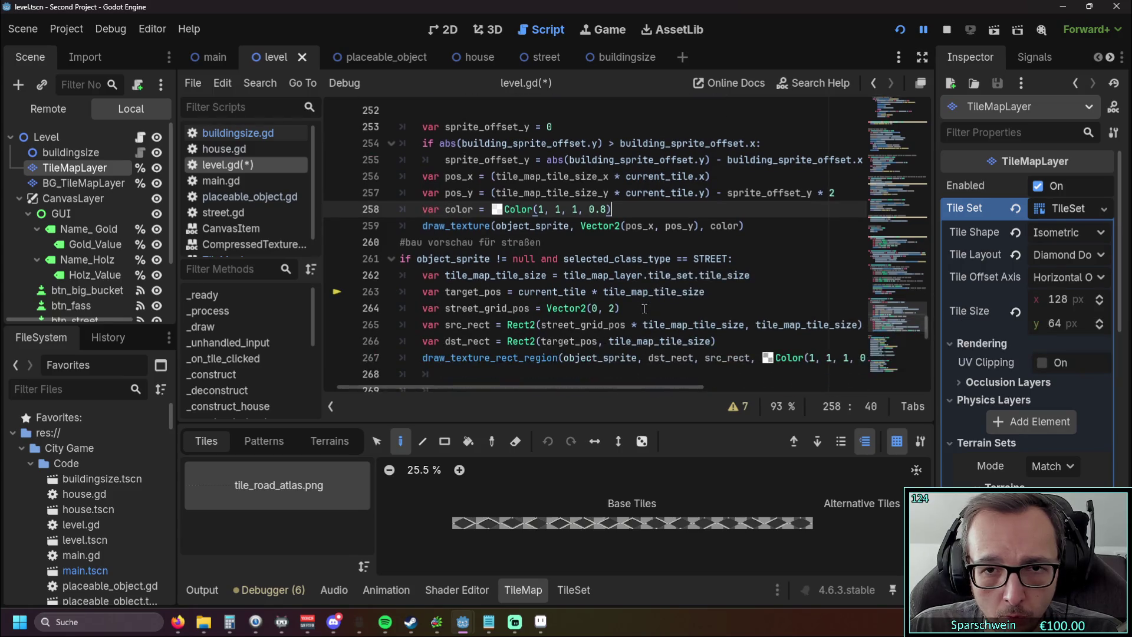
{"action": "scroll", "coordinate": [643, 294], "scroll_direction": "up", "scroll_amount": 1}
{"action": "left_click", "coordinate": [525, 166]}
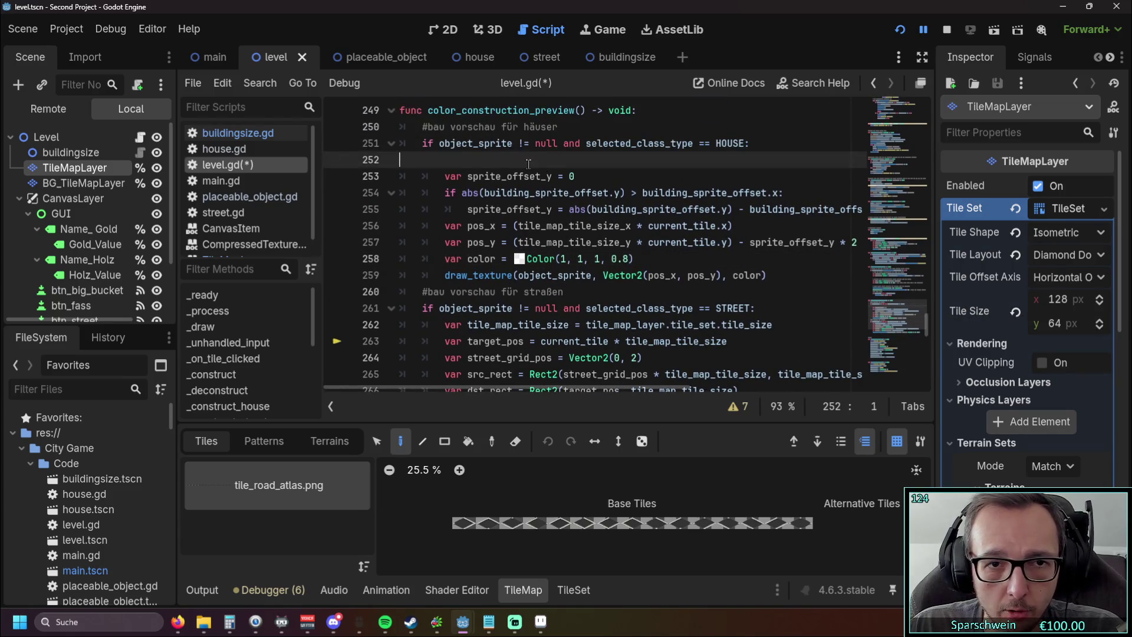
Step: Paste the tile size declaration back on line 252 and make it read tile_size.x
{"action": "key", "text": "ctrl+v"}
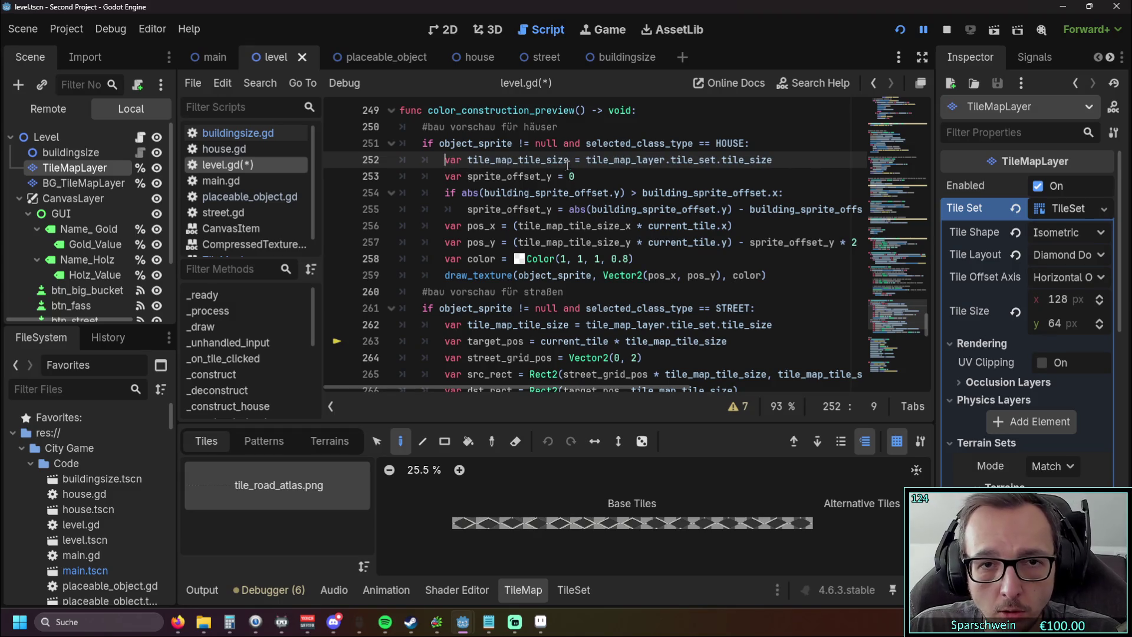
{"action": "left_click", "coordinate": [686, 160]}
{"action": "left_click", "coordinate": [575, 193]}
{"action": "key", "text": "Up"}
{"action": "key", "text": "Up"}
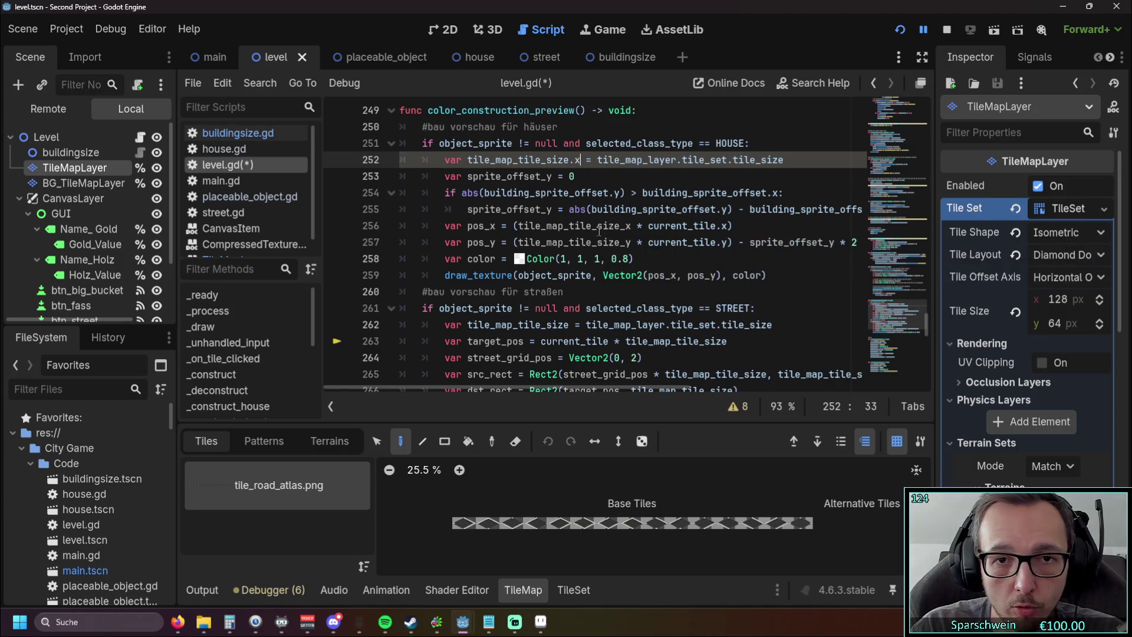
{"action": "type", "text": ".x"}
{"action": "left_click", "coordinate": [793, 166]}
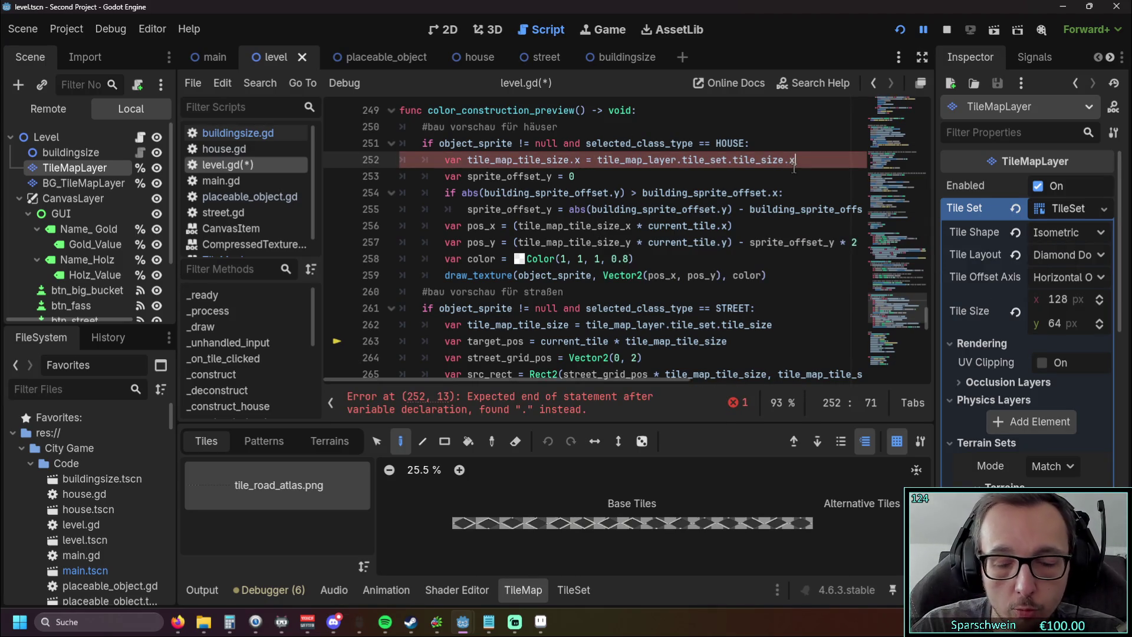
{"action": "type", "text": ".x"}
{"action": "left_click", "coordinate": [794, 182]}
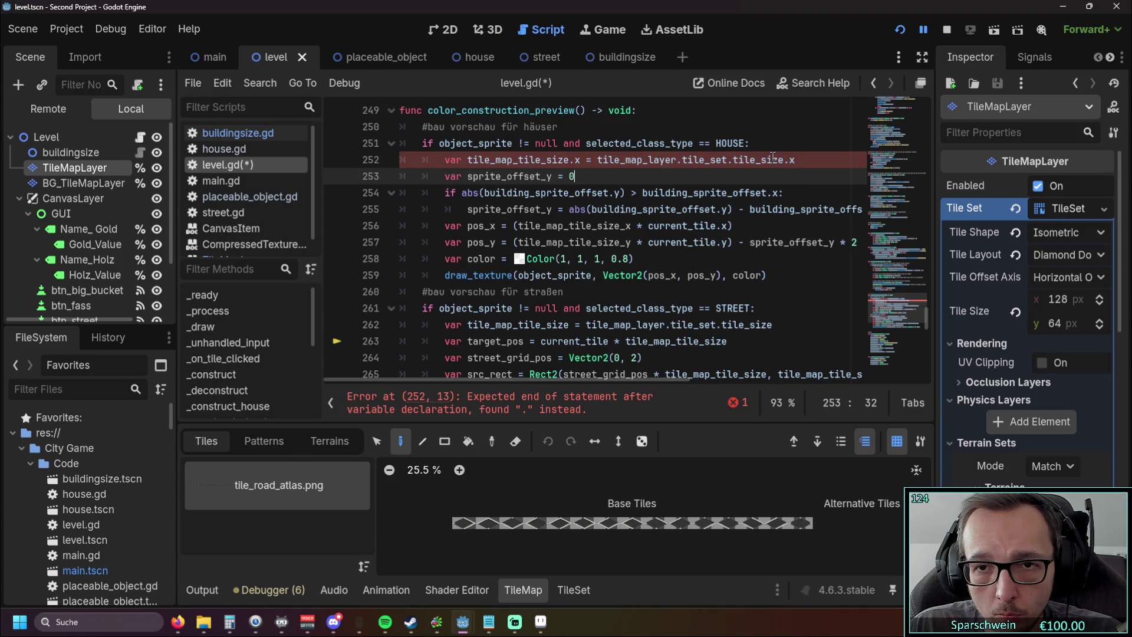
Step: Rename the line 252 variable to tile_map_tile_size_x
{"action": "double_click", "coordinate": [773, 157]}
{"action": "left_click", "coordinate": [803, 162]}
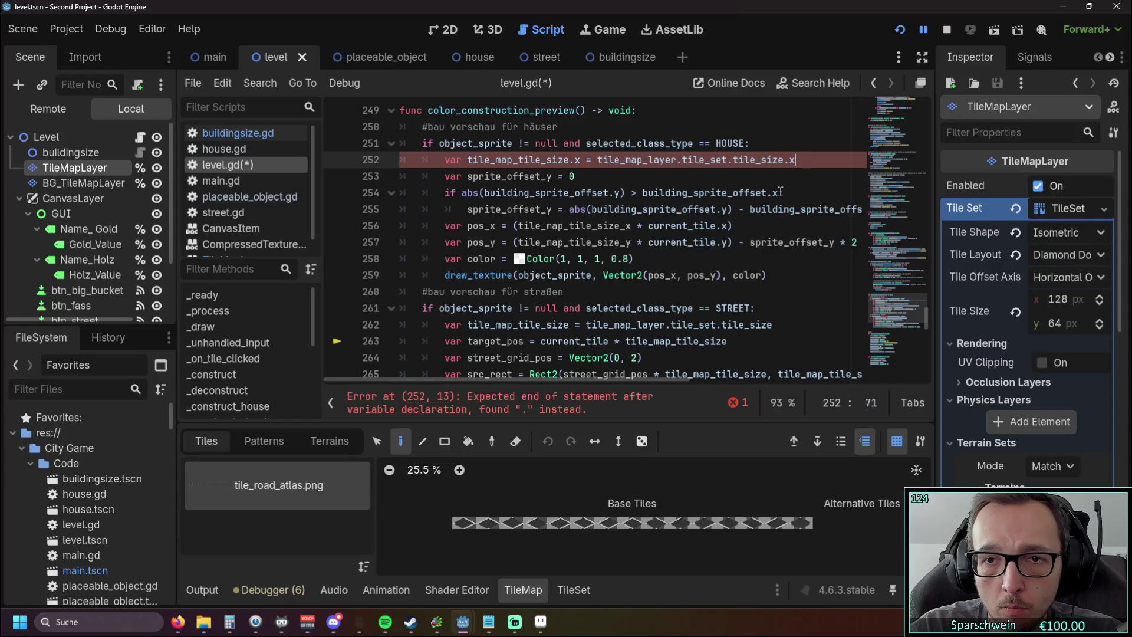
{"action": "left_click", "coordinate": [577, 160]}
{"action": "key", "text": "BackSpace"}
{"action": "type", "text": "_"}
{"action": "left_click", "coordinate": [694, 193]}
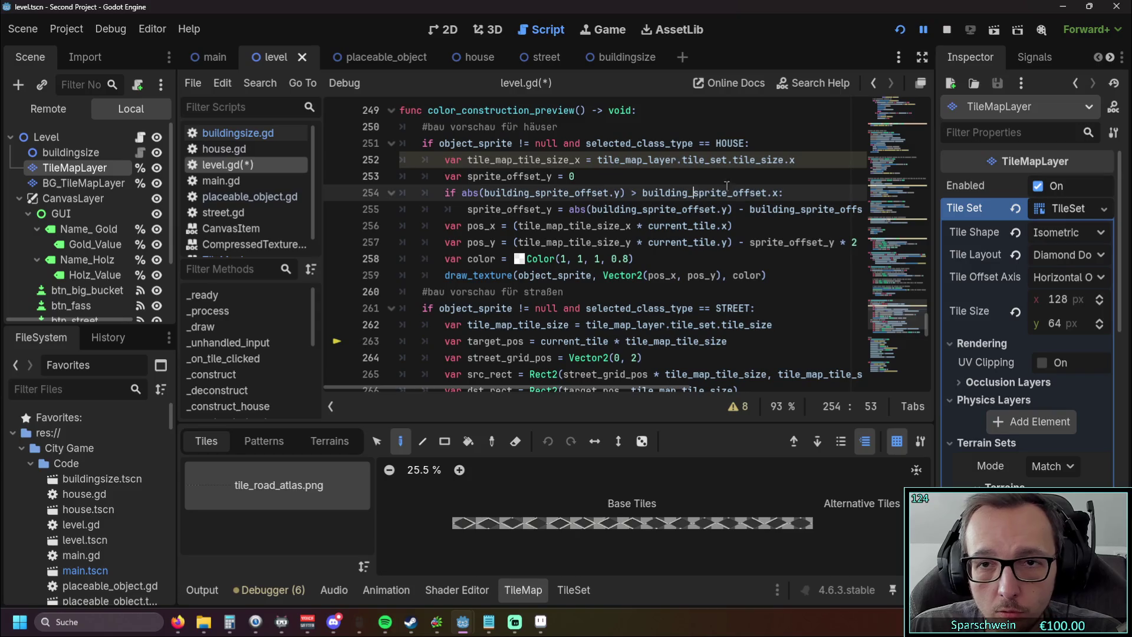
Step: Duplicate the tile_map_tile_size_x line below itself with matching indentation
{"action": "left_click_drag", "start_coordinate": [796, 160], "coordinate": [361, 168]}
{"action": "key", "text": "ctrl+c"}
{"action": "key", "text": "End"}
{"action": "key", "text": "Return"}
{"action": "key", "text": "ctrl+v"}
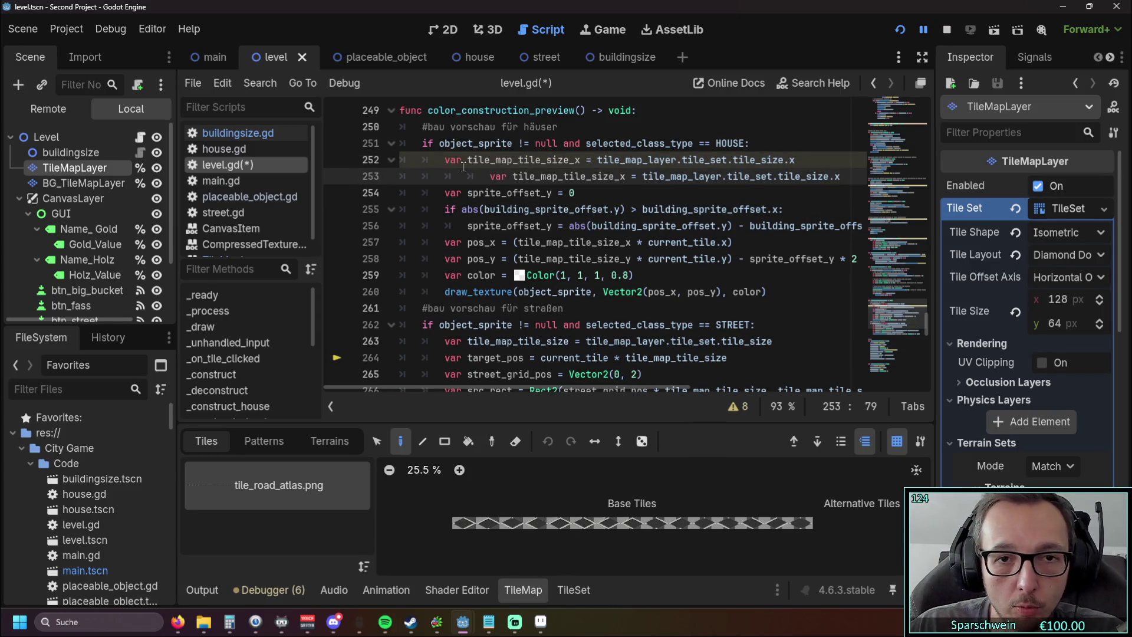
{"action": "key", "text": "shift+Tab"}
{"action": "key", "text": "shift+Tab"}
Step: Change the copy on line 253 to tile_map_tile_size_y reading tile_size.y
{"action": "left_click", "coordinate": [578, 176]}
{"action": "key", "text": "BackSpace"}
{"action": "type", "text": "y"}
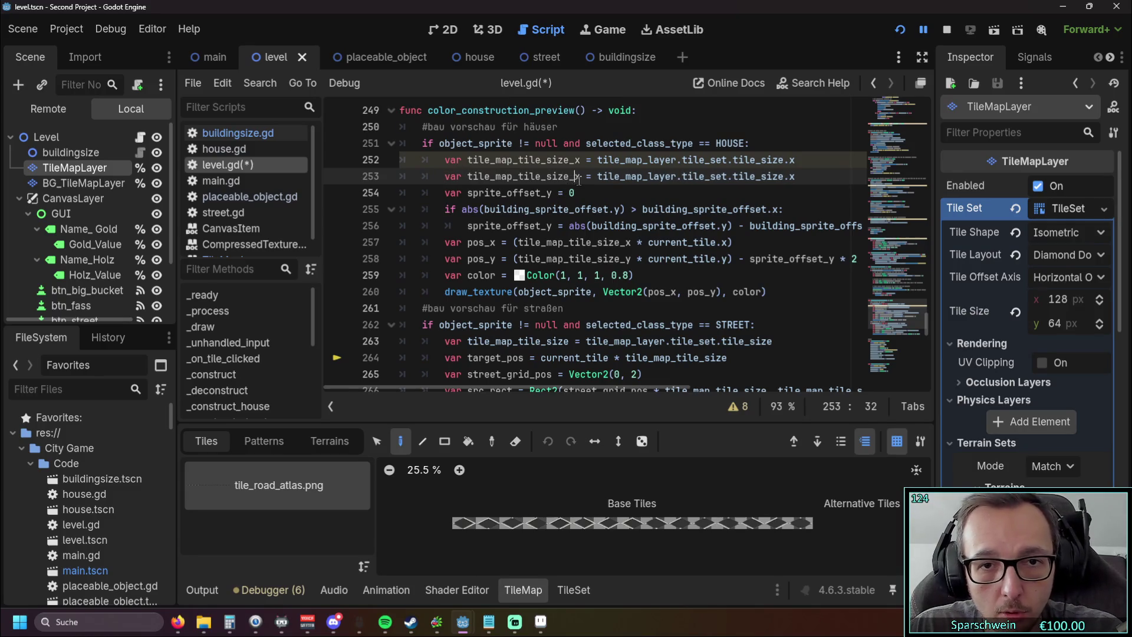
{"action": "left_click", "coordinate": [795, 176]}
{"action": "key", "text": "ctrl+v"}
{"action": "key", "text": "ctrl+z"}
{"action": "key", "text": "BackSpace"}
{"action": "type", "text": "y"}
{"action": "left_click", "coordinate": [805, 211]}
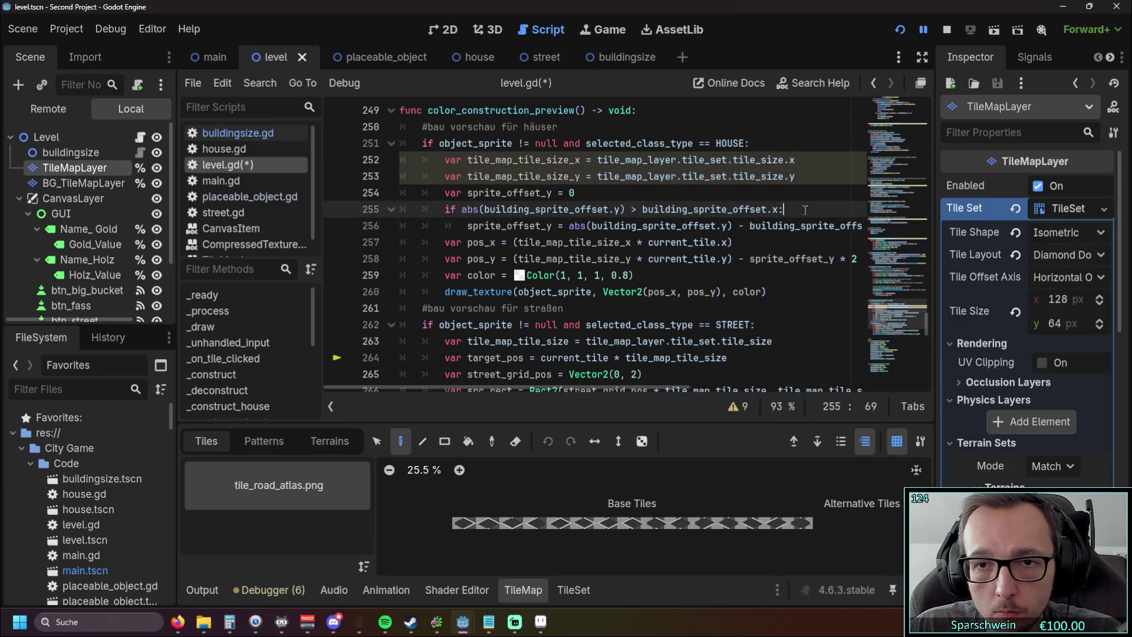
{"action": "scroll", "coordinate": [805, 210], "scroll_direction": "down", "scroll_amount": 3}
{"action": "scroll", "coordinate": [525, 384], "scroll_direction": "up", "scroll_amount": 1}
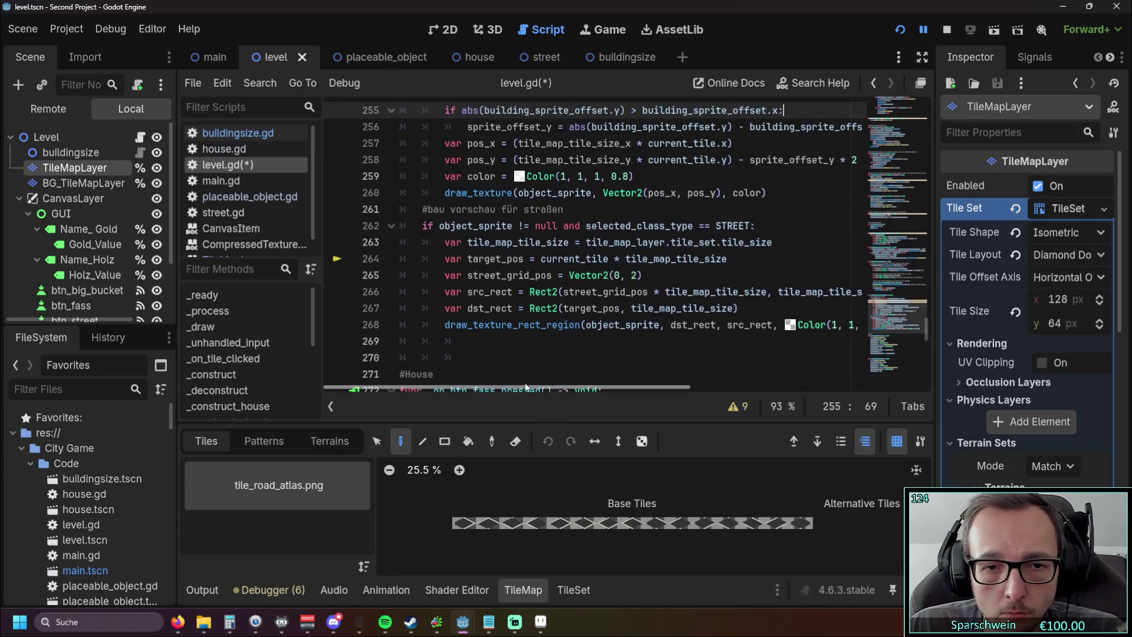
{"action": "scroll", "coordinate": [521, 384], "scroll_direction": "right", "scroll_amount": 3}
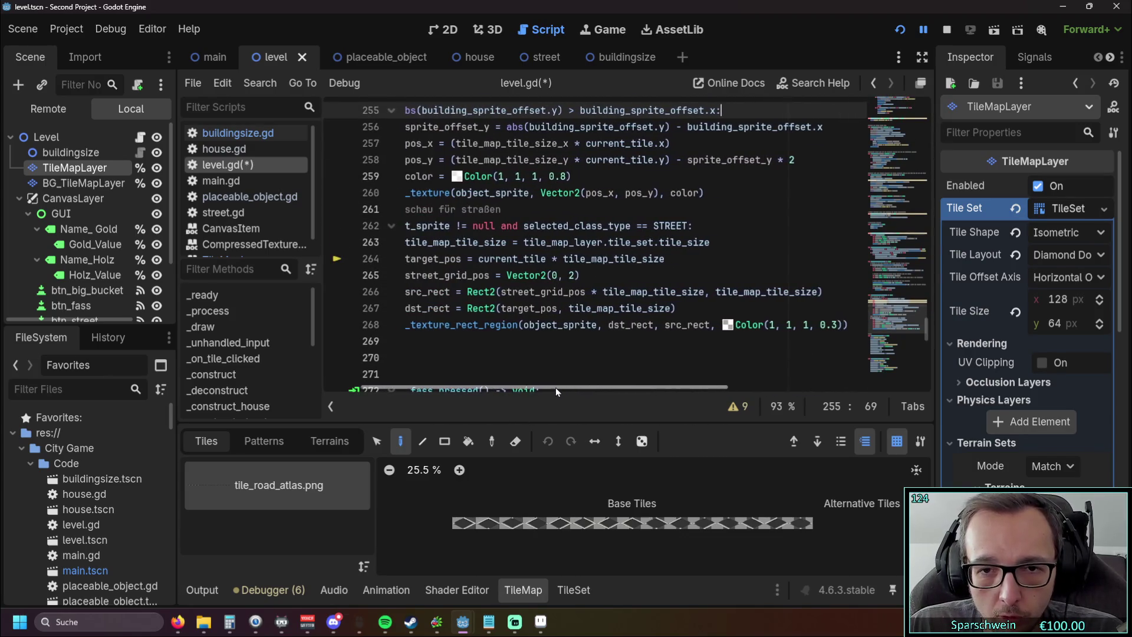
{"action": "double_click", "coordinate": [733, 293]}
{"action": "left_click", "coordinate": [754, 307]}
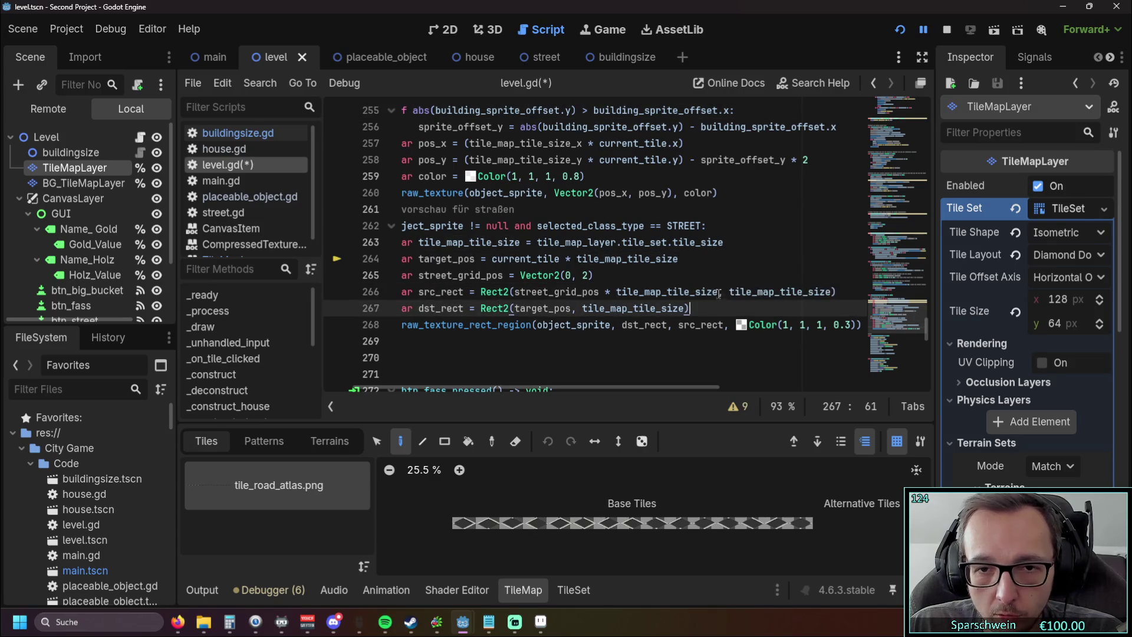
{"action": "left_click_drag", "start_coordinate": [718, 293], "coordinate": [616, 292]}
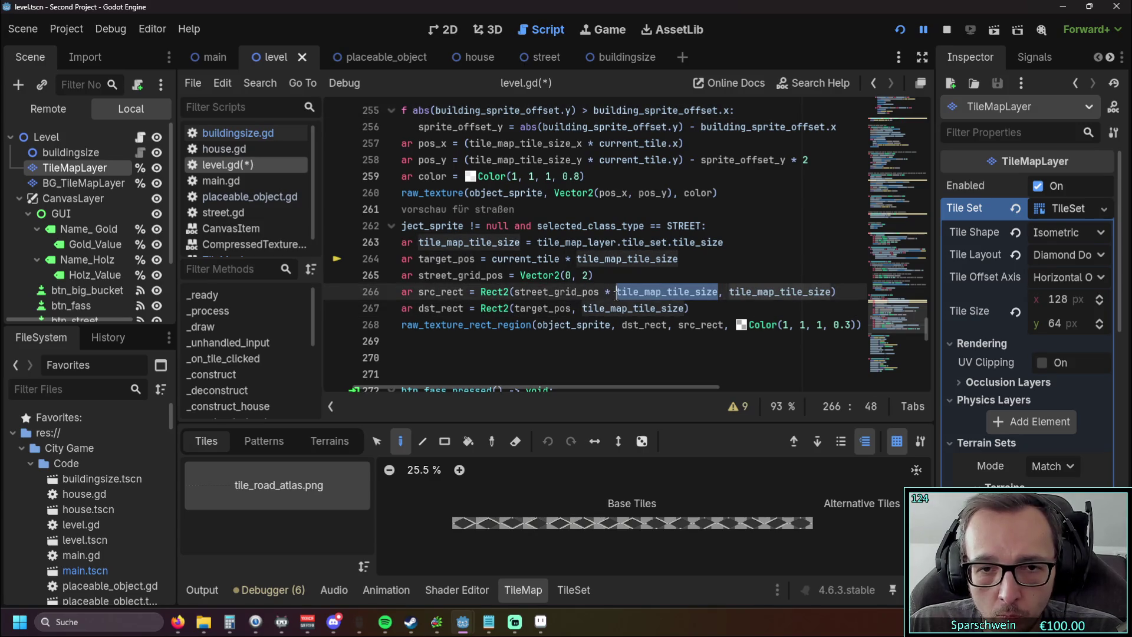
{"action": "mouse_move", "coordinate": [643, 289]}
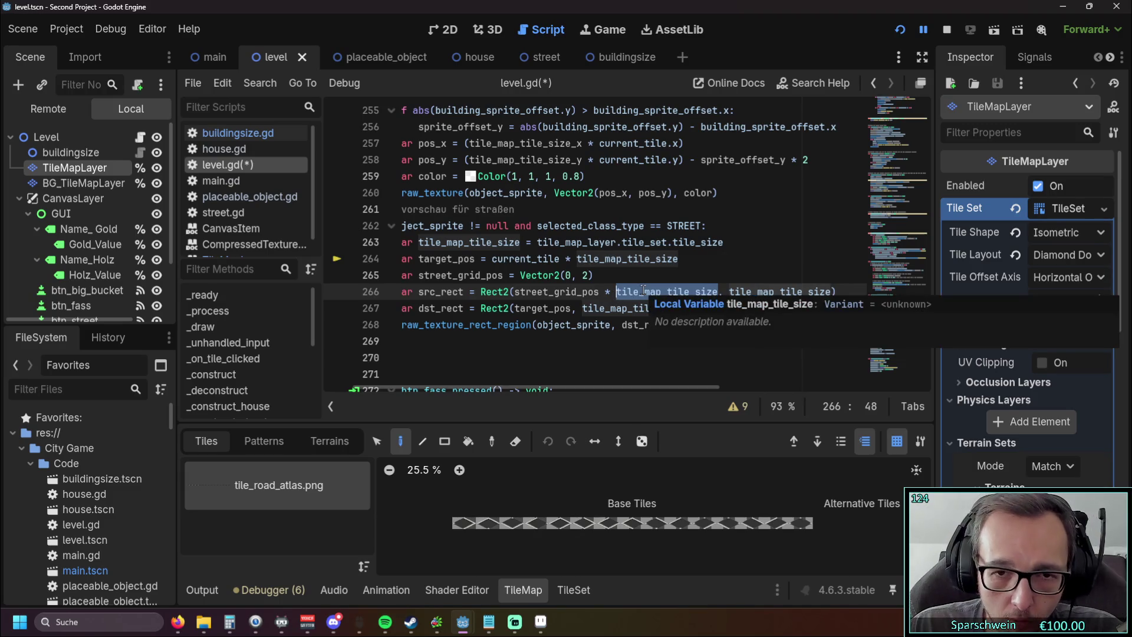
{"action": "left_click", "coordinate": [612, 357]}
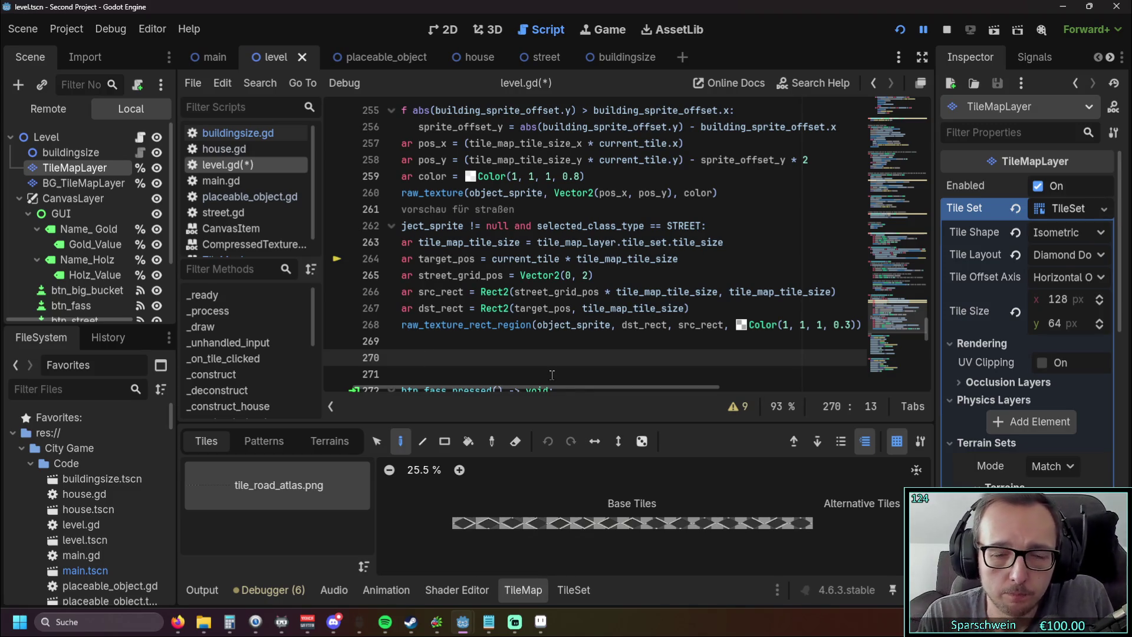
{"action": "left_click", "coordinate": [900, 33]}
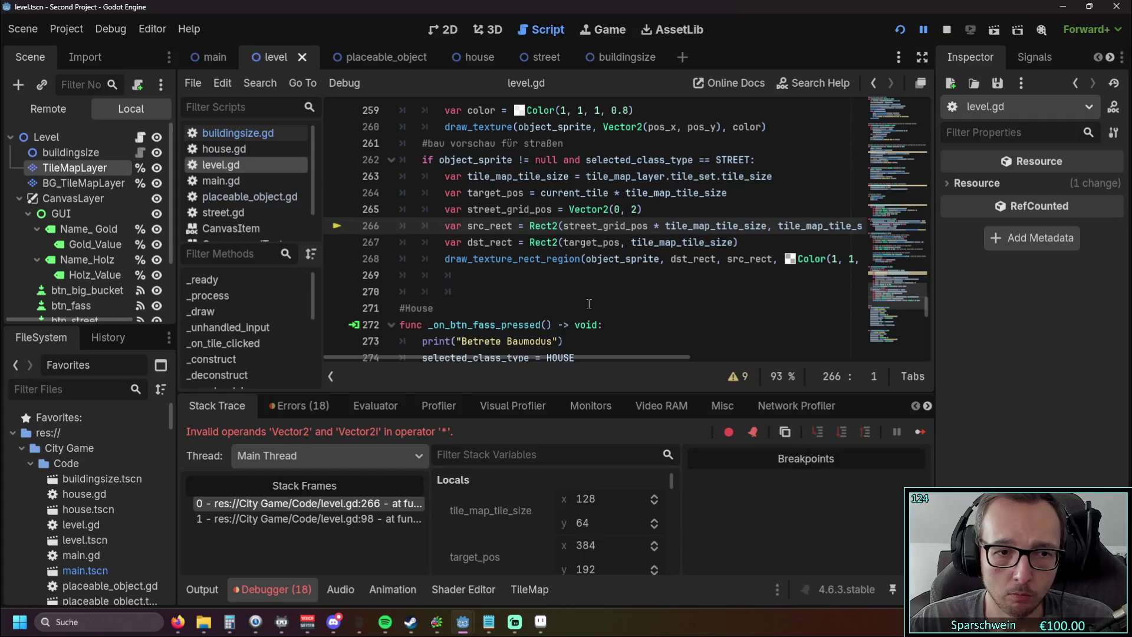
{"action": "scroll", "coordinate": [588, 304], "scroll_direction": "up", "scroll_amount": 1}
{"action": "mouse_move", "coordinate": [522, 357]}
{"action": "left_mouse_down"}
{"action": "mouse_move", "coordinate": [569, 353]}
{"action": "mouse_move", "coordinate": [500, 352]}
{"action": "left_mouse_up"}
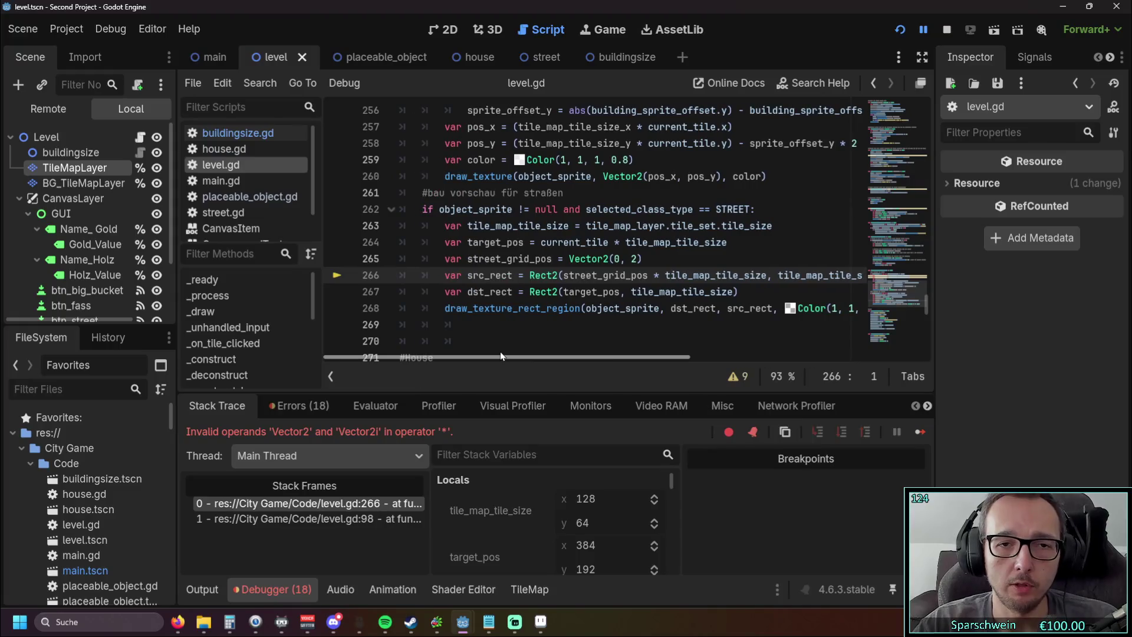
{"action": "mouse_move", "coordinate": [494, 225]}
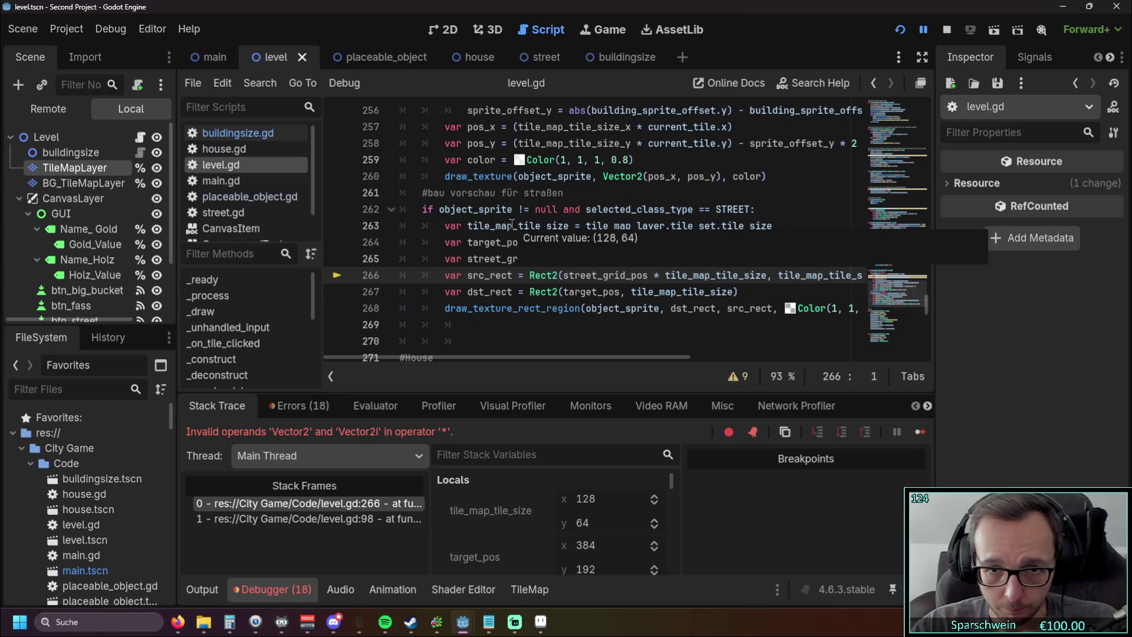
{"action": "mouse_move", "coordinate": [640, 225]}
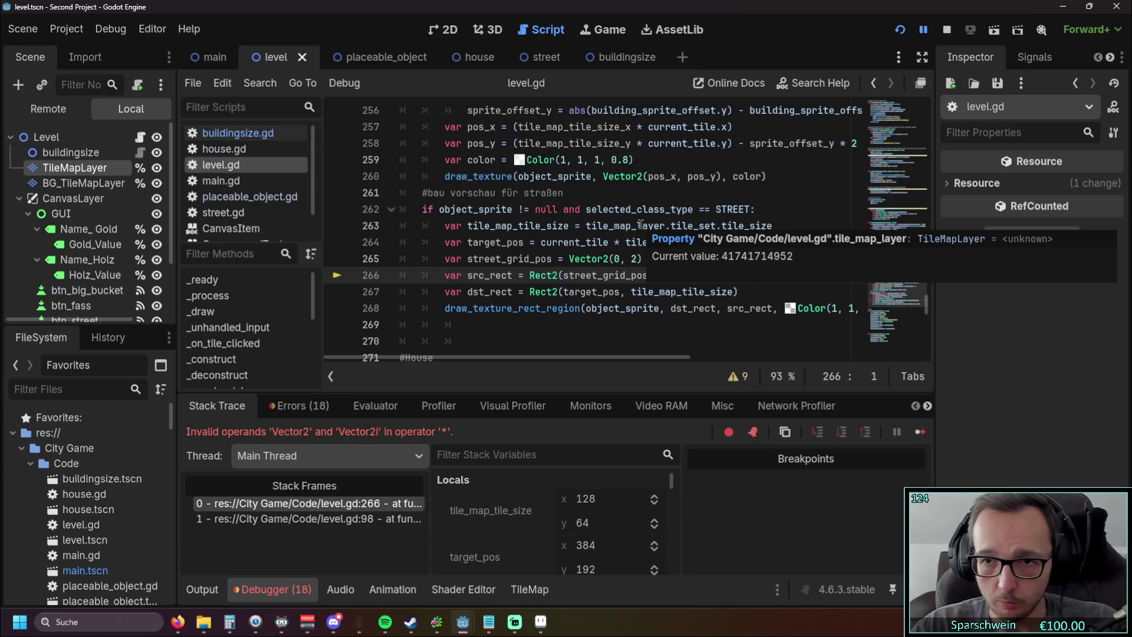
{"action": "mouse_move", "coordinate": [695, 230]}
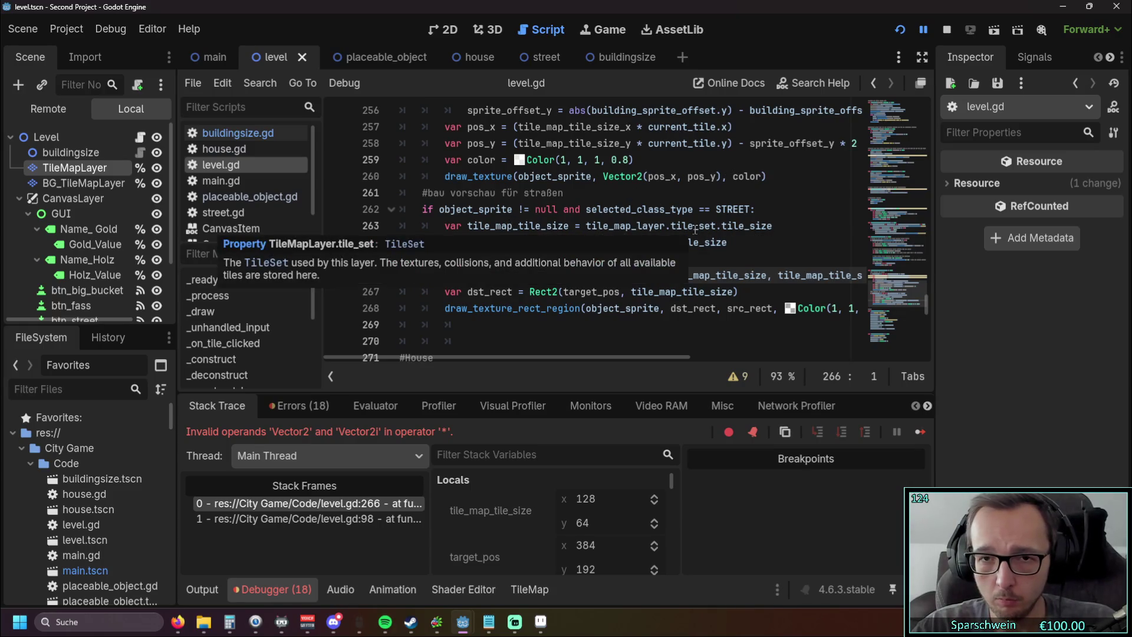
{"action": "mouse_move", "coordinate": [732, 228]}
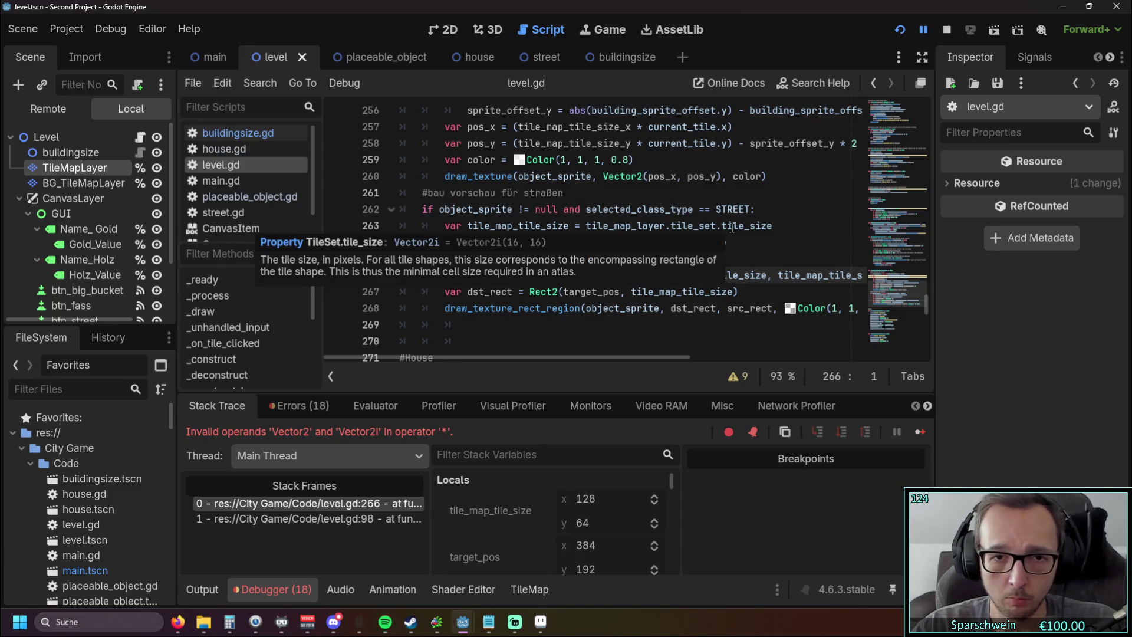
{"action": "left_click", "coordinate": [569, 226]}
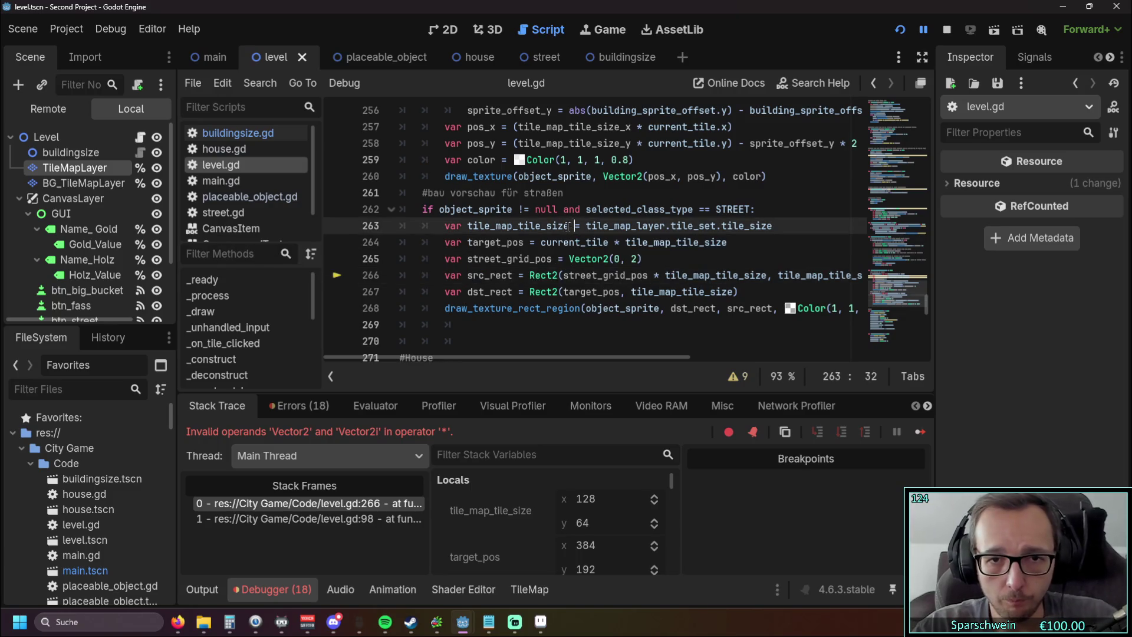
Step: Type tile_map_tile_size on line 263 as Vector2i
{"action": "mouse_move", "coordinate": [575, 255]}
{"action": "type", "text": ":"}
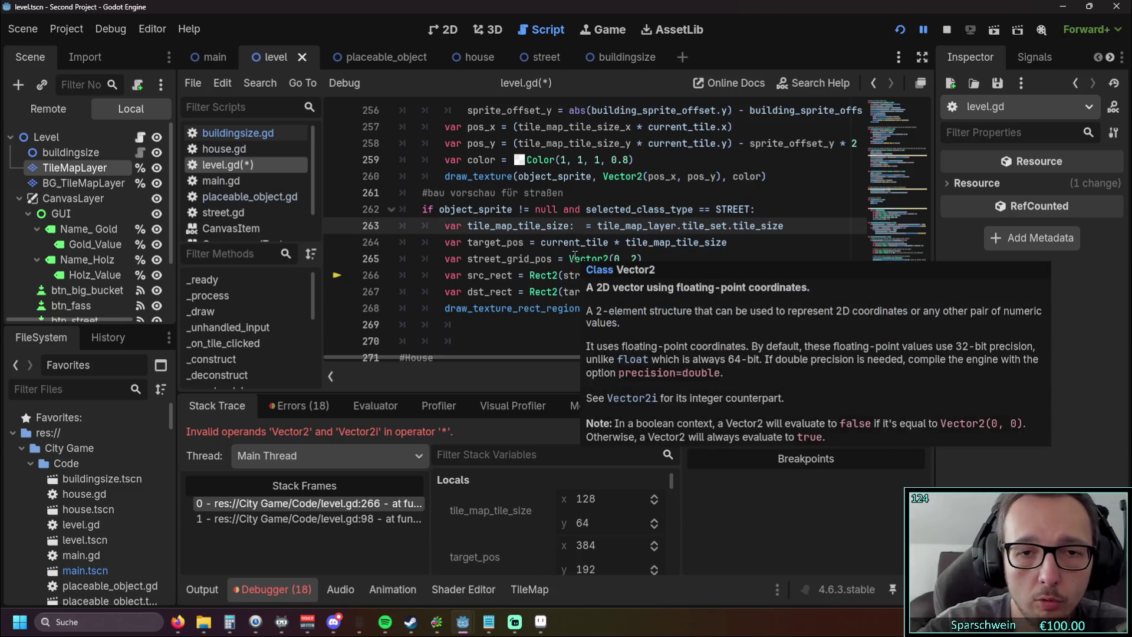
{"action": "key", "text": "BackSpace"}
{"action": "key", "text": "BackSpace"}
{"action": "type", "text": "V"}
{"action": "key", "text": "BackSpace"}
{"action": "type", "text": ": "}
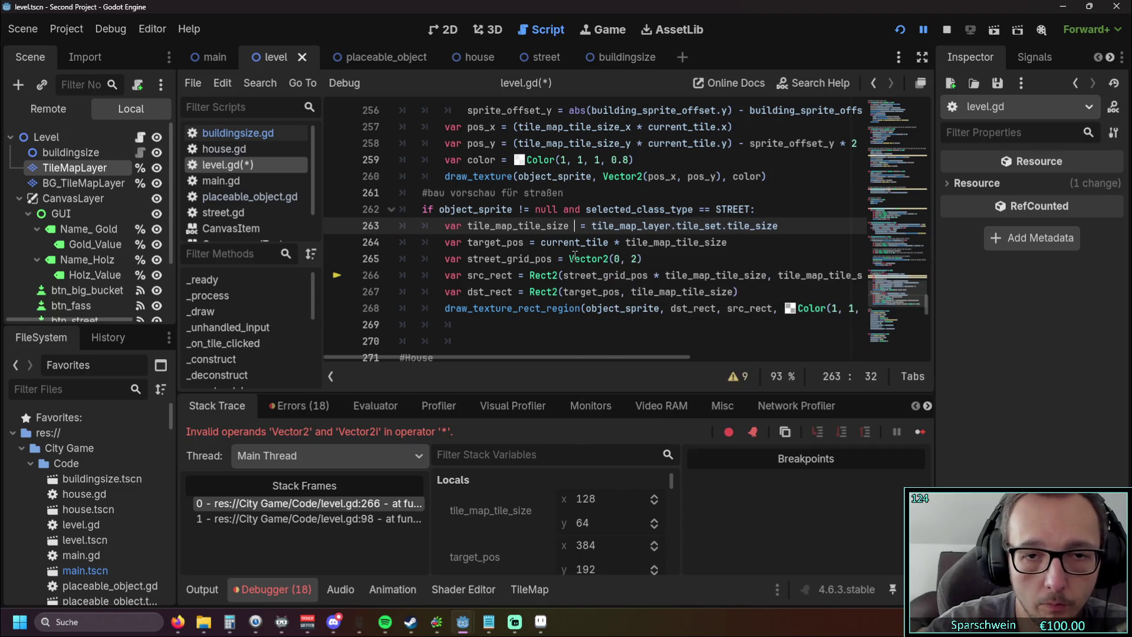
{"action": "type", "text": "Vector"}
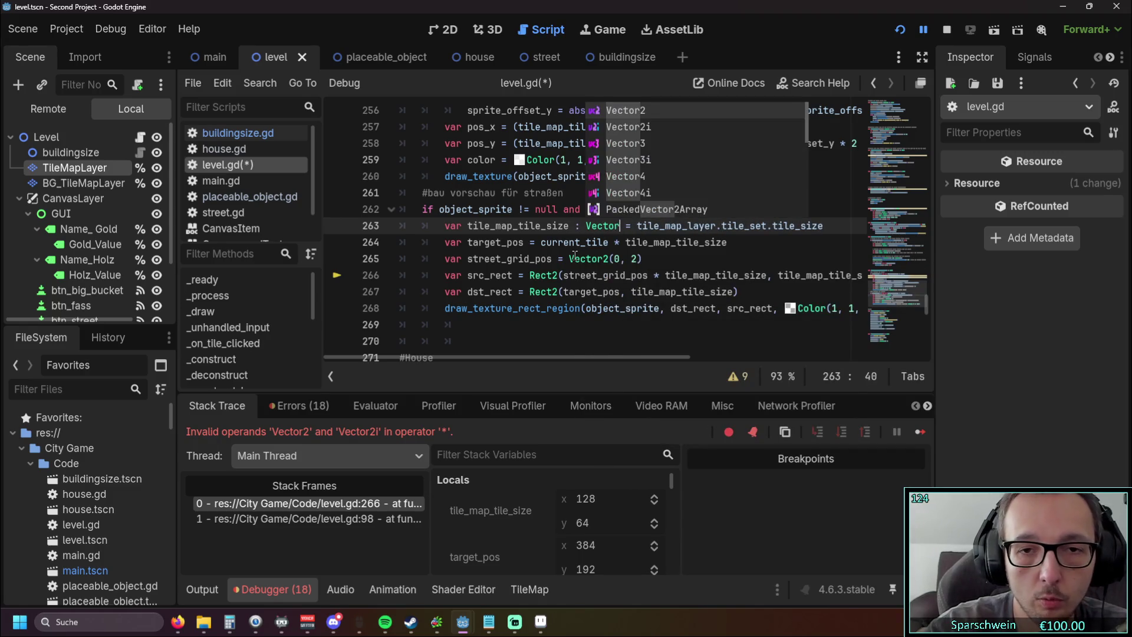
{"action": "key", "text": "Return"}
{"action": "left_click", "coordinate": [645, 175]}
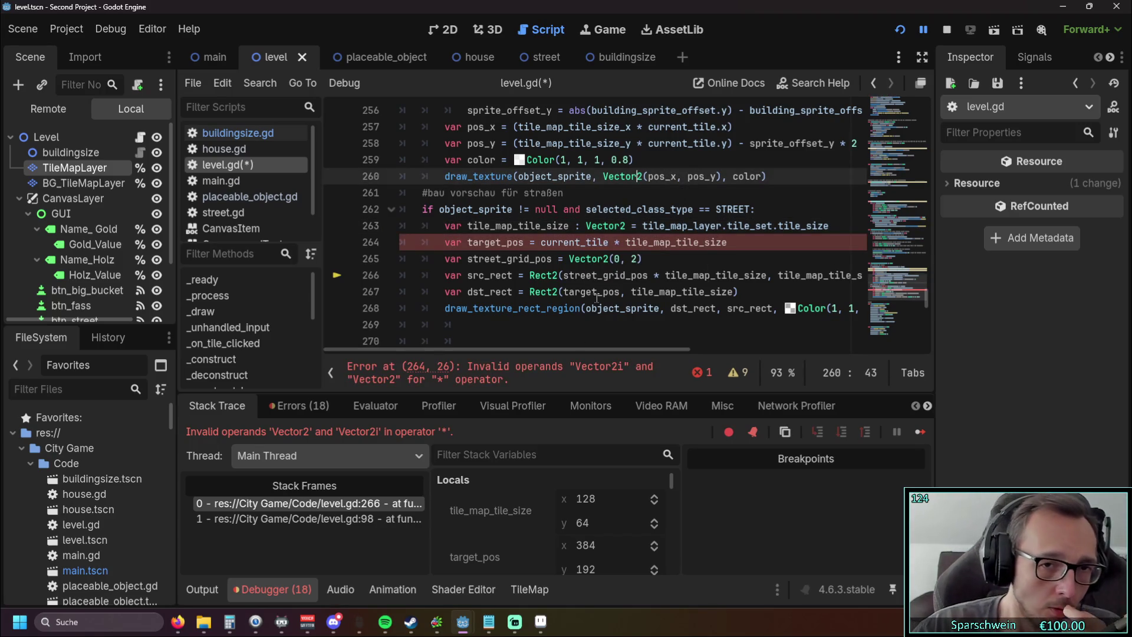
{"action": "left_click_drag", "start_coordinate": [592, 352], "coordinate": [605, 349]}
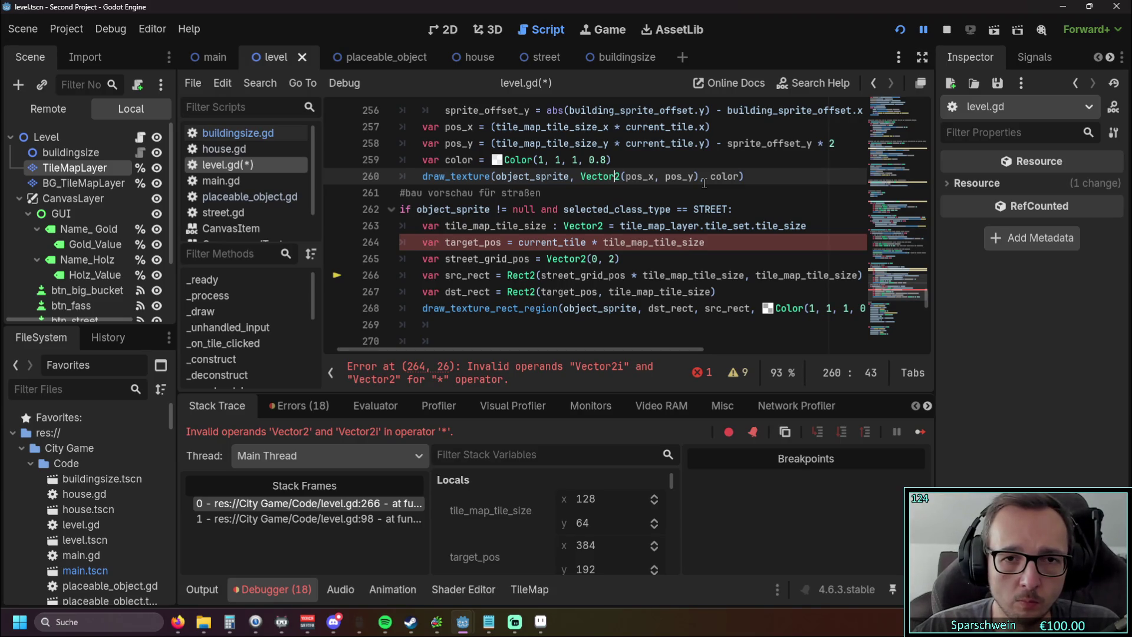
{"action": "mouse_move", "coordinate": [522, 243]}
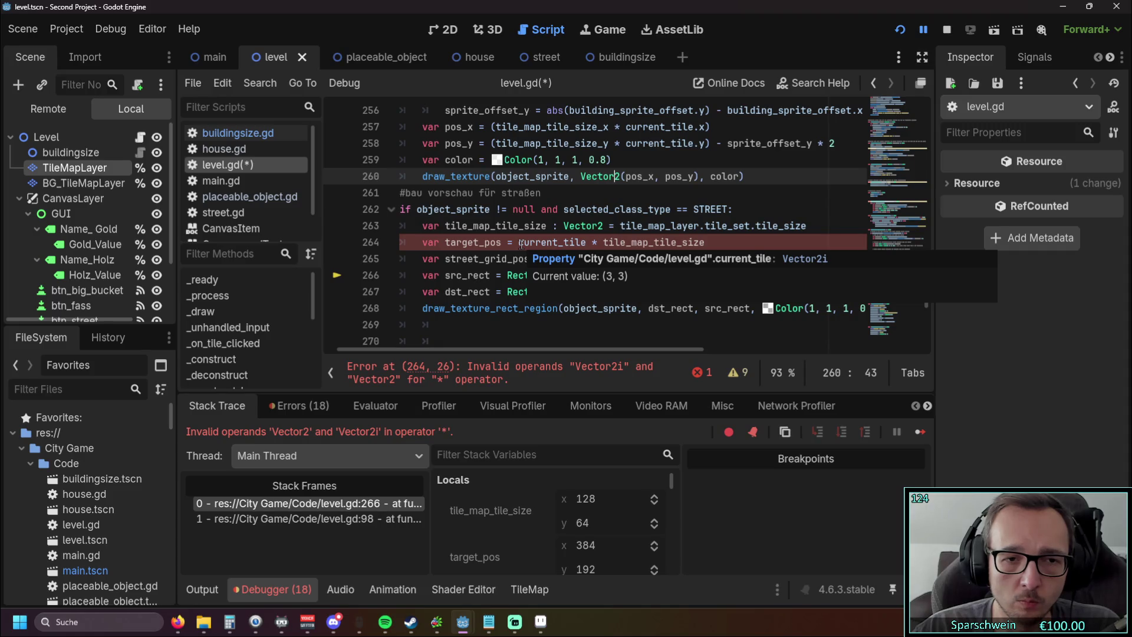
{"action": "left_click", "coordinate": [602, 225]}
{"action": "type", "text": "i"}
Step: Change street_grid_pos to Vector2i(0, 2) and rerun the game
{"action": "left_click", "coordinate": [729, 252]}
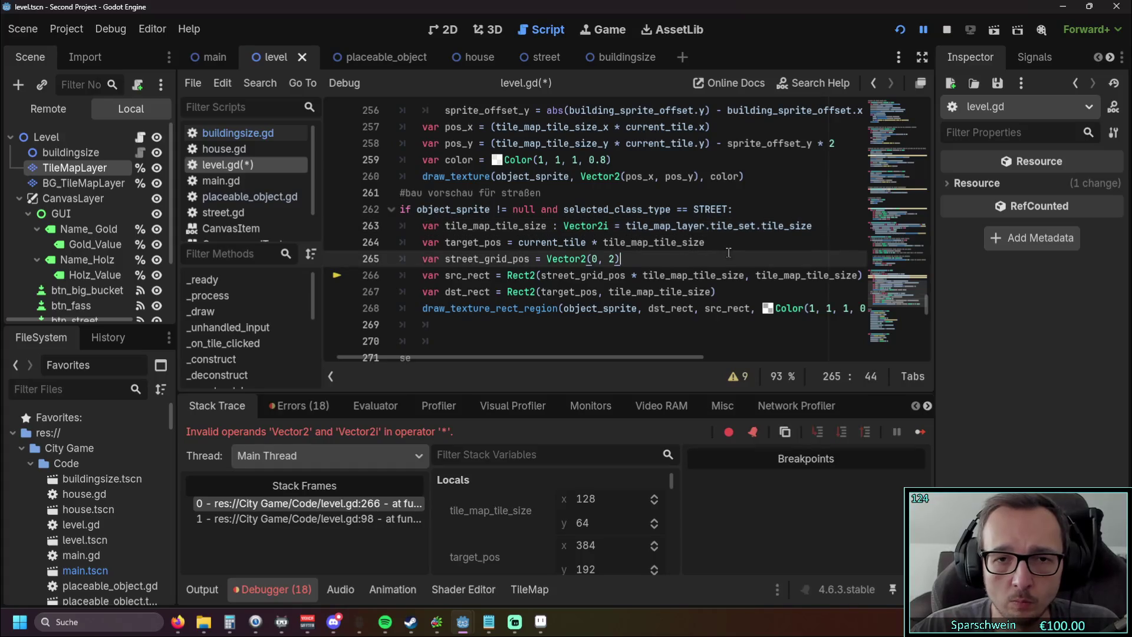
{"action": "mouse_move", "coordinate": [564, 275]}
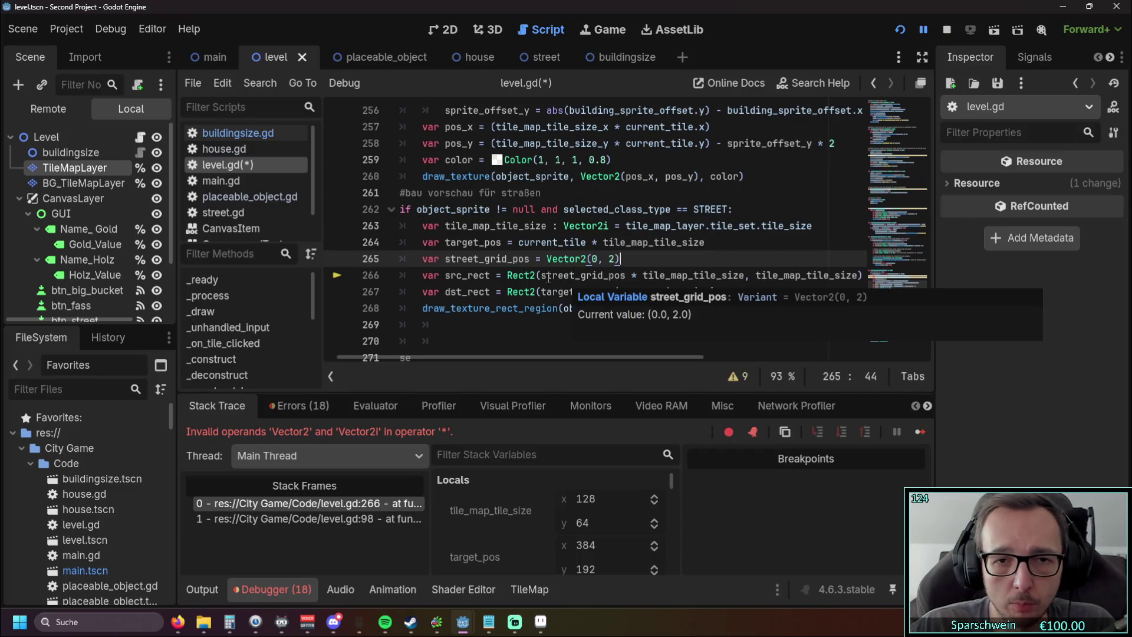
{"action": "left_click", "coordinate": [589, 259]}
{"action": "type", "text": "i"}
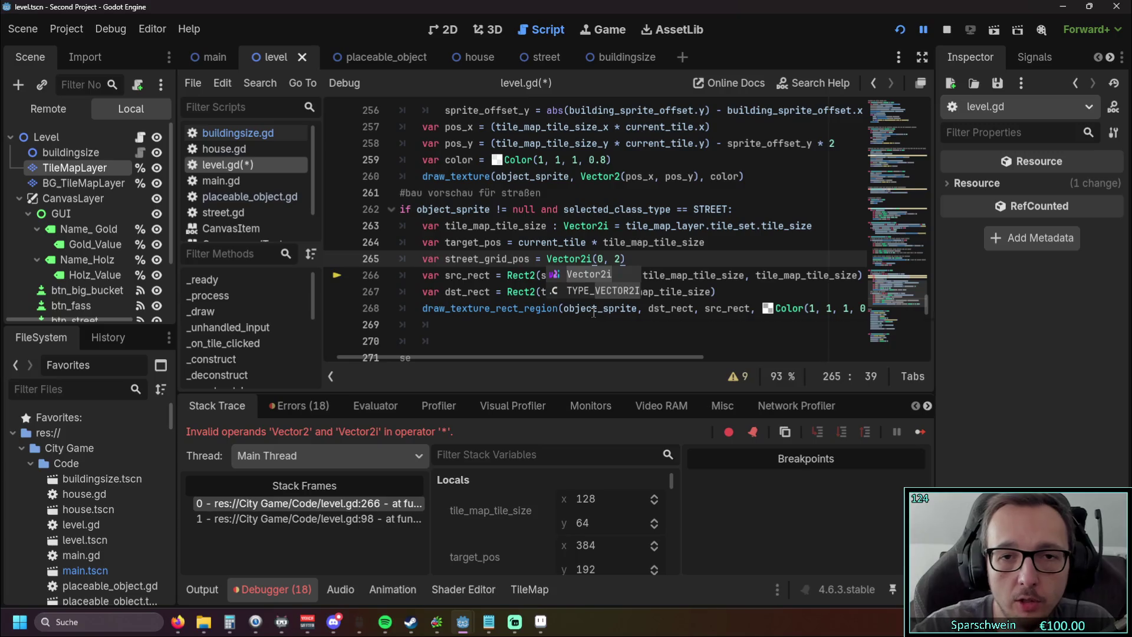
{"action": "left_click", "coordinate": [496, 227]}
{"action": "left_click", "coordinate": [900, 33]}
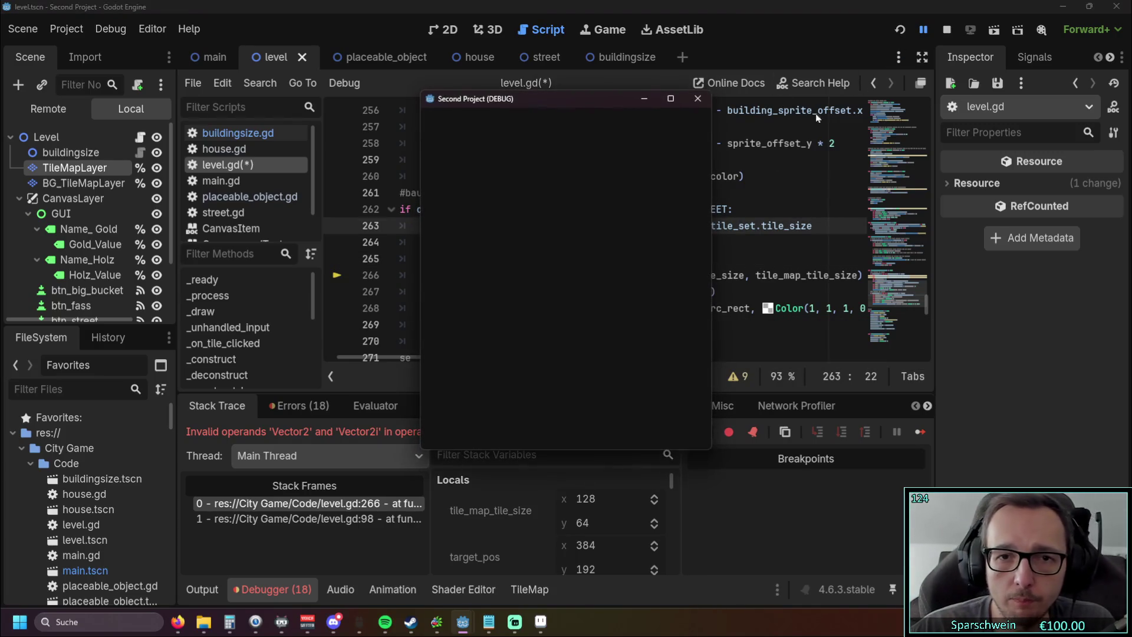
Step: Build street tiles at cells (2, 2), (1, 2), (1, 1) and (2, 1)
{"action": "left_click", "coordinate": [606, 425]}
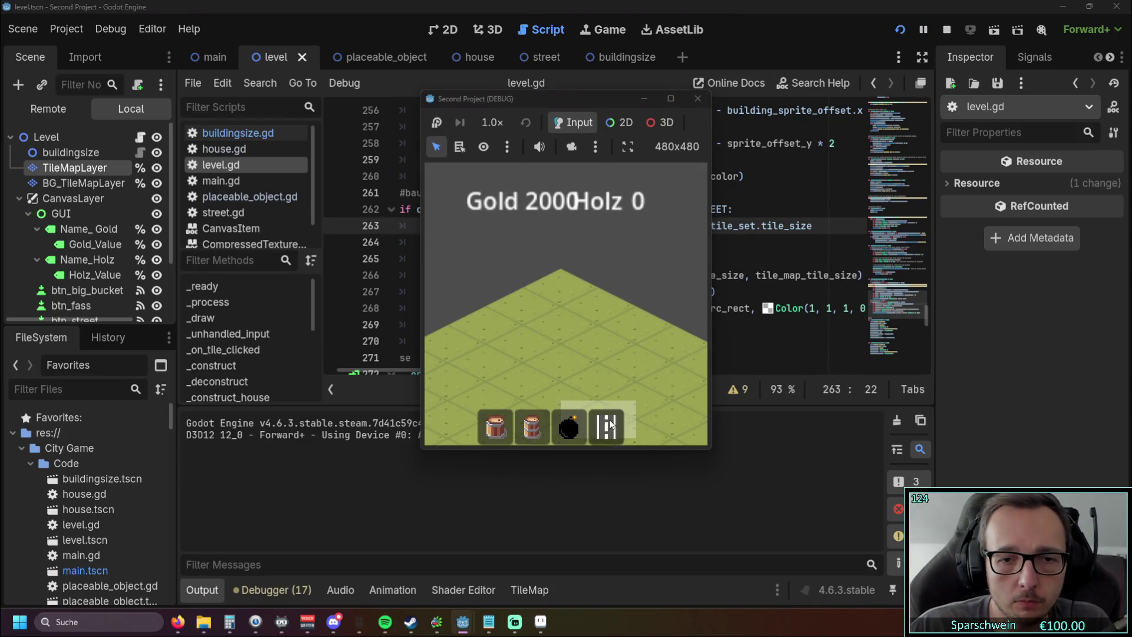
{"action": "left_click", "coordinate": [548, 365]}
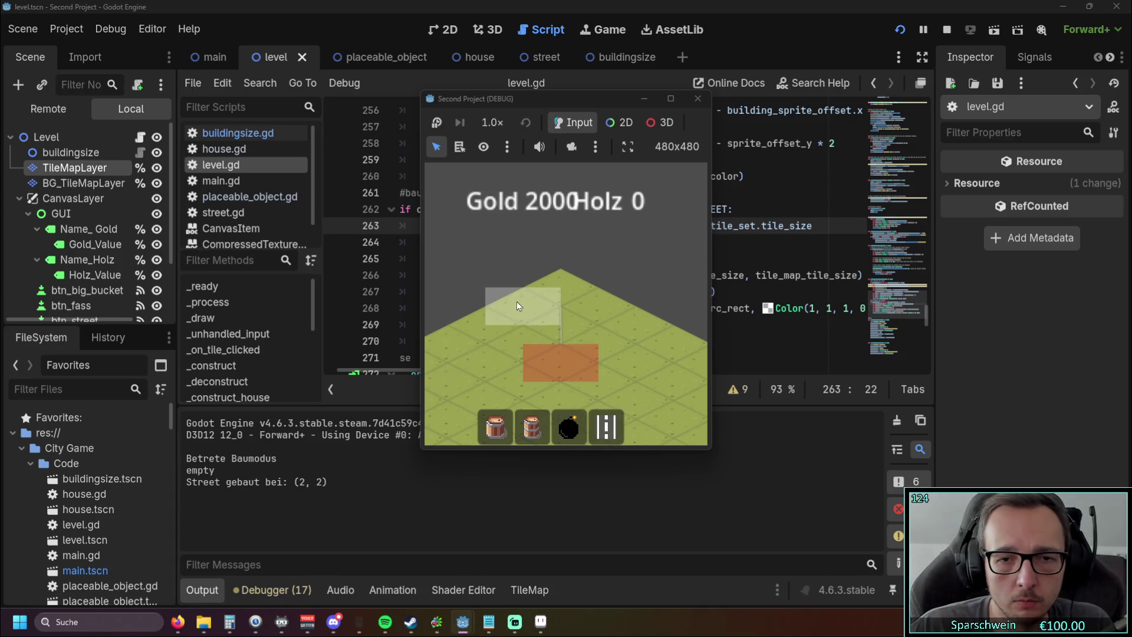
{"action": "left_click", "coordinate": [528, 342]}
{"action": "left_click", "coordinate": [561, 326]}
{"action": "left_click", "coordinate": [594, 341]}
Step: Pick the barrel, stop the game, and return to the house preview colour line in level.gd
{"action": "left_click", "coordinate": [544, 429]}
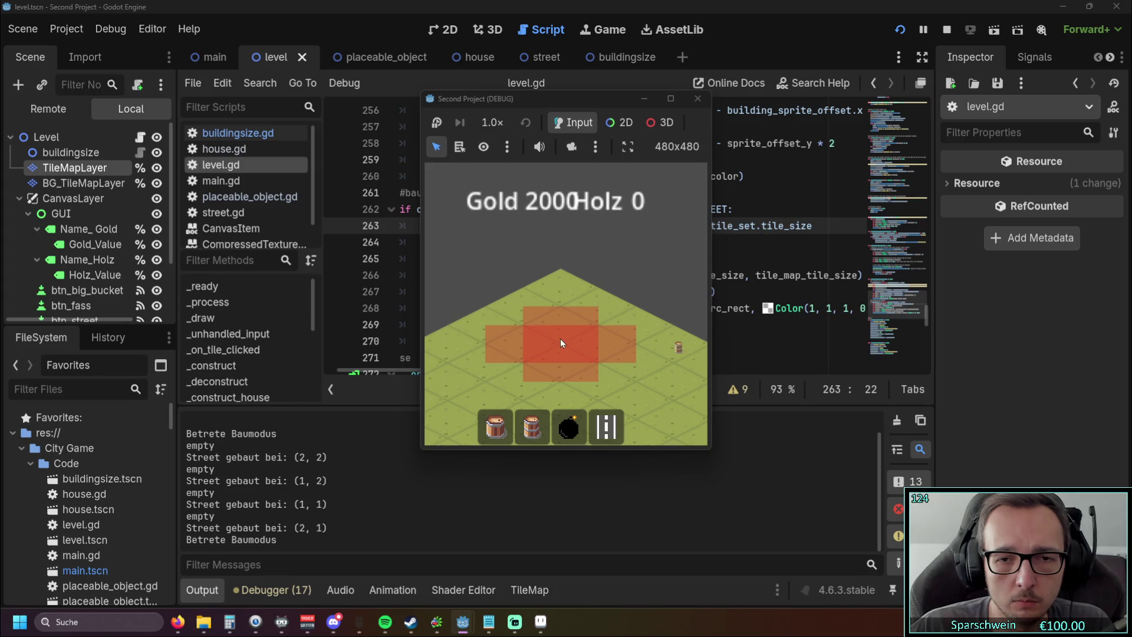
{"action": "left_click", "coordinate": [697, 98]}
{"action": "scroll", "coordinate": [703, 306], "scroll_direction": "up", "scroll_amount": 3}
{"action": "left_click", "coordinate": [702, 306]}
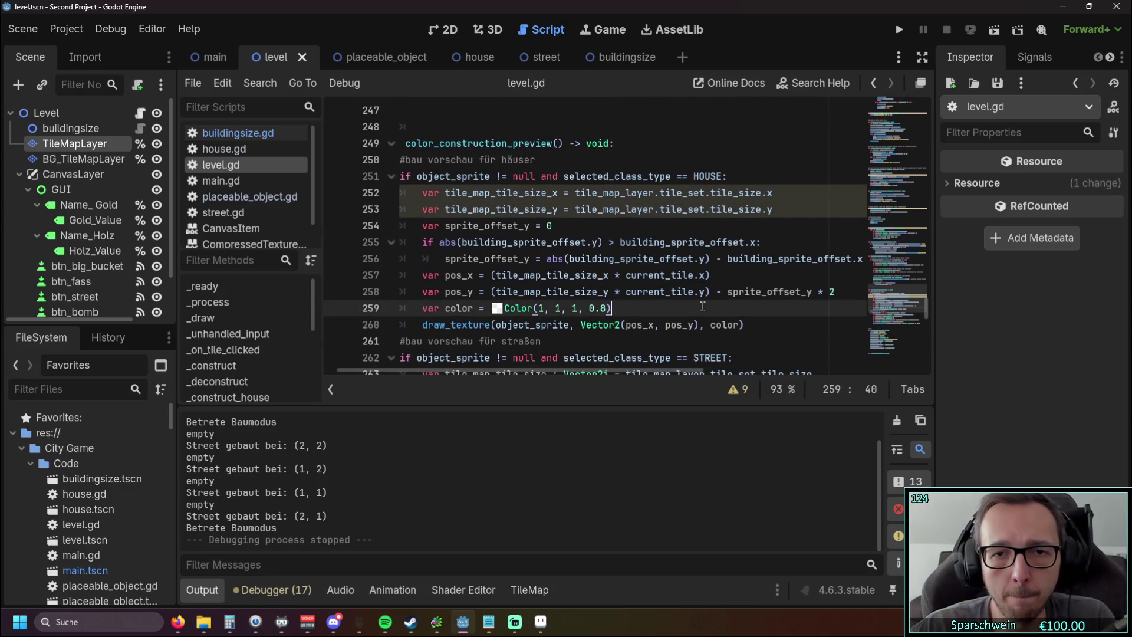
{"action": "mouse_move", "coordinate": [522, 372]}
{"action": "left_mouse_down"}
{"action": "mouse_move", "coordinate": [547, 369]}
{"action": "mouse_move", "coordinate": [504, 366]}
{"action": "mouse_move", "coordinate": [534, 365]}
{"action": "left_mouse_up"}
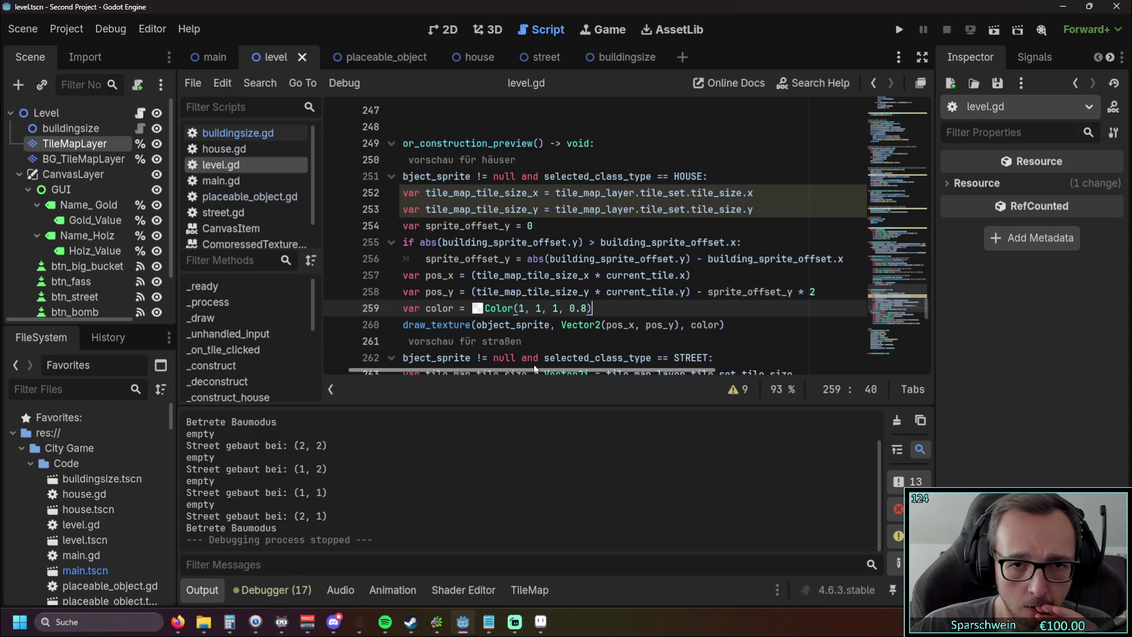
{"action": "left_click_drag", "start_coordinate": [533, 365], "coordinate": [501, 367]}
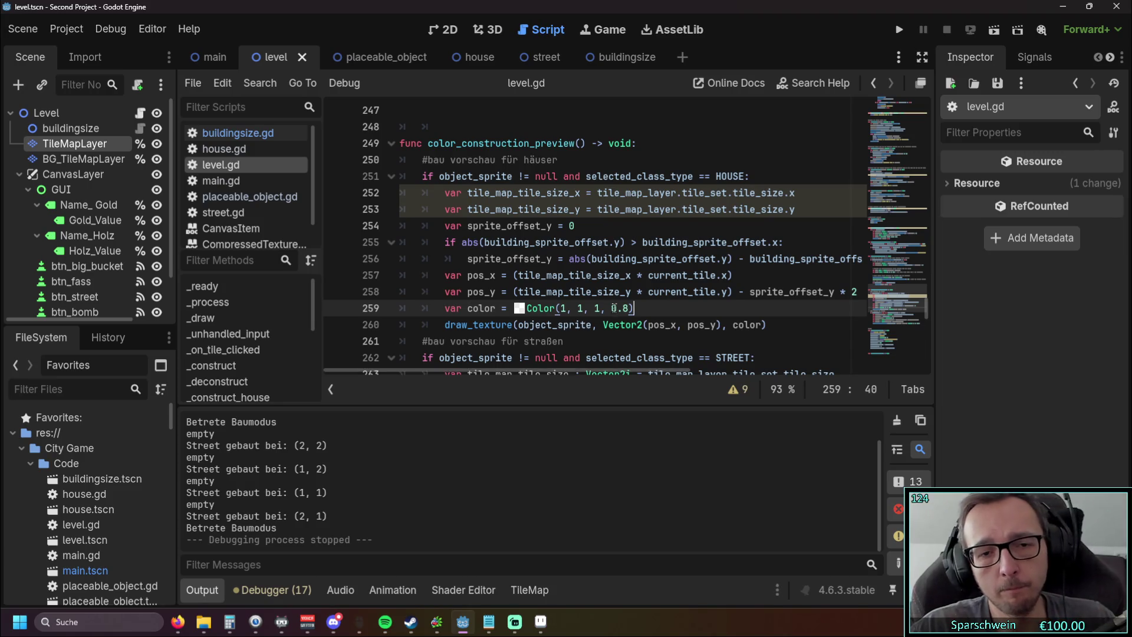
{"action": "scroll", "coordinate": [616, 308], "scroll_direction": "down", "scroll_amount": 2}
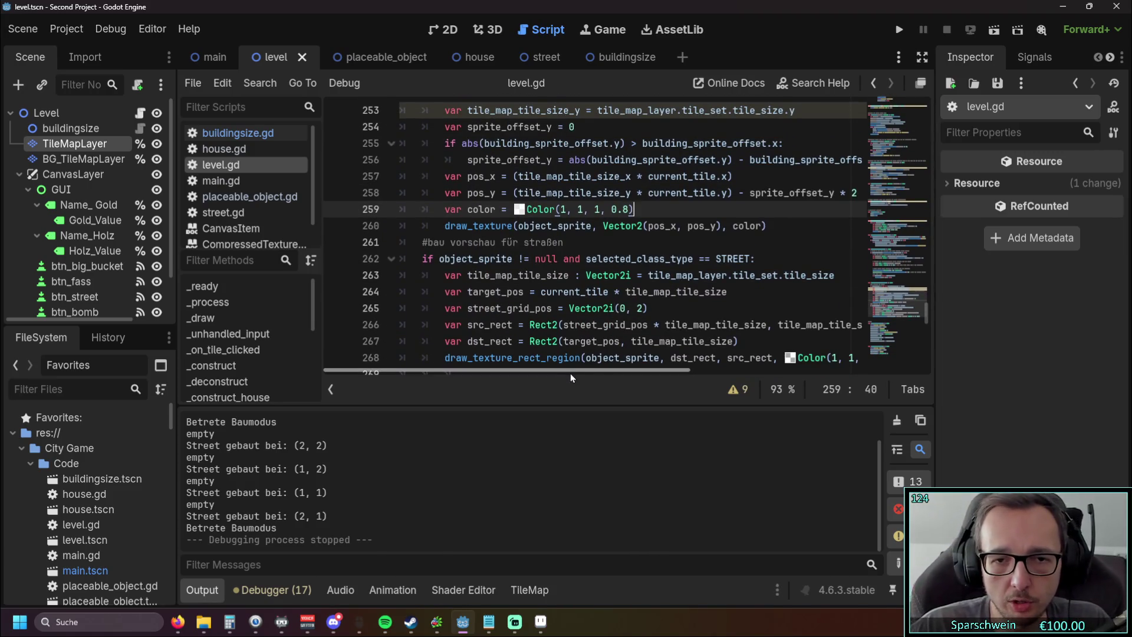
{"action": "scroll", "coordinate": [615, 307], "scroll_direction": "right", "scroll_amount": 3}
{"action": "left_click", "coordinate": [654, 326]}
{"action": "double_click", "coordinate": [654, 326]}
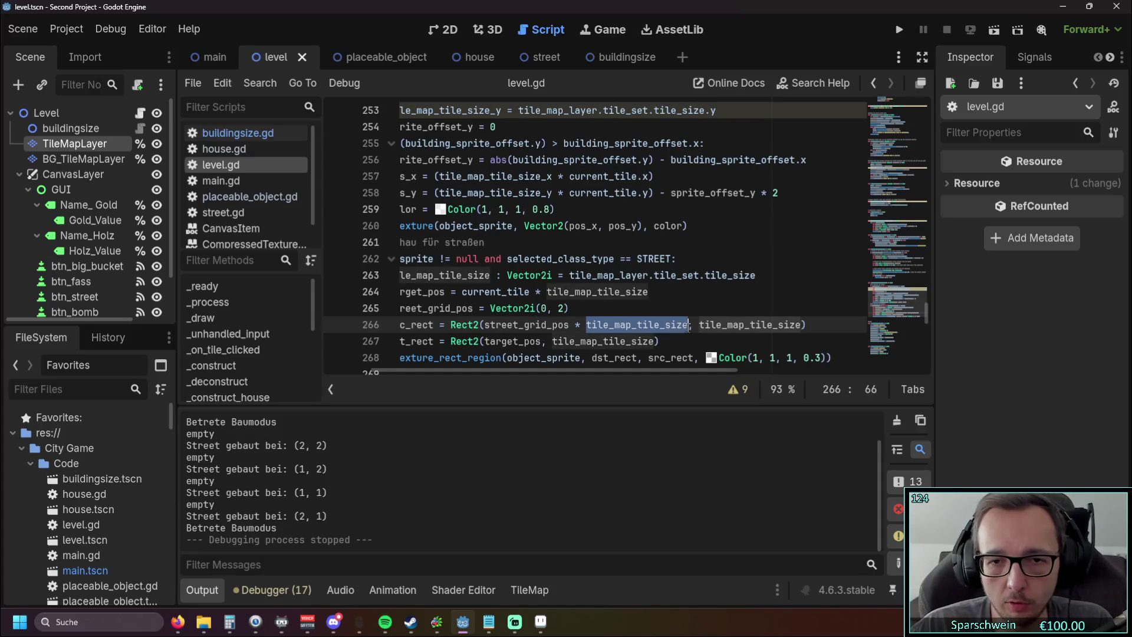
{"action": "left_click", "coordinate": [677, 304]}
{"action": "mouse_move", "coordinate": [566, 375]}
{"action": "left_mouse_down"}
{"action": "mouse_move", "coordinate": [580, 372]}
{"action": "mouse_move", "coordinate": [527, 374]}
{"action": "left_mouse_up"}
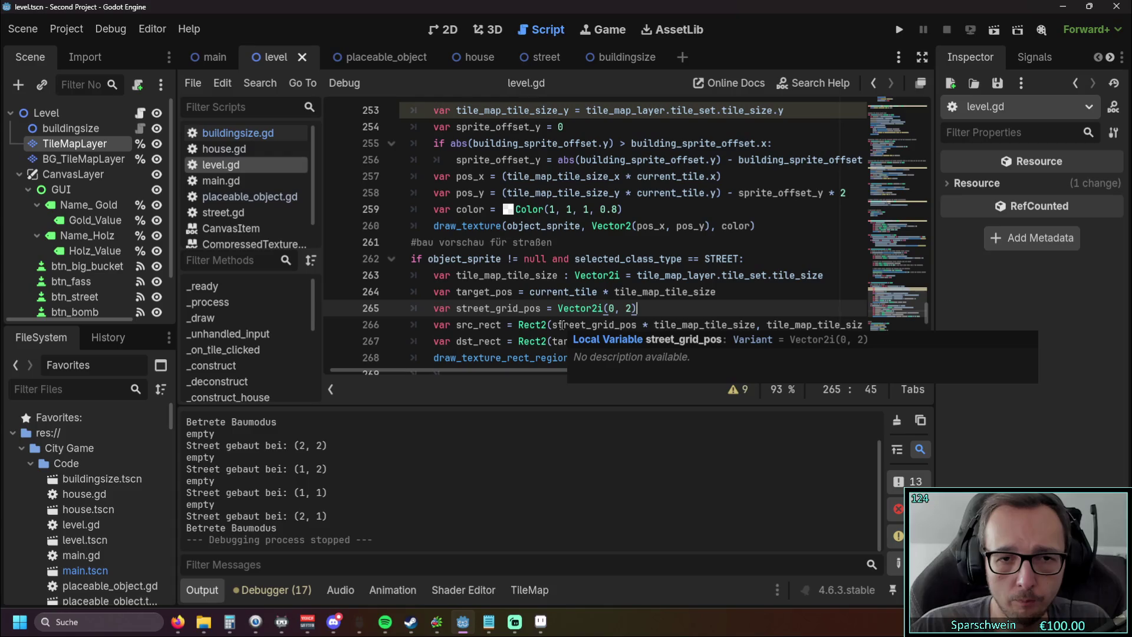
{"action": "scroll", "coordinate": [647, 308], "scroll_direction": "up", "scroll_amount": 20}
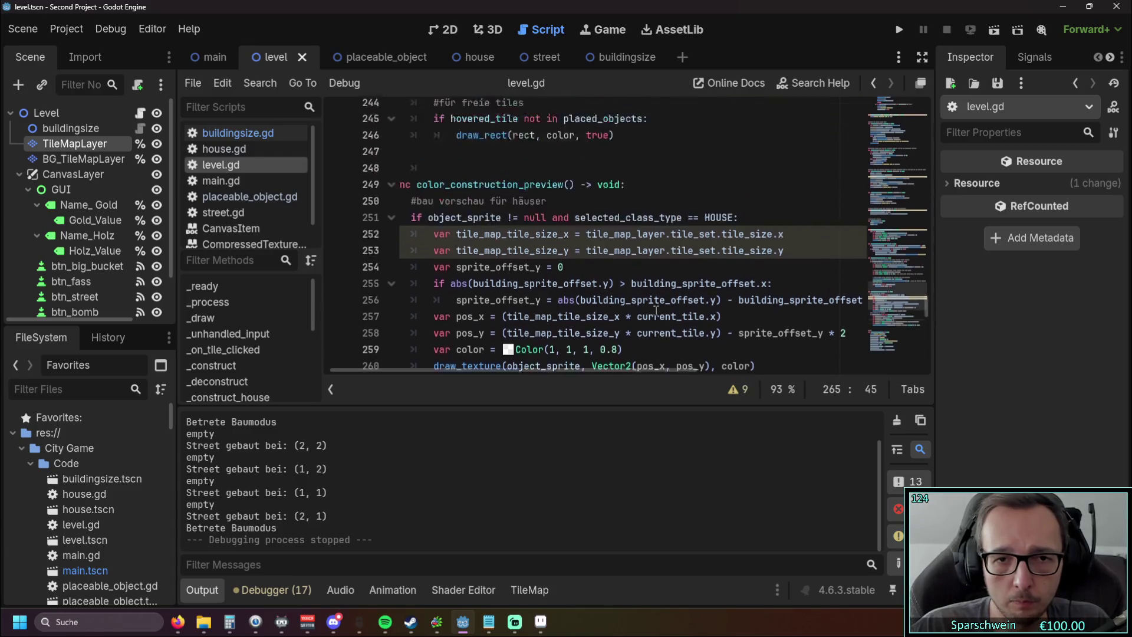
{"action": "scroll", "coordinate": [641, 309], "scroll_direction": "up", "scroll_amount": 20}
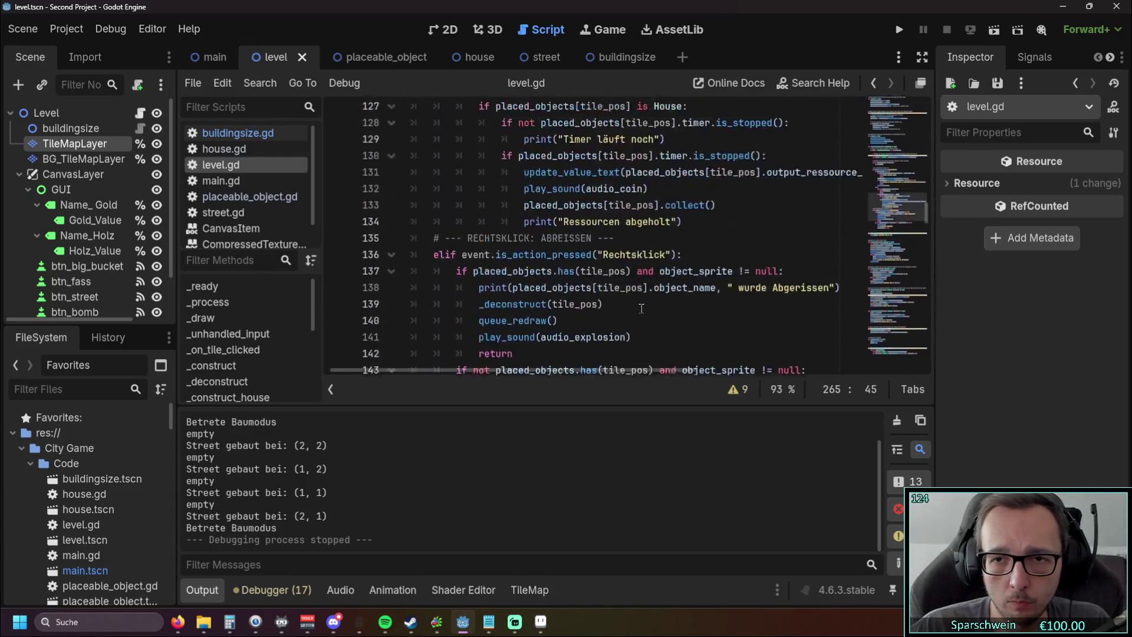
{"action": "scroll", "coordinate": [613, 295], "scroll_direction": "left", "scroll_amount": 1}
{"action": "scroll", "coordinate": [590, 283], "scroll_direction": "down", "scroll_amount": 4}
{"action": "scroll", "coordinate": [557, 268], "scroll_direction": "up", "scroll_amount": 1}
{"action": "scroll", "coordinate": [572, 266], "scroll_direction": "down", "scroll_amount": 9}
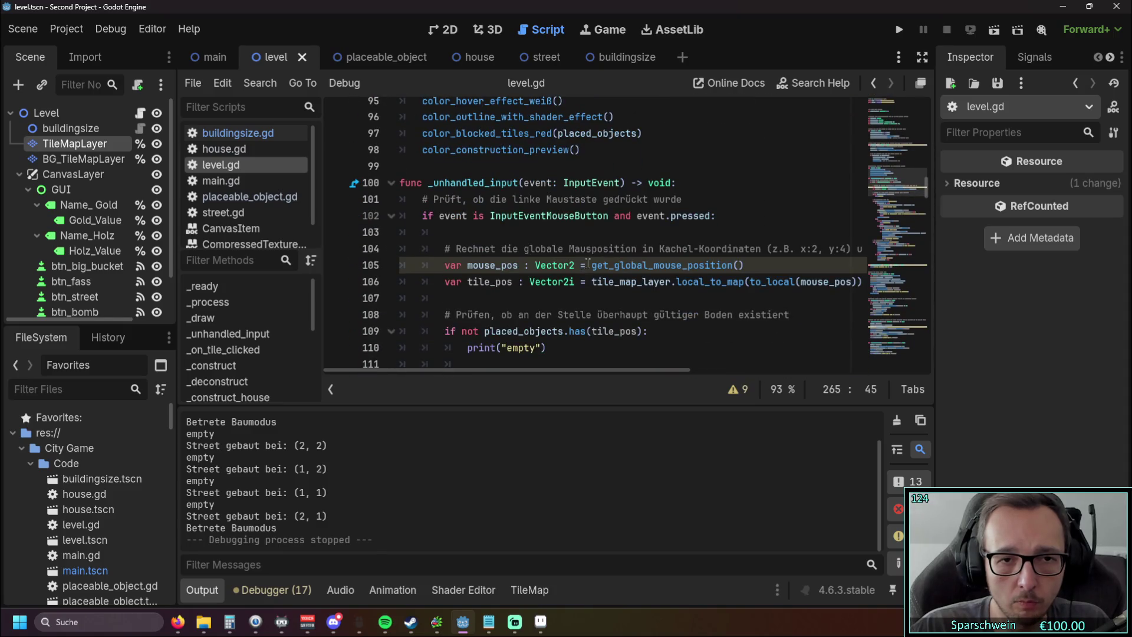
Step: Delete the tile_map_tile_size_x and _y declarations, then scroll down to color_construction_preview
{"action": "scroll", "coordinate": [588, 263], "scroll_direction": "up", "scroll_amount": 20}
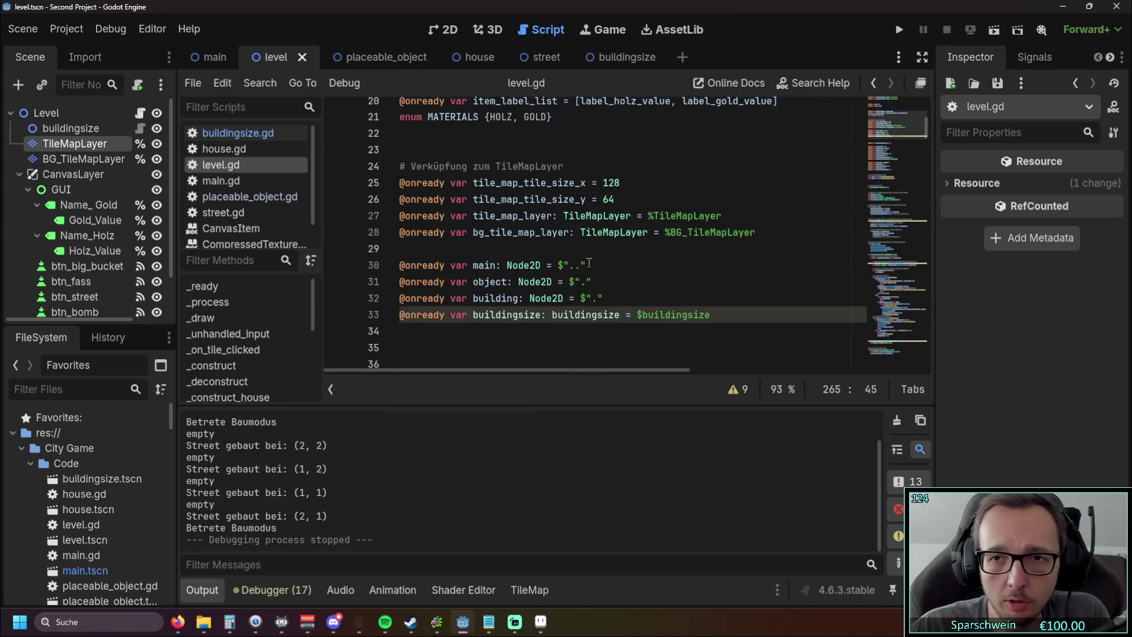
{"action": "scroll", "coordinate": [589, 263], "scroll_direction": "up", "scroll_amount": 2}
{"action": "scroll", "coordinate": [560, 254], "scroll_direction": "down", "scroll_amount": 1}
{"action": "left_click", "coordinate": [626, 249]}
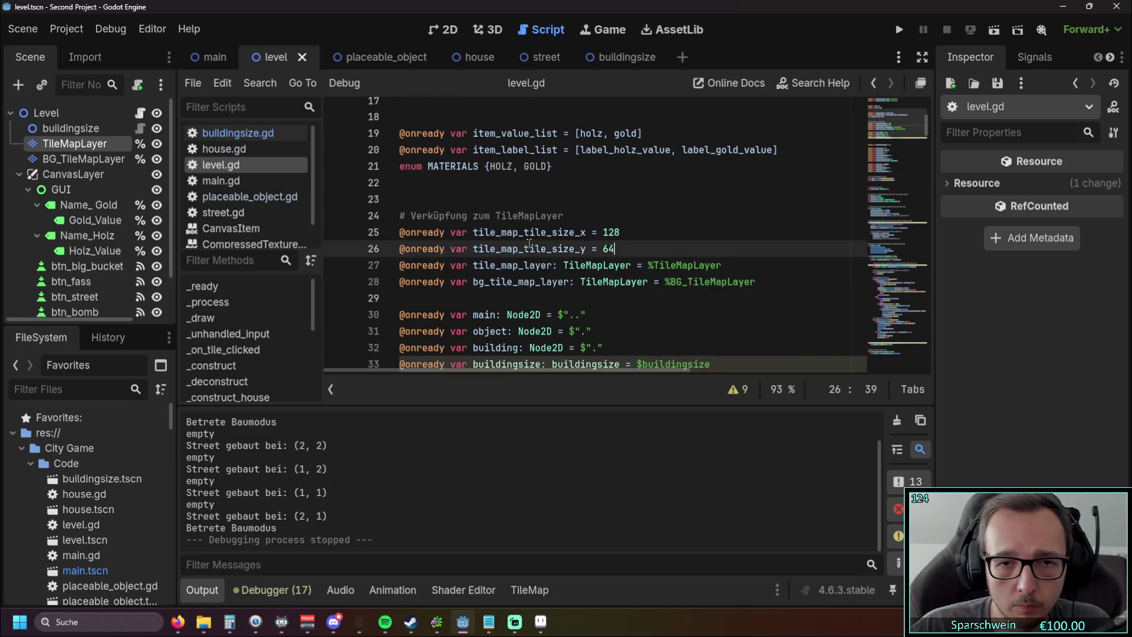
{"action": "key", "text": "shift+Up"}
{"action": "key", "text": "shift+Up"}
{"action": "key", "text": "BackSpace"}
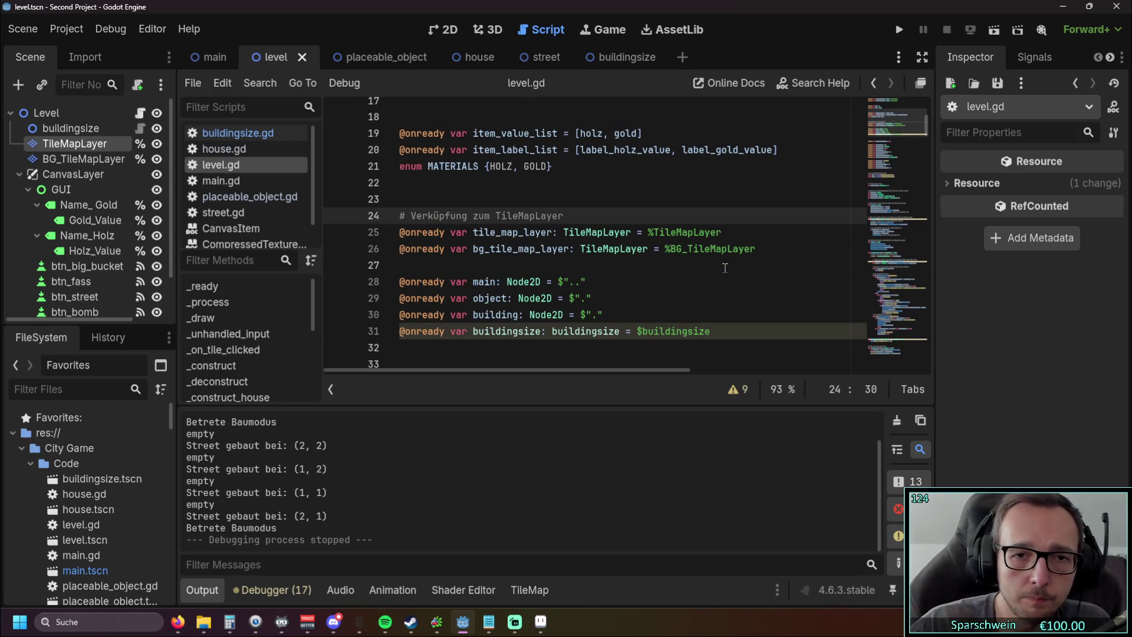
{"action": "left_click", "coordinate": [724, 267]}
{"action": "mouse_move", "coordinate": [924, 128]}
{"action": "left_mouse_down"}
{"action": "mouse_move", "coordinate": [938, 323]}
{"action": "mouse_move", "coordinate": [937, 313]}
{"action": "left_mouse_up"}
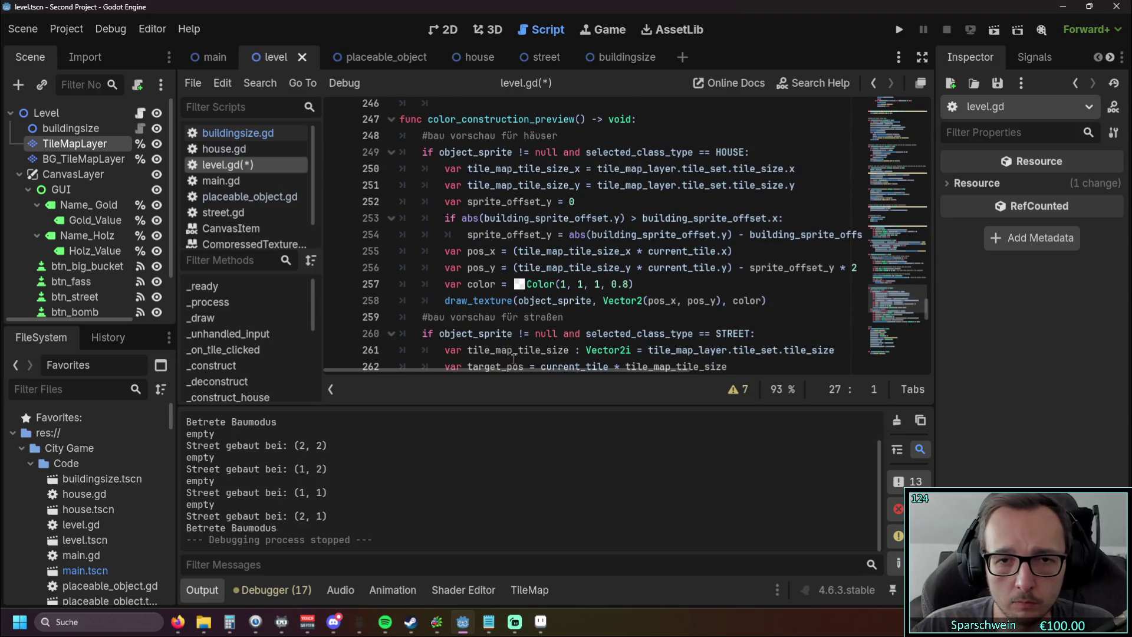
{"action": "left_click_drag", "start_coordinate": [507, 370], "coordinate": [480, 374]}
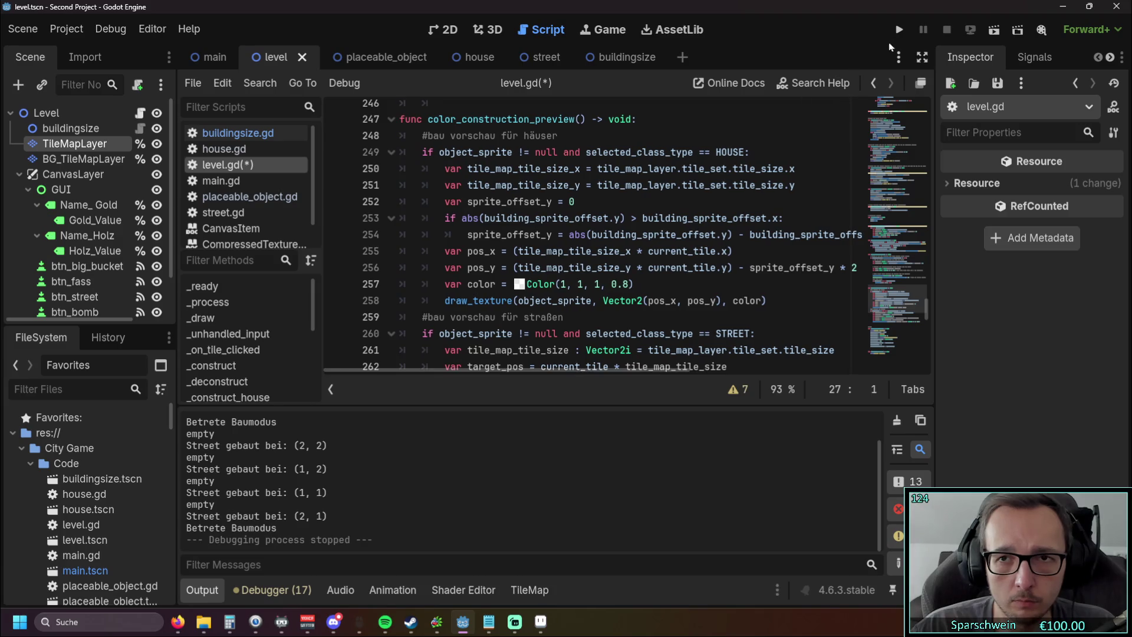
Step: Run the game, enter build mode with the barrel to check its preview, then stop it
{"action": "left_click", "coordinate": [899, 30]}
{"action": "left_click", "coordinate": [498, 426]}
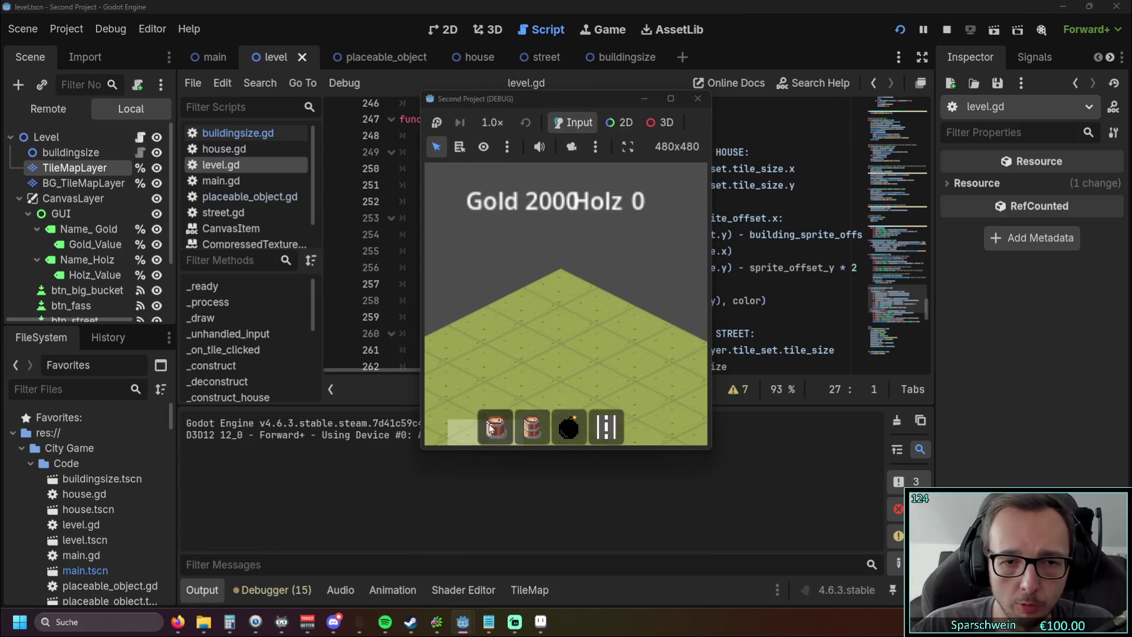
{"action": "left_click", "coordinate": [540, 426]}
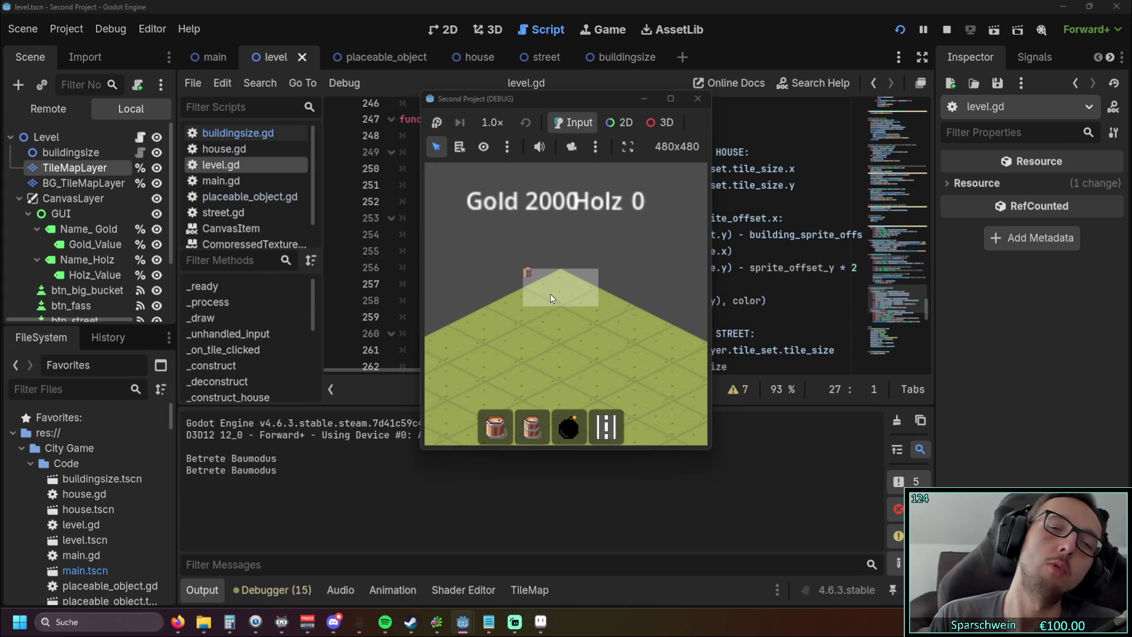
{"action": "left_click", "coordinate": [697, 98]}
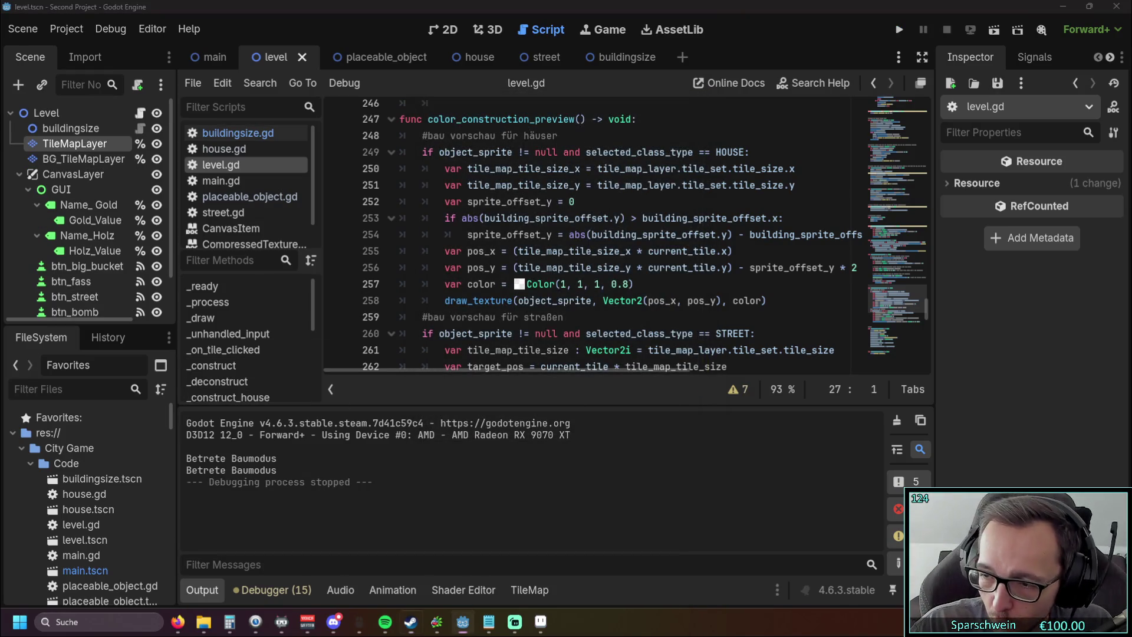
{"action": "left_click", "coordinate": [411, 622]}
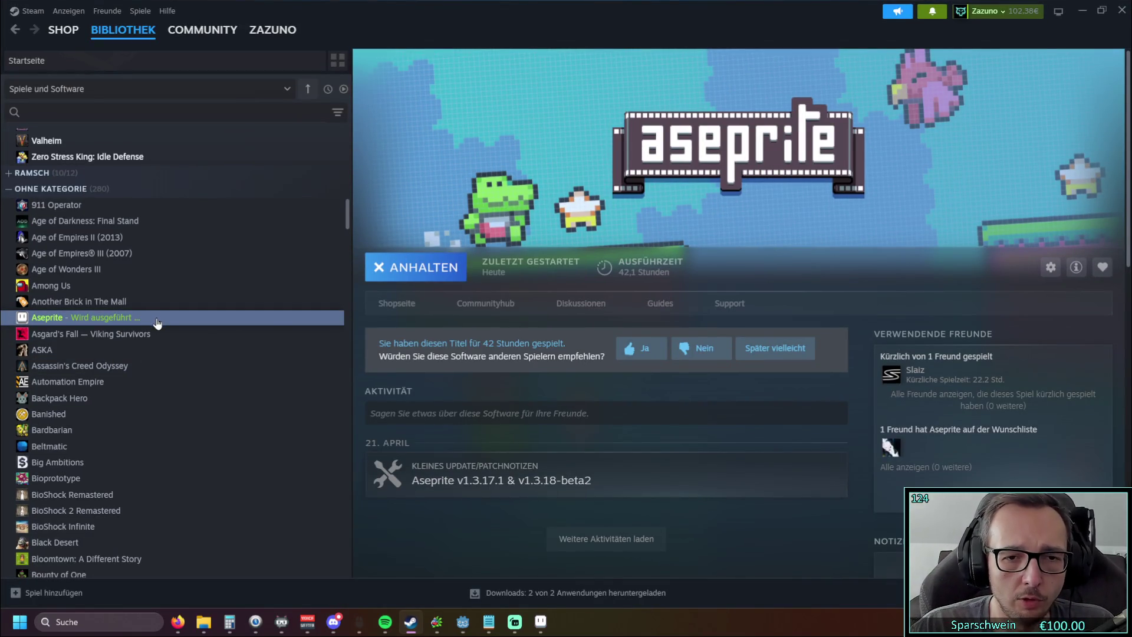
Step: Scroll Steam's library to the running Aseprite entry and bring Aseprite to the front
{"action": "scroll", "coordinate": [162, 335], "scroll_direction": "down", "scroll_amount": 3}
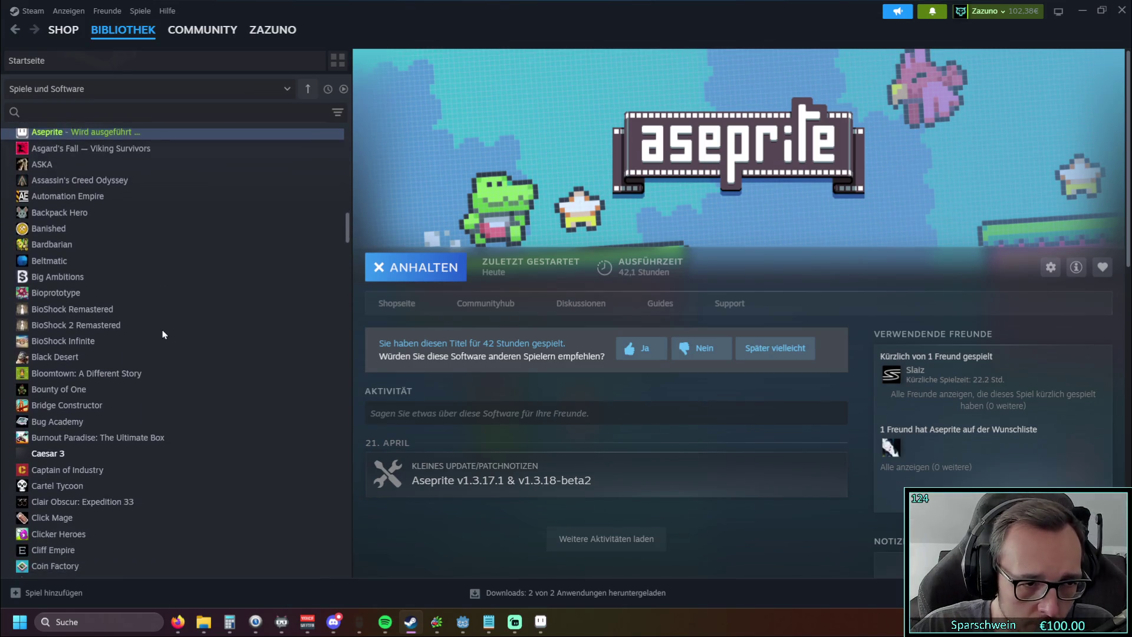
{"action": "scroll", "coordinate": [163, 334], "scroll_direction": "up", "scroll_amount": 4}
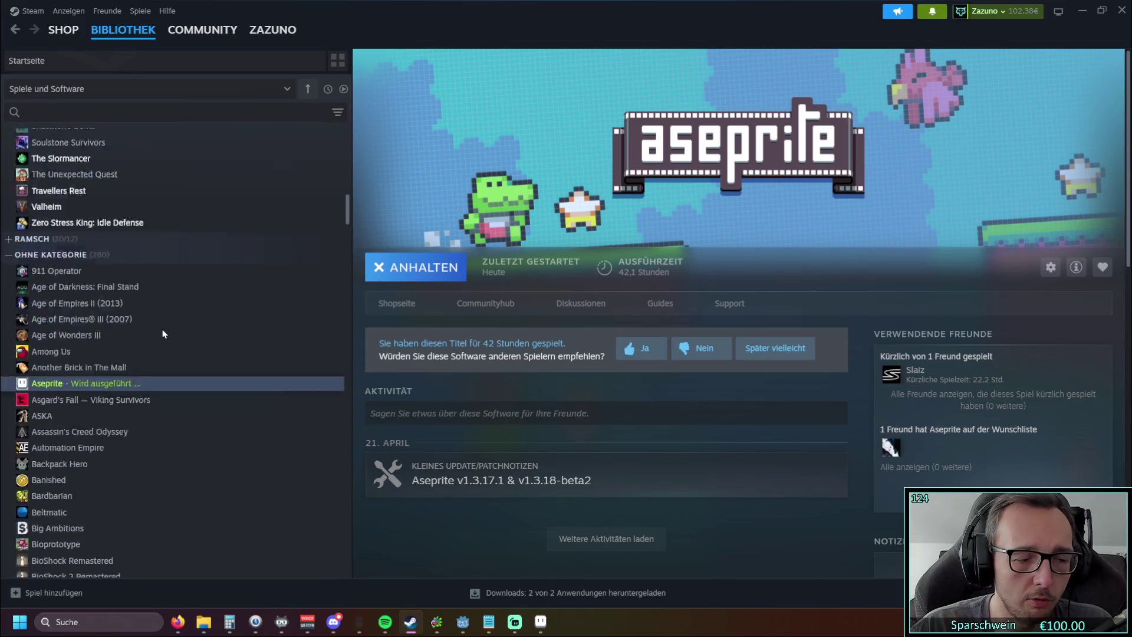
{"action": "scroll", "coordinate": [163, 334], "scroll_direction": "up", "scroll_amount": 2}
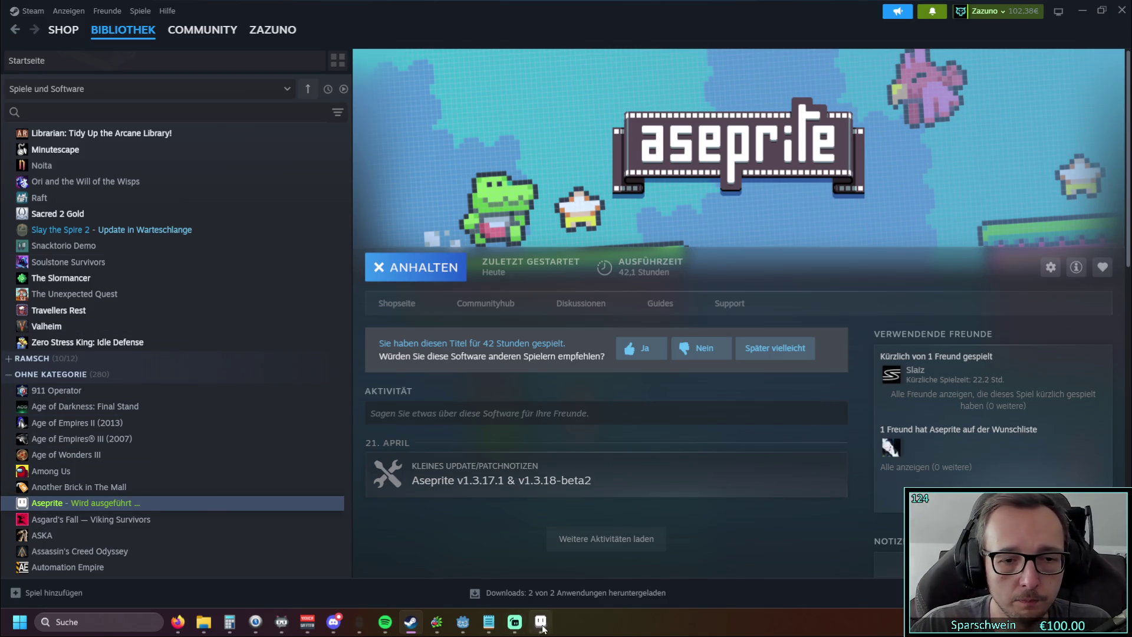
{"action": "left_click", "coordinate": [541, 624]}
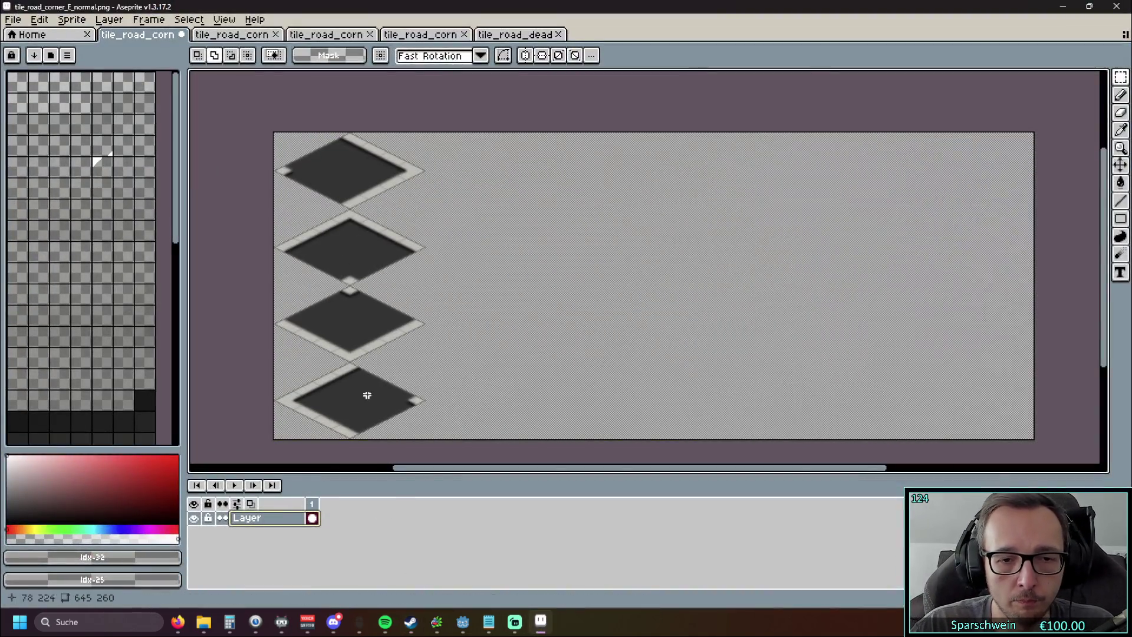
Step: Close all road tile documents without saving, then drag bld_house_red_SE_normal.png into Aseprite
{"action": "left_click", "coordinate": [181, 35]}
{"action": "left_click", "coordinate": [565, 339]}
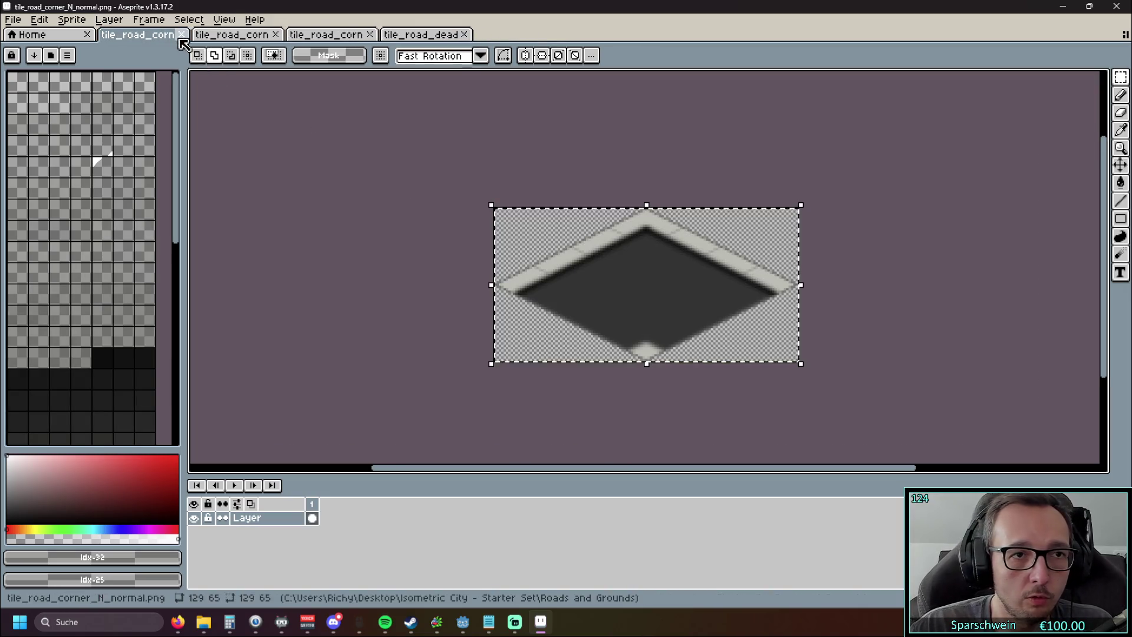
{"action": "left_click", "coordinate": [181, 35]}
{"action": "left_click", "coordinate": [181, 35]}
{"action": "left_click", "coordinate": [181, 35]}
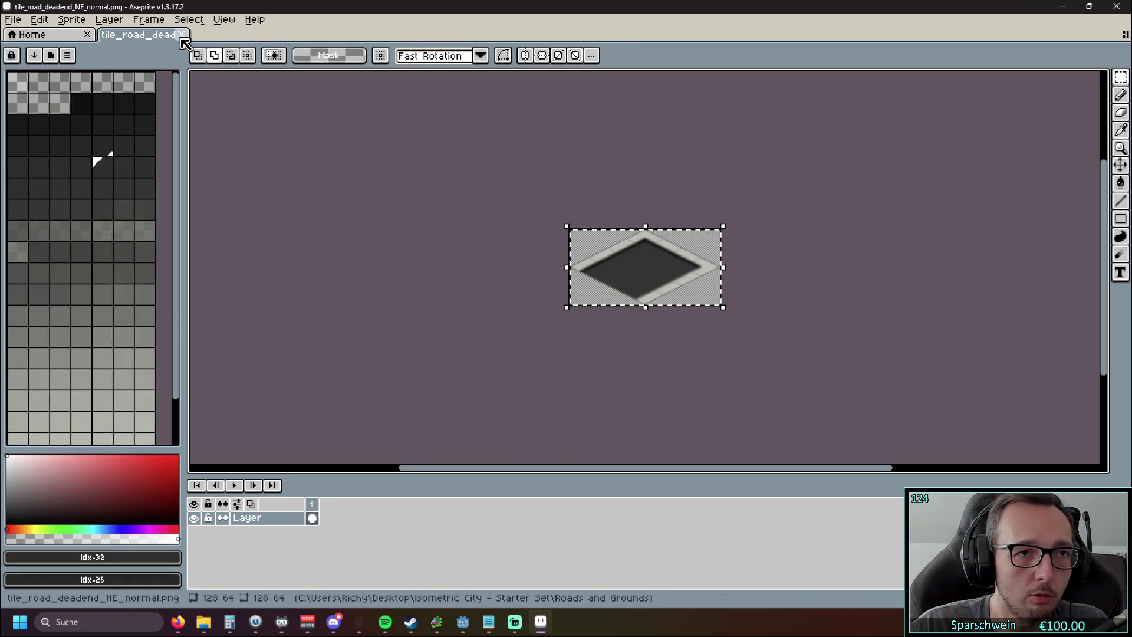
{"action": "left_click", "coordinate": [181, 36]}
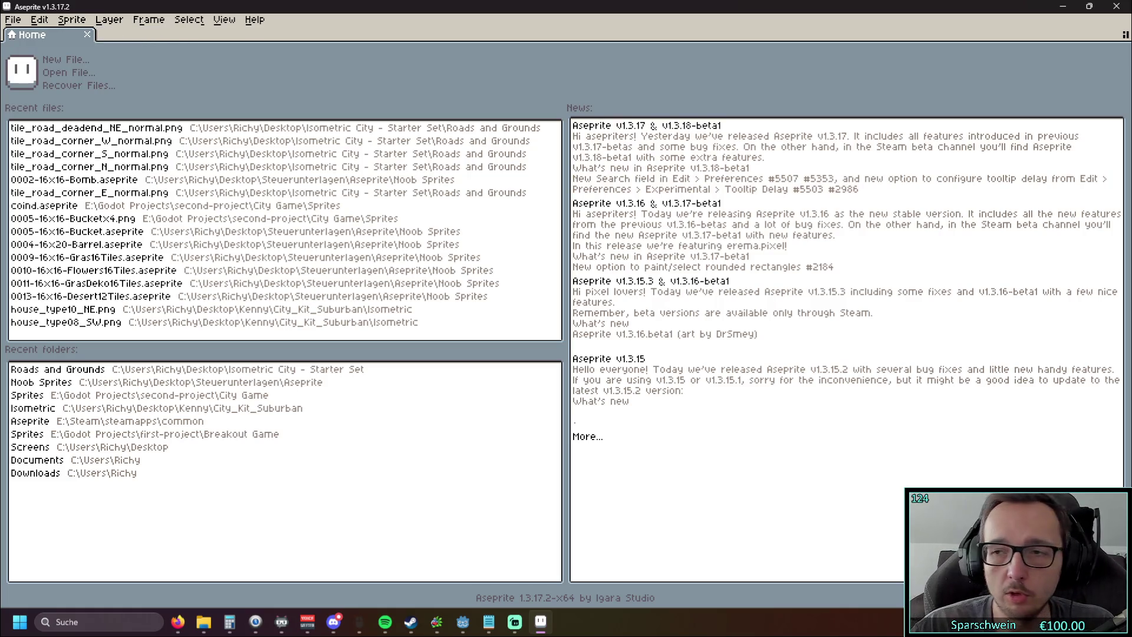
{"action": "key", "text": "super+e"}
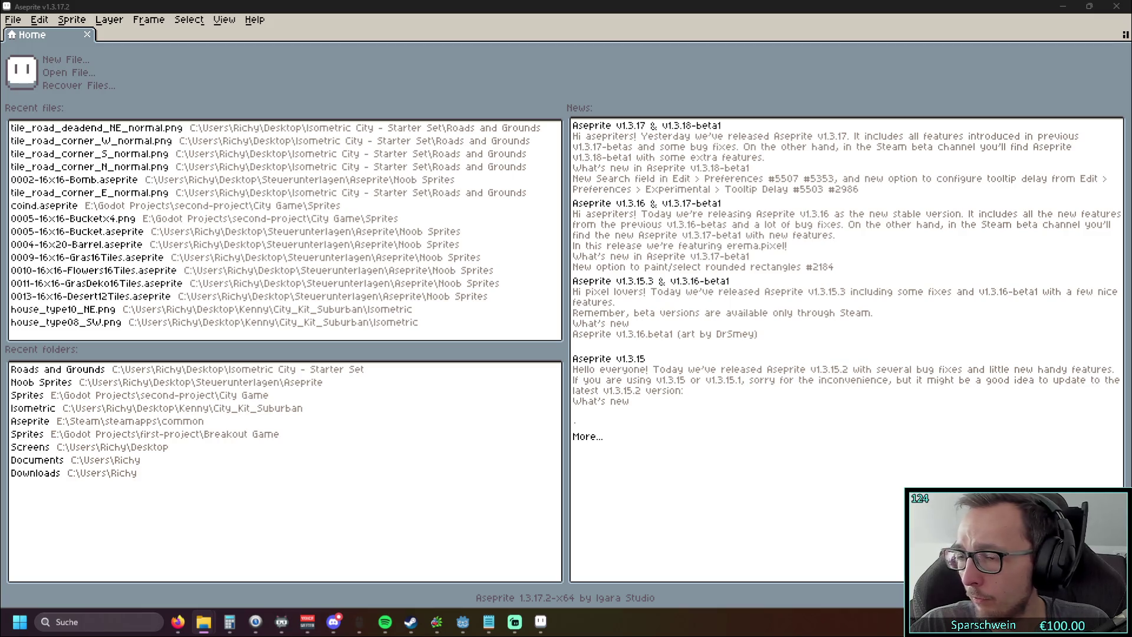
{"action": "mouse_move", "coordinate": [277, 87]}
{"action": "left_mouse_down"}
{"action": "mouse_move", "coordinate": [233, 48]}
{"action": "mouse_move", "coordinate": [228, 64]}
{"action": "left_mouse_up"}
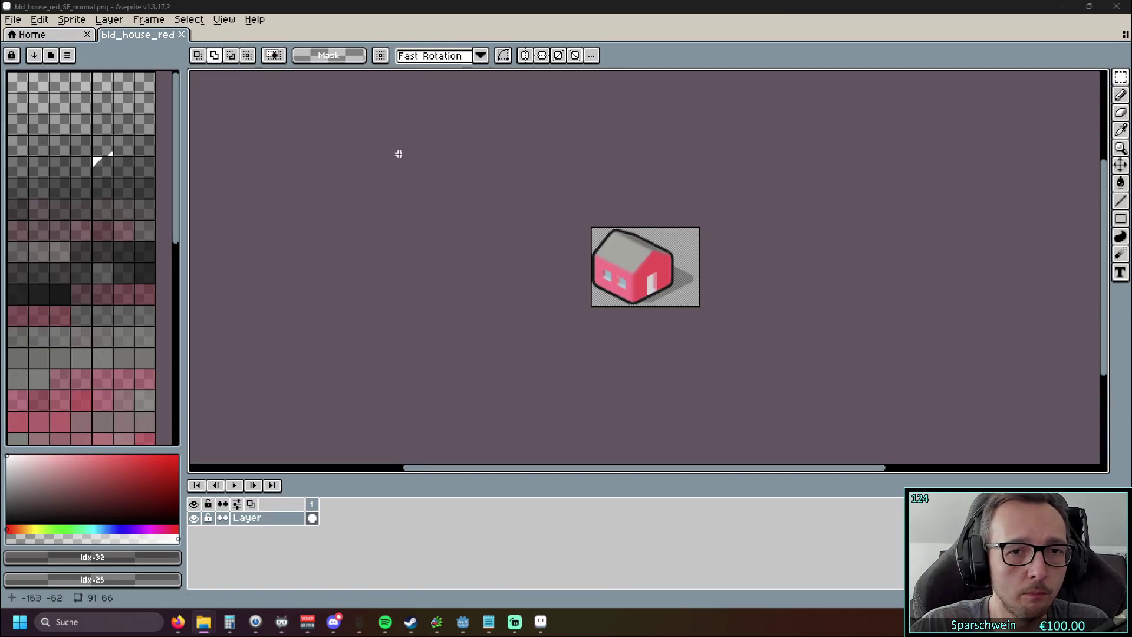
Step: Zoom and pan around the red house sprite, then bring up Canvas Size showing 91 × 66
{"action": "scroll", "coordinate": [710, 245], "scroll_direction": "up", "scroll_amount": 4}
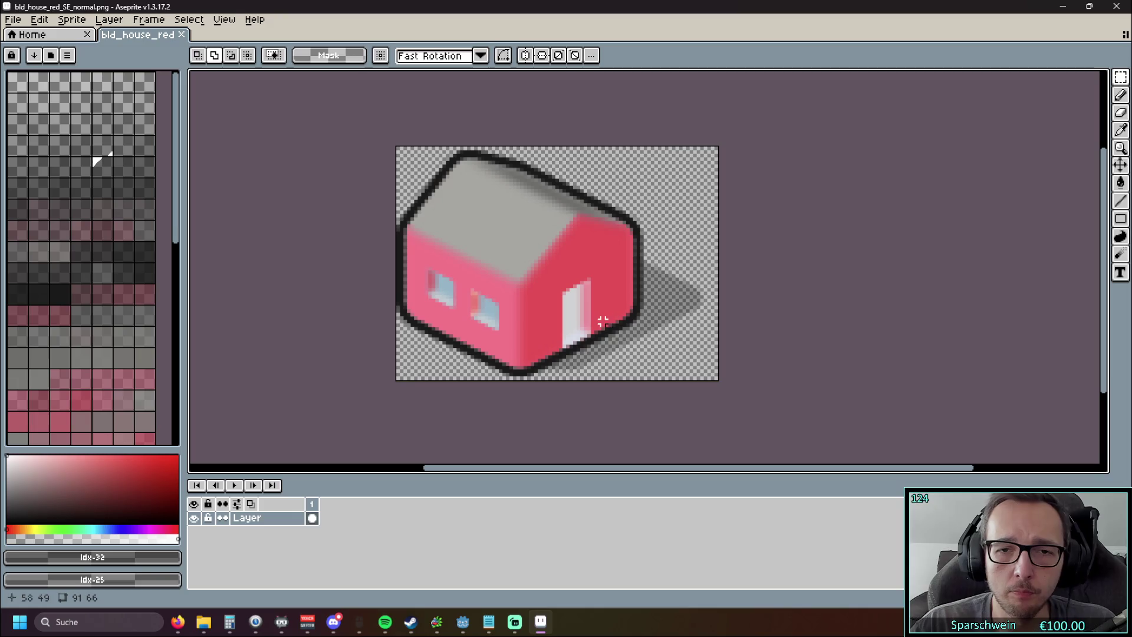
{"action": "scroll", "coordinate": [622, 318], "scroll_direction": "up", "scroll_amount": 2}
{"action": "scroll", "coordinate": [626, 323], "scroll_direction": "down", "scroll_amount": 1}
{"action": "scroll", "coordinate": [404, 336], "scroll_direction": "left", "scroll_amount": 3}
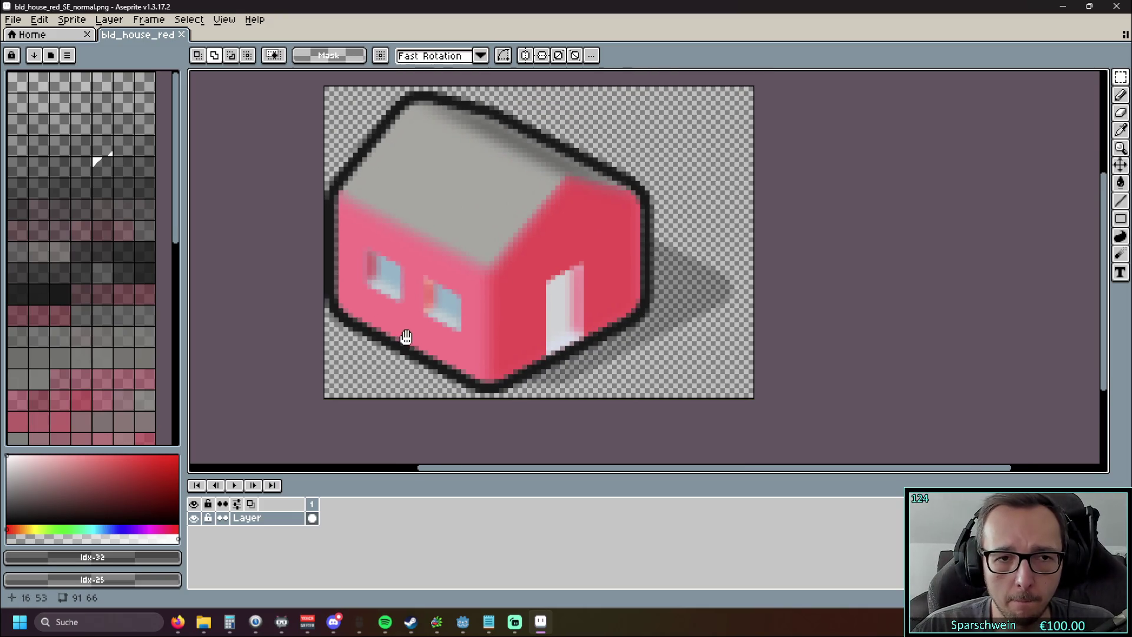
{"action": "scroll", "coordinate": [405, 349], "scroll_direction": "down", "scroll_amount": 1}
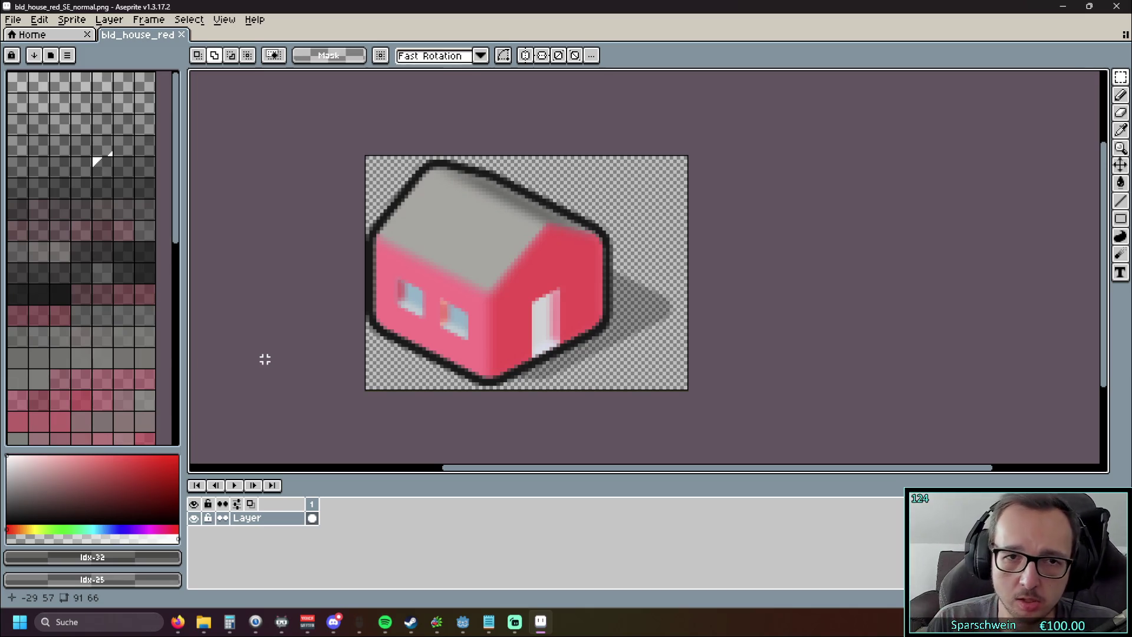
{"action": "scroll", "coordinate": [288, 230], "scroll_direction": "down", "scroll_amount": 4}
{"action": "mouse_move", "coordinate": [304, 228]}
{"action": "left_mouse_down"}
{"action": "mouse_move", "coordinate": [372, 249]}
{"action": "mouse_move", "coordinate": [344, 210]}
{"action": "left_mouse_up"}
{"action": "scroll", "coordinate": [372, 249], "scroll_direction": "up", "scroll_amount": 2}
{"action": "key", "text": "ctrl+alt+c"}
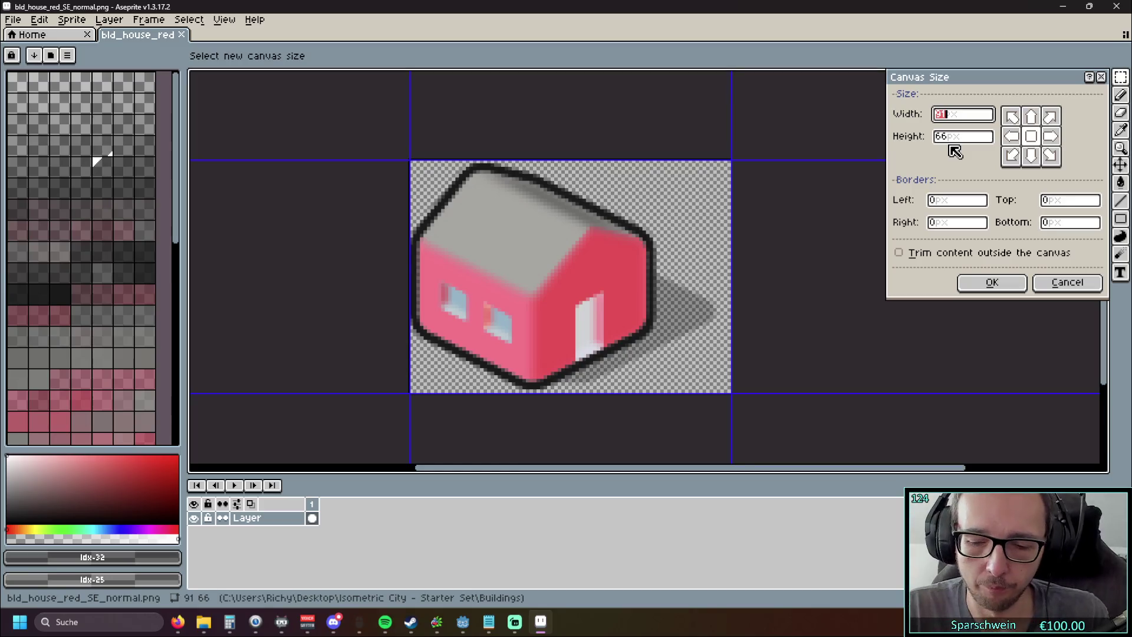
Step: Enter canvas width 129 and height 65, trying several anchor positions
{"action": "type", "text": "129"}
{"action": "left_click", "coordinate": [968, 138]}
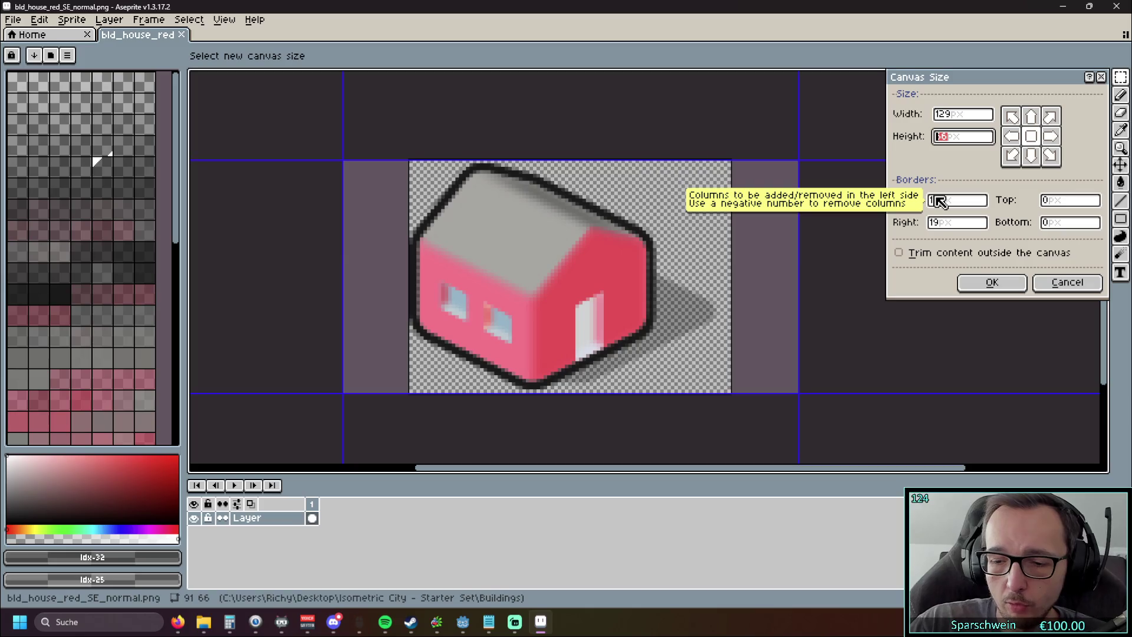
{"action": "type", "text": "65"}
{"action": "scroll", "coordinate": [430, 230], "scroll_direction": "up", "scroll_amount": 1}
{"action": "scroll", "coordinate": [491, 231], "scroll_direction": "down", "scroll_amount": 1}
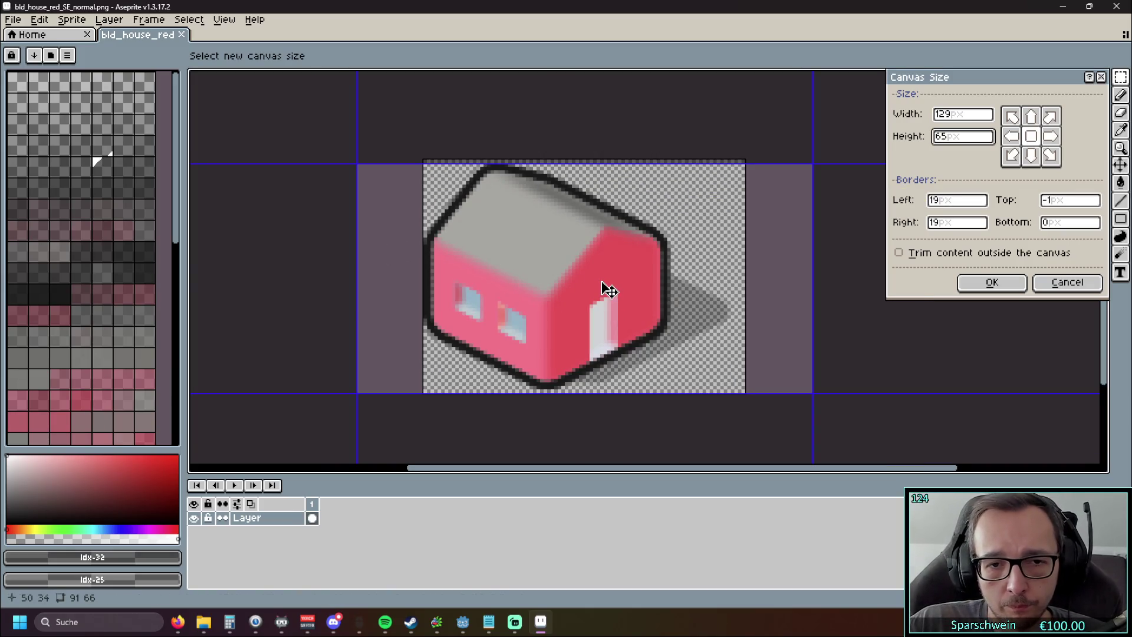
{"action": "left_click", "coordinate": [1012, 160]}
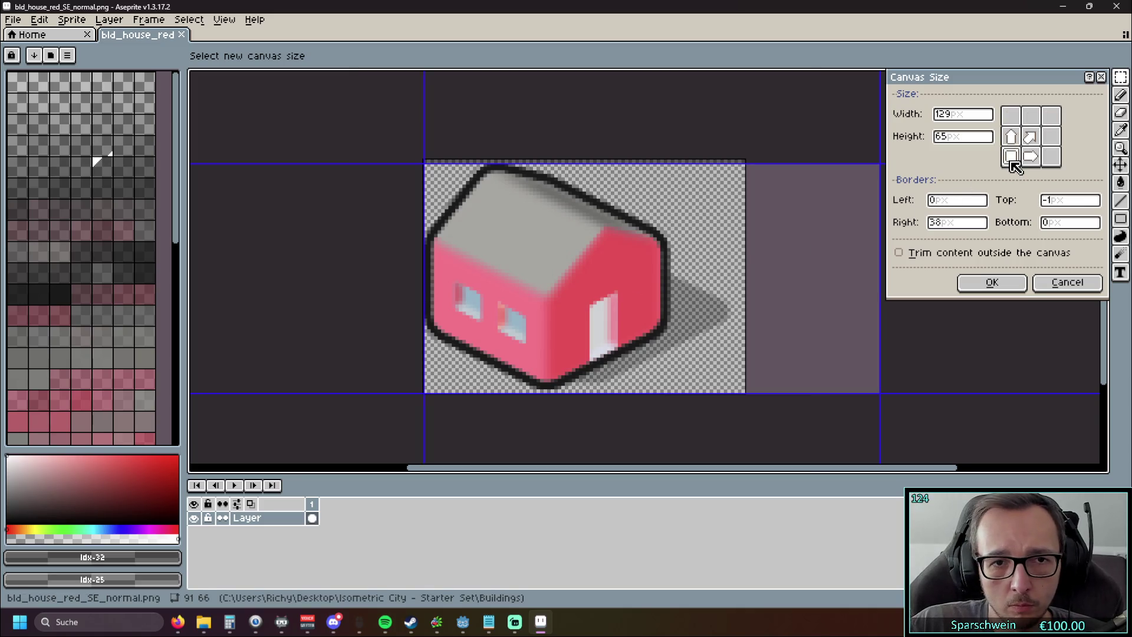
{"action": "left_click", "coordinate": [1032, 137]}
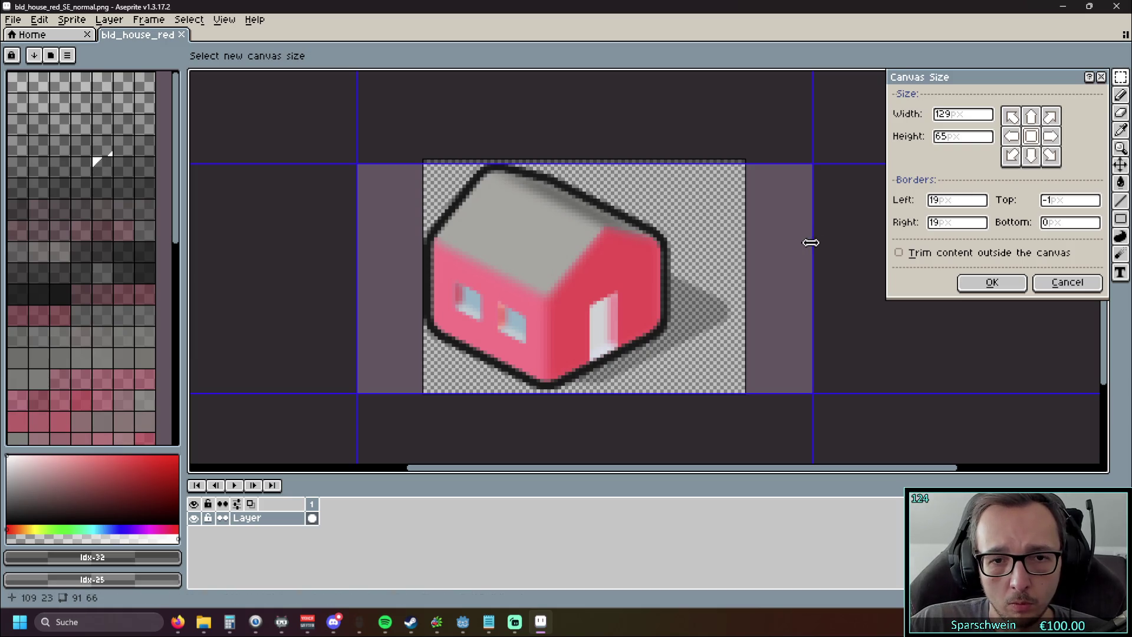
{"action": "left_click", "coordinate": [1031, 117]}
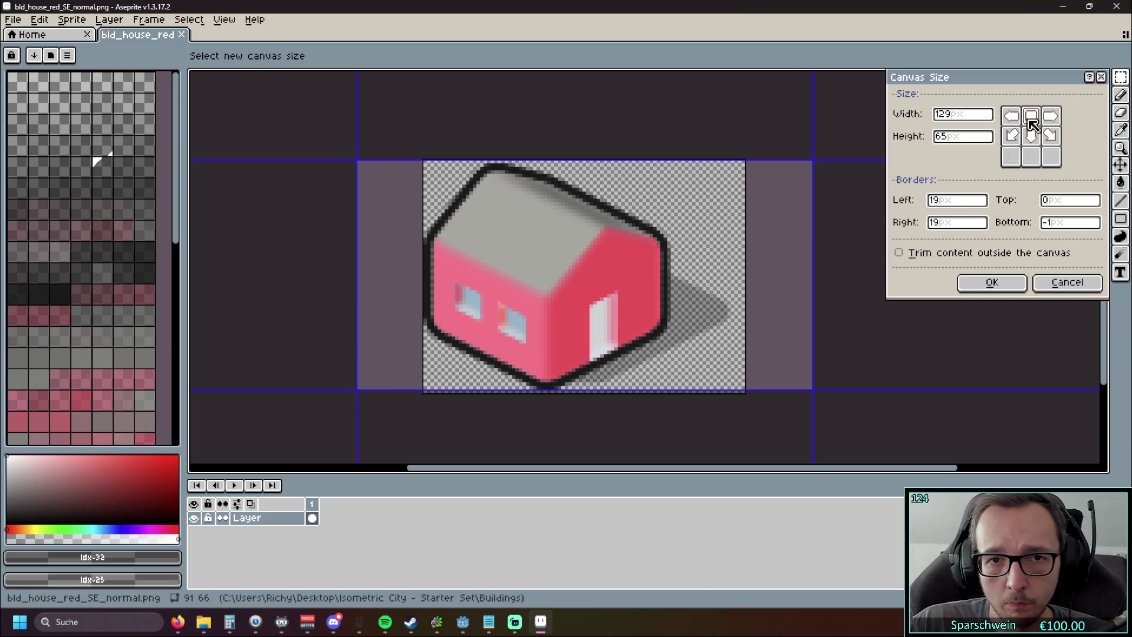
{"action": "left_click", "coordinate": [1031, 137]}
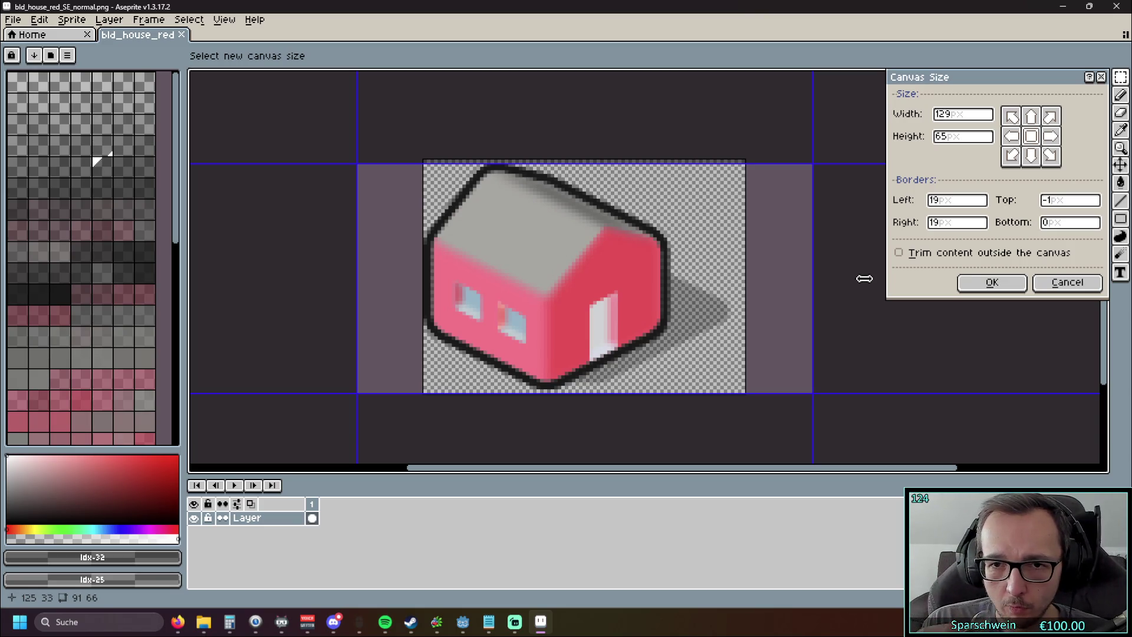
Step: Anchor the house right, set the top border to 0, and apply the 129 × 66 canvas
{"action": "left_click", "coordinate": [1013, 139]}
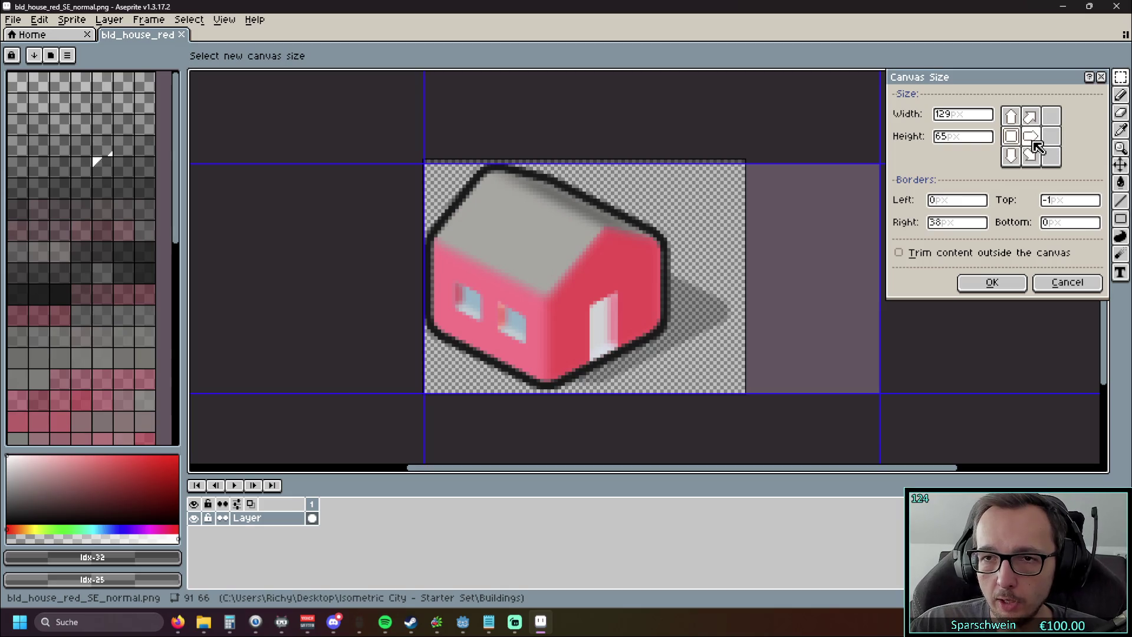
{"action": "left_click", "coordinate": [1034, 142]}
{"action": "left_click", "coordinate": [1011, 134]}
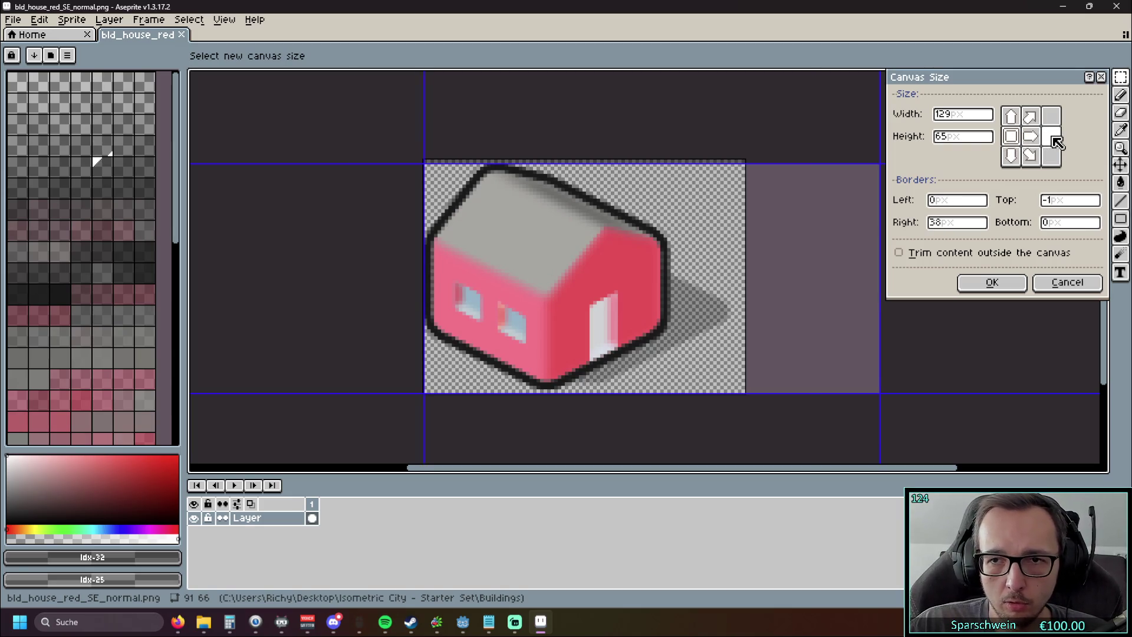
{"action": "left_click", "coordinate": [1052, 137]}
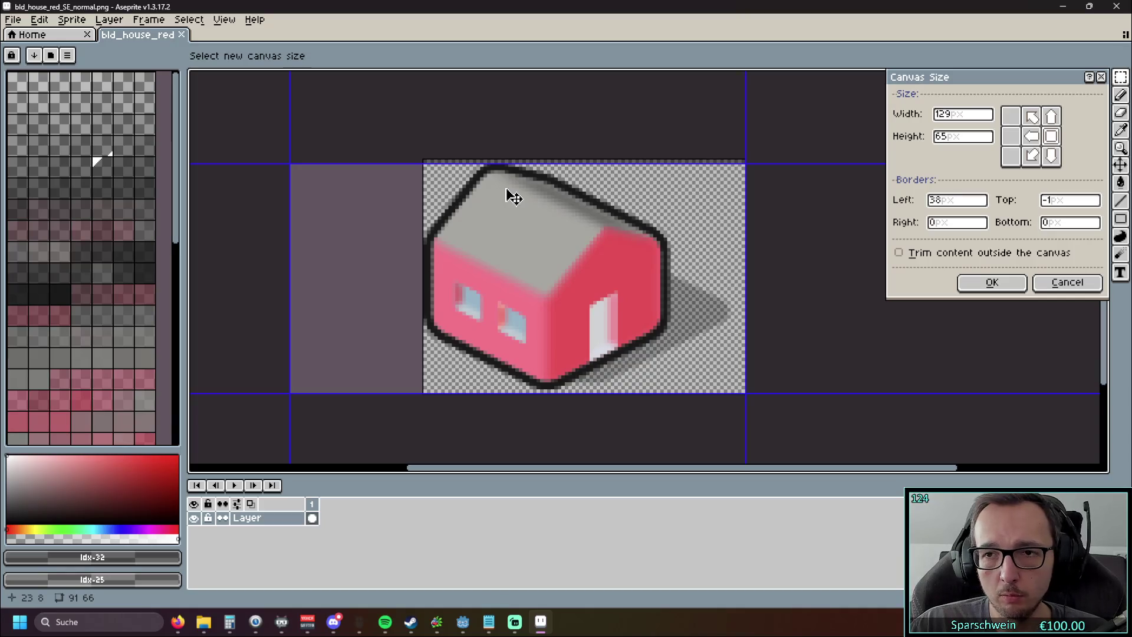
{"action": "left_click", "coordinate": [1031, 136]}
{"action": "left_click", "coordinate": [1052, 136]}
{"action": "left_click", "coordinate": [1056, 199]}
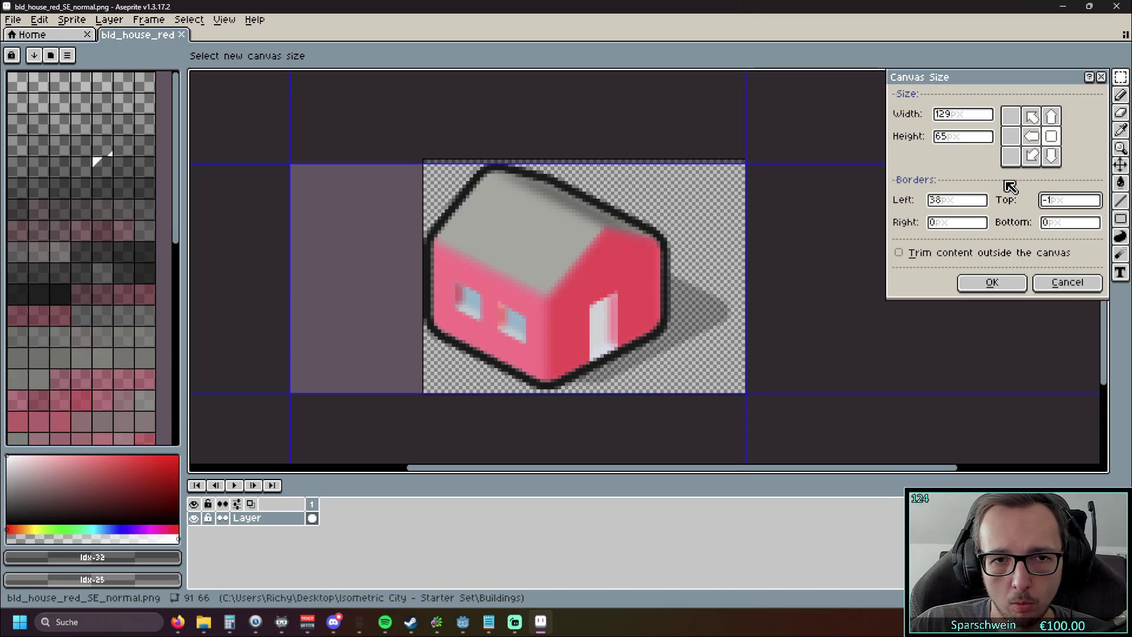
{"action": "scroll", "coordinate": [492, 294], "scroll_direction": "up", "scroll_amount": 1}
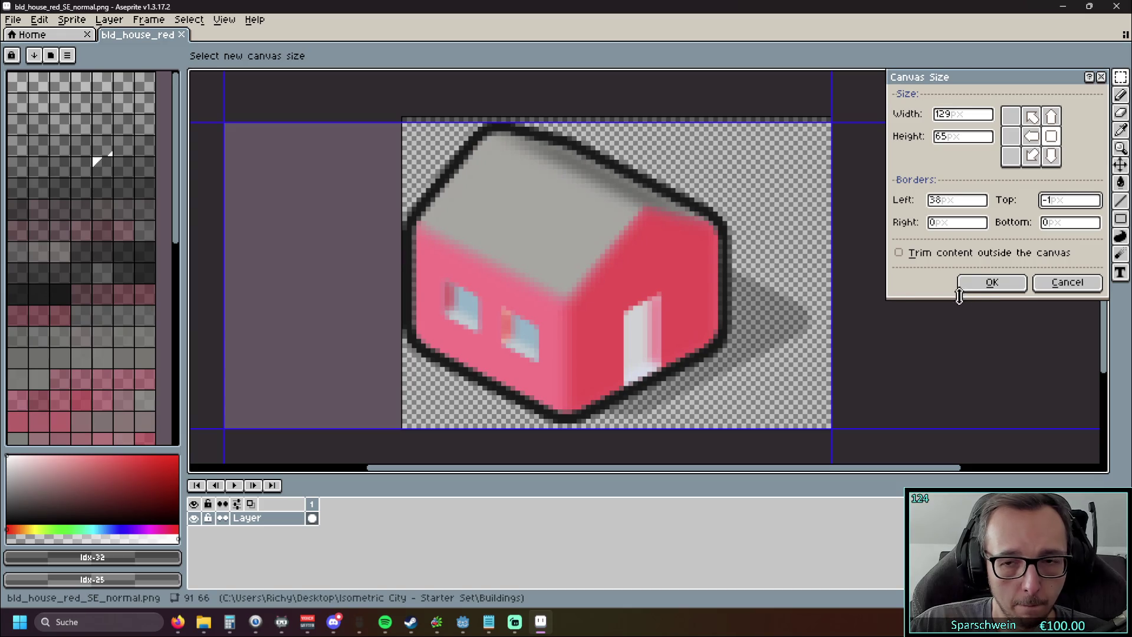
{"action": "key", "text": "BackSpace"}
{"action": "key", "text": "BackSpace"}
{"action": "type", "text": "0"}
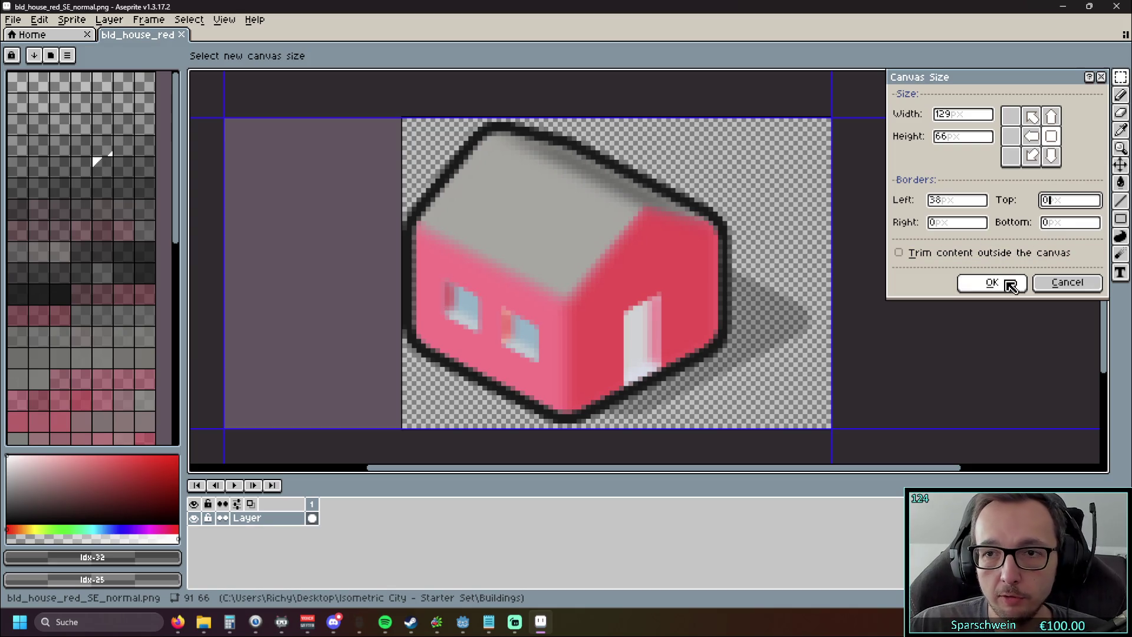
{"action": "left_click", "coordinate": [1009, 284]}
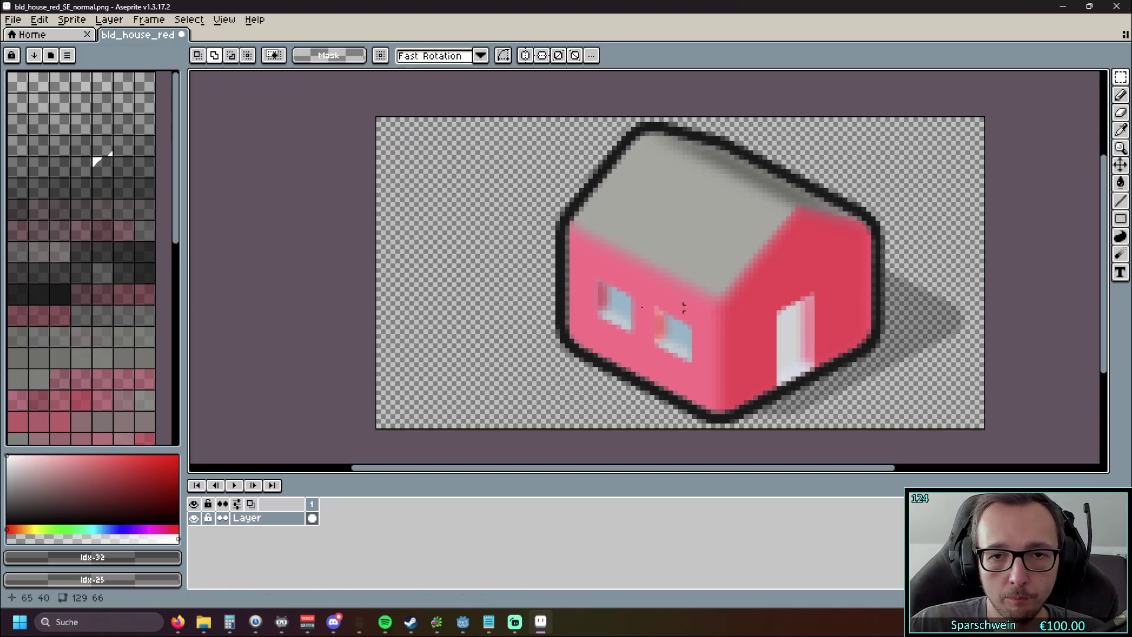
{"action": "scroll", "coordinate": [502, 279], "scroll_direction": "up", "scroll_amount": 1}
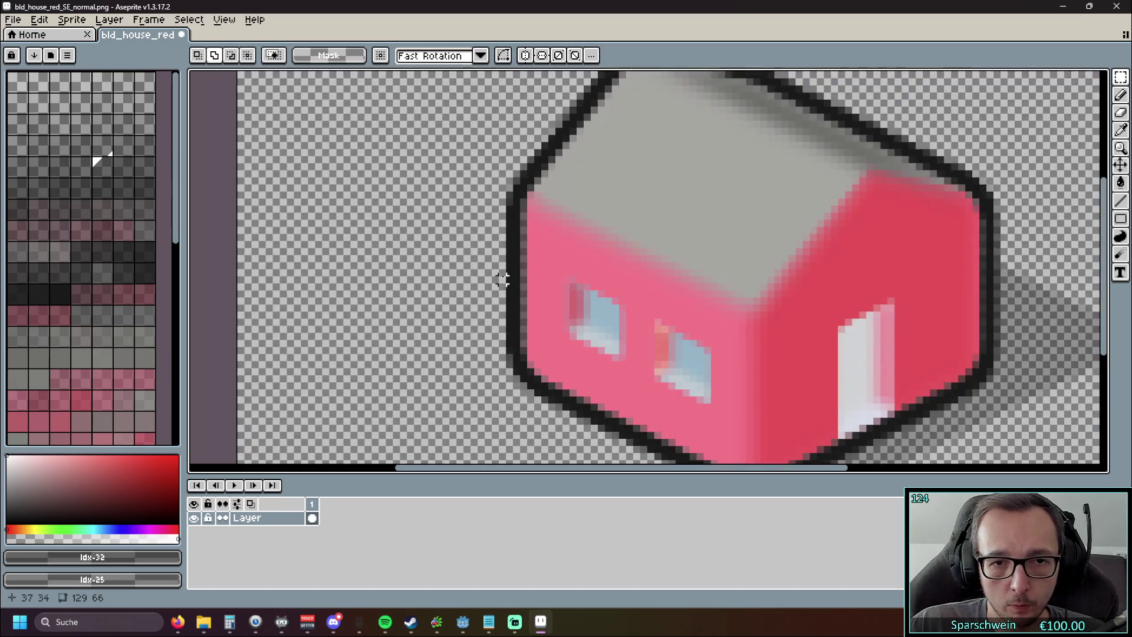
{"action": "scroll", "coordinate": [501, 279], "scroll_direction": "down", "scroll_amount": 1}
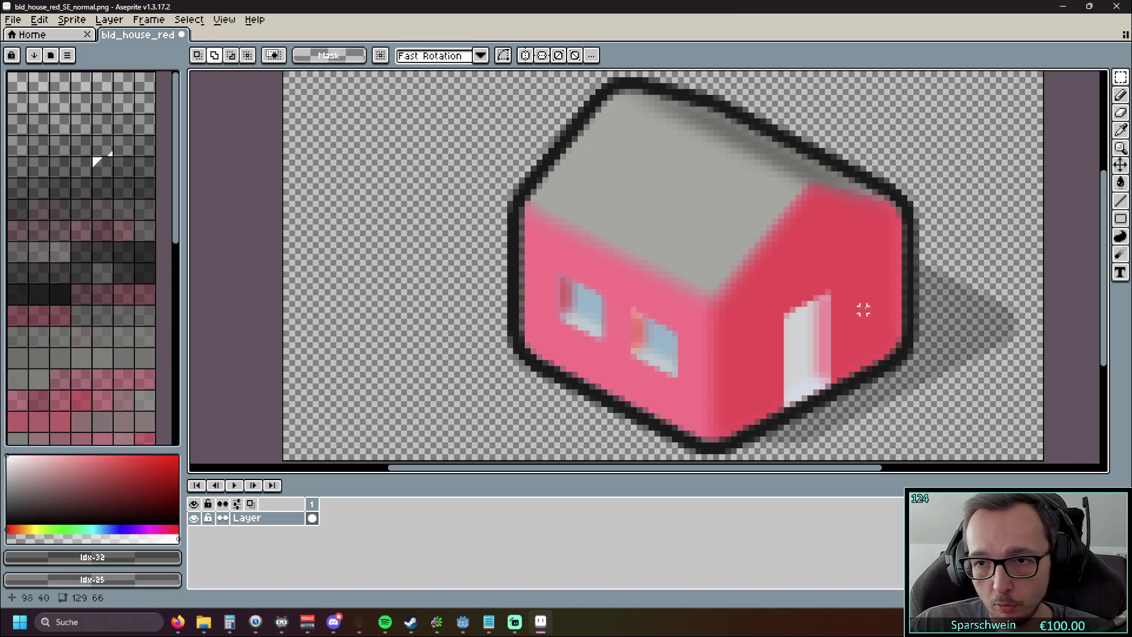
{"action": "scroll", "coordinate": [951, 281], "scroll_direction": "up", "scroll_amount": 1}
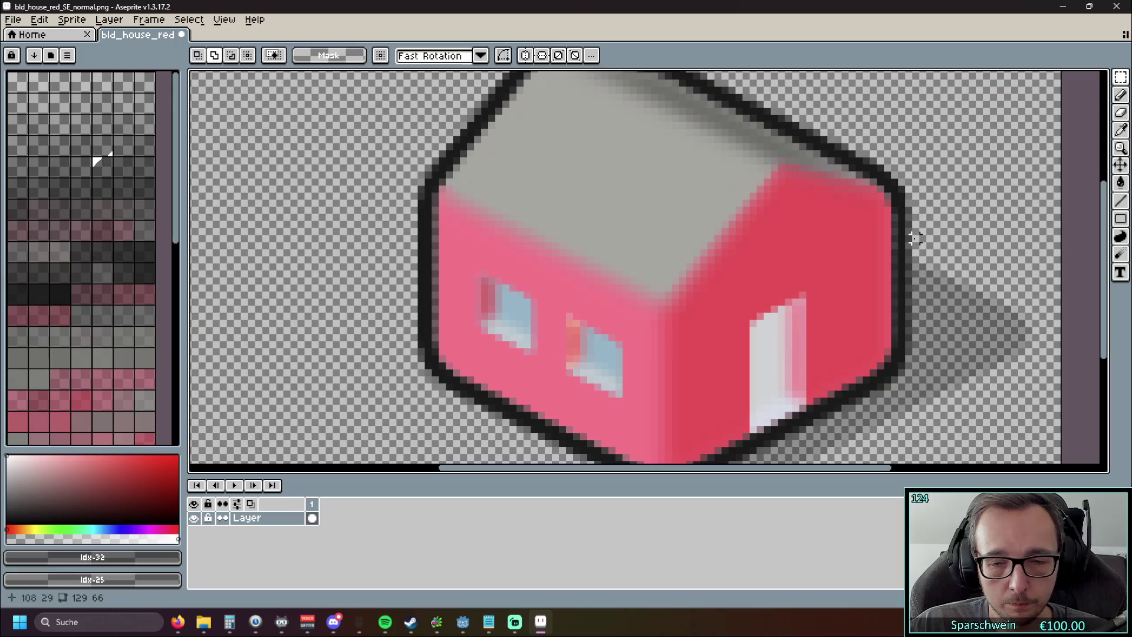
{"action": "scroll", "coordinate": [915, 238], "scroll_direction": "down", "scroll_amount": 2}
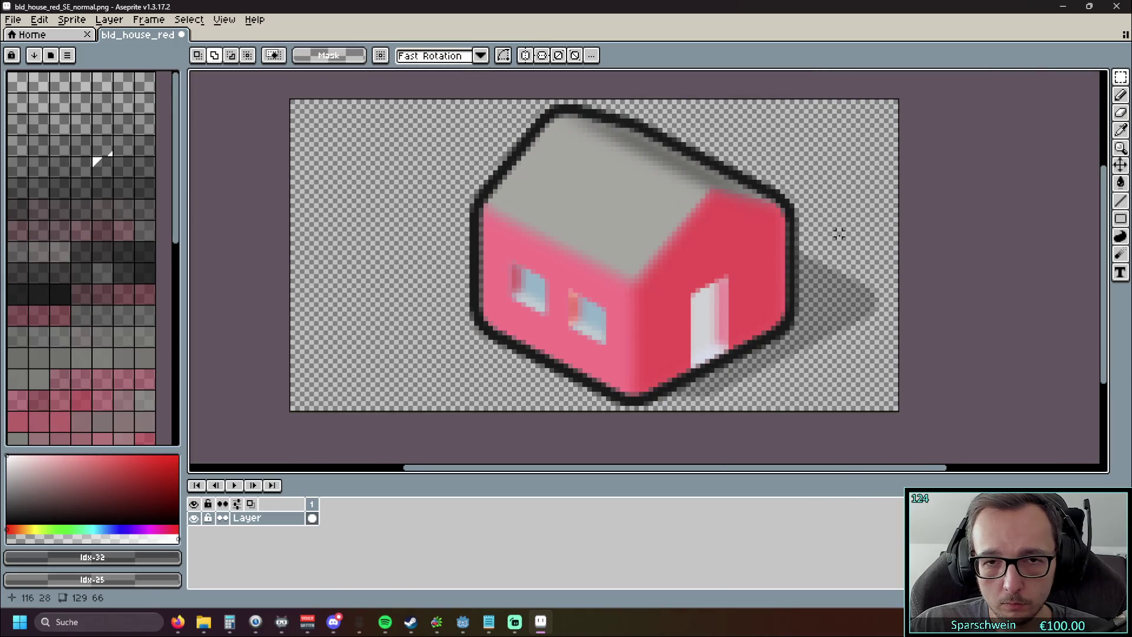
{"action": "left_click_drag", "start_coordinate": [853, 204], "coordinate": [847, 212]}
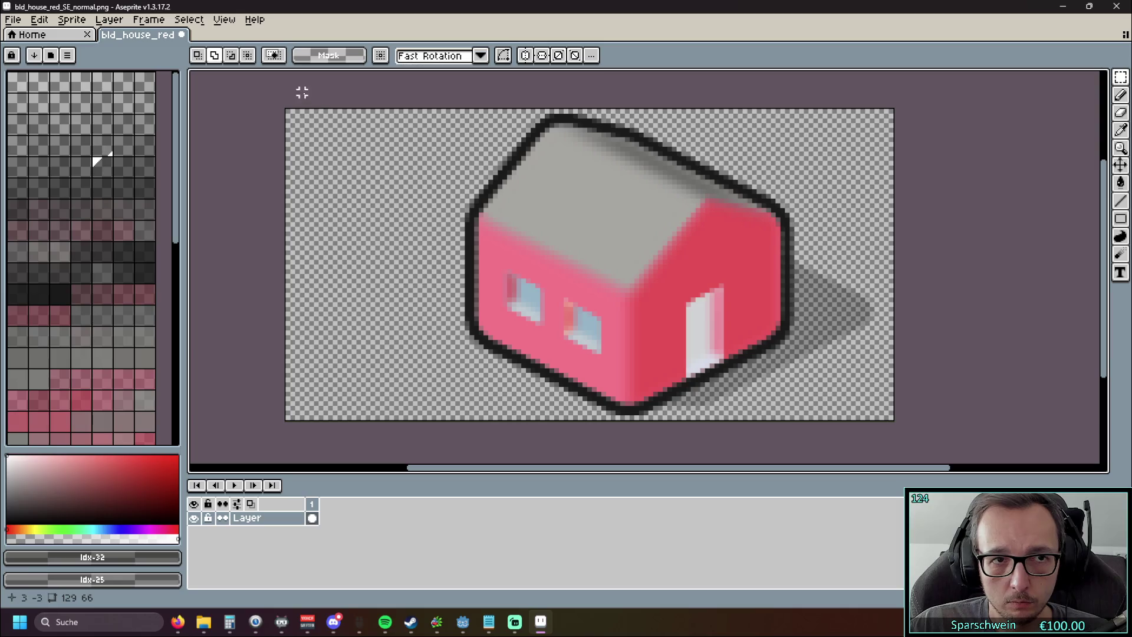
{"action": "key", "text": "m"}
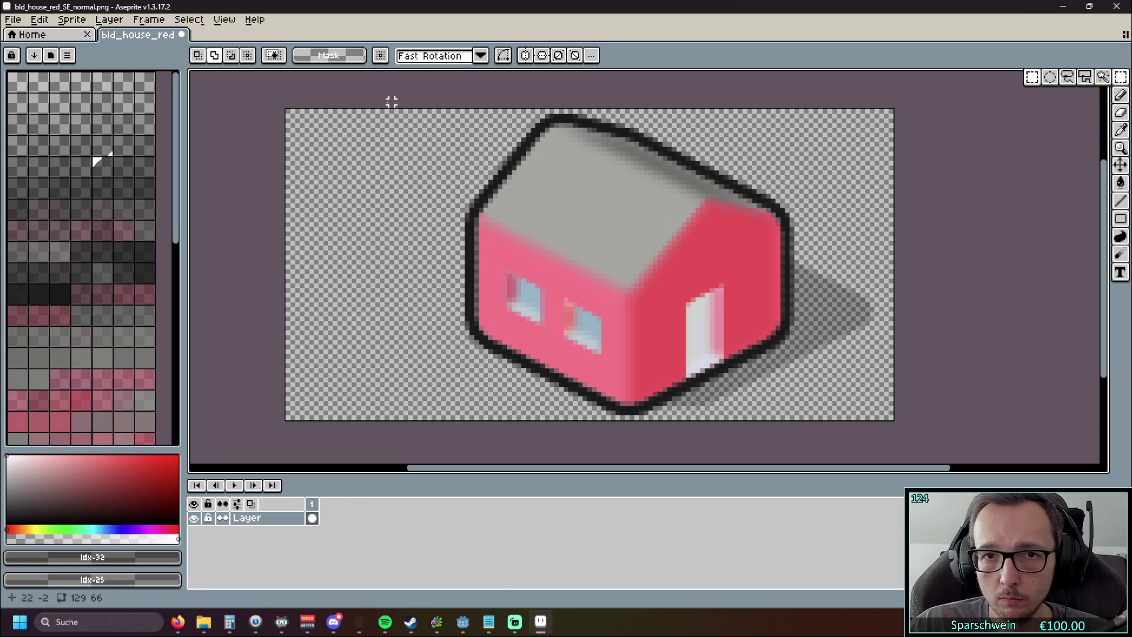
{"action": "mouse_move", "coordinate": [336, 104]}
{"action": "left_mouse_down"}
{"action": "mouse_move", "coordinate": [336, 420]}
{"action": "mouse_move", "coordinate": [896, 420]}
{"action": "left_mouse_up"}
{"action": "left_click_drag", "start_coordinate": [652, 278], "coordinate": [625, 282]}
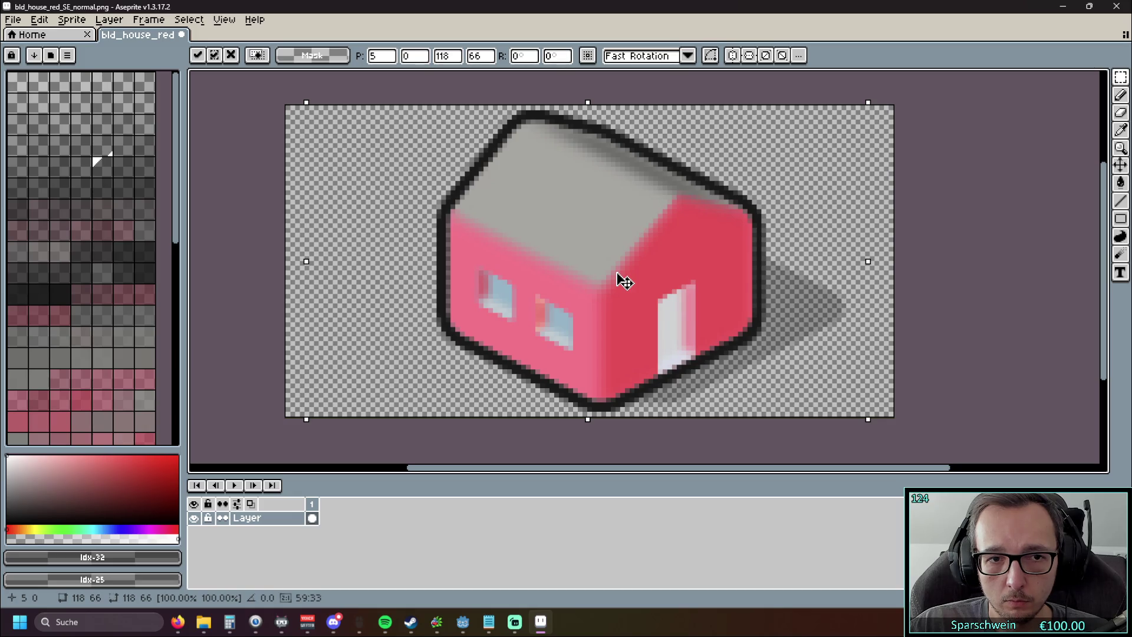
{"action": "left_click", "coordinate": [929, 281]}
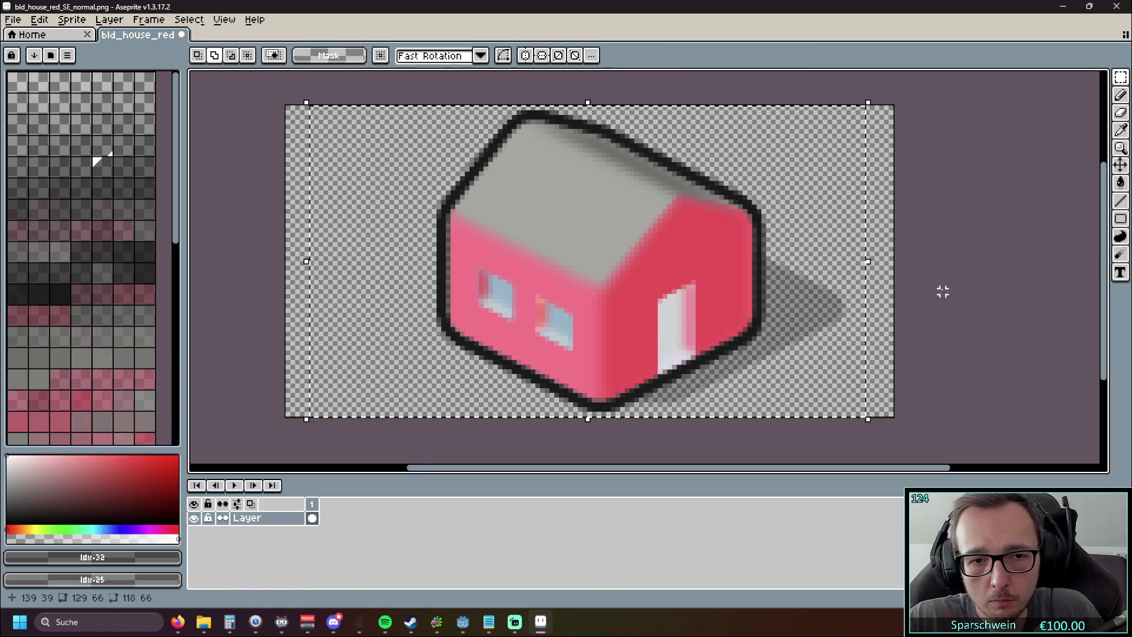
{"action": "key", "text": "Right"}
{"action": "key", "text": "Right"}
{"action": "key", "text": "Right"}
{"action": "key", "text": "ctrl+d"}
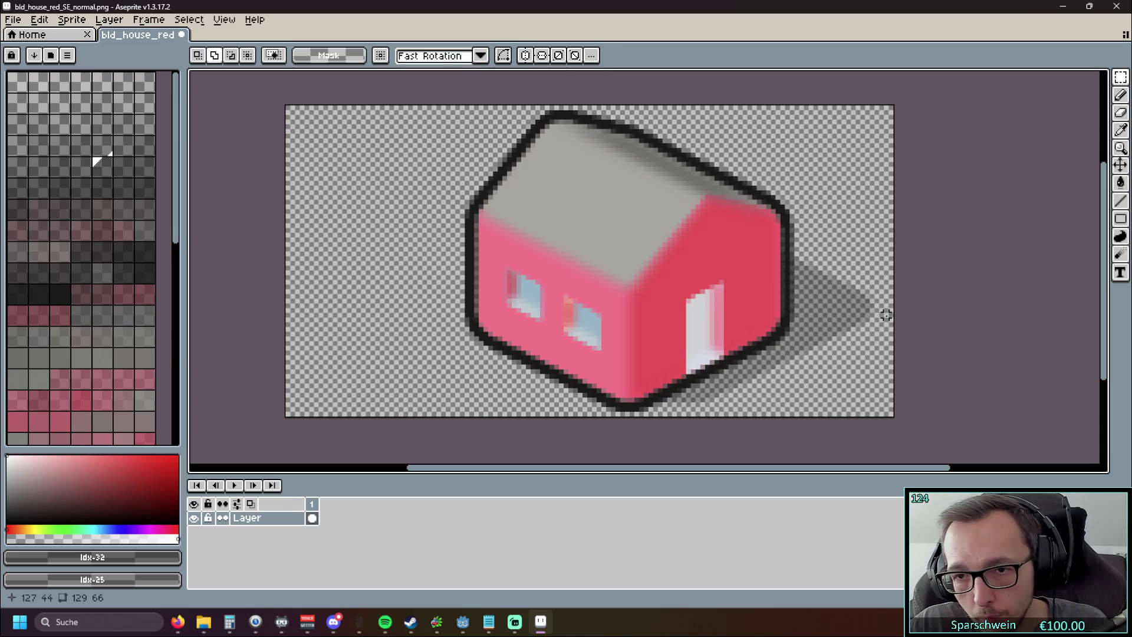
{"action": "mouse_move", "coordinate": [908, 87]}
{"action": "left_mouse_down"}
{"action": "mouse_move", "coordinate": [825, 410]}
{"action": "mouse_move", "coordinate": [797, 415]}
{"action": "mouse_move", "coordinate": [861, 330]}
{"action": "mouse_move", "coordinate": [896, 372]}
{"action": "mouse_move", "coordinate": [883, 392]}
{"action": "mouse_move", "coordinate": [792, 421]}
{"action": "mouse_move", "coordinate": [887, 426]}
{"action": "left_mouse_up"}
{"action": "mouse_move", "coordinate": [846, 285]}
{"action": "left_mouse_down"}
{"action": "mouse_move", "coordinate": [814, 283]}
{"action": "mouse_move", "coordinate": [858, 289]}
{"action": "left_mouse_up"}
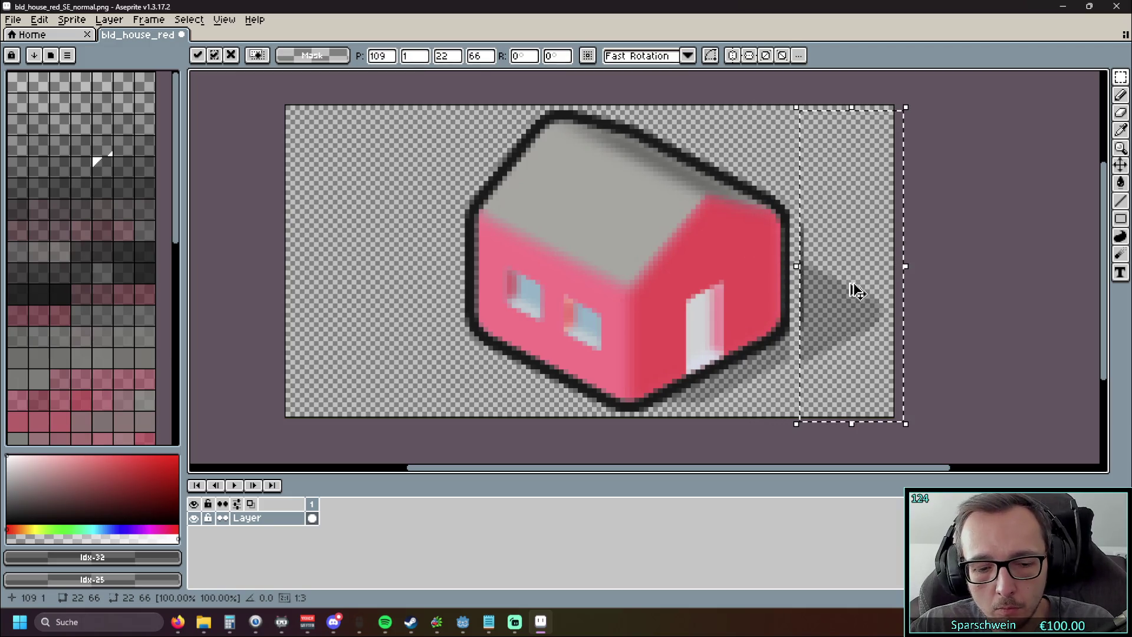
{"action": "key", "text": "ctrl+z"}
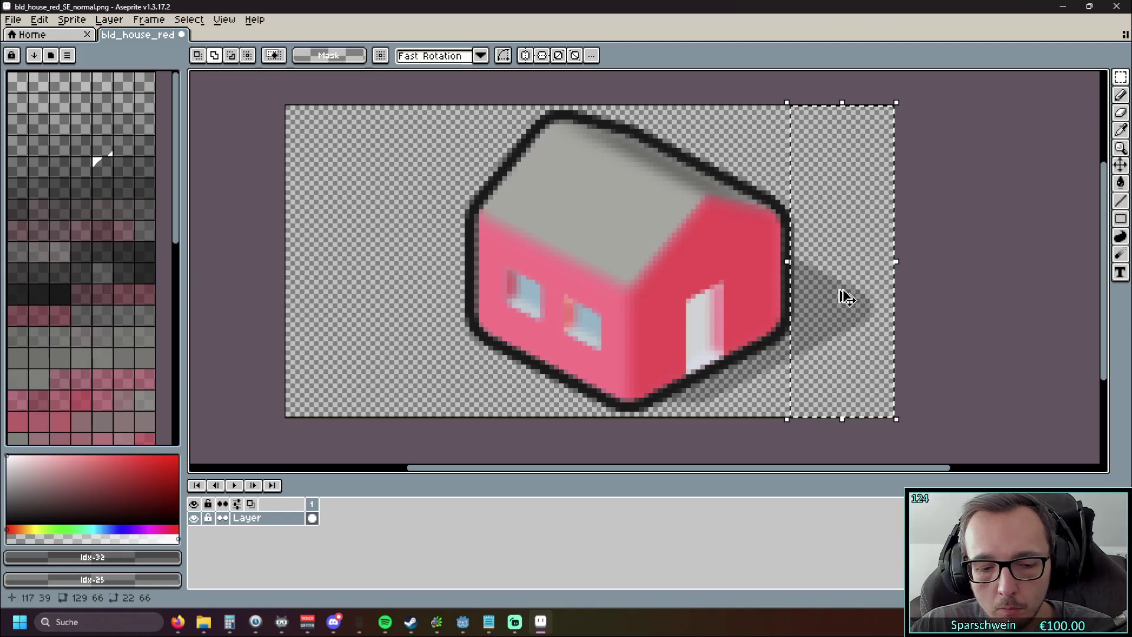
{"action": "mouse_move", "coordinate": [787, 263]}
{"action": "left_mouse_down"}
{"action": "mouse_move", "coordinate": [778, 272]}
{"action": "mouse_move", "coordinate": [771, 266]}
{"action": "mouse_move", "coordinate": [791, 270]}
{"action": "mouse_move", "coordinate": [530, 270]}
{"action": "mouse_move", "coordinate": [789, 265]}
{"action": "left_mouse_up"}
{"action": "key", "text": "ctrl+d"}
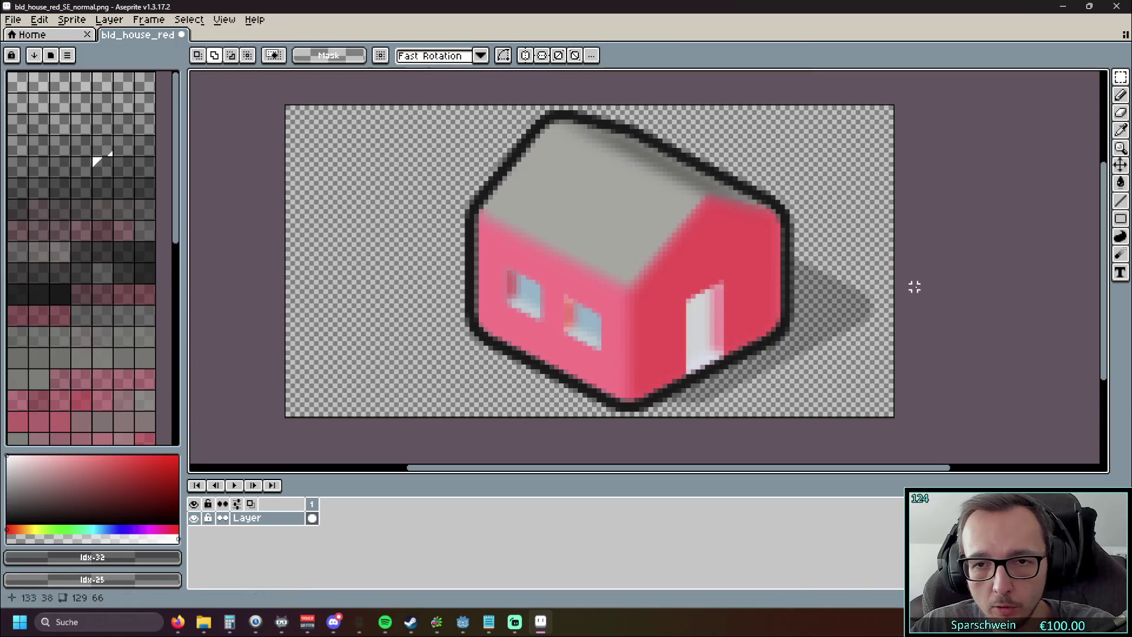
{"action": "mouse_move", "coordinate": [913, 96]}
{"action": "left_mouse_down"}
{"action": "mouse_move", "coordinate": [387, 450]}
{"action": "mouse_move", "coordinate": [437, 425]}
{"action": "mouse_move", "coordinate": [396, 423]}
{"action": "mouse_move", "coordinate": [387, 425]}
{"action": "mouse_move", "coordinate": [809, 426]}
{"action": "mouse_move", "coordinate": [796, 447]}
{"action": "mouse_move", "coordinate": [797, 432]}
{"action": "mouse_move", "coordinate": [891, 433]}
{"action": "left_mouse_up"}
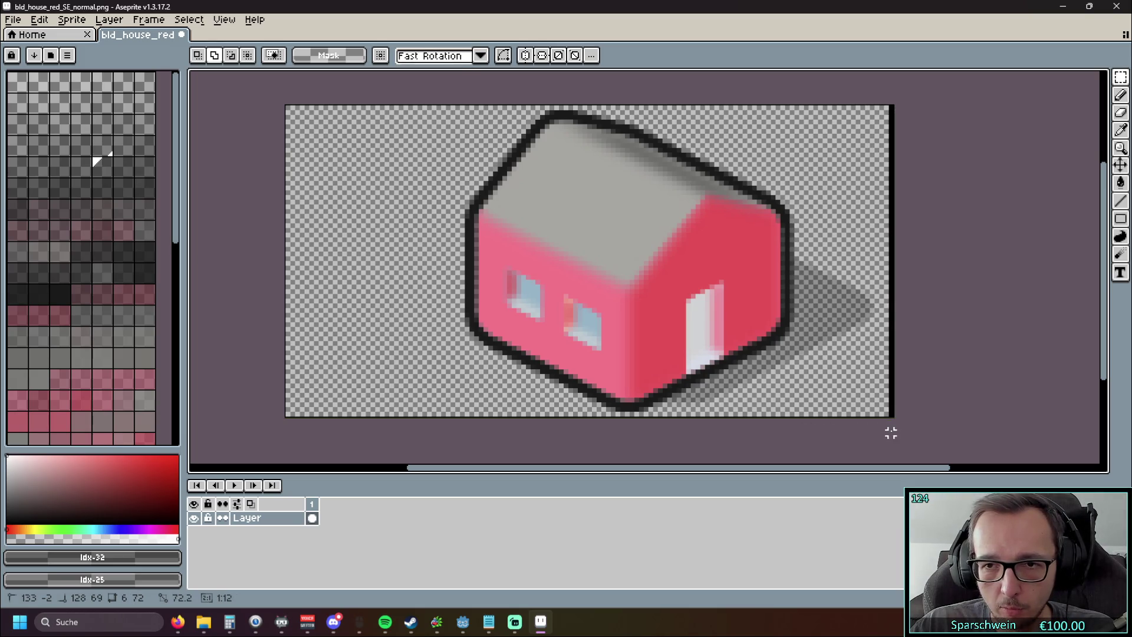
Step: Marquee-select the house from the canvas's right edge and drag it left to x offset 10
{"action": "left_click_drag", "start_coordinate": [891, 432], "coordinate": [891, 433]}
{"action": "mouse_move", "coordinate": [891, 107]}
{"action": "left_mouse_down"}
{"action": "mouse_move", "coordinate": [828, 397]}
{"action": "mouse_move", "coordinate": [886, 423]}
{"action": "mouse_move", "coordinate": [892, 409]}
{"action": "mouse_move", "coordinate": [796, 414]}
{"action": "left_mouse_up"}
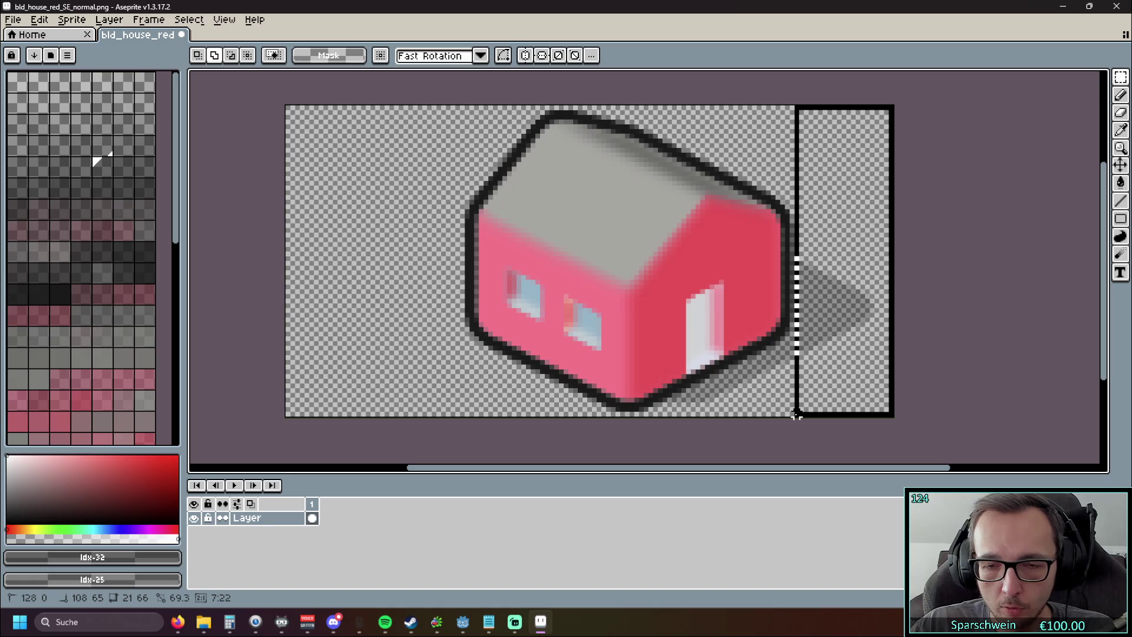
{"action": "left_click_drag", "start_coordinate": [796, 415], "coordinate": [466, 415]}
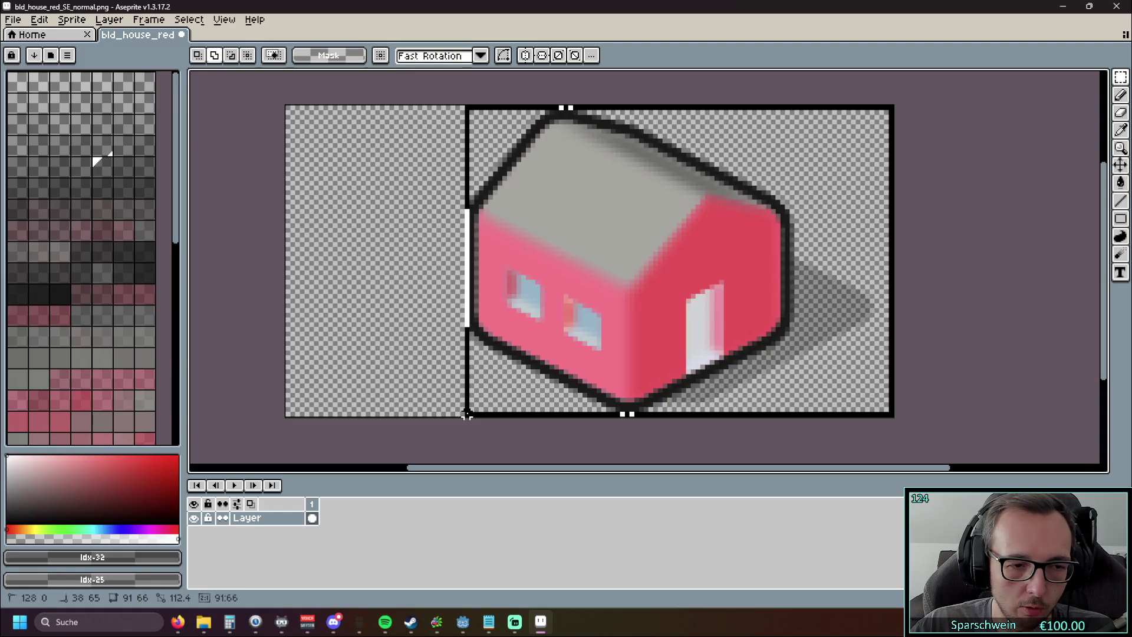
{"action": "mouse_move", "coordinate": [466, 414]}
{"action": "left_mouse_down"}
{"action": "mouse_move", "coordinate": [329, 415]}
{"action": "mouse_move", "coordinate": [374, 417]}
{"action": "left_mouse_up"}
{"action": "mouse_move", "coordinate": [619, 273]}
{"action": "left_mouse_down"}
{"action": "mouse_move", "coordinate": [575, 271]}
{"action": "mouse_move", "coordinate": [586, 267]}
{"action": "left_mouse_up"}
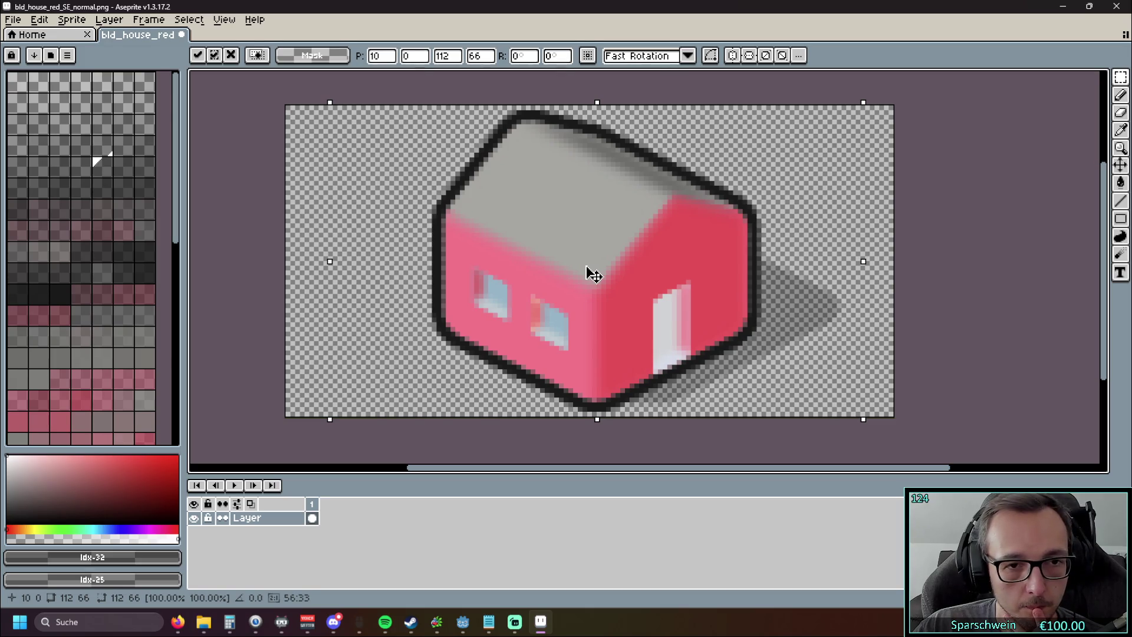
Step: Nudge the house one more pixel left, commit the move, then widen the selection rightward
{"action": "left_click_drag", "start_coordinate": [587, 266], "coordinate": [580, 265]}
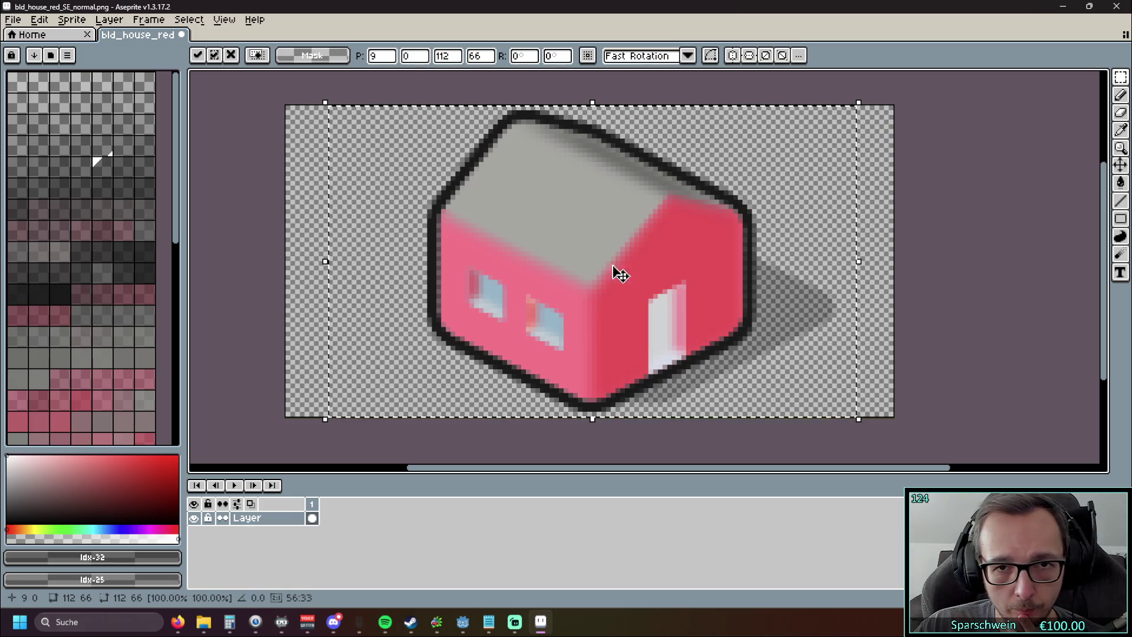
{"action": "key", "text": "Return"}
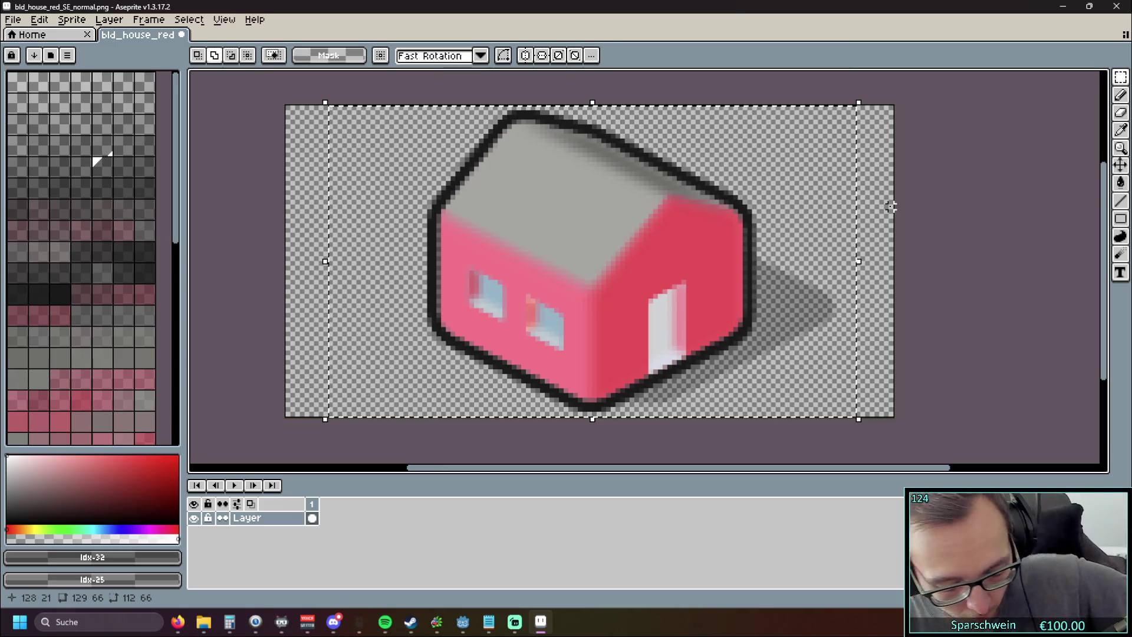
{"action": "left_click_drag", "start_coordinate": [859, 261], "coordinate": [882, 261]}
Step: Apply the house edit, then drag tile_ground_grass.png from File Explorer into a new Aseprite tab
{"action": "left_click", "coordinate": [970, 220]}
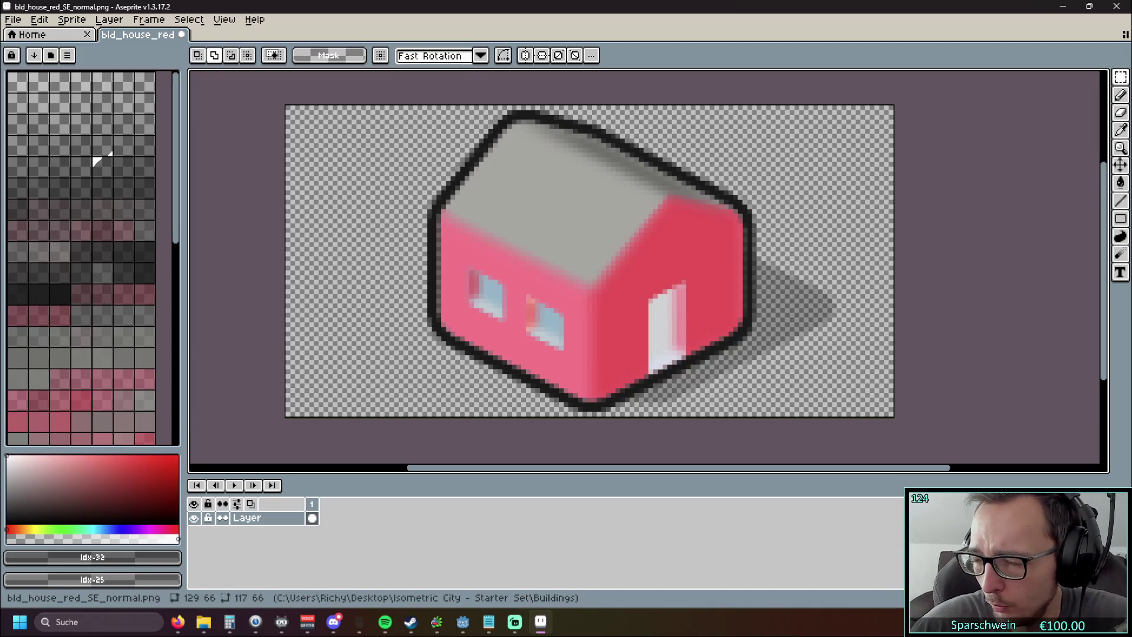
{"action": "key", "text": "alt+Tab"}
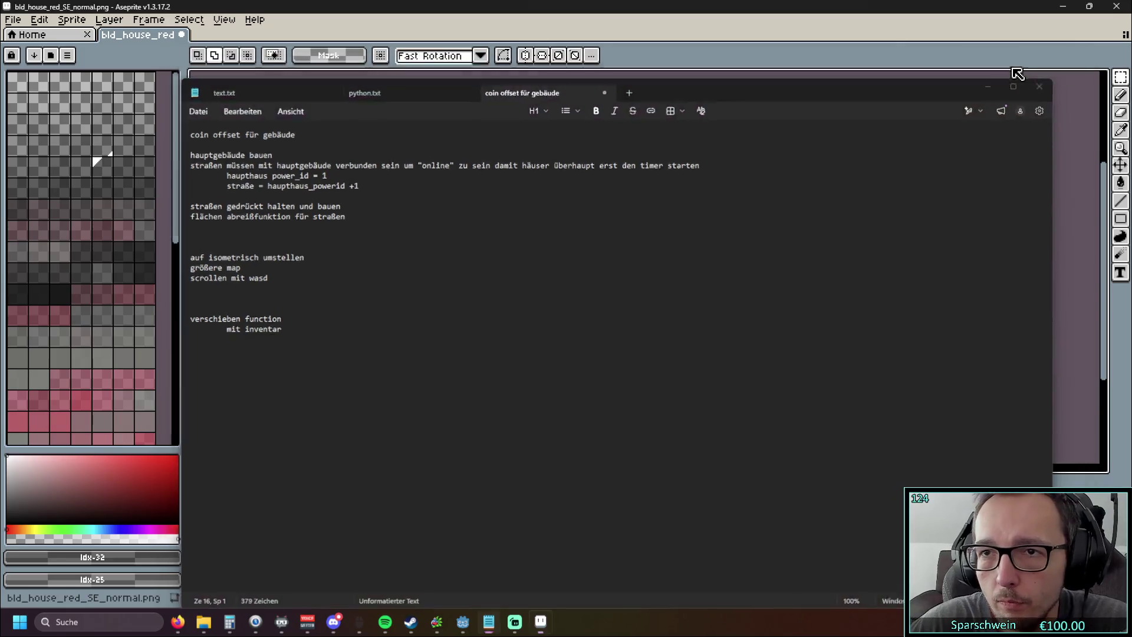
{"action": "key", "text": "alt+Tab"}
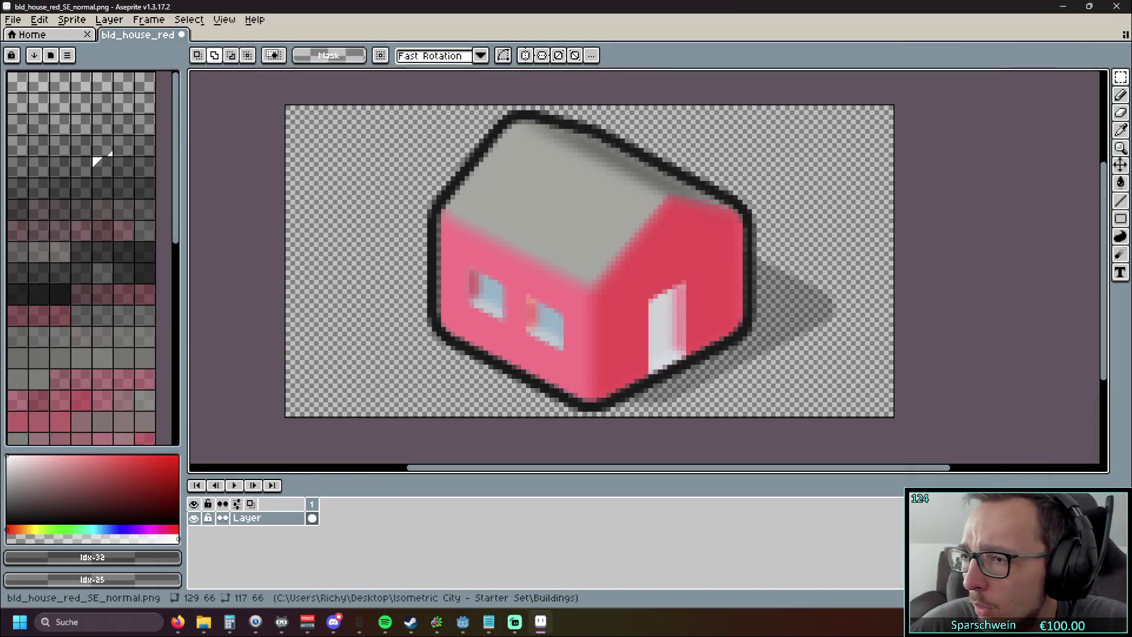
{"action": "key", "text": "super+e"}
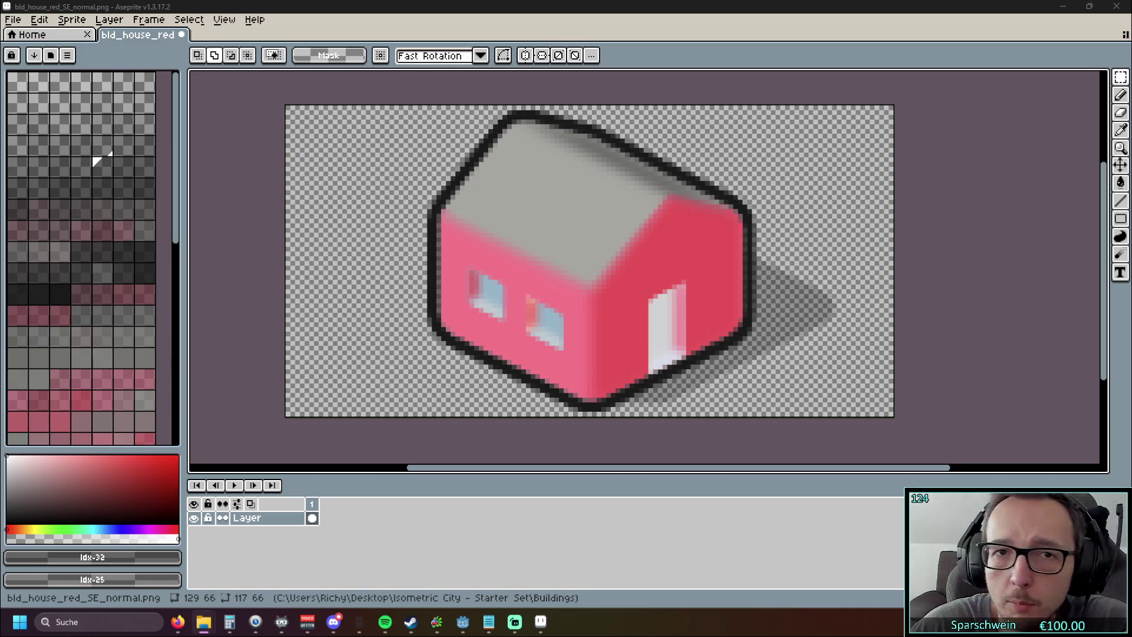
{"action": "left_click_drag", "start_coordinate": [227, 39], "coordinate": [590, 236]}
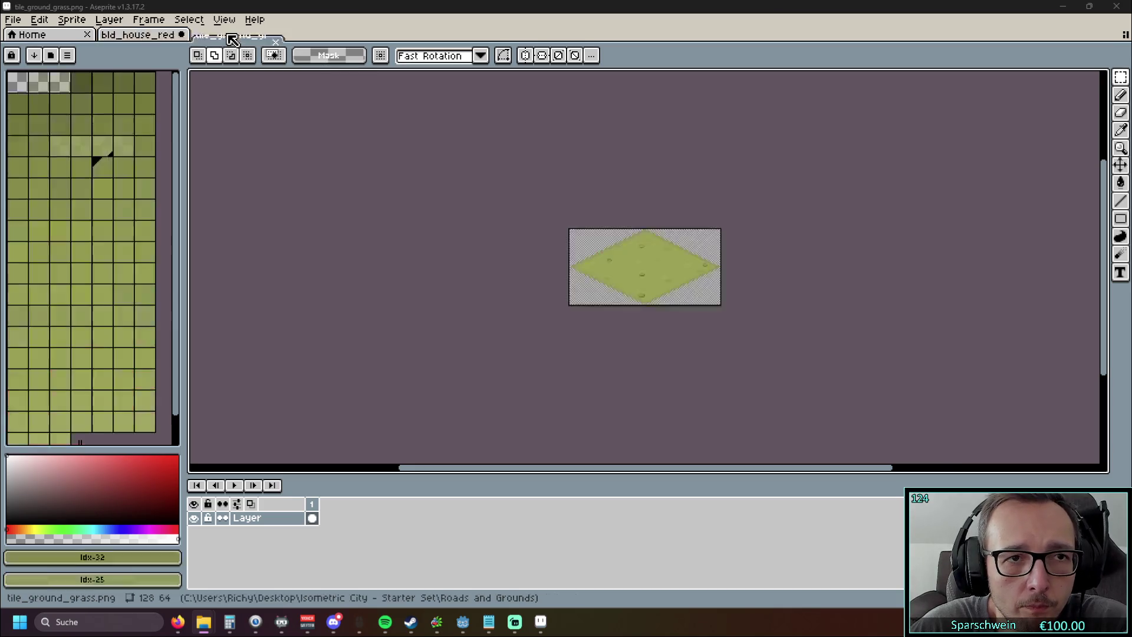
Step: With the pencil in bright red, draw a marker along the grass tile's top-left edge
{"action": "scroll", "coordinate": [642, 261], "scroll_direction": "up", "scroll_amount": 1}
{"action": "scroll", "coordinate": [637, 231], "scroll_direction": "up", "scroll_amount": 1}
{"action": "scroll", "coordinate": [637, 231], "scroll_direction": "down", "scroll_amount": 1}
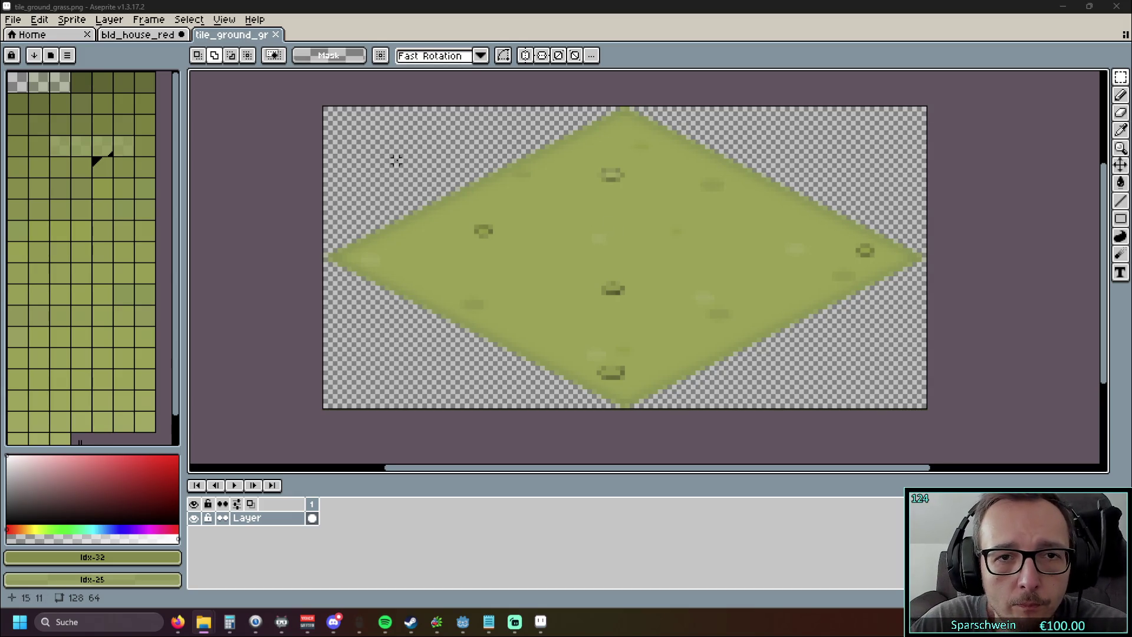
{"action": "scroll", "coordinate": [397, 160], "scroll_direction": "down", "scroll_amount": 1}
{"action": "left_click_drag", "start_coordinate": [412, 153], "coordinate": [427, 195]}
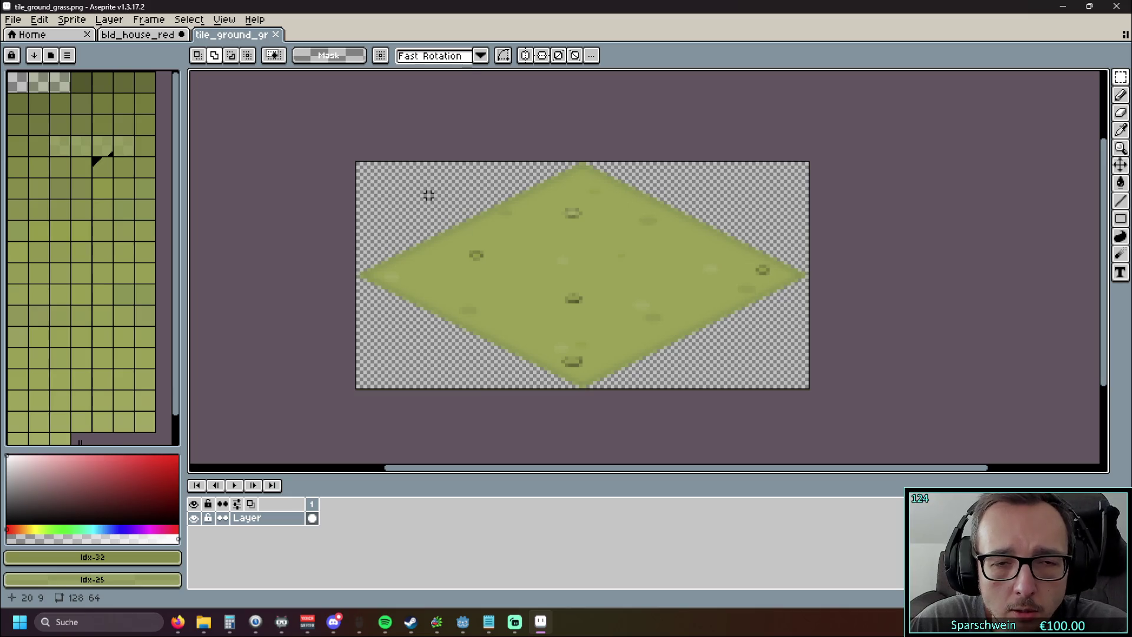
{"action": "scroll", "coordinate": [383, 180], "scroll_direction": "up", "scroll_amount": 3}
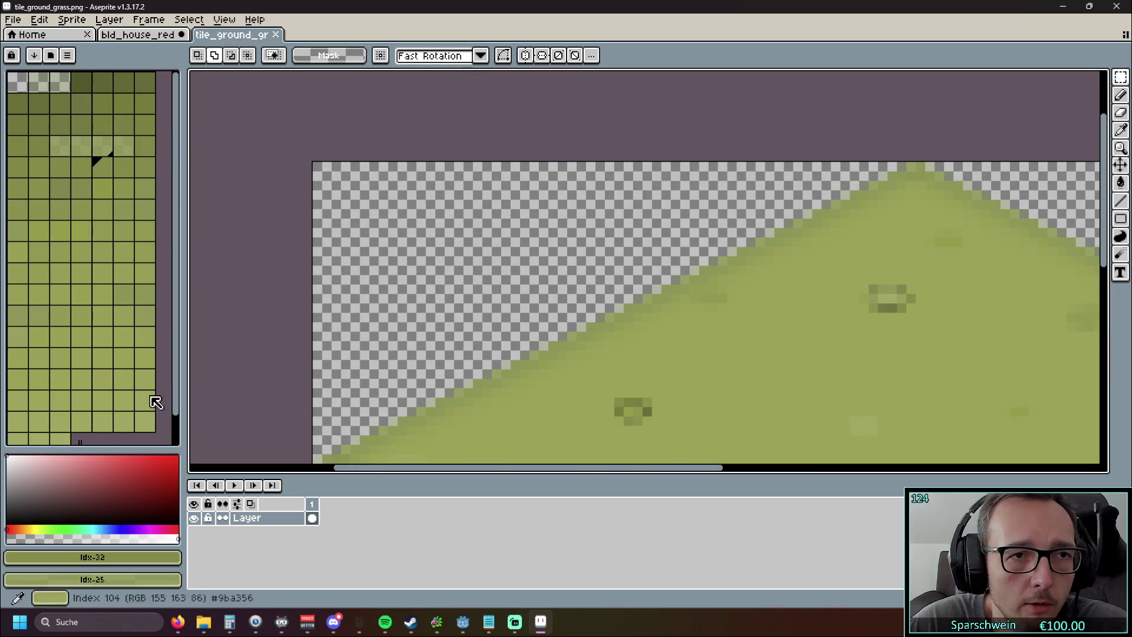
{"action": "key", "text": "b"}
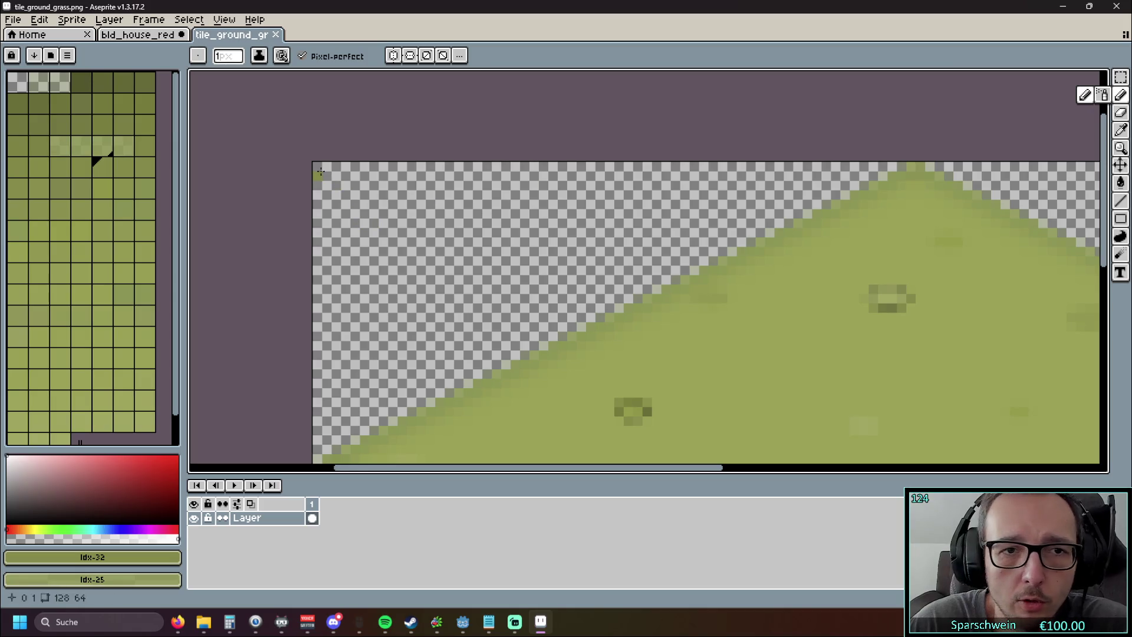
{"action": "left_click", "coordinate": [169, 458]}
{"action": "left_click_drag", "start_coordinate": [319, 166], "coordinate": [455, 167]}
Step: Draw red markers along the tile's top-right and bottom-left edges, then open the Layer menu
{"action": "scroll", "coordinate": [248, 197], "scroll_direction": "right", "scroll_amount": 10}
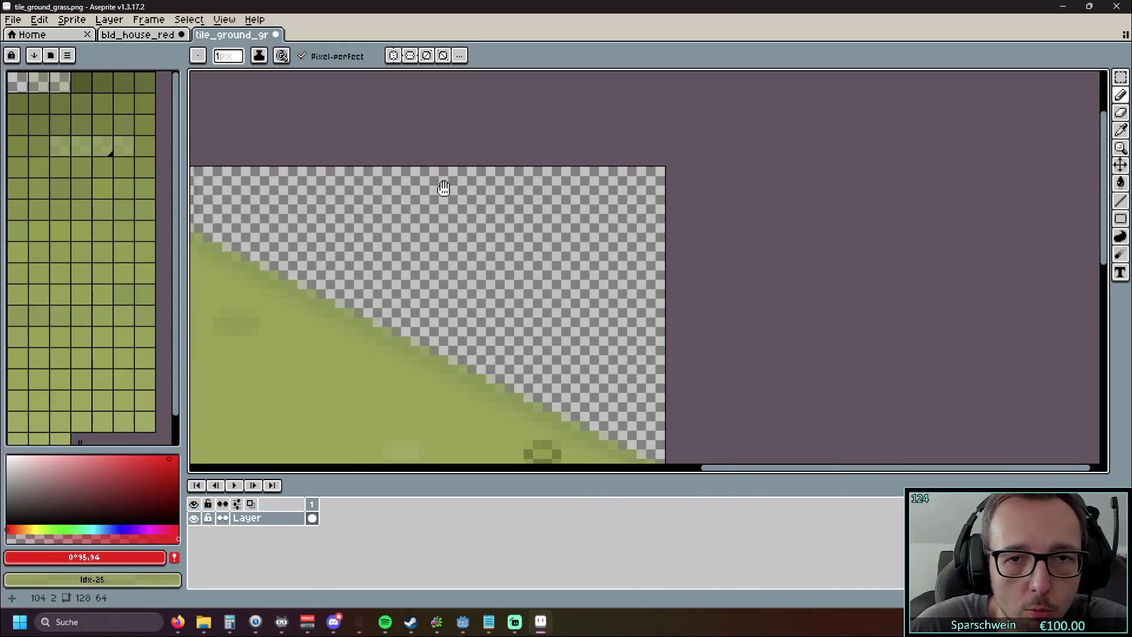
{"action": "left_click_drag", "start_coordinate": [649, 171], "coordinate": [485, 172]}
{"action": "scroll", "coordinate": [510, 225], "scroll_direction": "down", "scroll_amount": 3}
{"action": "mouse_move", "coordinate": [511, 225]}
{"action": "left_mouse_down"}
{"action": "mouse_move", "coordinate": [682, 212]}
{"action": "mouse_move", "coordinate": [669, 191]}
{"action": "left_mouse_up"}
{"action": "scroll", "coordinate": [672, 195], "scroll_direction": "down", "scroll_amount": 2}
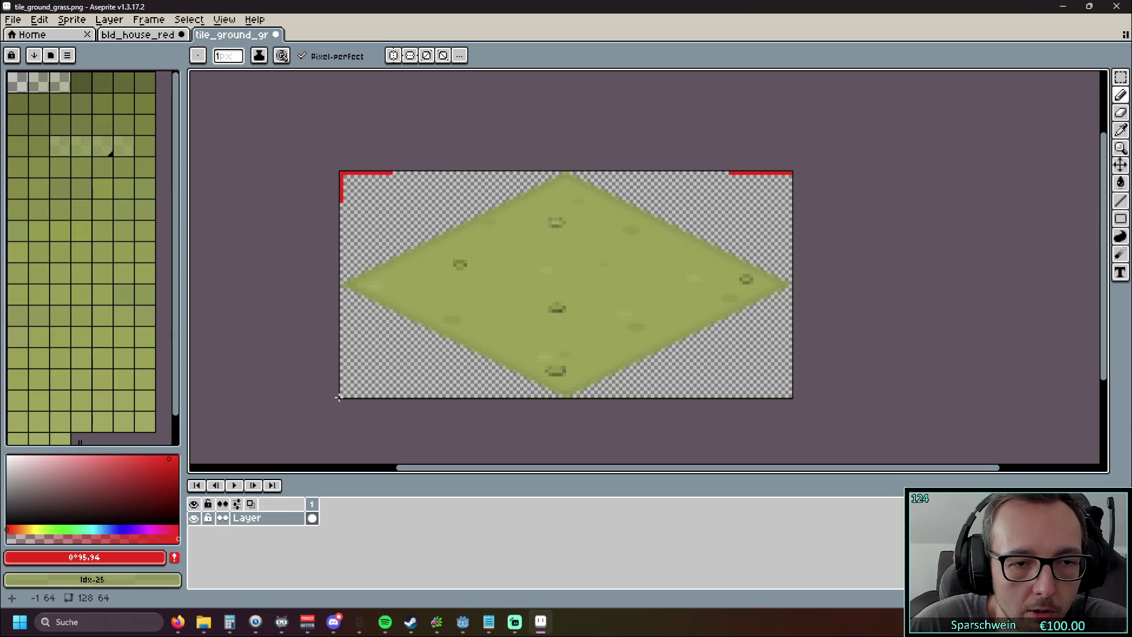
{"action": "left_click_drag", "start_coordinate": [345, 397], "coordinate": [394, 395]}
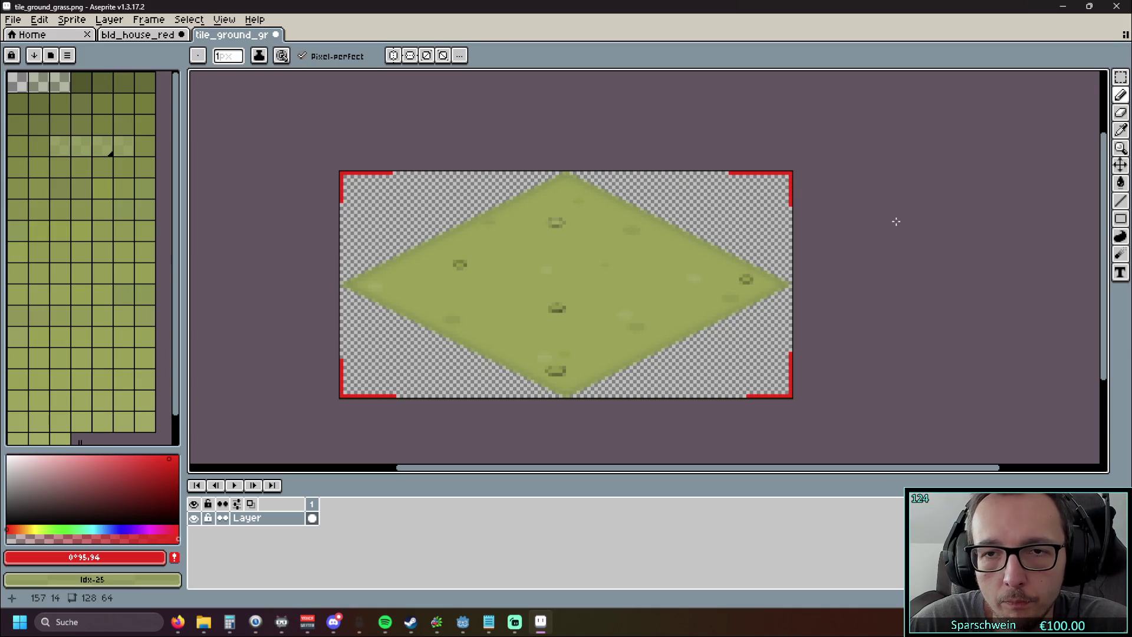
{"action": "left_click", "coordinate": [117, 21]}
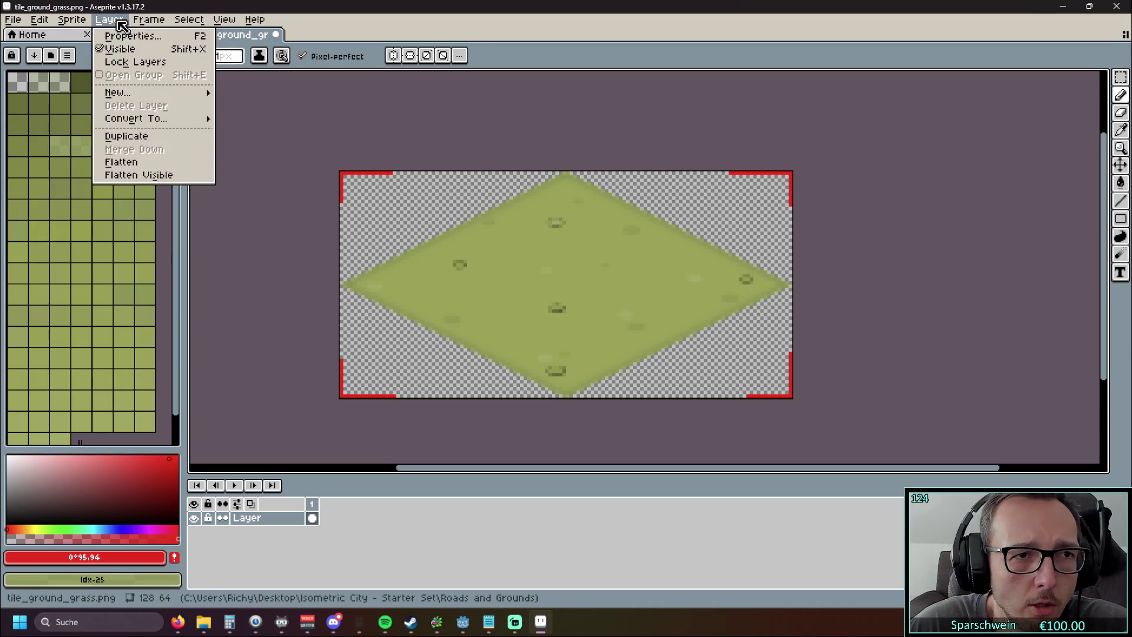
{"action": "mouse_move", "coordinate": [73, 22]}
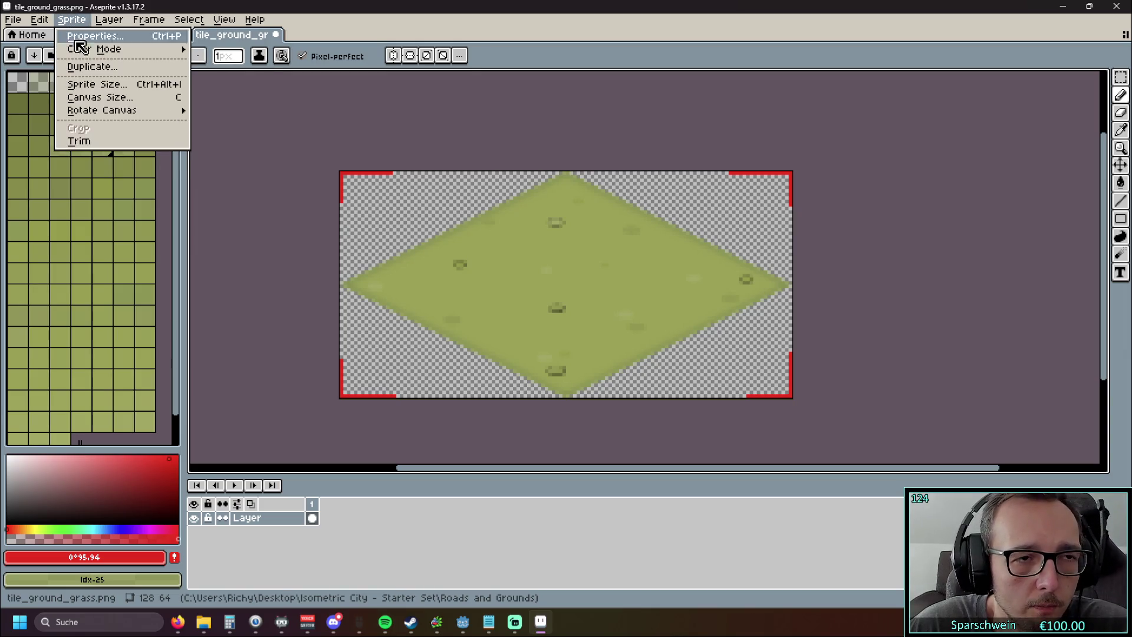
{"action": "left_click", "coordinate": [110, 85]}
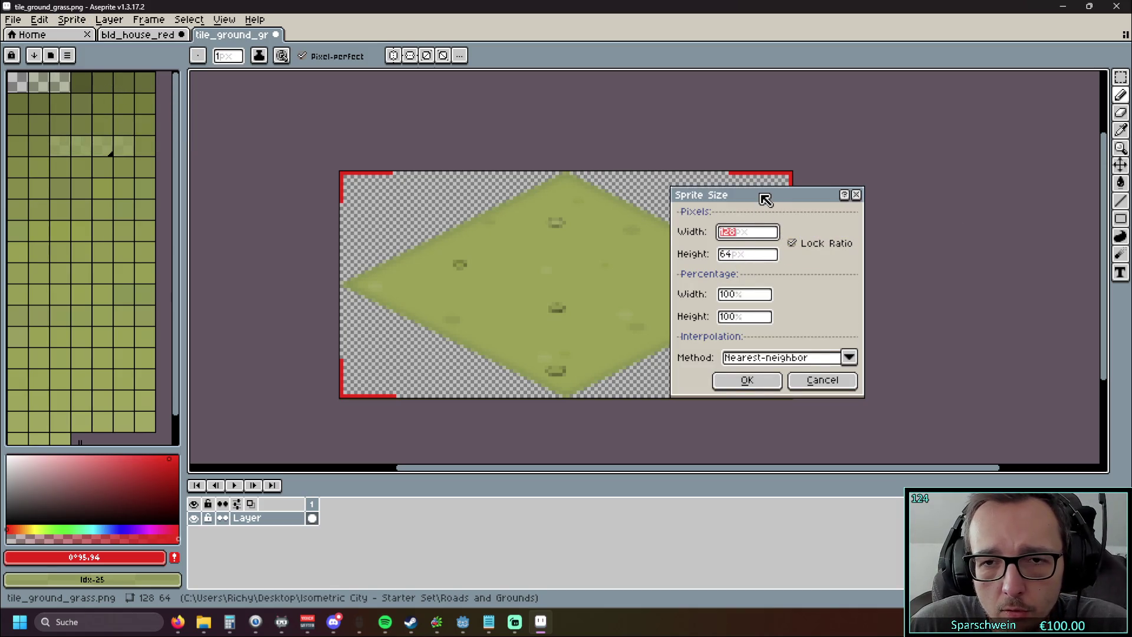
{"action": "left_click_drag", "start_coordinate": [765, 199], "coordinate": [928, 194]}
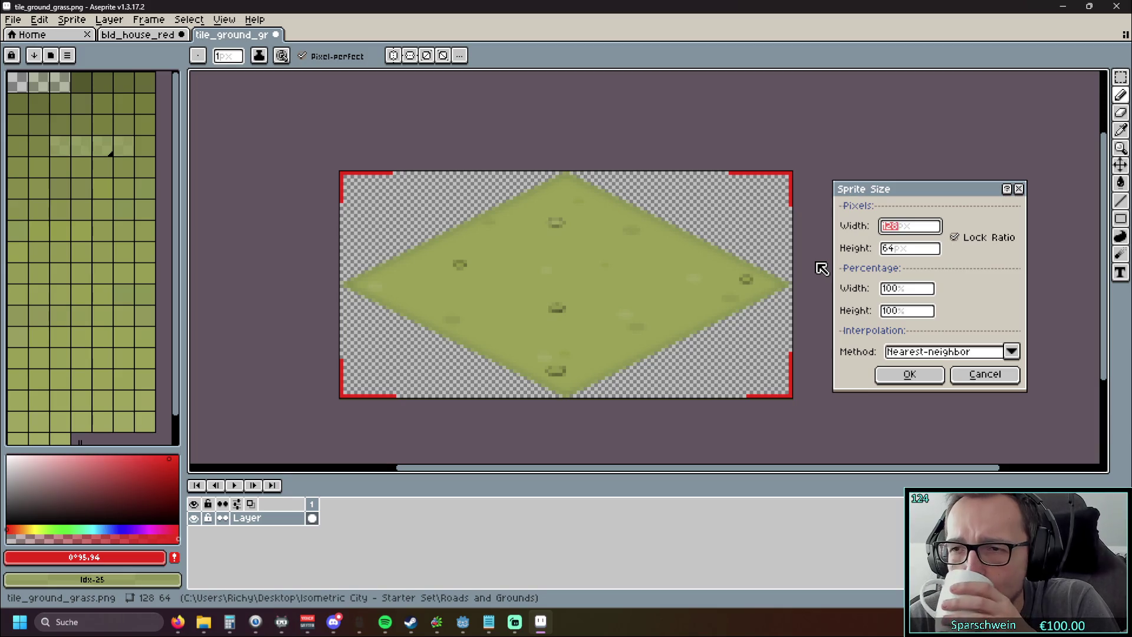
{"action": "left_click", "coordinate": [892, 249]}
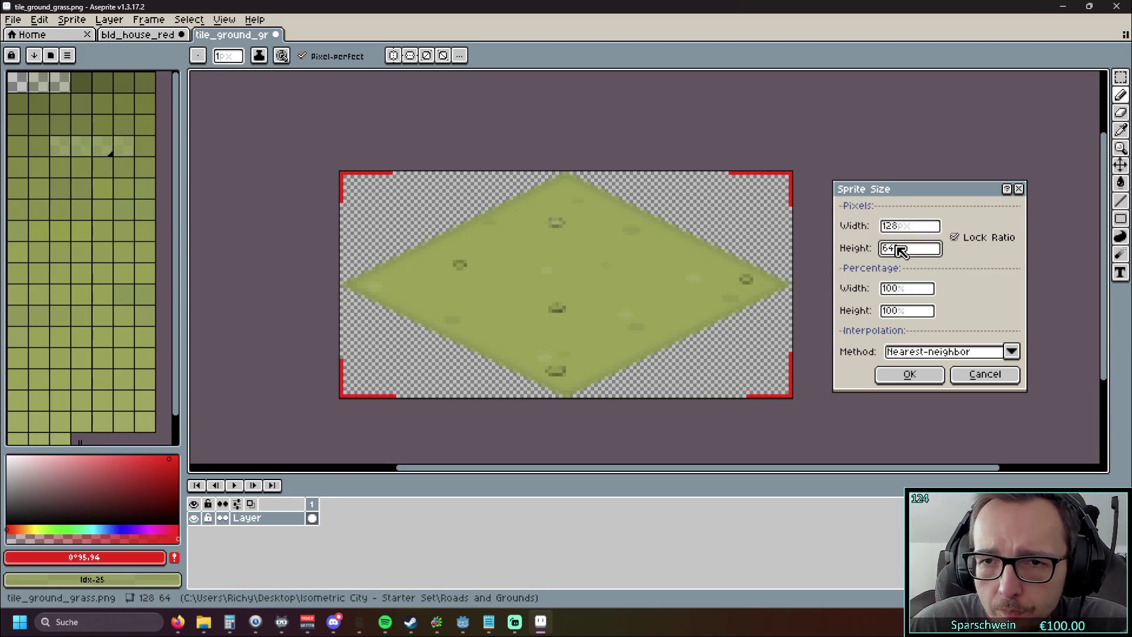
{"action": "type", "text": "128"}
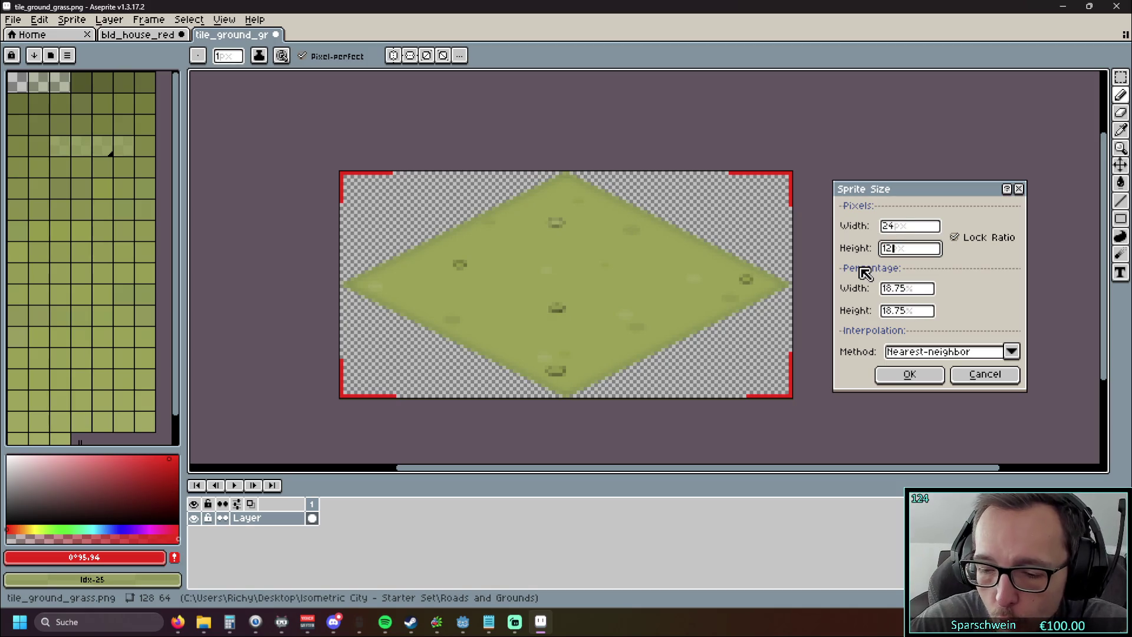
{"action": "key", "text": "Return"}
{"action": "scroll", "coordinate": [704, 269], "scroll_direction": "down", "scroll_amount": 5}
{"action": "scroll", "coordinate": [704, 269], "scroll_direction": "up", "scroll_amount": 1}
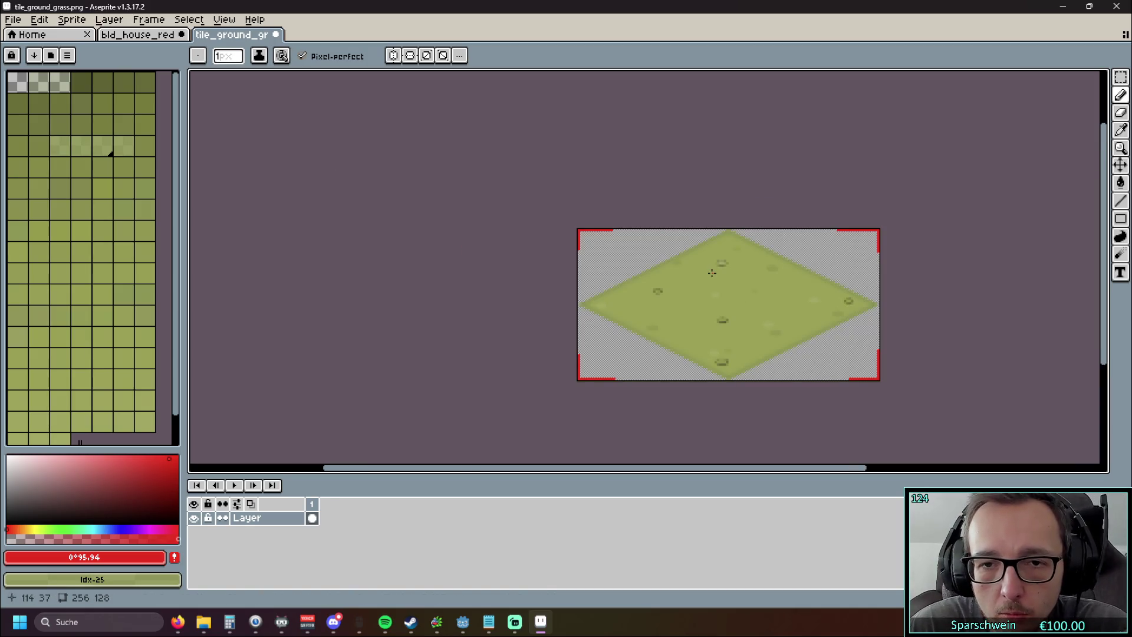
{"action": "scroll", "coordinate": [713, 278], "scroll_direction": "down", "scroll_amount": 1}
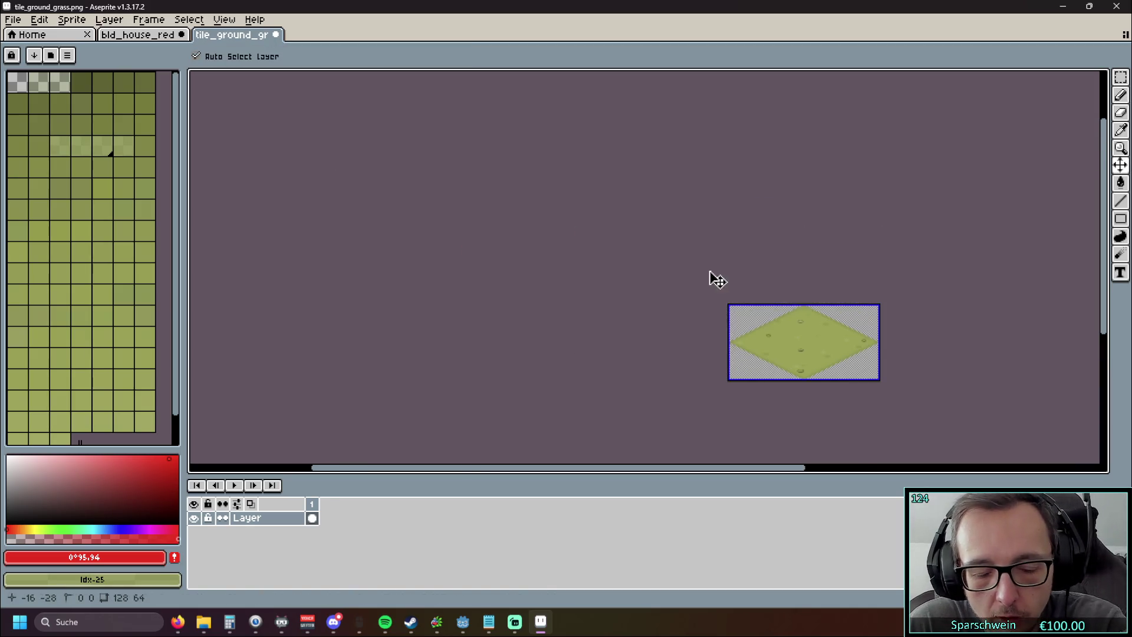
Step: Resize the grass tile canvas to 128×128, anchored bottom-centre so new space sits above
{"action": "left_click", "coordinate": [79, 20]}
{"action": "left_click", "coordinate": [116, 99]}
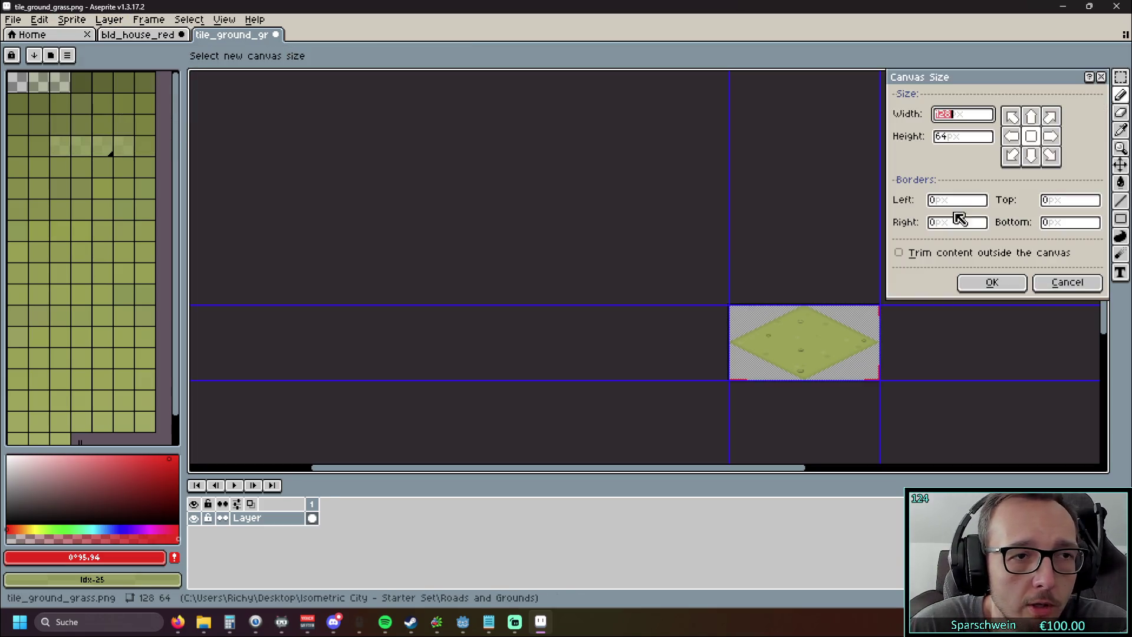
{"action": "left_click", "coordinate": [952, 141]}
{"action": "type", "text": "18"}
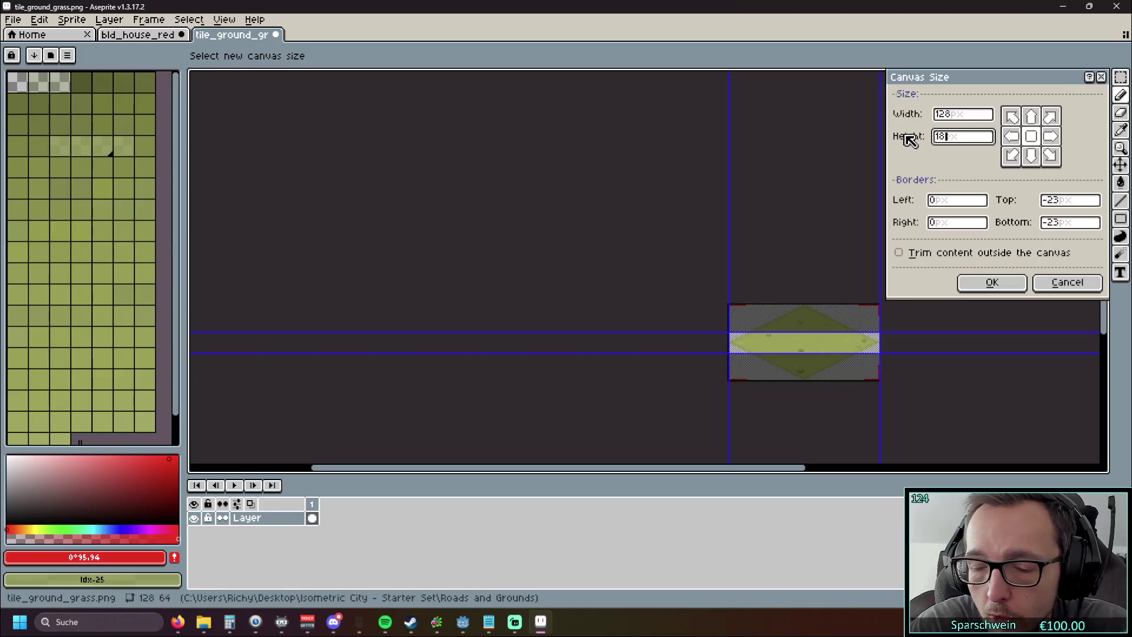
{"action": "key", "text": "BackSpace"}
{"action": "type", "text": "28"}
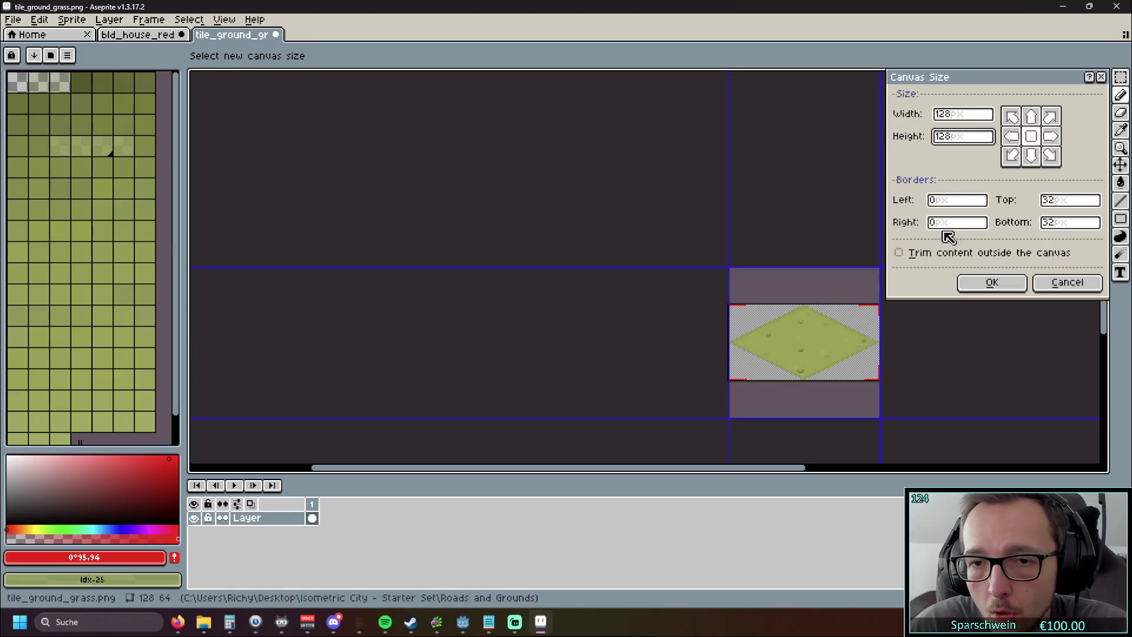
{"action": "left_click", "coordinate": [1031, 117]}
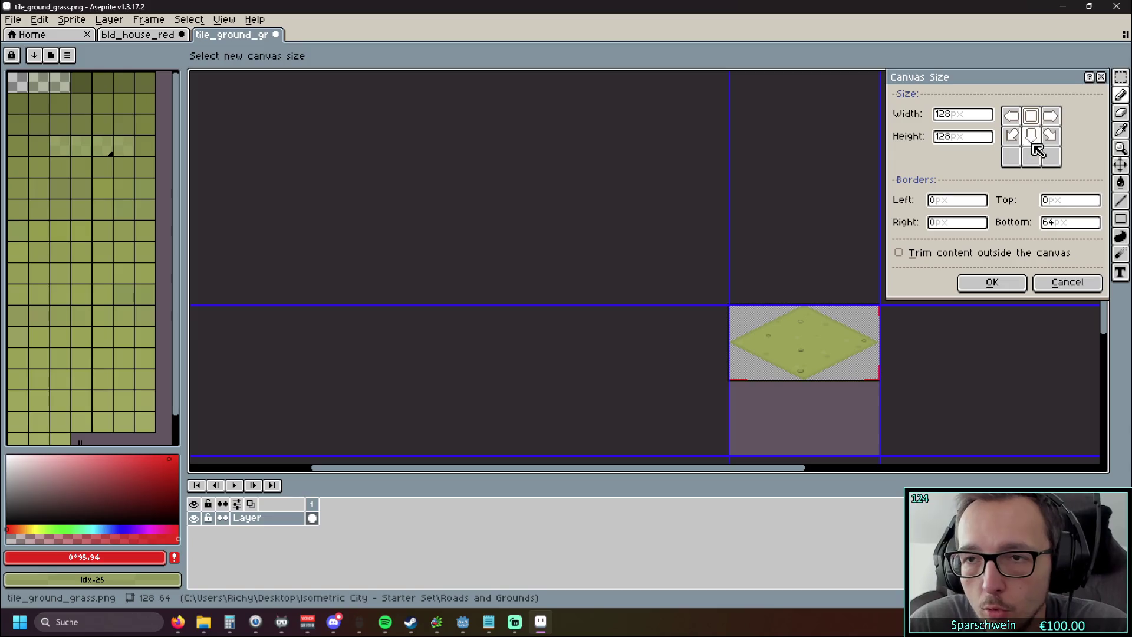
{"action": "left_click", "coordinate": [1032, 140]}
{"action": "left_click", "coordinate": [1032, 156]}
{"action": "left_click_drag", "start_coordinate": [852, 169], "coordinate": [627, 169]}
{"action": "scroll", "coordinate": [730, 207], "scroll_direction": "up", "scroll_amount": 4}
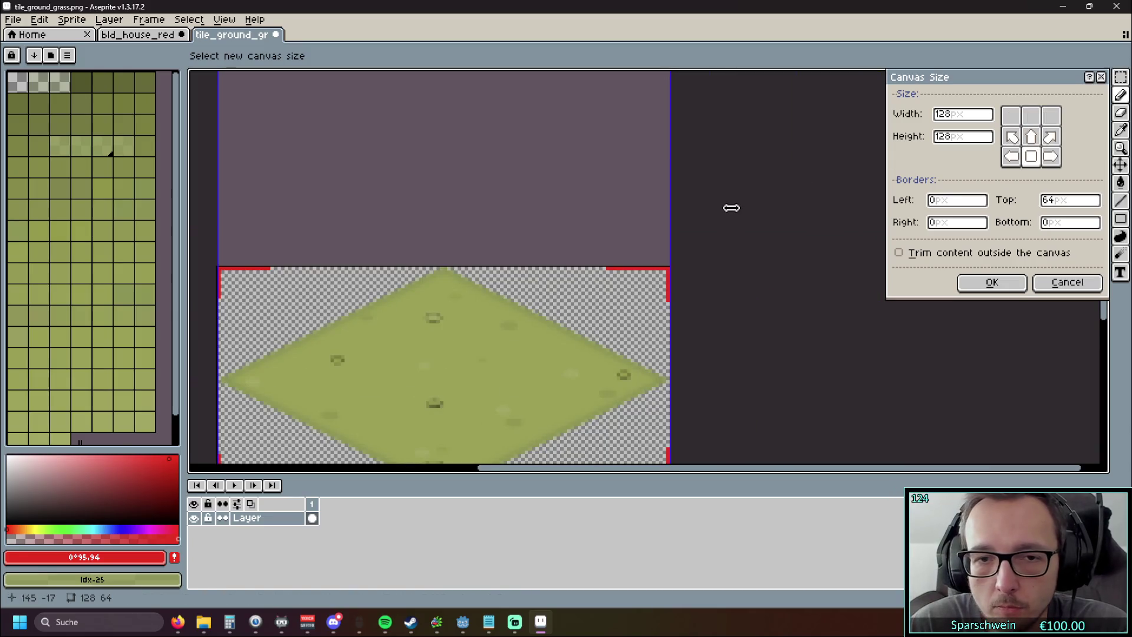
{"action": "scroll", "coordinate": [745, 207], "scroll_direction": "down", "scroll_amount": 2}
{"action": "left_click_drag", "start_coordinate": [750, 195], "coordinate": [773, 184]}
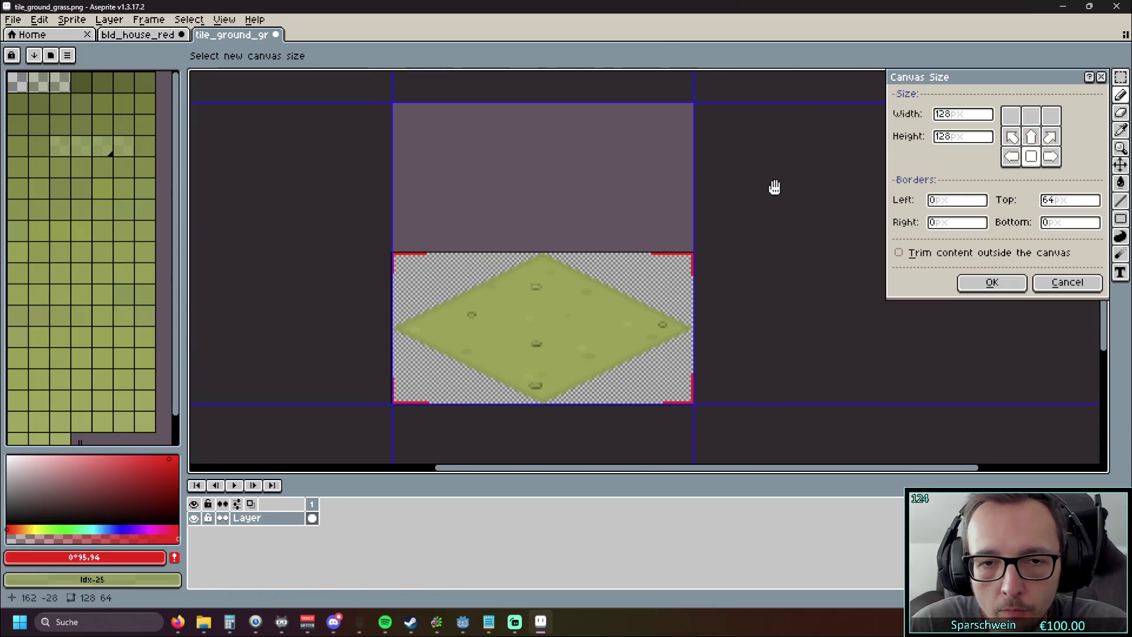
{"action": "left_click", "coordinate": [1007, 289]}
Step: Centre the taller canvas in view and bring up the bld_house_red sprite
{"action": "scroll", "coordinate": [801, 232], "scroll_direction": "down", "scroll_amount": 3}
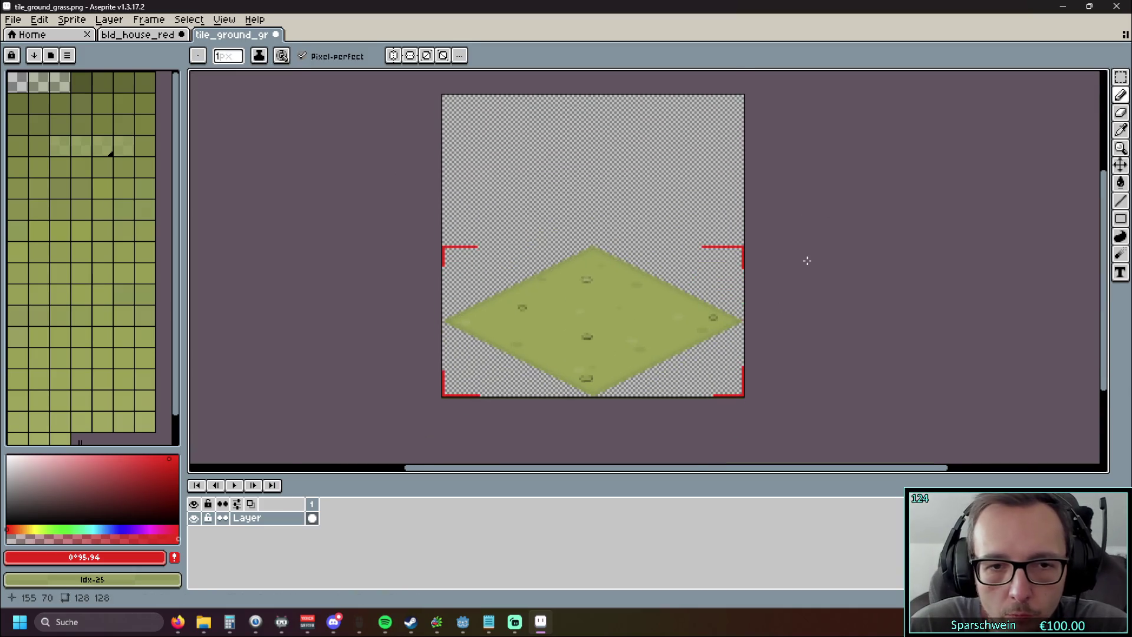
{"action": "scroll", "coordinate": [830, 227], "scroll_direction": "up", "scroll_amount": 1}
{"action": "left_click_drag", "start_coordinate": [830, 227], "coordinate": [848, 216]}
{"action": "scroll", "coordinate": [839, 232], "scroll_direction": "up", "scroll_amount": 1}
{"action": "scroll", "coordinate": [837, 233], "scroll_direction": "down", "scroll_amount": 1}
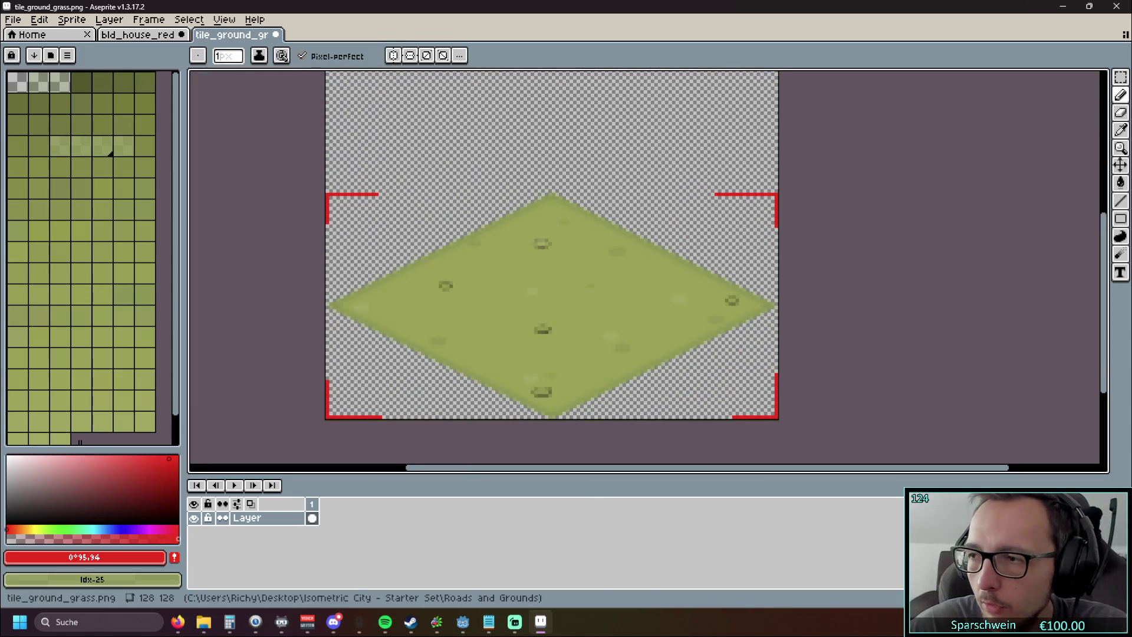
{"action": "left_click", "coordinate": [139, 35]}
{"action": "scroll", "coordinate": [458, 178], "scroll_direction": "down", "scroll_amount": 1}
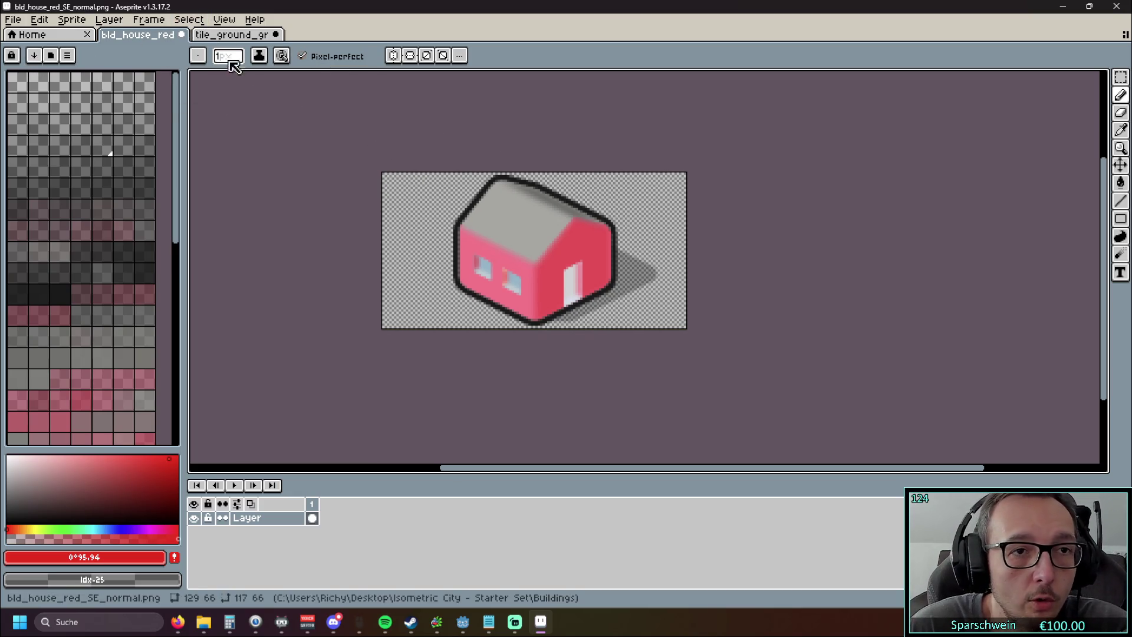
Step: Copy the whole house sprite and paste it onto the grass tile, trying positions over the grass
{"action": "key", "text": "m"}
{"action": "key", "text": "ctrl+a"}
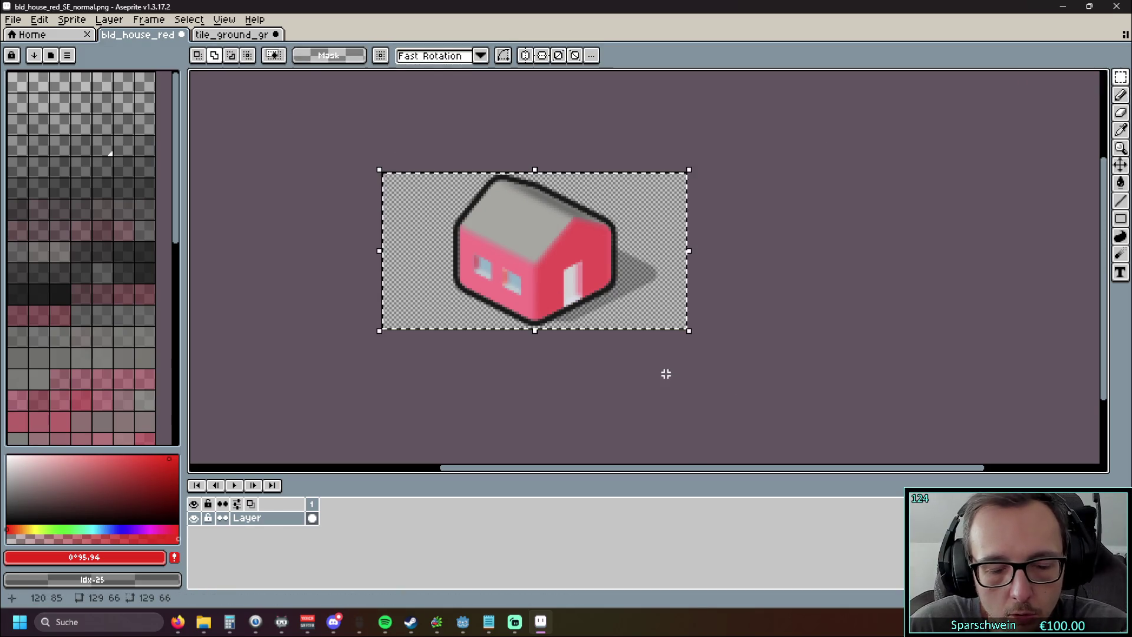
{"action": "key", "text": "ctrl+c"}
{"action": "left_click", "coordinate": [232, 34]}
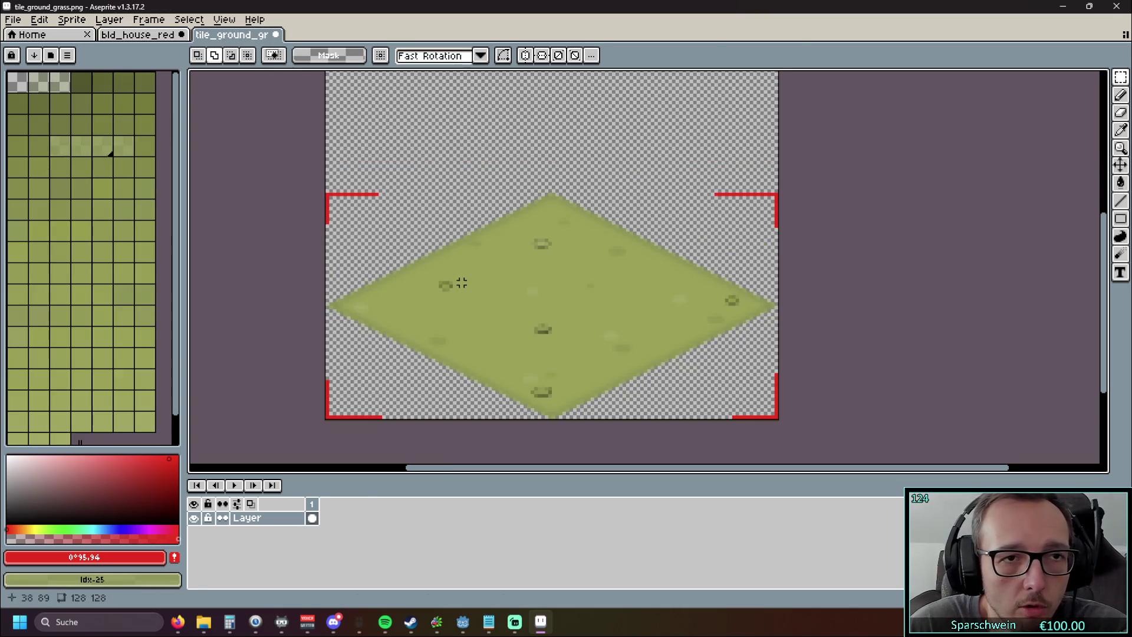
{"action": "key", "text": "ctrl+v"}
{"action": "left_click_drag", "start_coordinate": [874, 227], "coordinate": [841, 284]}
{"action": "left_click_drag", "start_coordinate": [595, 193], "coordinate": [596, 295]}
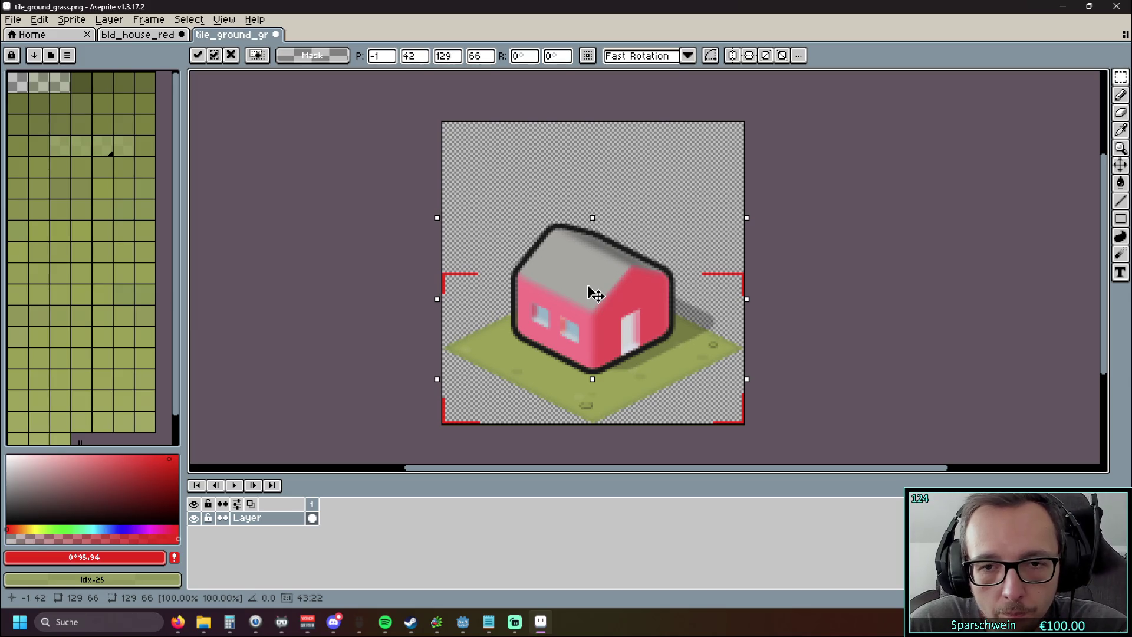
{"action": "mouse_move", "coordinate": [595, 293]}
{"action": "left_mouse_down"}
{"action": "mouse_move", "coordinate": [920, 287]}
{"action": "mouse_move", "coordinate": [582, 185]}
{"action": "mouse_move", "coordinate": [587, 206]}
{"action": "left_mouse_up"}
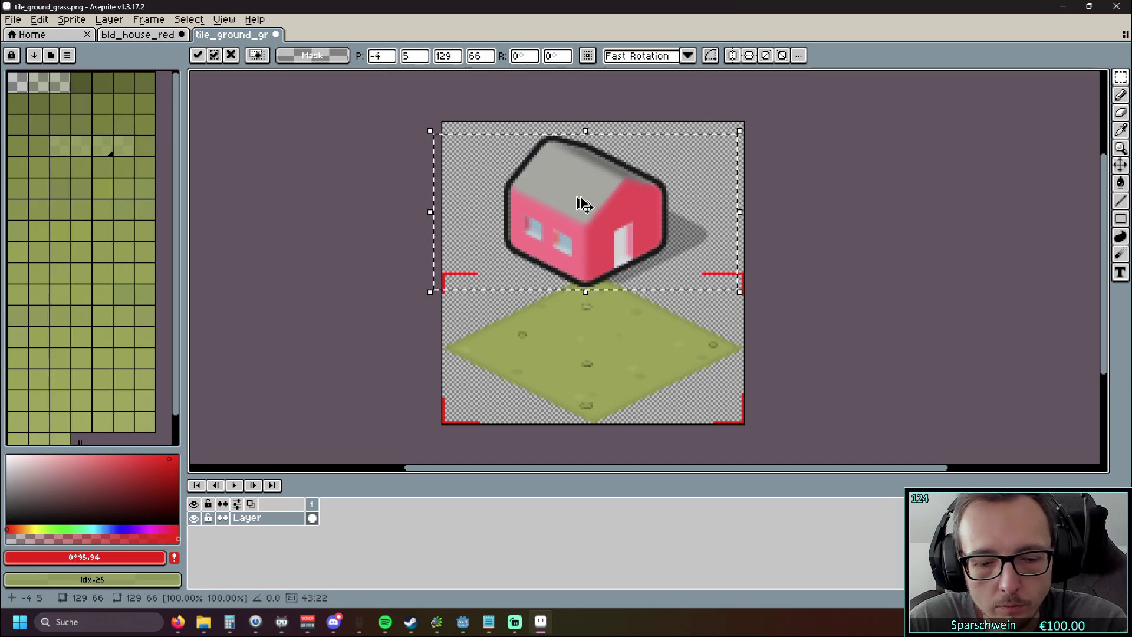
Step: Discard the house paste and open prop_fence_wood_SE_normal.png from File Explorer
{"action": "key", "text": "Escape"}
{"action": "key", "text": "alt+Tab"}
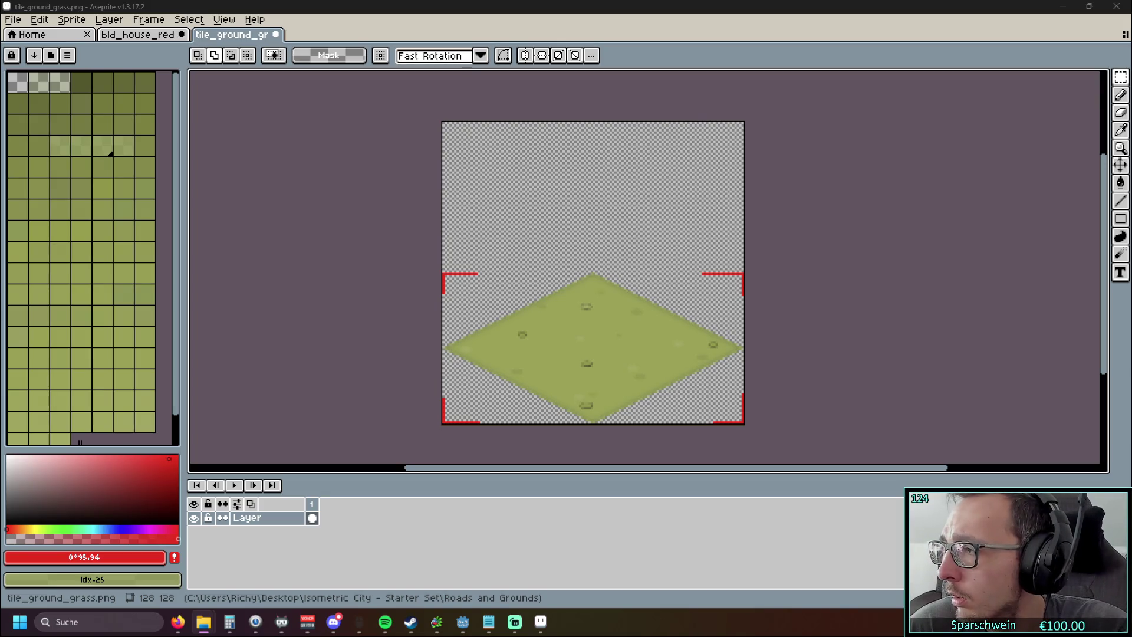
{"action": "left_click_drag", "start_coordinate": [309, 56], "coordinate": [318, 44]}
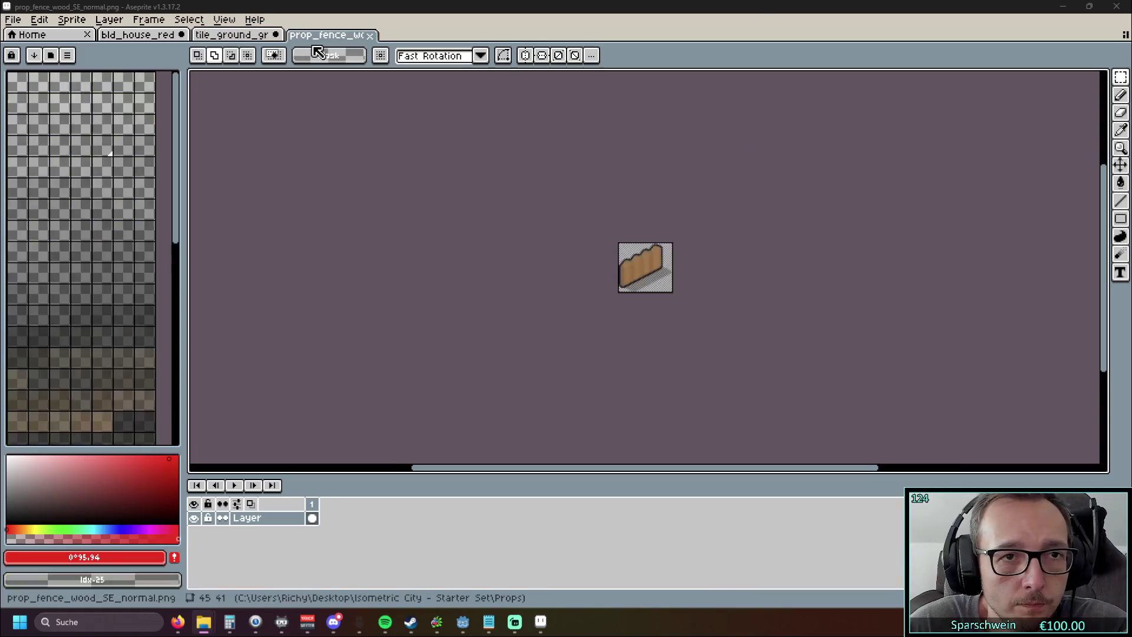
Step: Select the whole SE fence sprite and test-paste onto the house sprite, then cancel
{"action": "scroll", "coordinate": [550, 270], "scroll_direction": "up", "scroll_amount": 3}
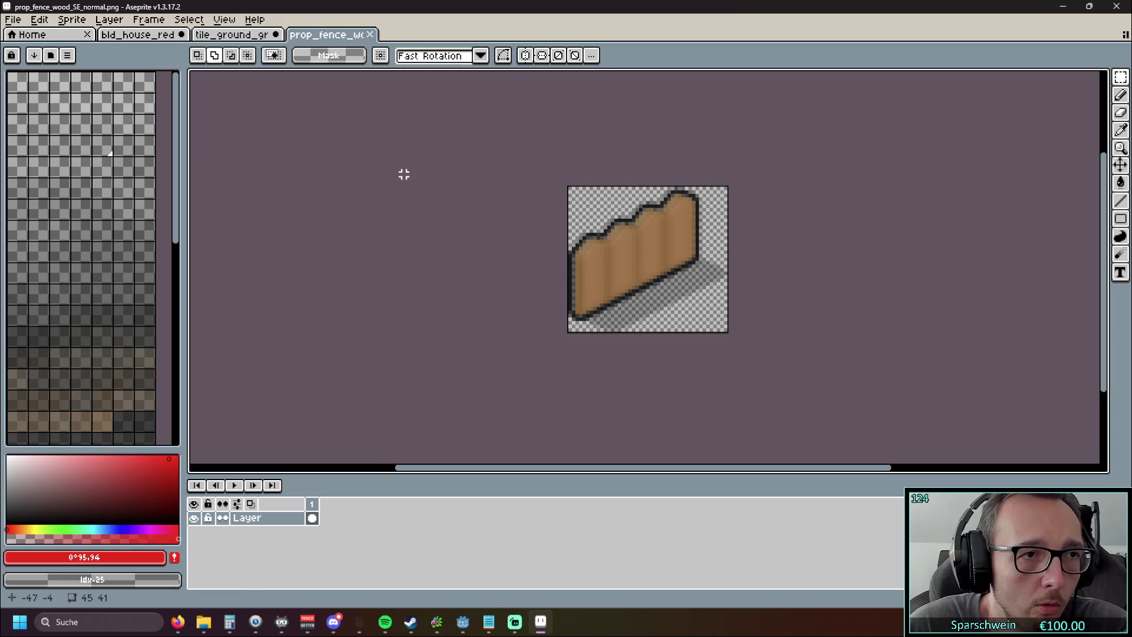
{"action": "key", "text": "ctrl+a"}
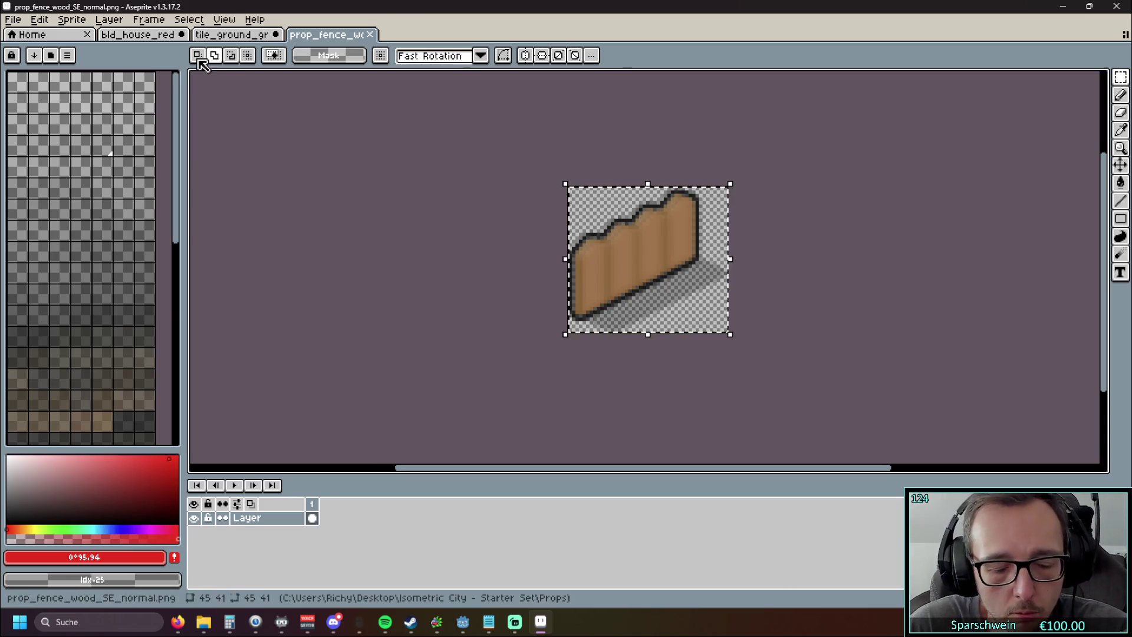
{"action": "left_click", "coordinate": [126, 37]}
{"action": "key", "text": "ctrl+v"}
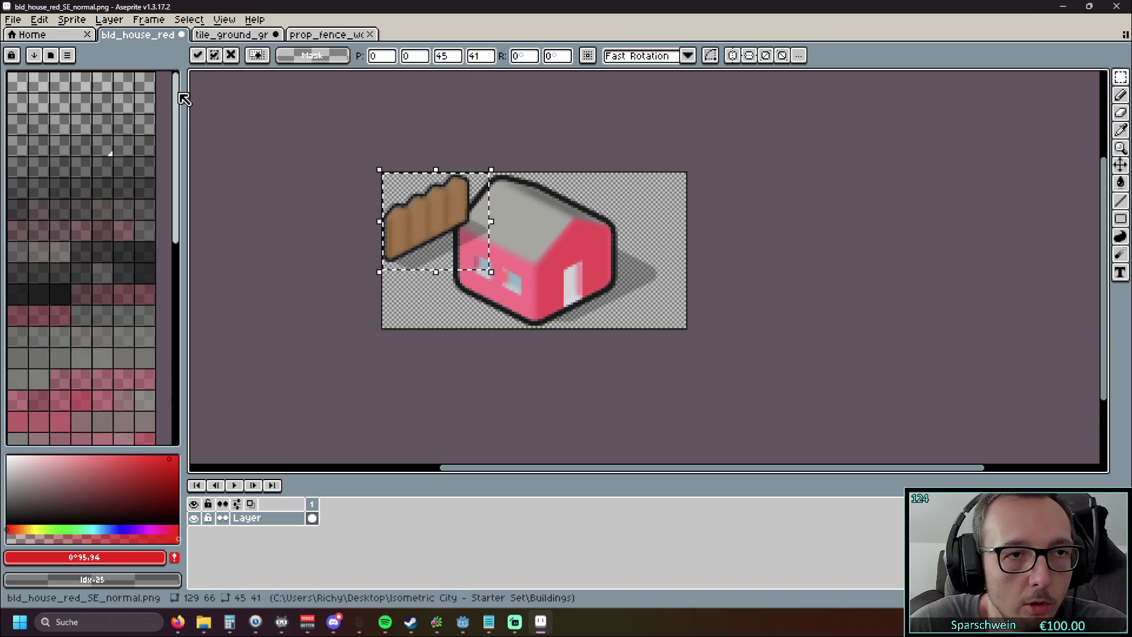
{"action": "key", "text": "Escape"}
Step: Move the grass tile tab before the house and paste the SE fence onto the tile's left corner
{"action": "key", "text": "ctrl+Tab"}
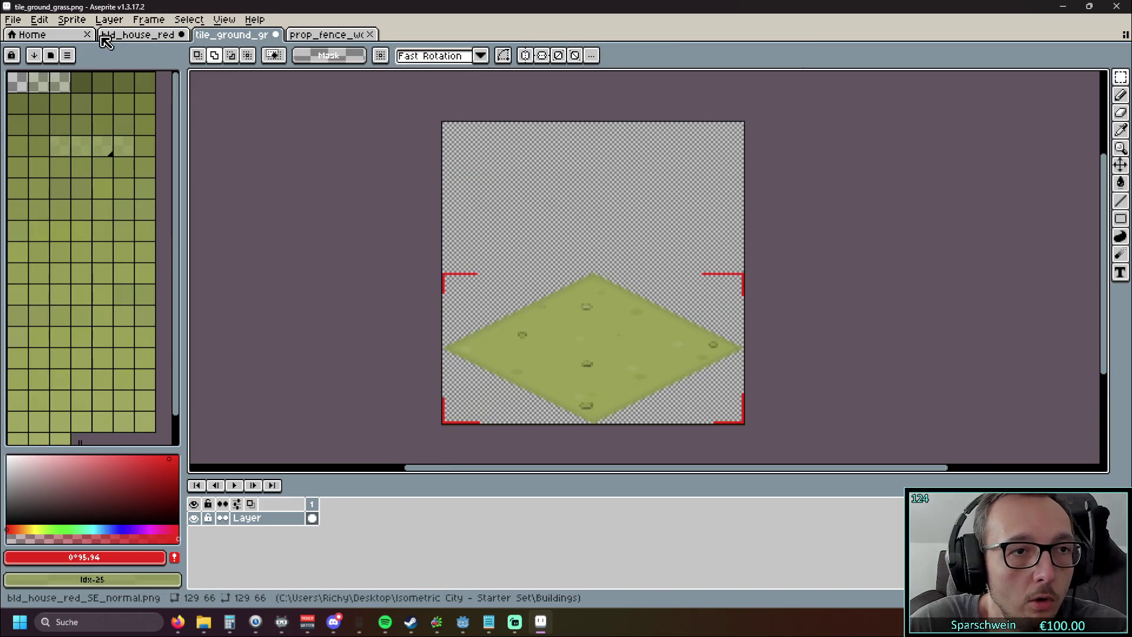
{"action": "mouse_move", "coordinate": [203, 38]}
{"action": "left_mouse_down"}
{"action": "mouse_move", "coordinate": [424, 41]}
{"action": "mouse_move", "coordinate": [132, 45]}
{"action": "mouse_move", "coordinate": [155, 46]}
{"action": "left_mouse_up"}
{"action": "scroll", "coordinate": [584, 338], "scroll_direction": "up", "scroll_amount": 2}
{"action": "scroll", "coordinate": [564, 295], "scroll_direction": "down", "scroll_amount": 2}
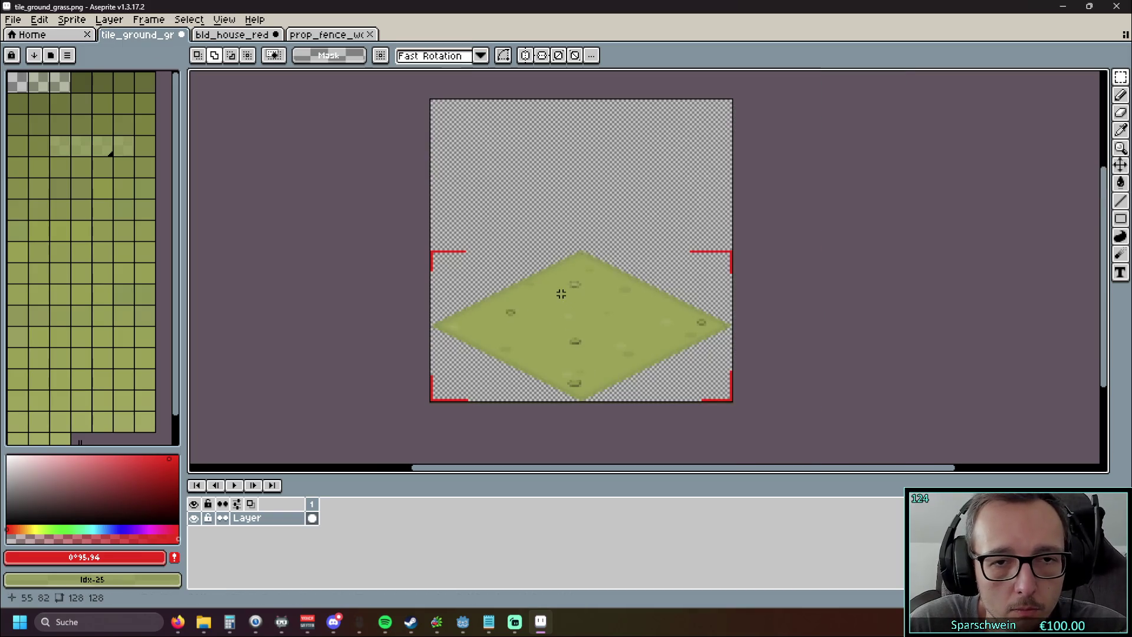
{"action": "key", "text": "ctrl+v"}
{"action": "scroll", "coordinate": [359, 214], "scroll_direction": "left", "scroll_amount": 2}
{"action": "mouse_move", "coordinate": [526, 145]}
{"action": "left_mouse_down"}
{"action": "mouse_move", "coordinate": [571, 246]}
{"action": "mouse_move", "coordinate": [526, 283]}
{"action": "left_mouse_up"}
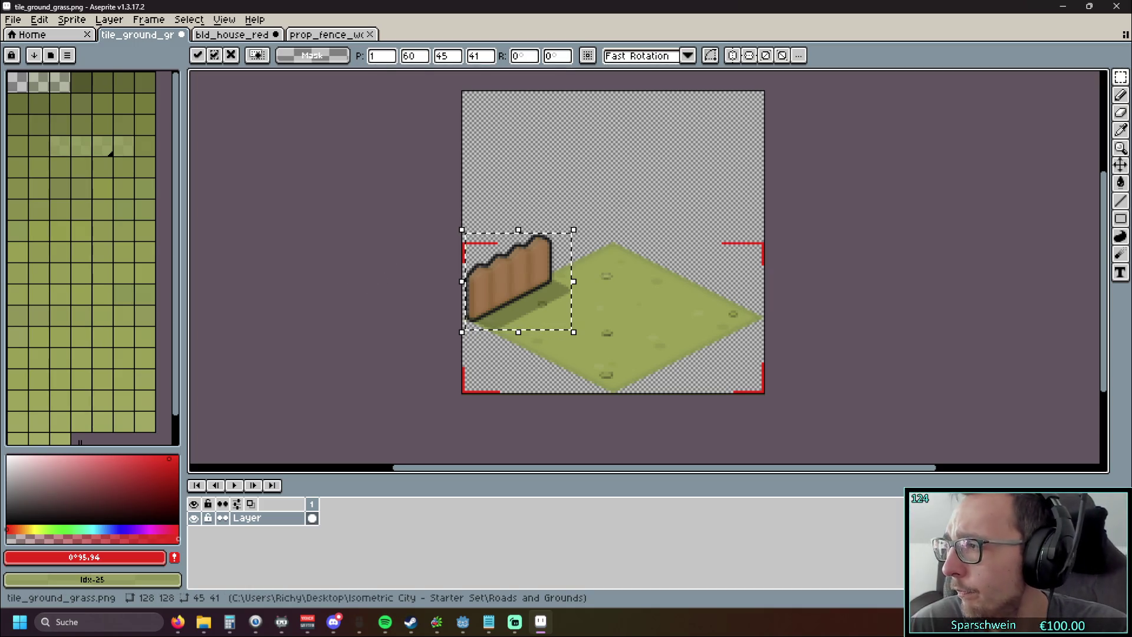
Step: Open prop_fence_wood_SW_normal.png in Aseprite and copy the entire SW fence sprite
{"action": "left_click_drag", "start_coordinate": [513, 277], "coordinate": [418, 35]}
{"action": "scroll", "coordinate": [600, 271], "scroll_direction": "up", "scroll_amount": 4}
{"action": "key", "text": "ctrl+a"}
{"action": "key", "text": "ctrl+c"}
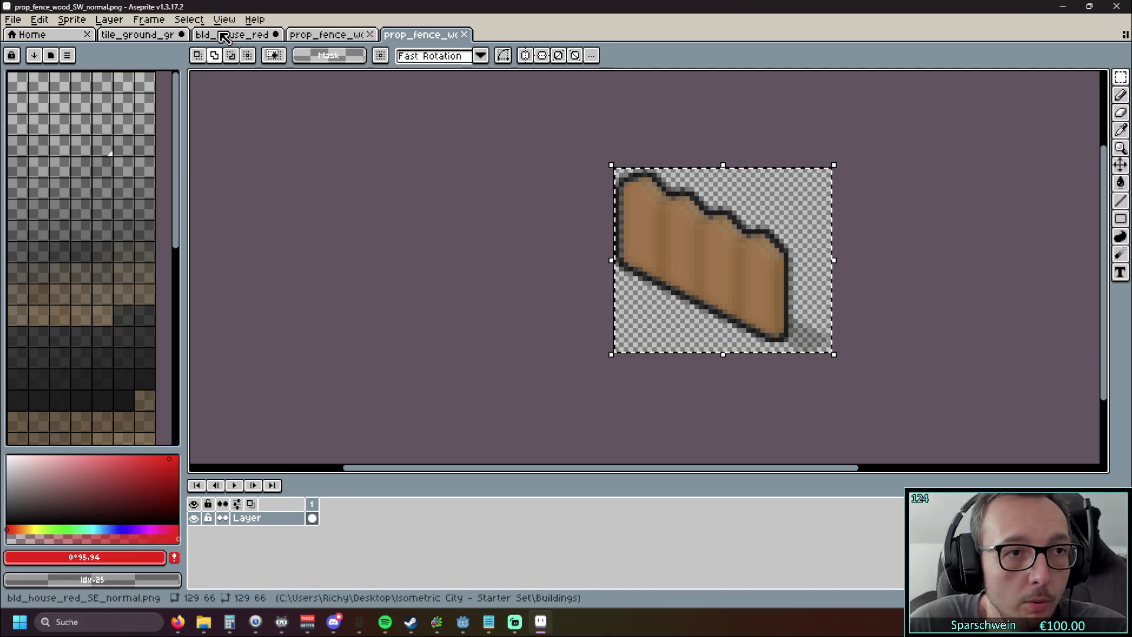
Step: Paste the SW fence on the tile's right side, discard it, and delete the left fence
{"action": "left_click", "coordinate": [137, 34]}
{"action": "key", "text": "ctrl+v"}
{"action": "left_click_drag", "start_coordinate": [535, 186], "coordinate": [714, 283]}
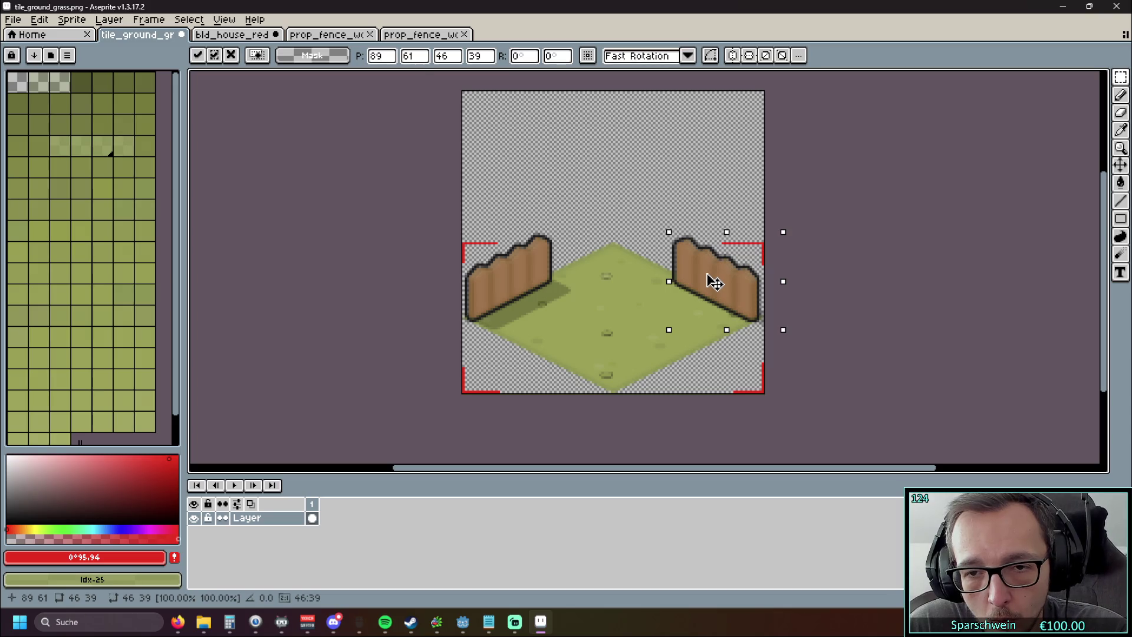
{"action": "left_click_drag", "start_coordinate": [714, 283], "coordinate": [689, 275]}
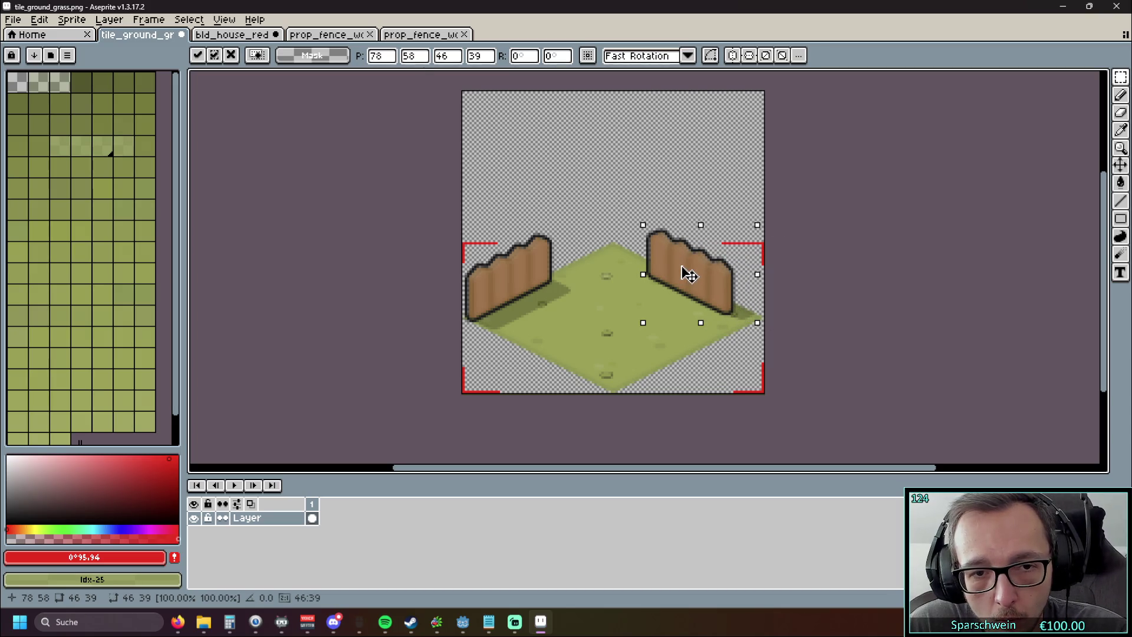
{"action": "key", "text": "Escape"}
{"action": "key", "text": "Delete"}
Step: Paste a fresh fence copy and move it to the grass tile's right edge
{"action": "key", "text": "ctrl+v"}
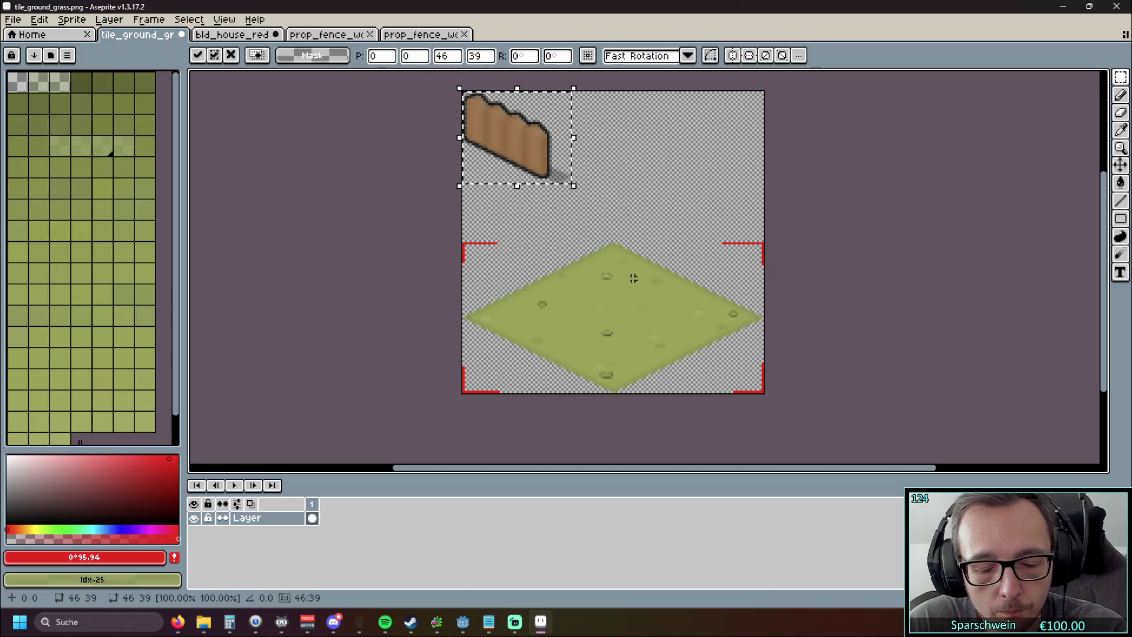
{"action": "mouse_move", "coordinate": [506, 142]}
{"action": "left_mouse_down"}
{"action": "mouse_move", "coordinate": [559, 223]}
{"action": "mouse_move", "coordinate": [708, 288]}
{"action": "mouse_move", "coordinate": [694, 285]}
{"action": "left_mouse_up"}
{"action": "scroll", "coordinate": [696, 277], "scroll_direction": "up", "scroll_amount": 5}
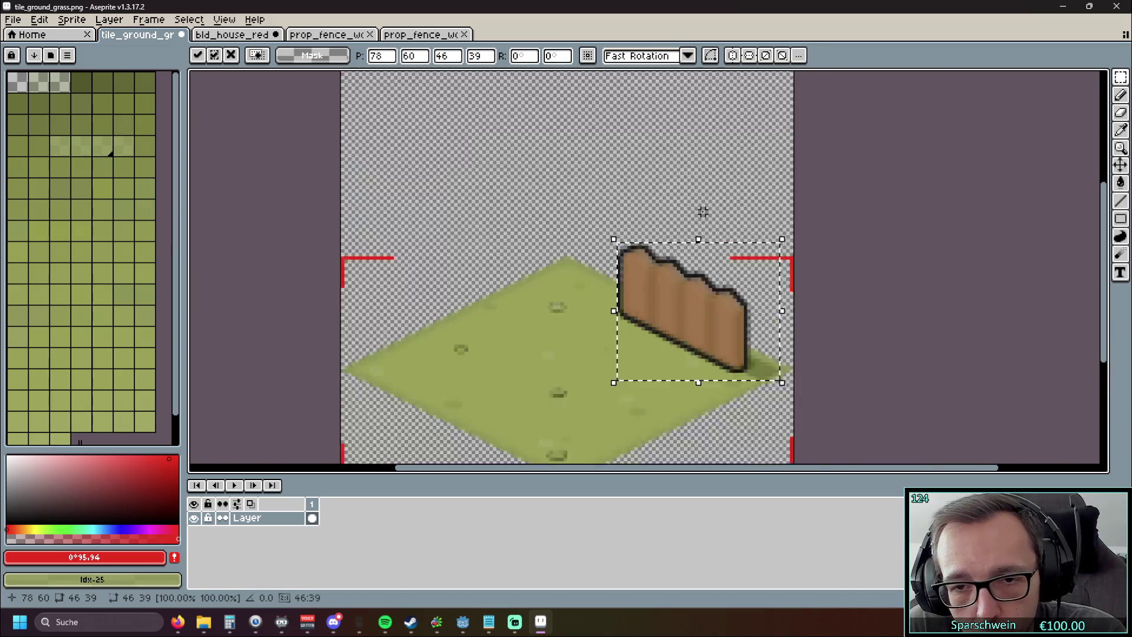
{"action": "scroll", "coordinate": [504, 124], "scroll_direction": "down", "scroll_amount": 3}
{"action": "mouse_move", "coordinate": [445, 167]}
{"action": "left_mouse_down"}
{"action": "mouse_move", "coordinate": [455, 180]}
{"action": "mouse_move", "coordinate": [491, 166]}
{"action": "mouse_move", "coordinate": [488, 177]}
{"action": "mouse_move", "coordinate": [480, 159]}
{"action": "mouse_move", "coordinate": [531, 177]}
{"action": "mouse_move", "coordinate": [409, 197]}
{"action": "mouse_move", "coordinate": [455, 162]}
{"action": "mouse_move", "coordinate": [514, 168]}
{"action": "mouse_move", "coordinate": [529, 133]}
{"action": "mouse_move", "coordinate": [538, 155]}
{"action": "mouse_move", "coordinate": [521, 158]}
{"action": "mouse_move", "coordinate": [524, 134]}
{"action": "mouse_move", "coordinate": [534, 147]}
{"action": "mouse_move", "coordinate": [448, 158]}
{"action": "mouse_move", "coordinate": [500, 151]}
{"action": "mouse_move", "coordinate": [512, 172]}
{"action": "mouse_move", "coordinate": [434, 167]}
{"action": "mouse_move", "coordinate": [435, 177]}
{"action": "mouse_move", "coordinate": [516, 166]}
{"action": "mouse_move", "coordinate": [412, 193]}
{"action": "left_mouse_up"}
{"action": "scroll", "coordinate": [578, 260], "scroll_direction": "down", "scroll_amount": 2}
{"action": "scroll", "coordinate": [578, 259], "scroll_direction": "down", "scroll_amount": 1}
{"action": "left_click_drag", "start_coordinate": [468, 324], "coordinate": [531, 361]}
Step: Shift the fence to the tile's back centre, then delete it, leaving bare grass
{"action": "mouse_move", "coordinate": [548, 288]}
{"action": "left_mouse_down"}
{"action": "mouse_move", "coordinate": [580, 279]}
{"action": "mouse_move", "coordinate": [571, 253]}
{"action": "mouse_move", "coordinate": [572, 265]}
{"action": "mouse_move", "coordinate": [593, 269]}
{"action": "left_mouse_up"}
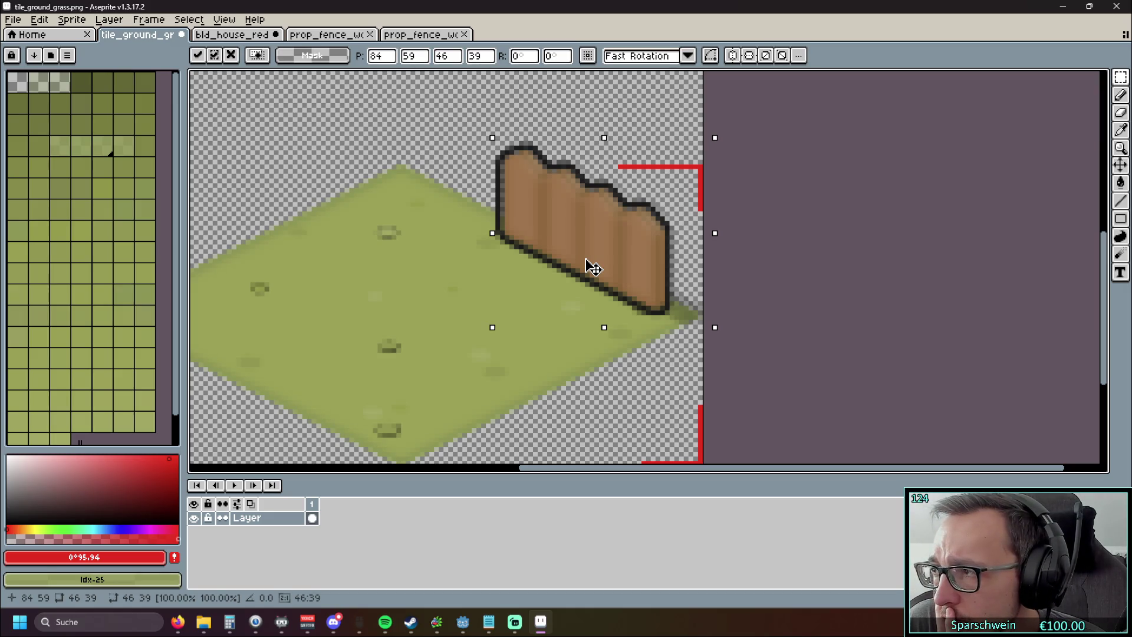
{"action": "left_click_drag", "start_coordinate": [593, 268], "coordinate": [442, 266]}
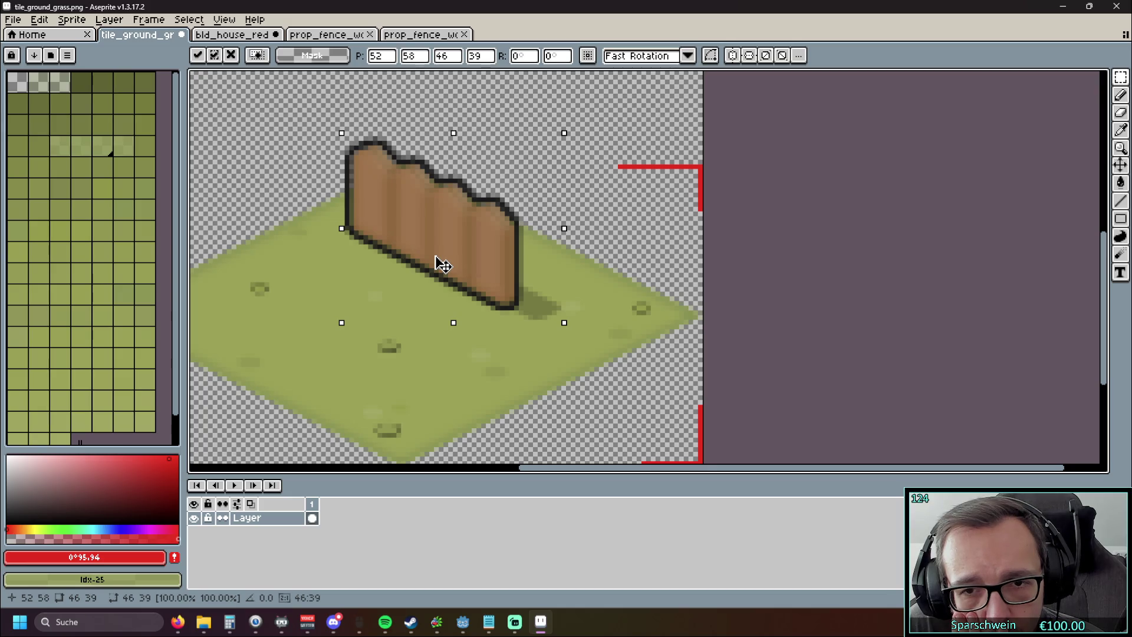
{"action": "scroll", "coordinate": [442, 265], "scroll_direction": "down", "scroll_amount": 2}
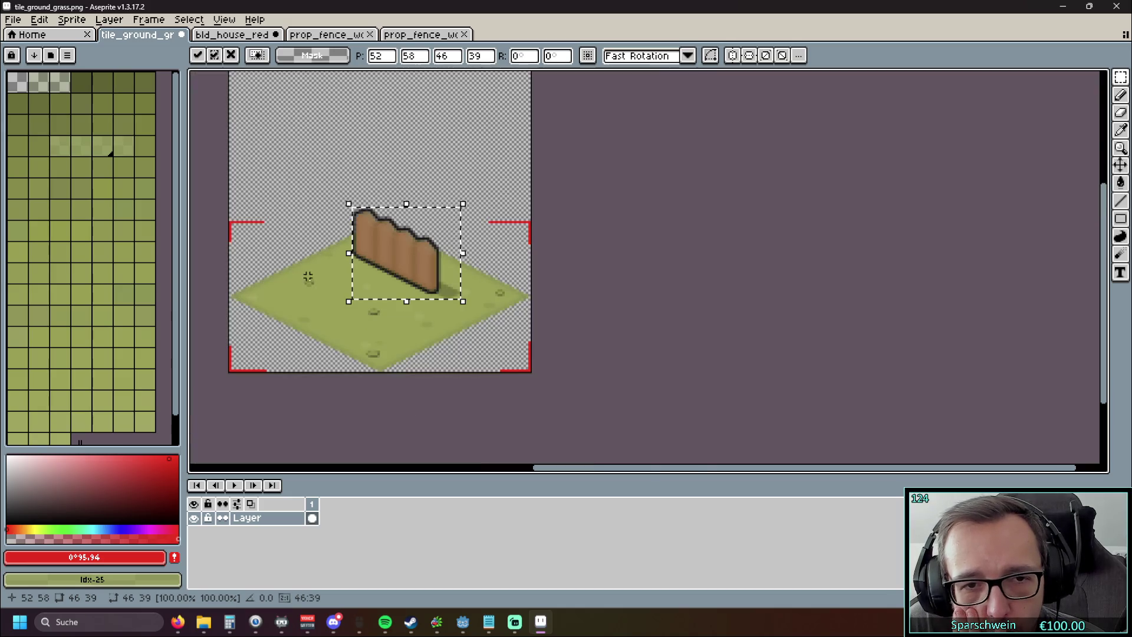
{"action": "scroll", "coordinate": [413, 272], "scroll_direction": "up", "scroll_amount": 1}
{"action": "scroll", "coordinate": [412, 277], "scroll_direction": "left", "scroll_amount": 3}
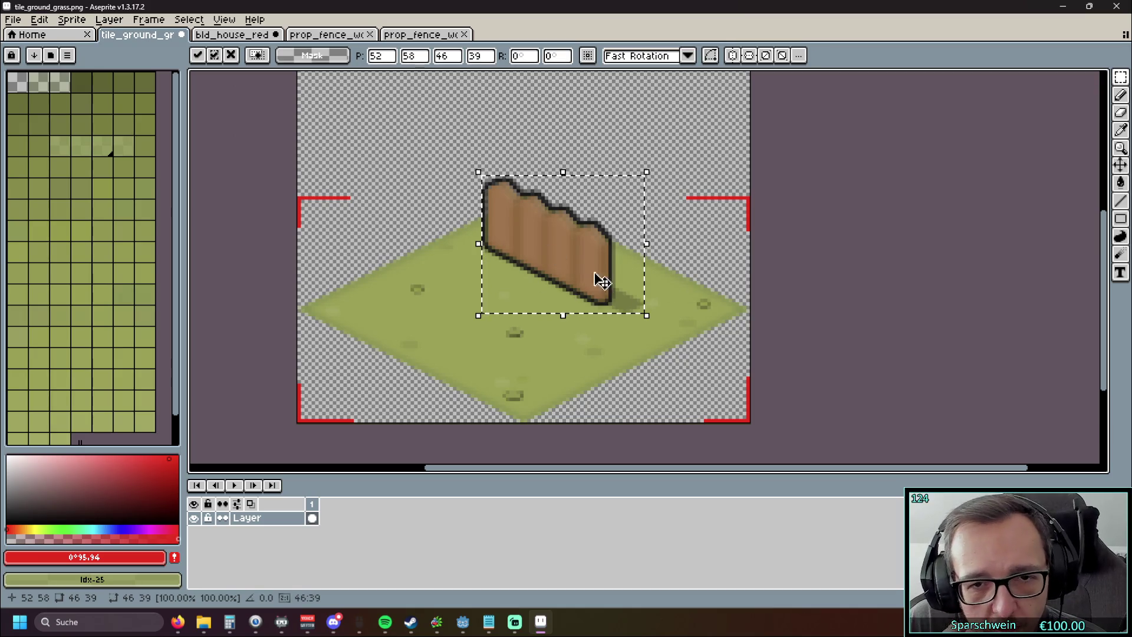
{"action": "scroll", "coordinate": [817, 295], "scroll_direction": "down", "scroll_amount": 1}
{"action": "scroll", "coordinate": [814, 303], "scroll_direction": "up", "scroll_amount": 1}
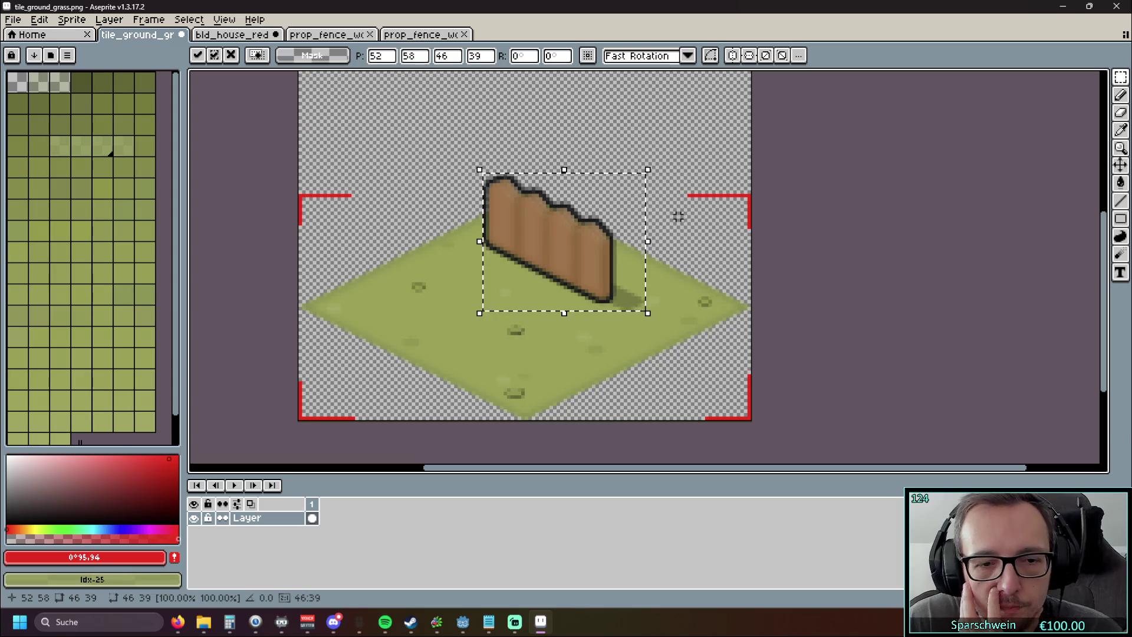
{"action": "key", "text": "Delete"}
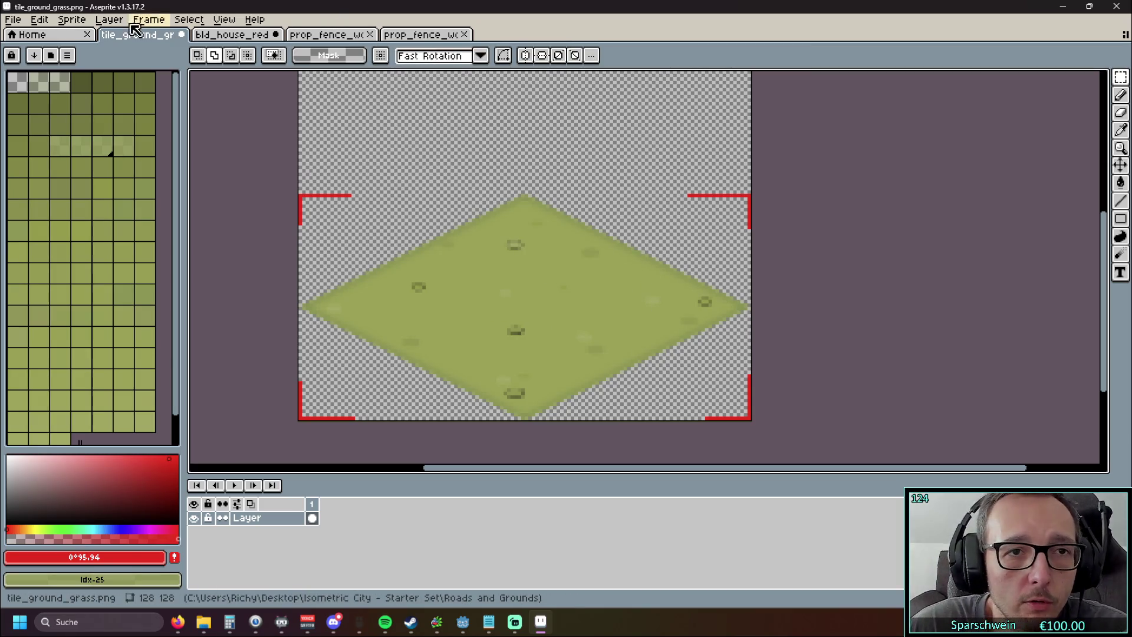
Step: Set the grass tile canvas width to 150 px with a left anchor, keeping height 128
{"action": "left_click", "coordinate": [68, 26]}
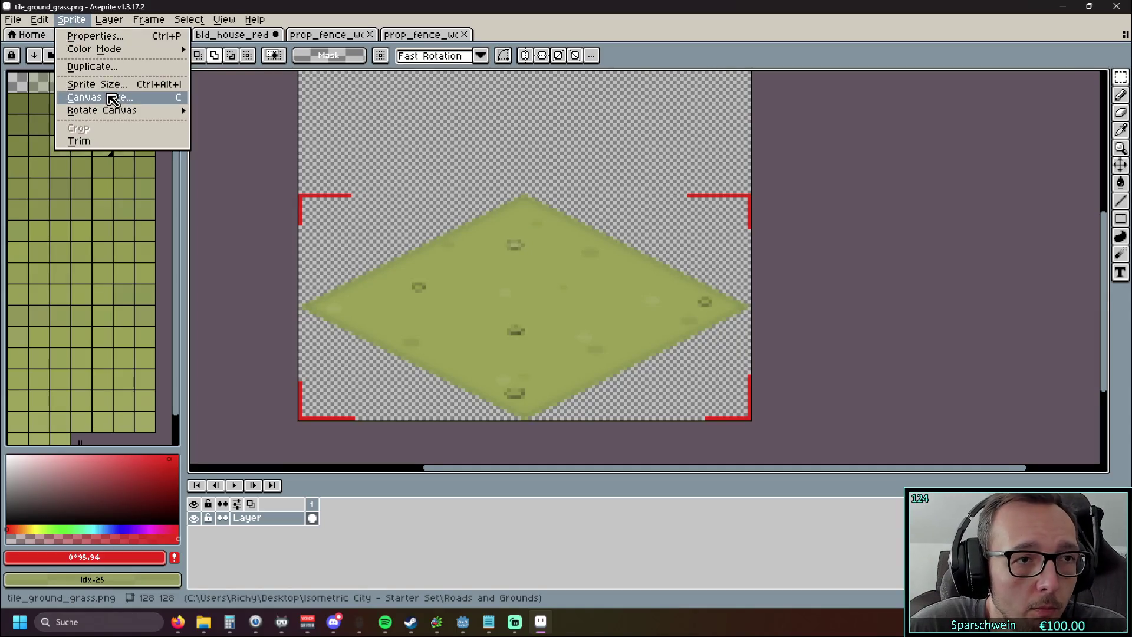
{"action": "left_click", "coordinate": [107, 97]}
{"action": "left_click", "coordinate": [961, 138]}
{"action": "key", "text": "shift+Tab"}
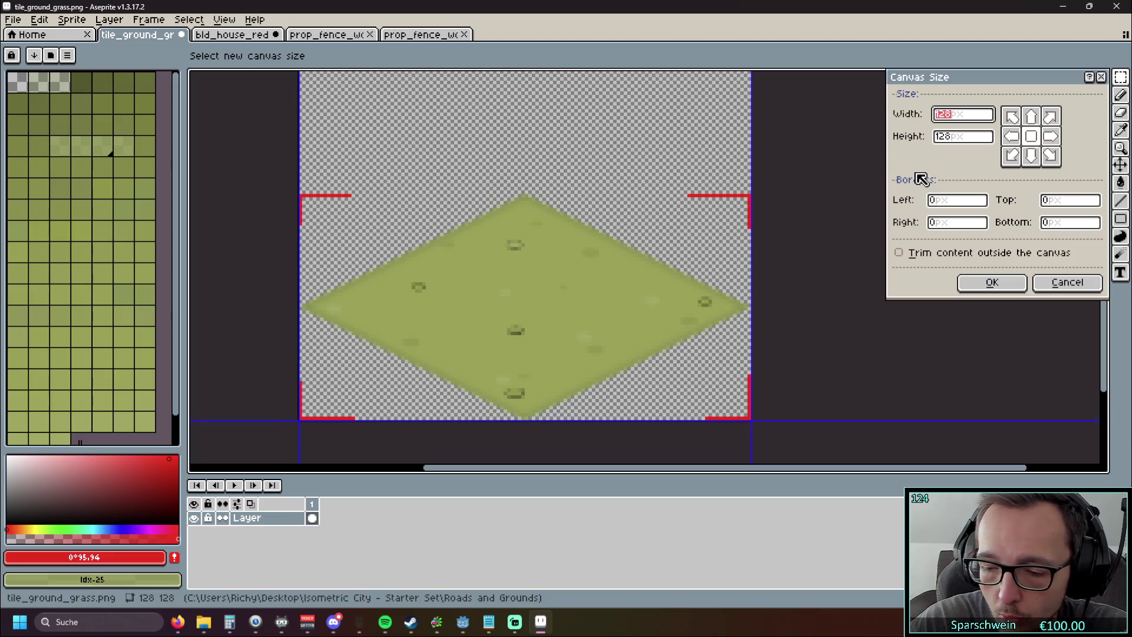
{"action": "type", "text": "150"}
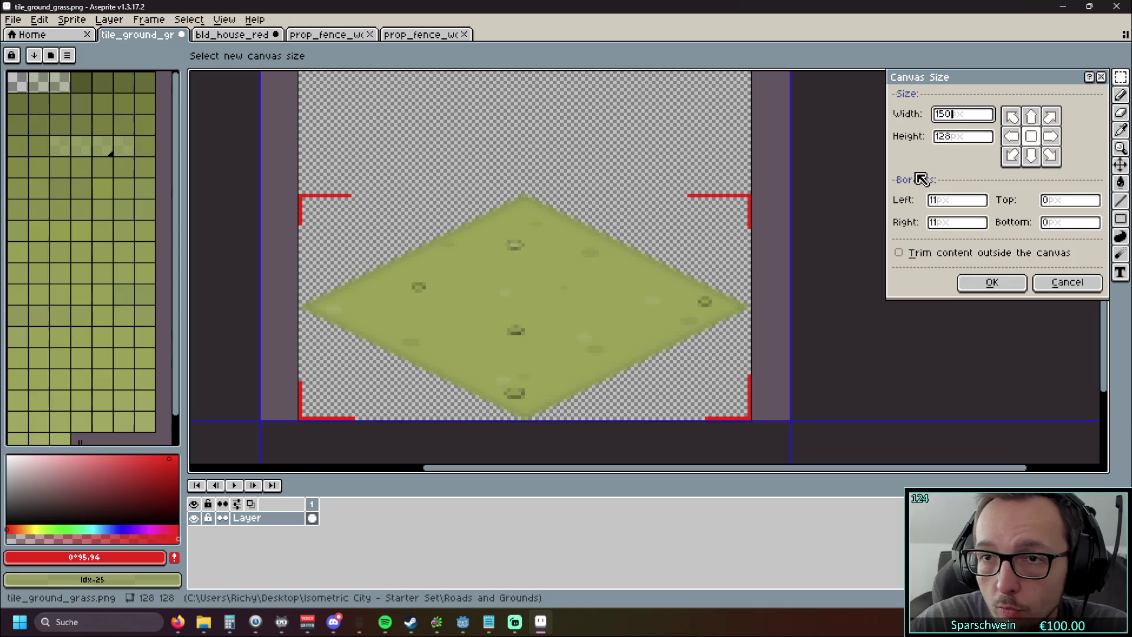
{"action": "left_click", "coordinate": [1011, 157]}
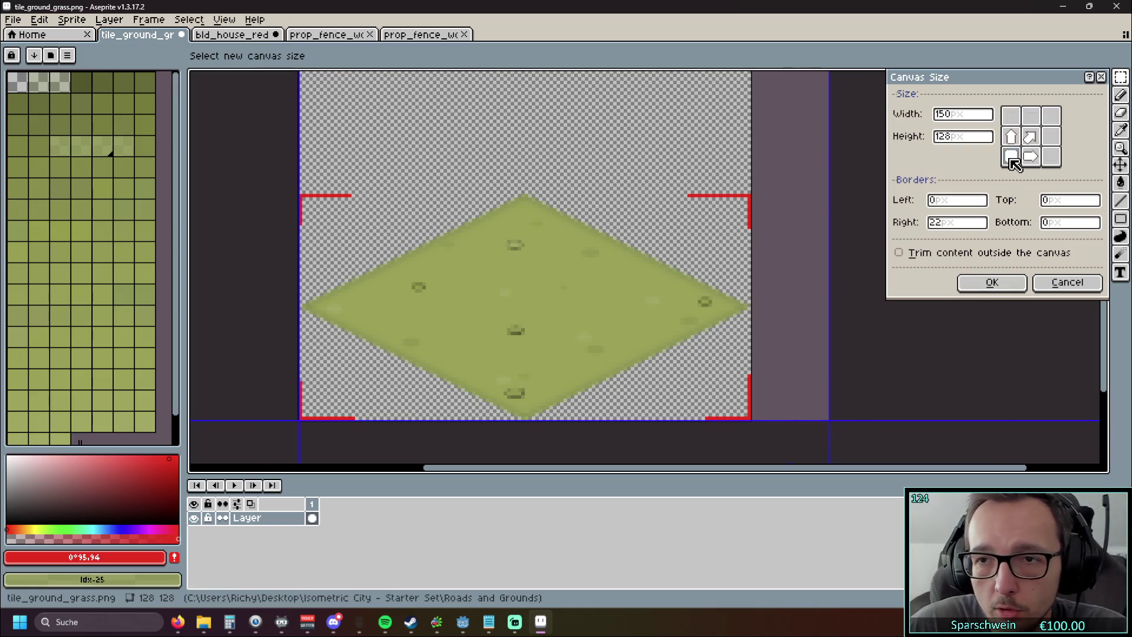
{"action": "left_click", "coordinate": [992, 282]}
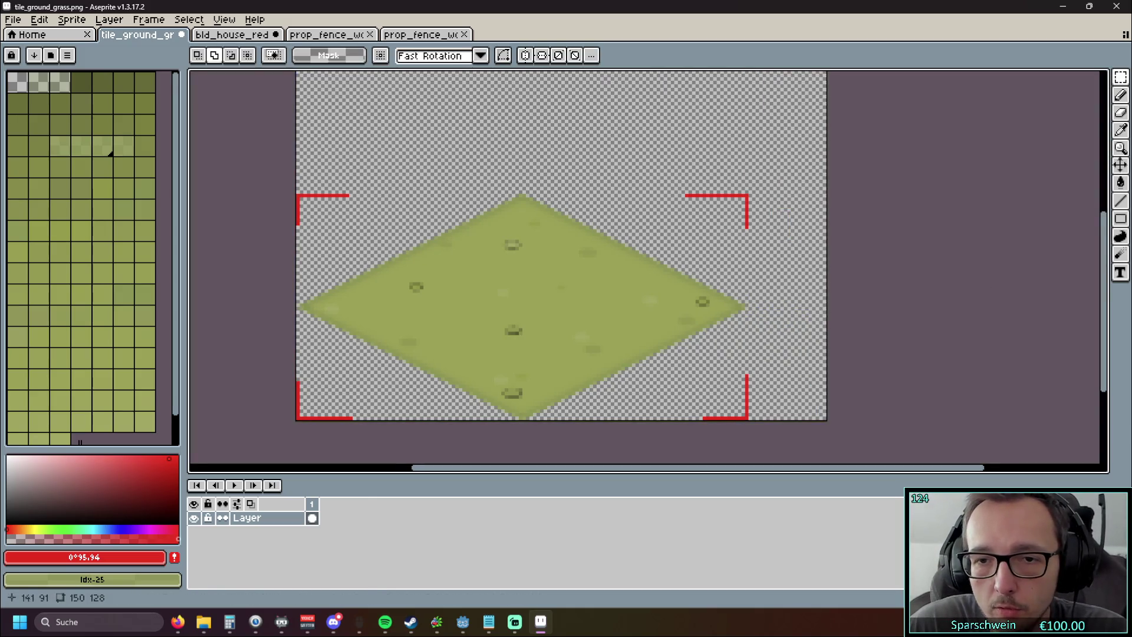
{"action": "scroll", "coordinate": [541, 266], "scroll_direction": "up", "scroll_amount": 1}
{"action": "mouse_move", "coordinate": [606, 202]}
{"action": "left_mouse_down"}
{"action": "mouse_move", "coordinate": [599, 224]}
{"action": "mouse_move", "coordinate": [455, 225]}
{"action": "mouse_move", "coordinate": [576, 226]}
{"action": "mouse_move", "coordinate": [559, 228]}
{"action": "left_mouse_up"}
Step: Paste the wooden fence onto the widened tile's left side and fine-tune its position
{"action": "left_click", "coordinate": [328, 35]}
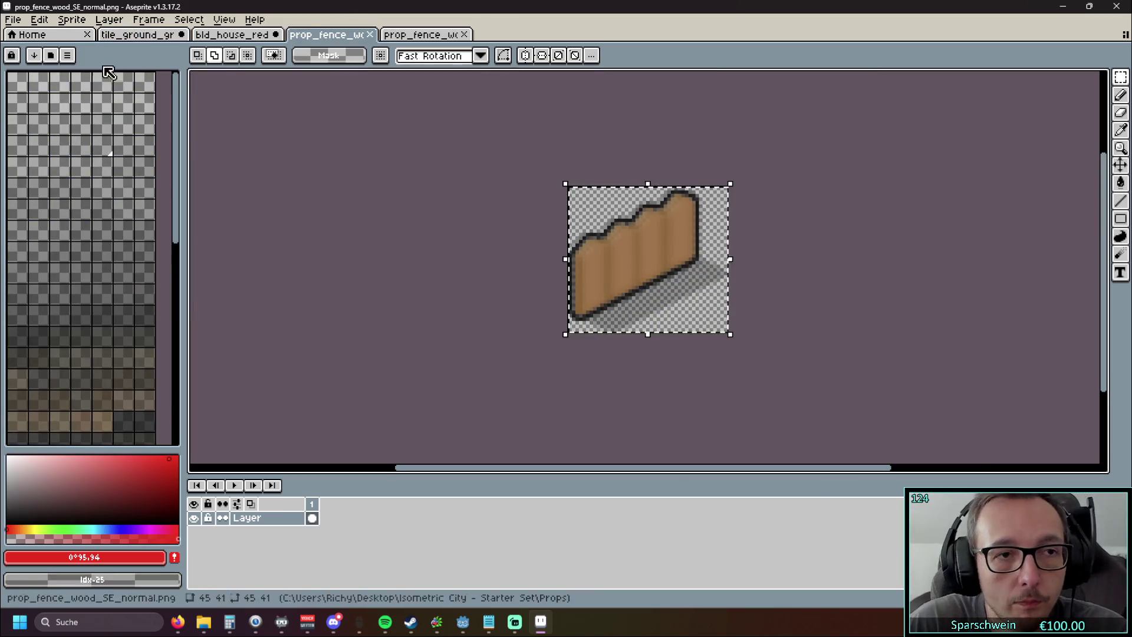
{"action": "left_click", "coordinate": [118, 35]}
{"action": "key", "text": "ctrl+v"}
{"action": "mouse_move", "coordinate": [460, 303]}
{"action": "left_mouse_down"}
{"action": "mouse_move", "coordinate": [515, 266]}
{"action": "mouse_move", "coordinate": [472, 263]}
{"action": "left_mouse_up"}
{"action": "scroll", "coordinate": [271, 289], "scroll_direction": "up", "scroll_amount": 3}
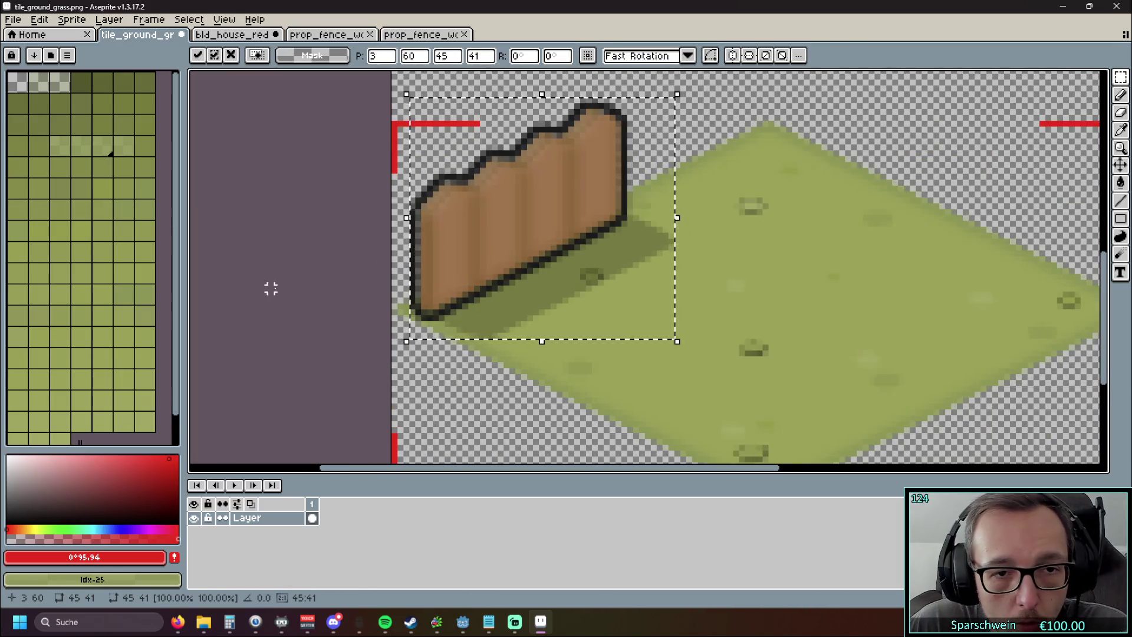
{"action": "mouse_move", "coordinate": [657, 245]}
{"action": "left_mouse_down"}
{"action": "mouse_move", "coordinate": [799, 228]}
{"action": "mouse_move", "coordinate": [675, 238]}
{"action": "mouse_move", "coordinate": [767, 241]}
{"action": "mouse_move", "coordinate": [673, 241]}
{"action": "left_mouse_up"}
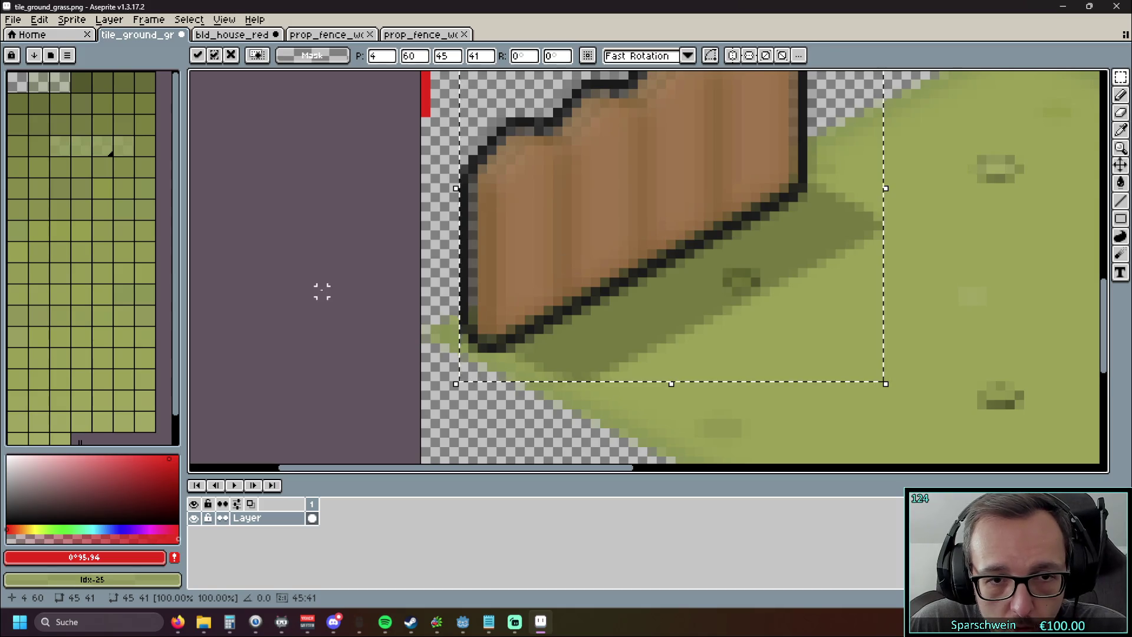
{"action": "scroll", "coordinate": [320, 291], "scroll_direction": "down", "scroll_amount": 1}
{"action": "mouse_move", "coordinate": [826, 245]}
{"action": "left_mouse_down"}
{"action": "mouse_move", "coordinate": [674, 255]}
{"action": "mouse_move", "coordinate": [822, 253]}
{"action": "left_mouse_up"}
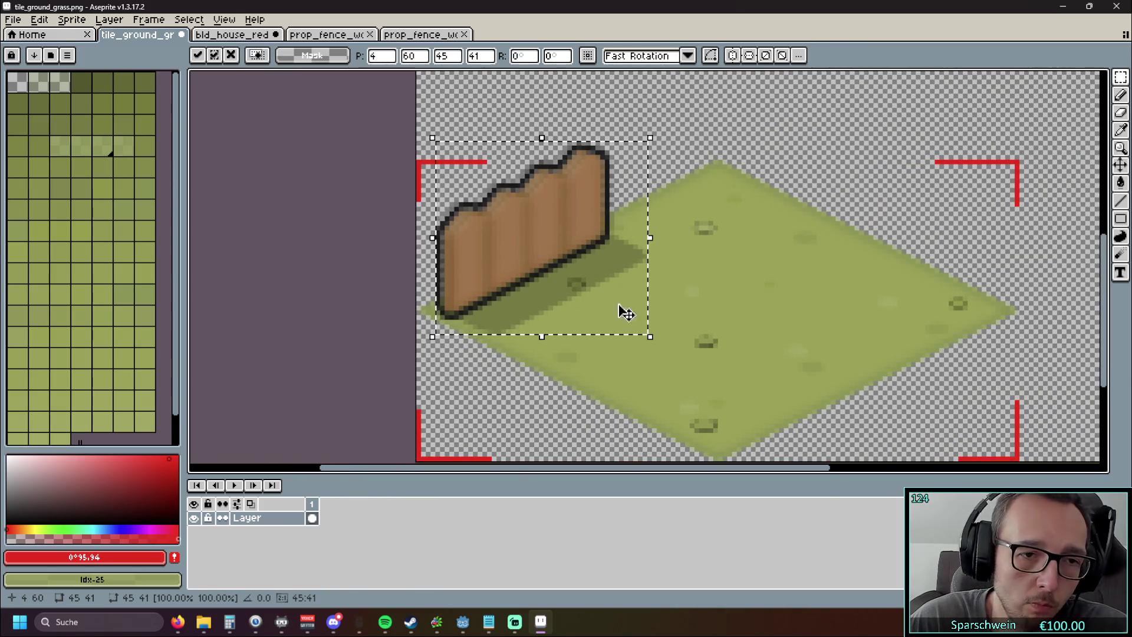
{"action": "scroll", "coordinate": [472, 345], "scroll_direction": "up", "scroll_amount": 1}
{"action": "scroll", "coordinate": [578, 335], "scroll_direction": "down", "scroll_amount": 1}
{"action": "mouse_move", "coordinate": [582, 336]}
{"action": "left_mouse_down"}
{"action": "mouse_move", "coordinate": [667, 348]}
{"action": "mouse_move", "coordinate": [566, 374]}
{"action": "left_mouse_up"}
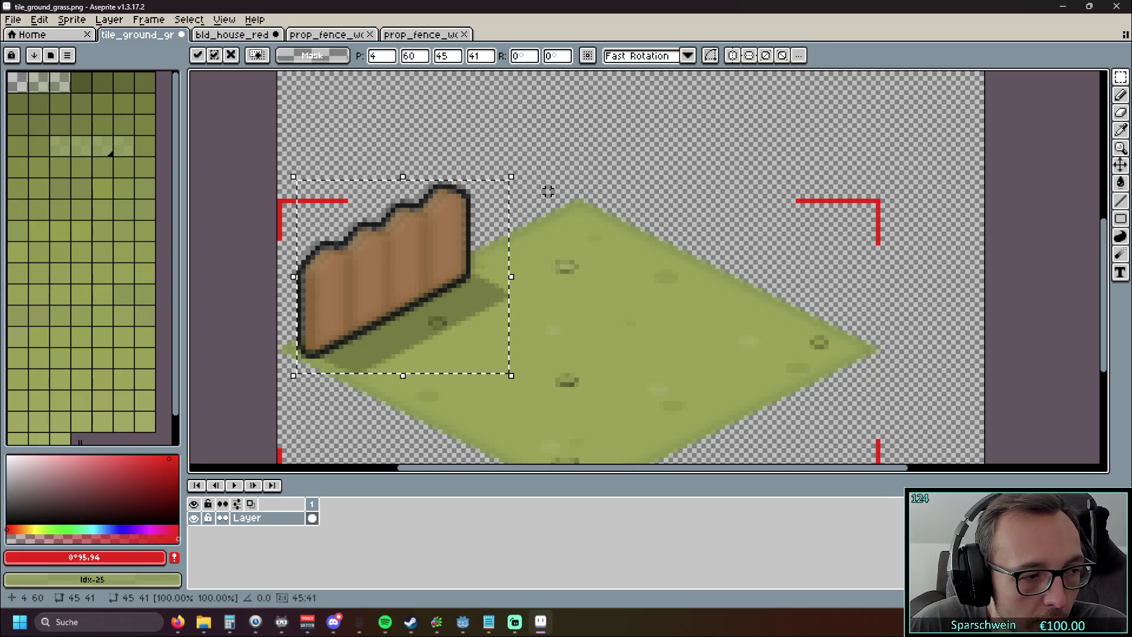
{"action": "left_click_drag", "start_coordinate": [562, 191], "coordinate": [560, 183]}
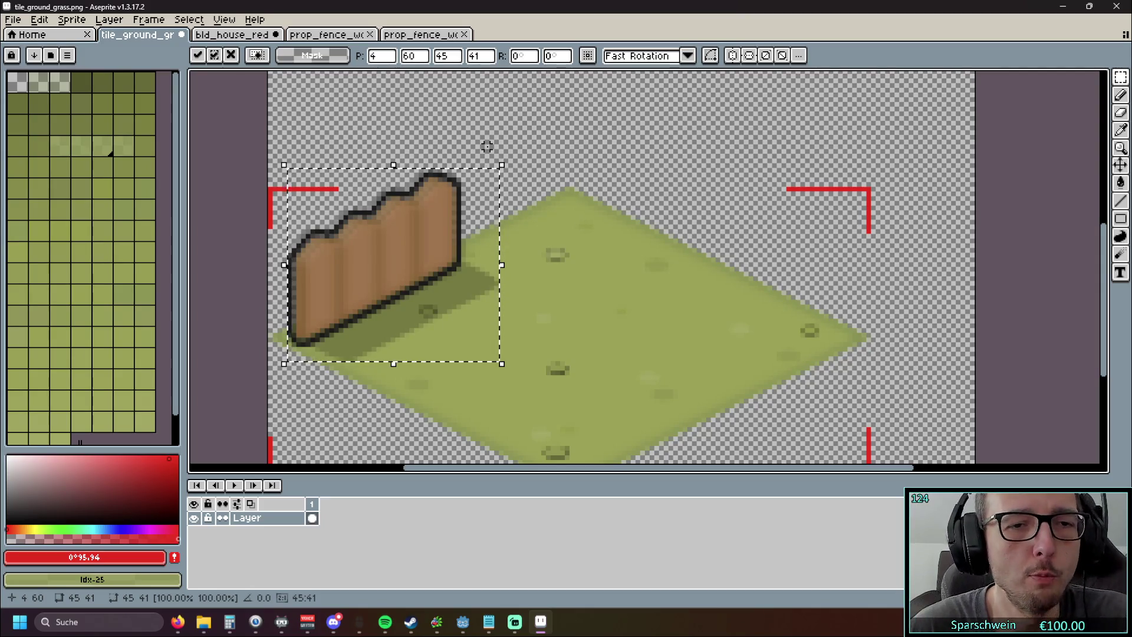
Step: Copy the other fence, paste it mirrored horizontally, and place it on the tile's right side
{"action": "left_click", "coordinate": [421, 35]}
{"action": "key", "text": "ctrl+c"}
{"action": "left_click", "coordinate": [213, 35]}
{"action": "left_click", "coordinate": [171, 35]}
{"action": "key", "text": "ctrl+v"}
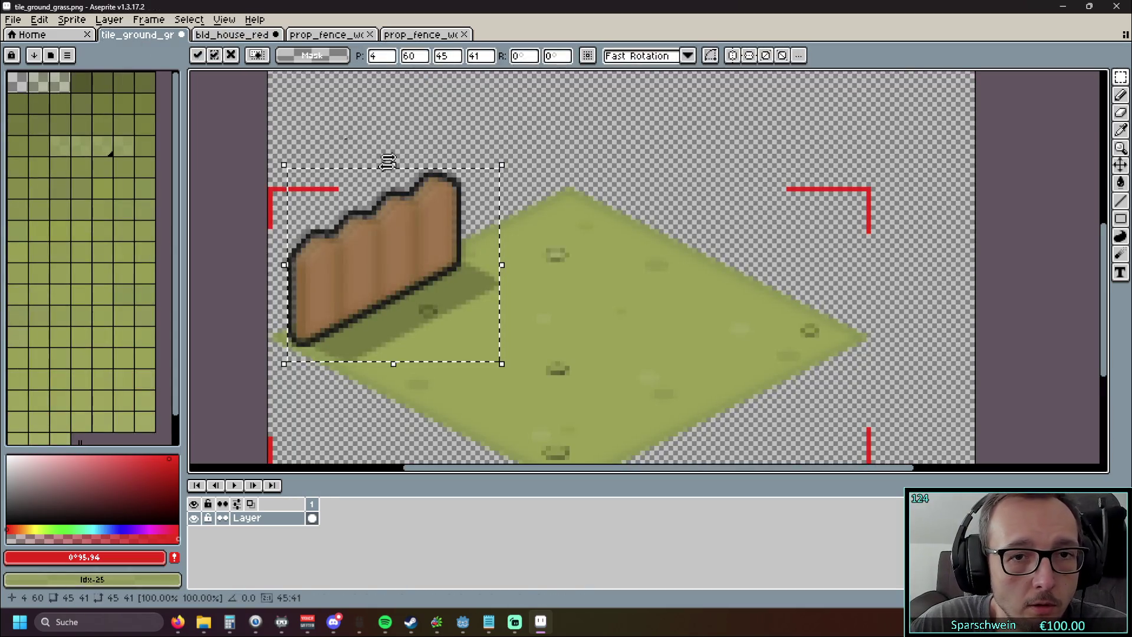
{"action": "key", "text": "shift+h"}
{"action": "left_click_drag", "start_coordinate": [384, 303], "coordinate": [797, 304]}
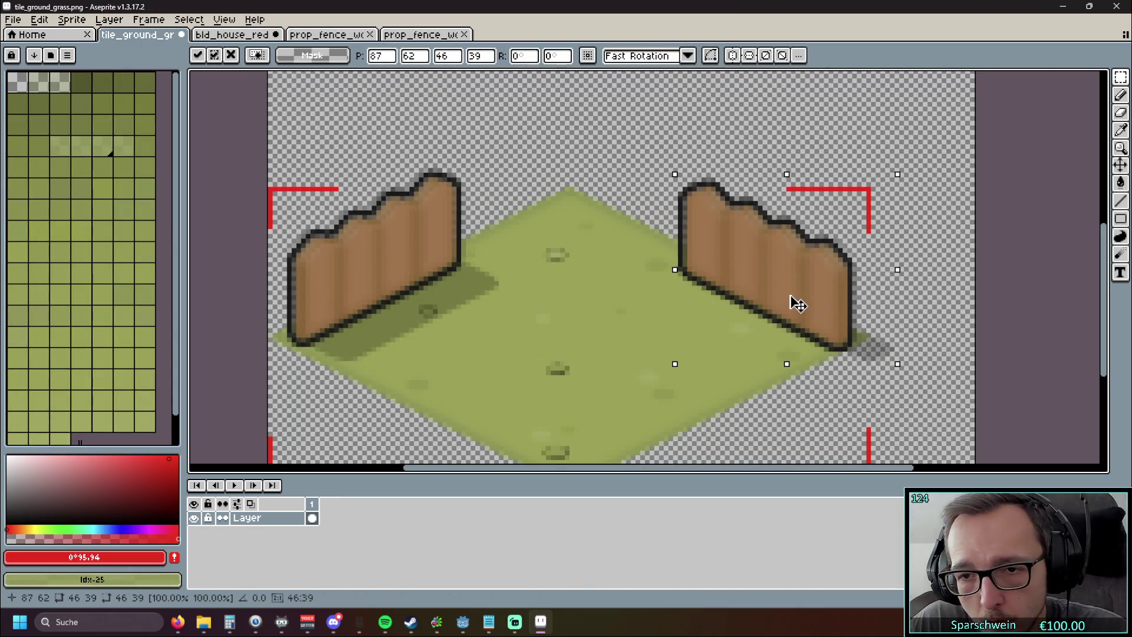
{"action": "scroll", "coordinate": [890, 268], "scroll_direction": "up", "scroll_amount": 2}
{"action": "mouse_move", "coordinate": [657, 291]}
{"action": "left_mouse_down"}
{"action": "mouse_move", "coordinate": [570, 240]}
{"action": "mouse_move", "coordinate": [642, 283]}
{"action": "left_mouse_up"}
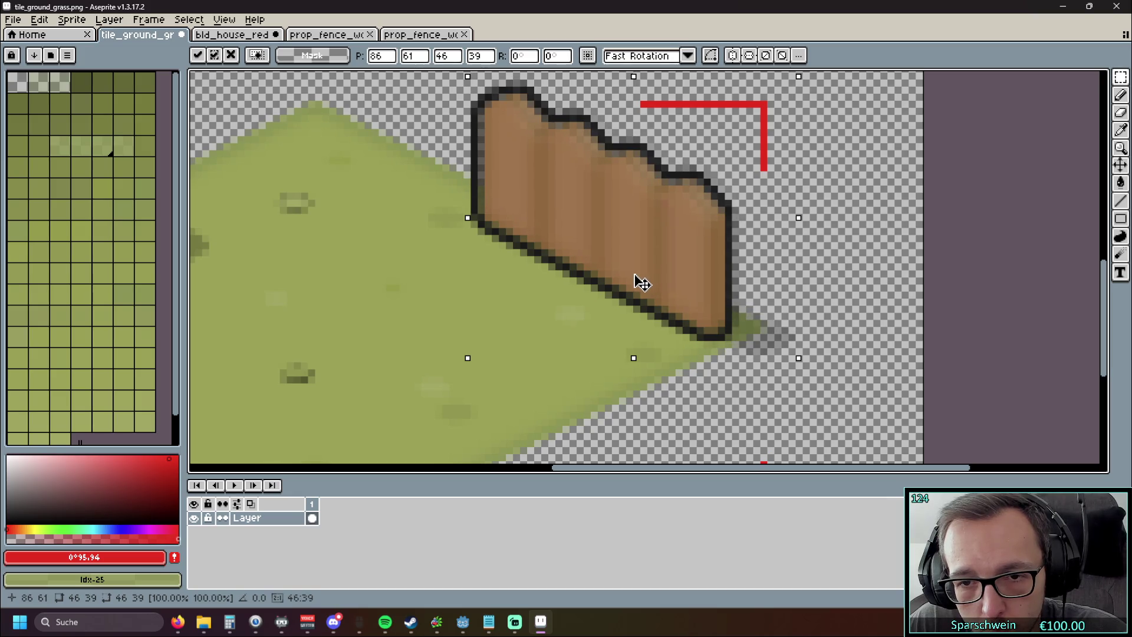
{"action": "scroll", "coordinate": [642, 283], "scroll_direction": "down", "scroll_amount": 1}
{"action": "left_click_drag", "start_coordinate": [632, 283], "coordinate": [682, 284]}
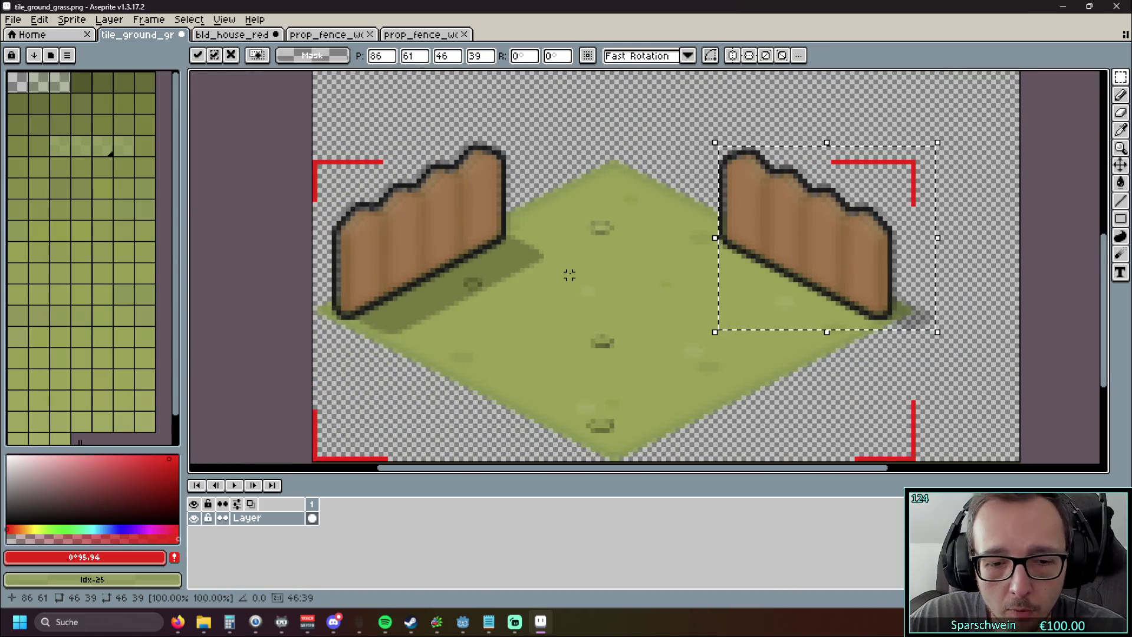
Step: Move that pasted fence onto the left fence and nudge it one pixel left
{"action": "scroll", "coordinate": [569, 275], "scroll_direction": "down", "scroll_amount": 1}
{"action": "mouse_move", "coordinate": [714, 283]}
{"action": "left_mouse_down"}
{"action": "mouse_move", "coordinate": [514, 146]}
{"action": "mouse_move", "coordinate": [554, 351]}
{"action": "mouse_move", "coordinate": [521, 334]}
{"action": "mouse_move", "coordinate": [540, 334]}
{"action": "mouse_move", "coordinate": [524, 309]}
{"action": "left_mouse_up"}
{"action": "scroll", "coordinate": [539, 334], "scroll_direction": "up", "scroll_amount": 1}
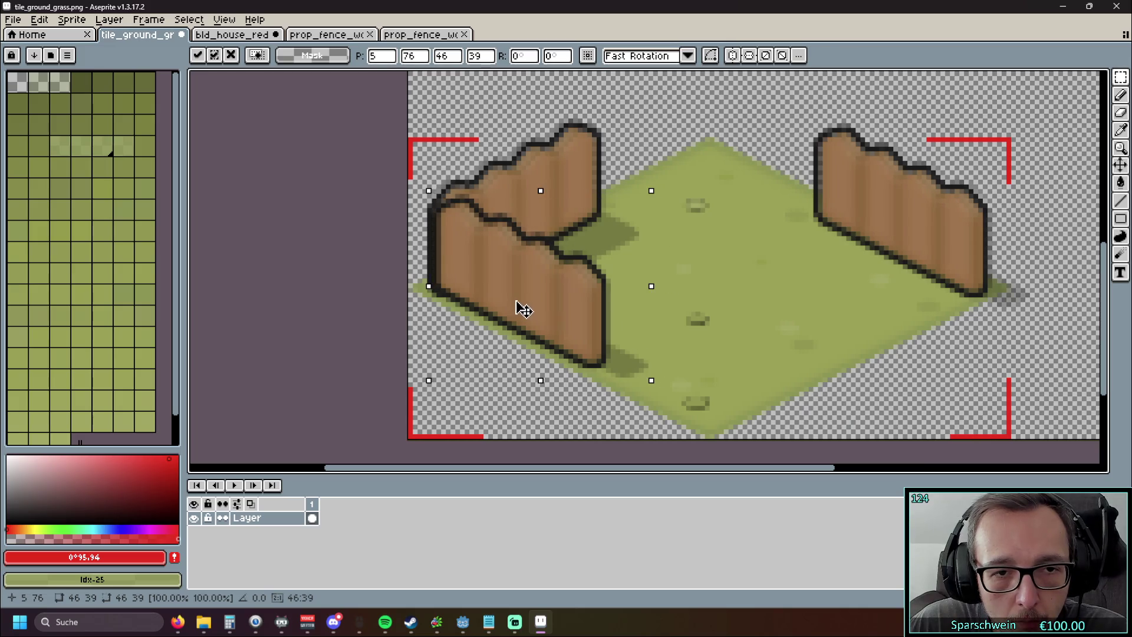
{"action": "key", "text": "Left"}
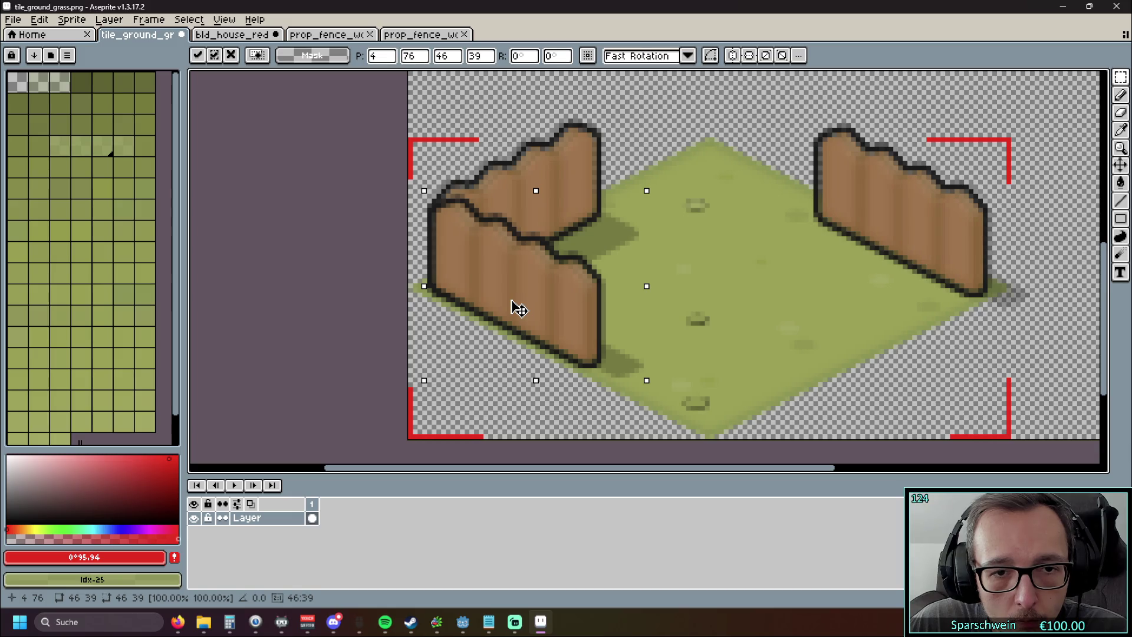
{"action": "scroll", "coordinate": [695, 308], "scroll_direction": "down", "scroll_amount": 1}
{"action": "scroll", "coordinate": [732, 129], "scroll_direction": "right", "scroll_amount": 3}
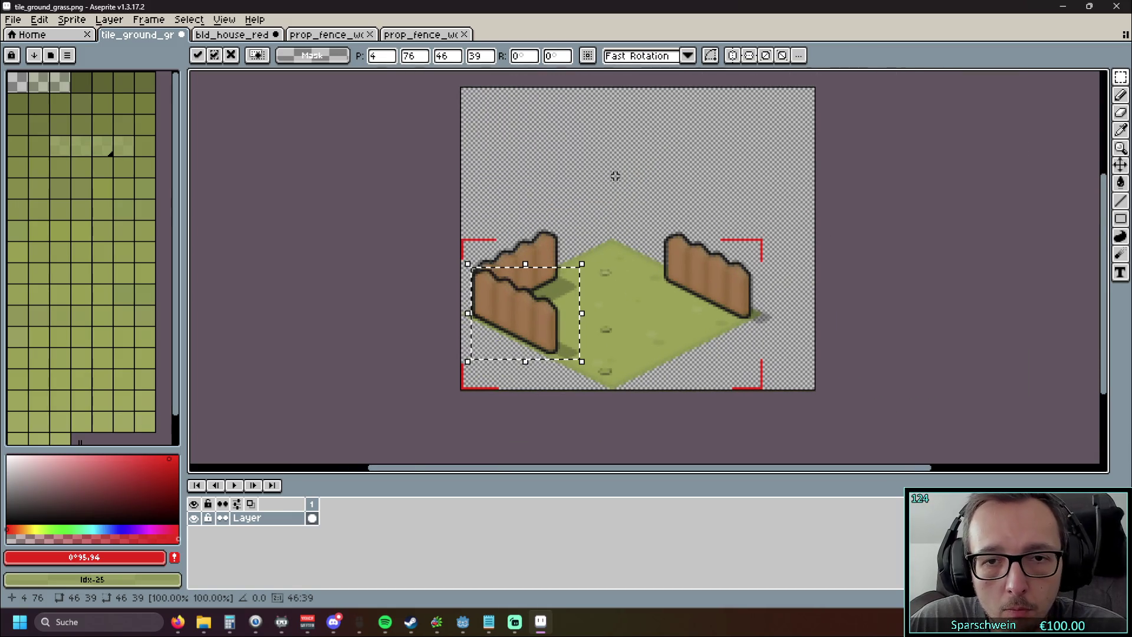
Step: Mirror the fence sprite itself, test-paste the flipped copy on the tile and cancel it, then show the red house sprite
{"action": "left_click", "coordinate": [333, 35]}
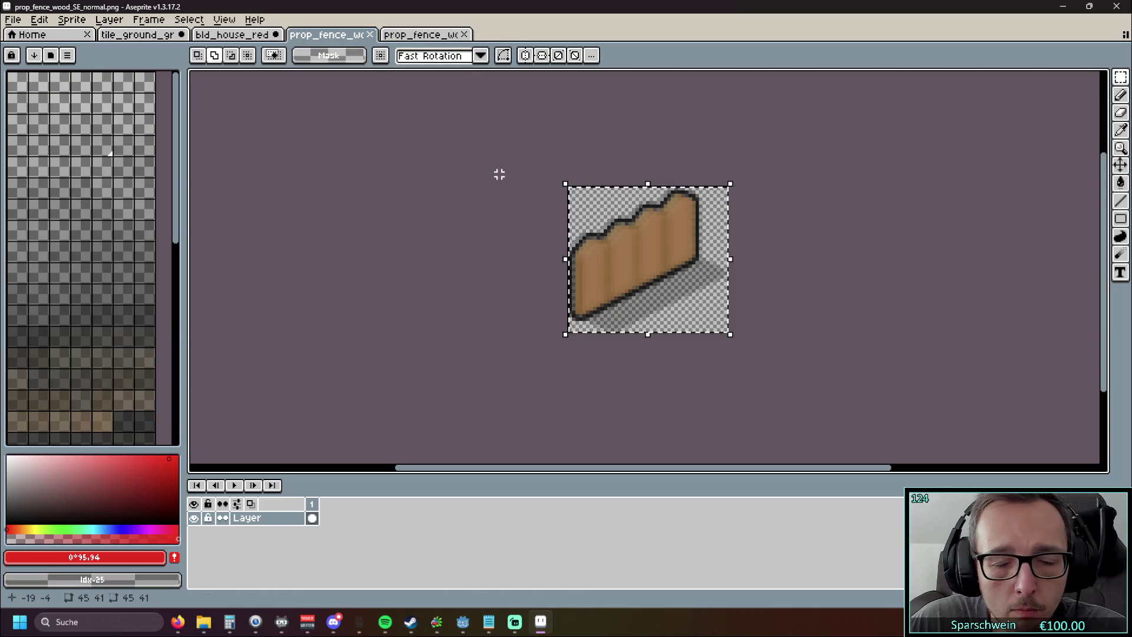
{"action": "key", "text": "shift+h"}
{"action": "key", "text": "ctrl+c"}
{"action": "key", "text": "ctrl+shift+Tab"}
{"action": "key", "text": "ctrl+shift+Tab"}
{"action": "key", "text": "ctrl+v"}
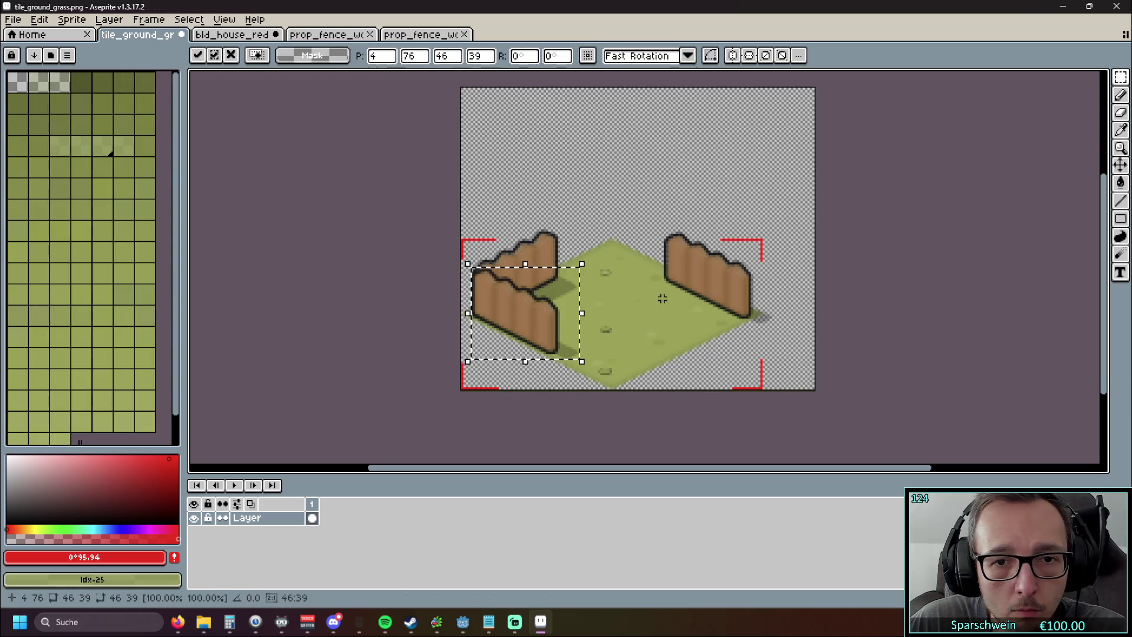
{"action": "key", "text": "Escape"}
{"action": "left_click", "coordinate": [232, 35]}
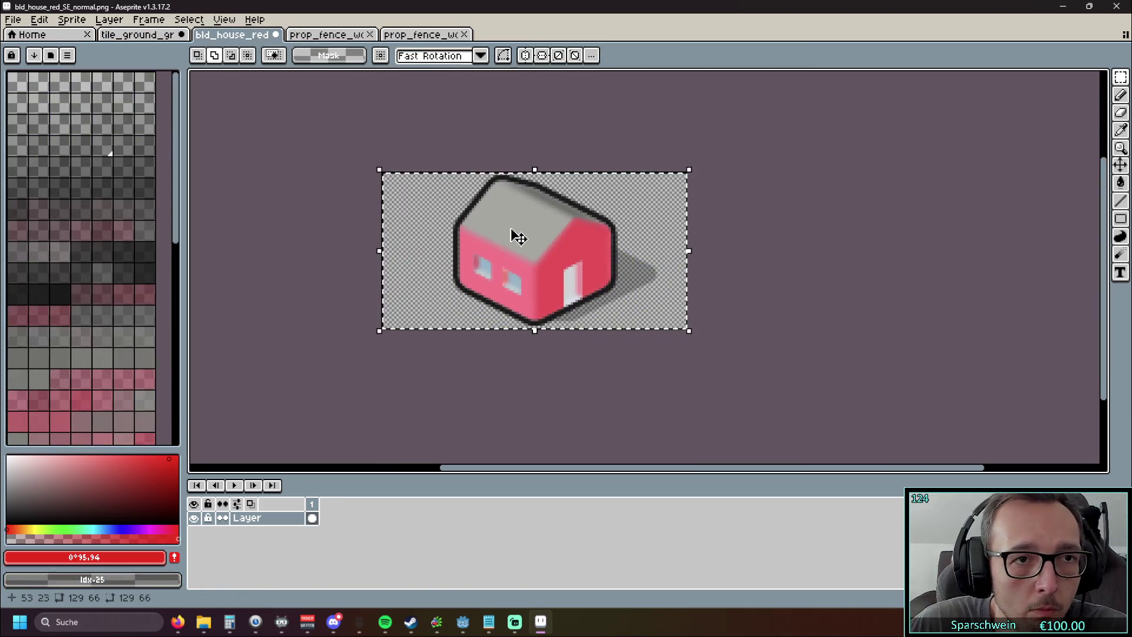
Step: Paste the copied red house onto the grass tile and drag it down onto the grass
{"action": "left_click", "coordinate": [327, 36]}
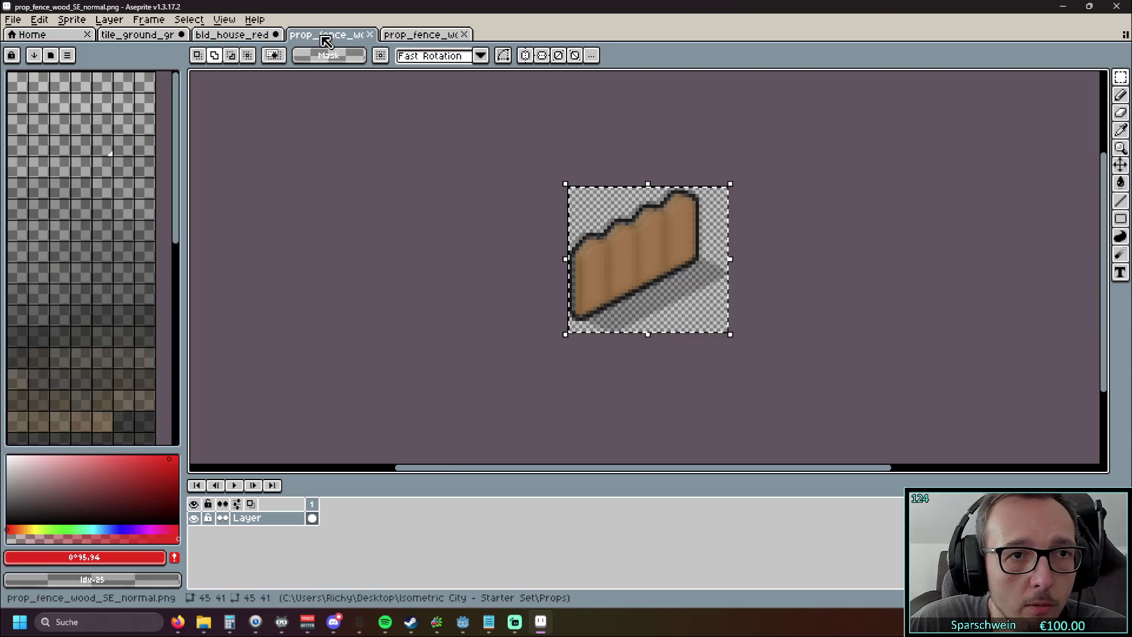
{"action": "left_click", "coordinate": [137, 35]}
{"action": "key", "text": "ctrl+v"}
{"action": "left_click_drag", "start_coordinate": [628, 158], "coordinate": [628, 255]}
{"action": "scroll", "coordinate": [707, 263], "scroll_direction": "up", "scroll_amount": 1}
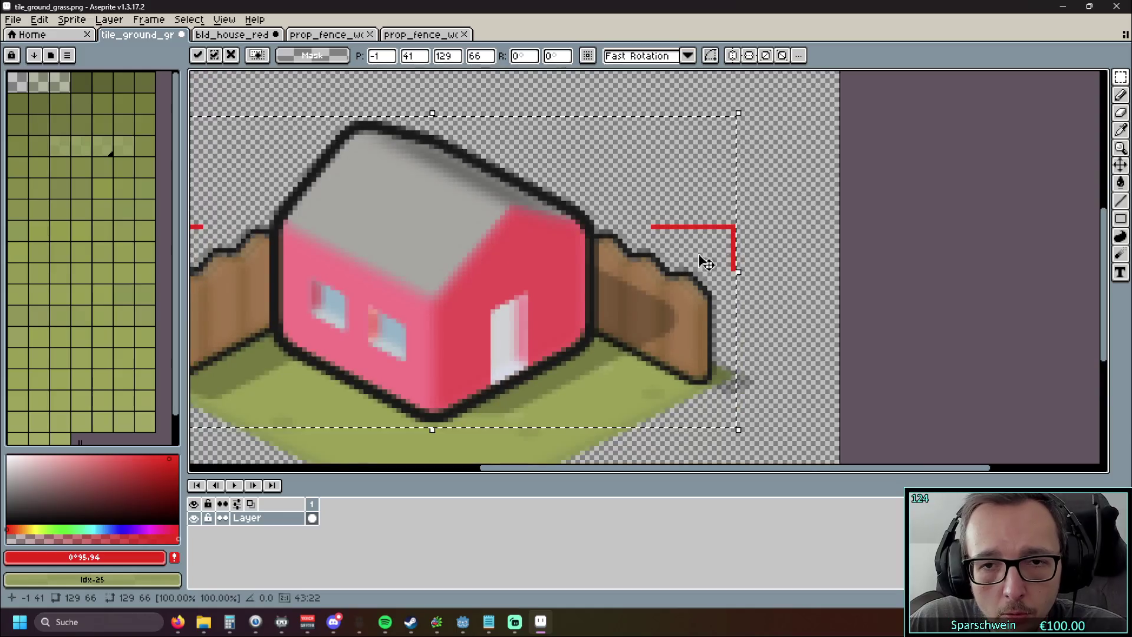
{"action": "scroll", "coordinate": [707, 263], "scroll_direction": "left", "scroll_amount": 5}
Step: Nudge the house a pixel at a time until it sits centred on the grass diamond
{"action": "mouse_move", "coordinate": [586, 314]}
{"action": "left_mouse_down"}
{"action": "mouse_move", "coordinate": [597, 306]}
{"action": "mouse_move", "coordinate": [579, 307]}
{"action": "mouse_move", "coordinate": [588, 314]}
{"action": "left_mouse_up"}
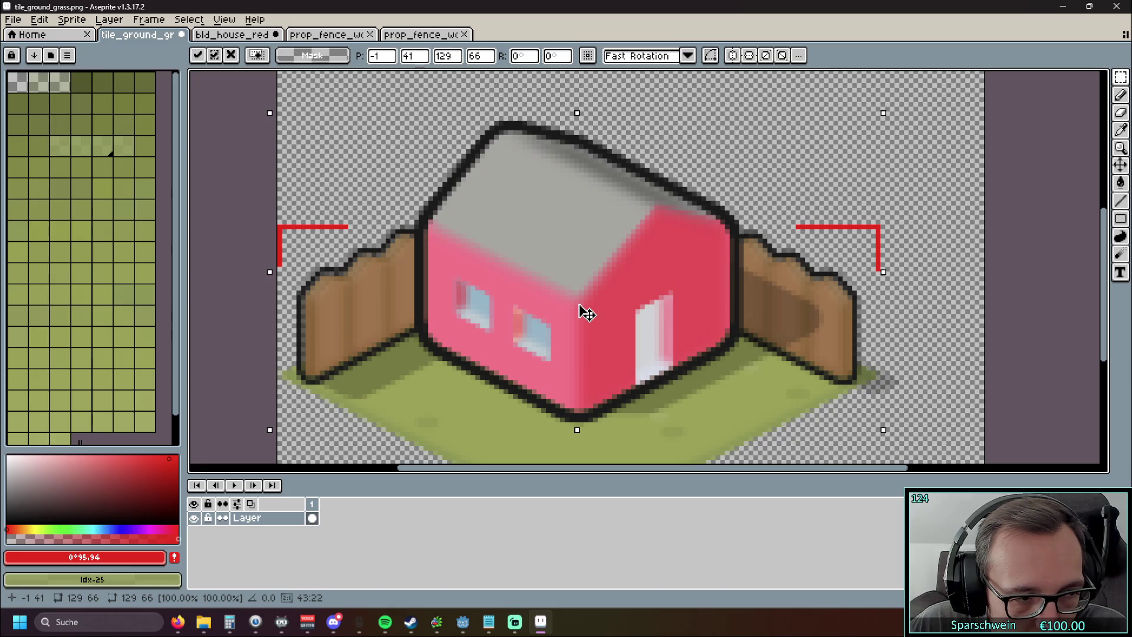
{"action": "left_click_drag", "start_coordinate": [580, 307], "coordinate": [580, 303]}
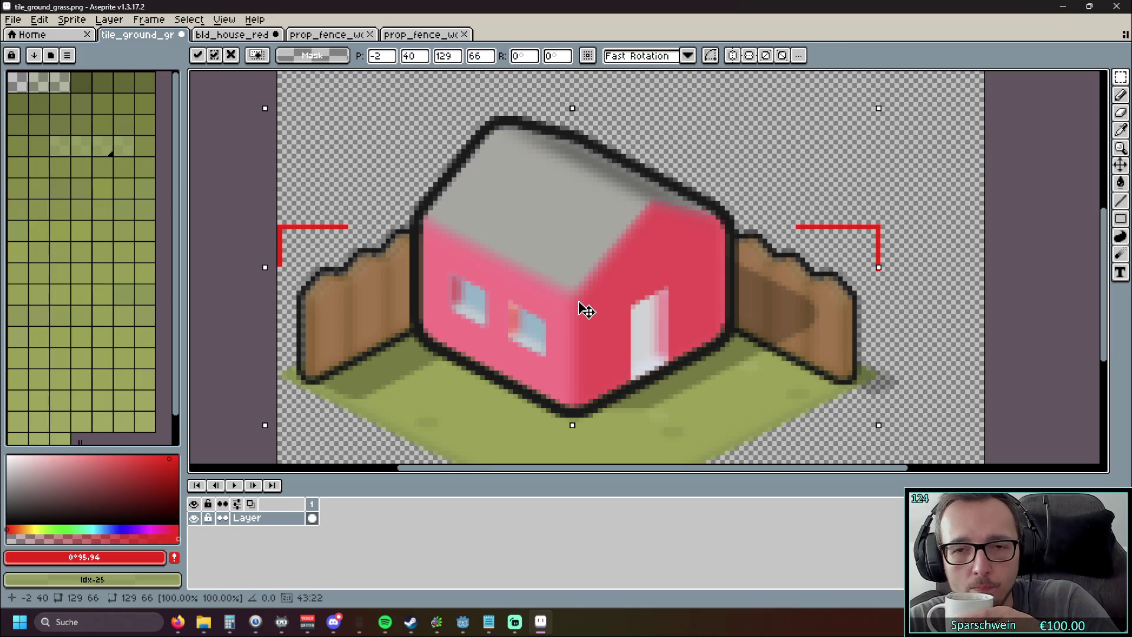
{"action": "mouse_move", "coordinate": [579, 302]}
{"action": "left_mouse_down"}
{"action": "mouse_move", "coordinate": [576, 255]}
{"action": "mouse_move", "coordinate": [569, 312]}
{"action": "mouse_move", "coordinate": [584, 313]}
{"action": "mouse_move", "coordinate": [558, 222]}
{"action": "mouse_move", "coordinate": [593, 273]}
{"action": "mouse_move", "coordinate": [587, 307]}
{"action": "left_mouse_up"}
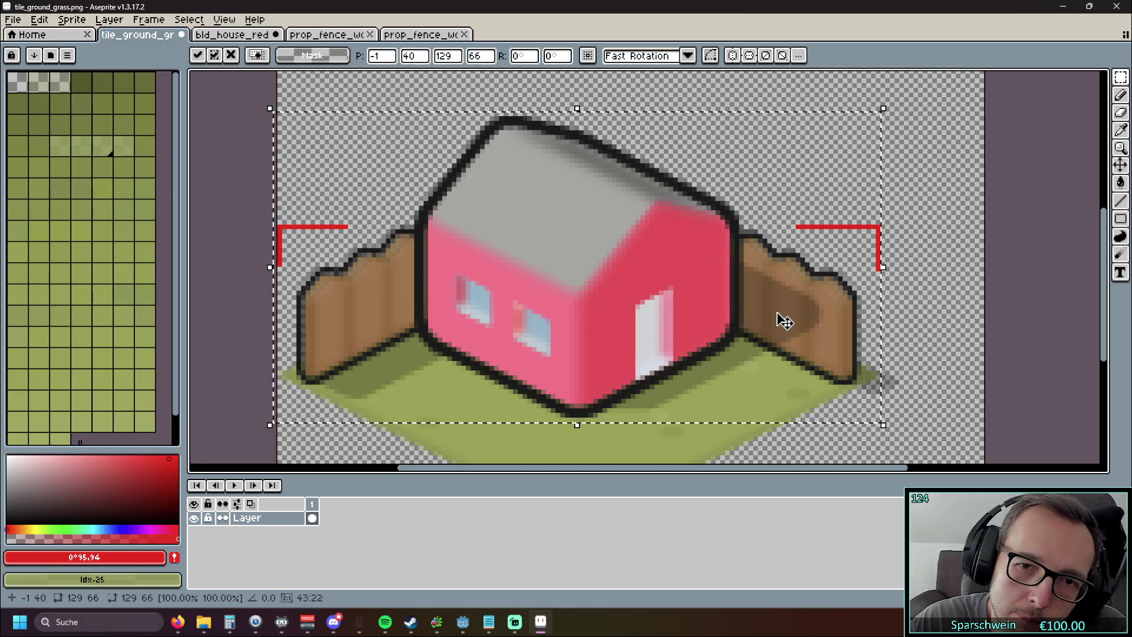
{"action": "scroll", "coordinate": [779, 320], "scroll_direction": "down", "scroll_amount": 3}
{"action": "scroll", "coordinate": [789, 371], "scroll_direction": "up", "scroll_amount": 2}
{"action": "scroll", "coordinate": [776, 369], "scroll_direction": "down", "scroll_amount": 1}
{"action": "left_click_drag", "start_coordinate": [619, 257], "coordinate": [623, 274]}
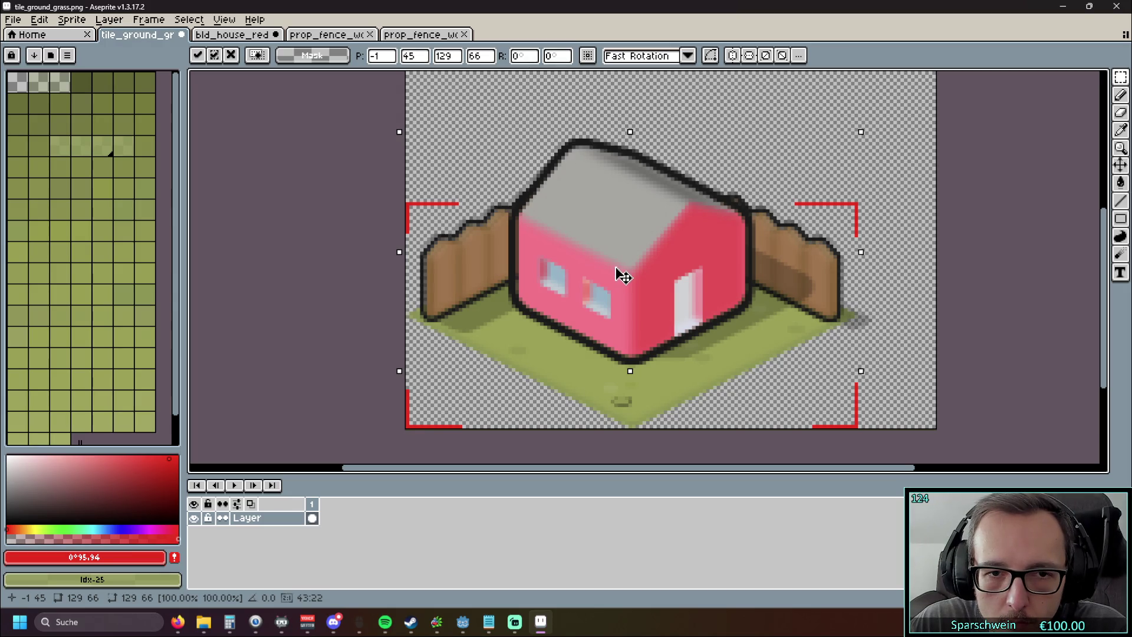
{"action": "left_click_drag", "start_coordinate": [623, 275], "coordinate": [626, 272]}
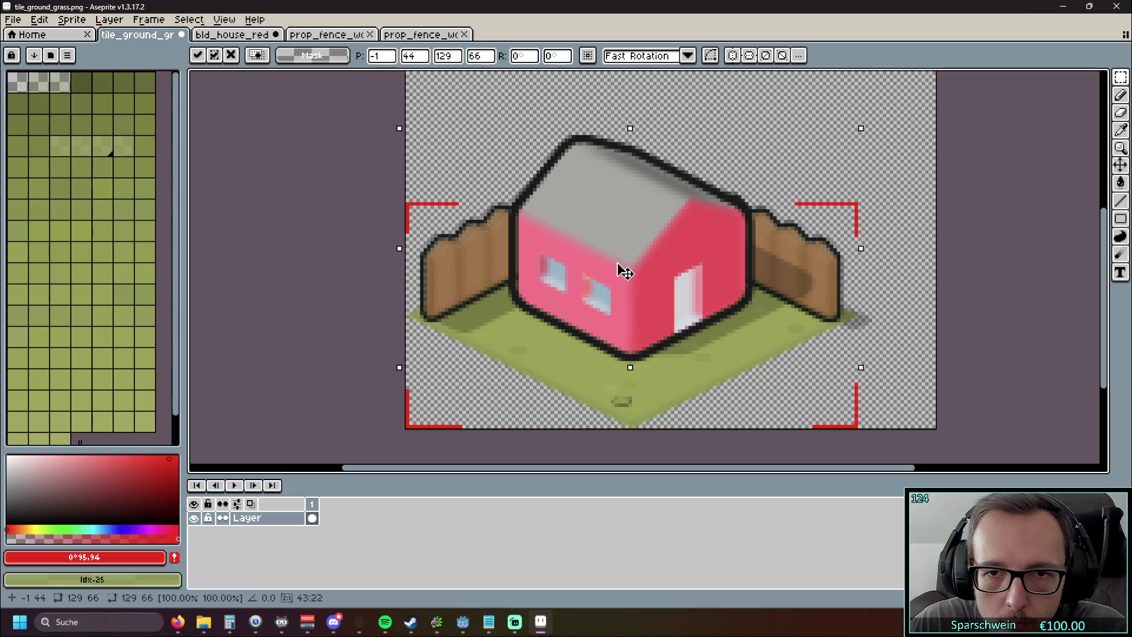
{"action": "left_click", "coordinate": [319, 35]}
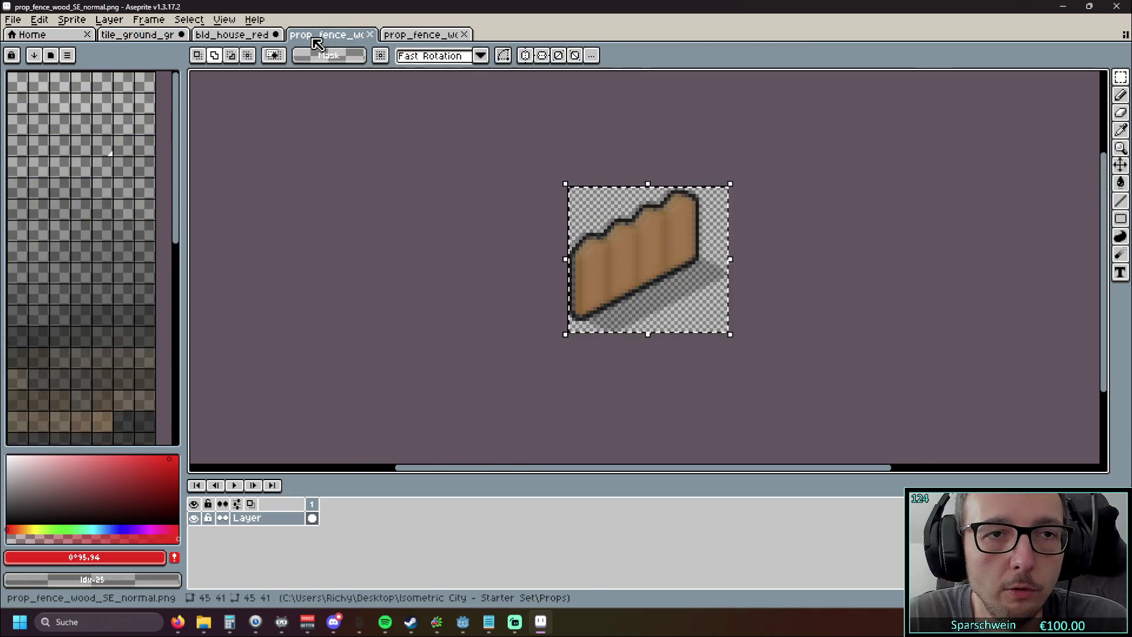
Step: Paste a copied fence onto the grass tile in front of the house
{"action": "left_click", "coordinate": [415, 35]}
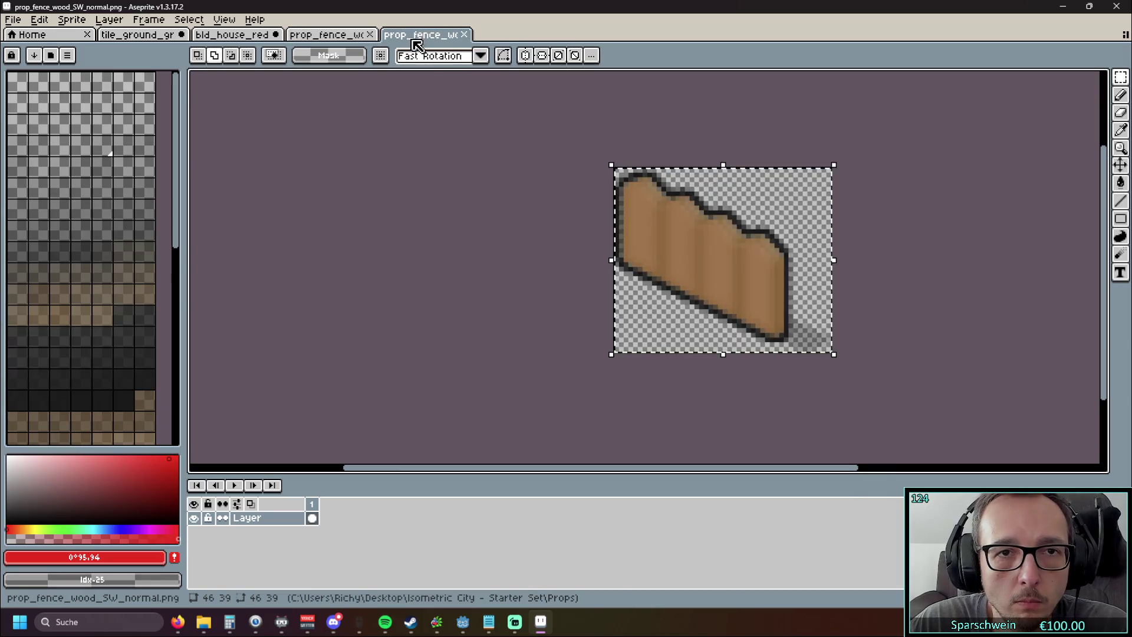
{"action": "left_click", "coordinate": [327, 35]}
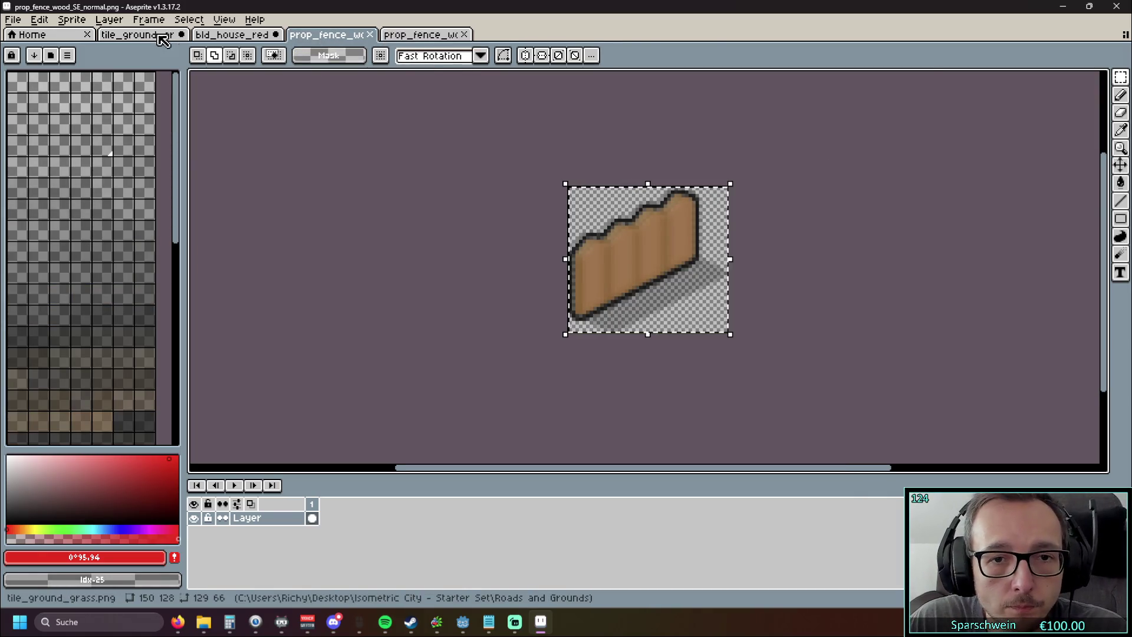
{"action": "left_click", "coordinate": [142, 35]}
{"action": "key", "text": "ctrl+v"}
{"action": "mouse_move", "coordinate": [473, 283]}
{"action": "left_mouse_down"}
{"action": "mouse_move", "coordinate": [498, 342]}
{"action": "mouse_move", "coordinate": [487, 328]}
{"action": "mouse_move", "coordinate": [529, 332]}
{"action": "left_mouse_up"}
Step: Undo the floating fence and the house paste, and deselect the fence sprite
{"action": "scroll", "coordinate": [332, 323], "scroll_direction": "up", "scroll_amount": 1}
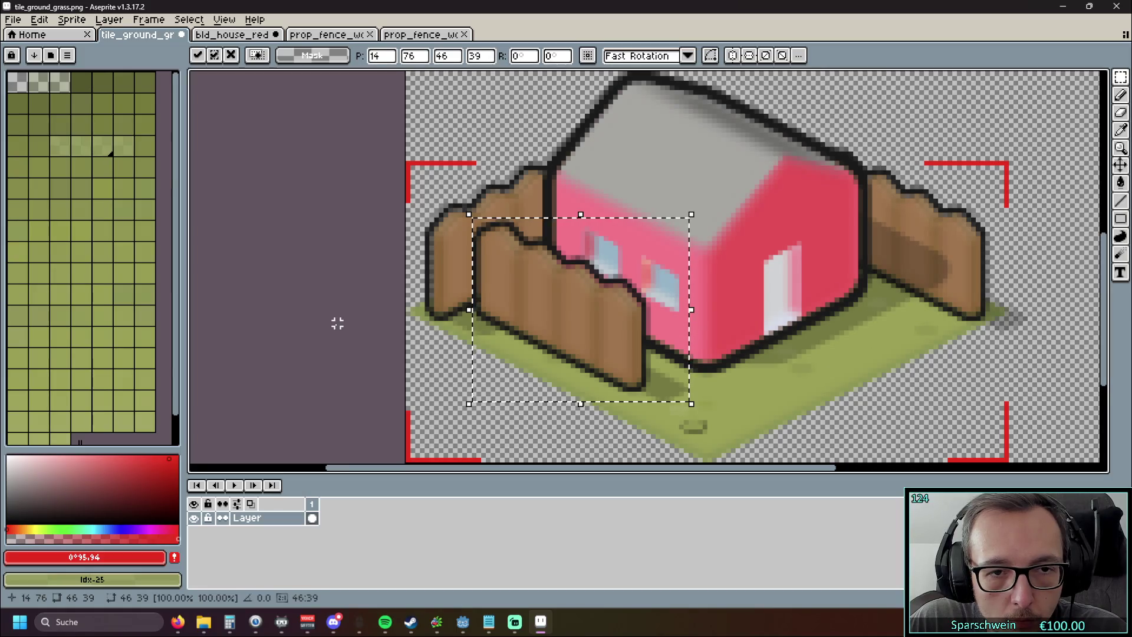
{"action": "key", "text": "ctrl+z"}
{"action": "key", "text": "ctrl+z"}
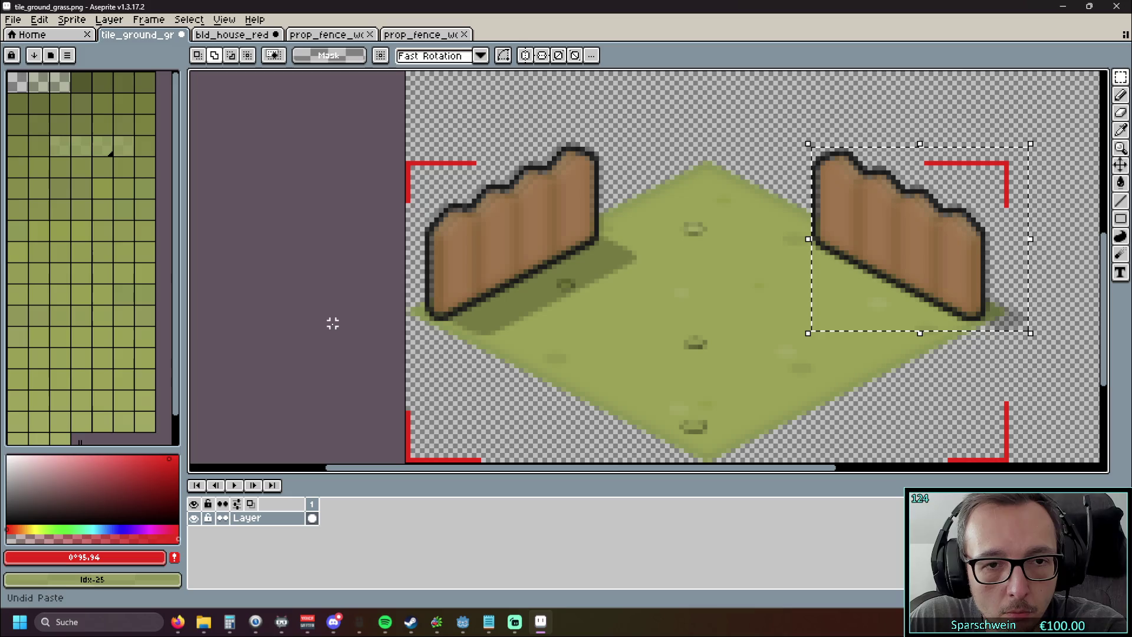
{"action": "key", "text": "ctrl+z"}
{"action": "key", "text": "ctrl+z"}
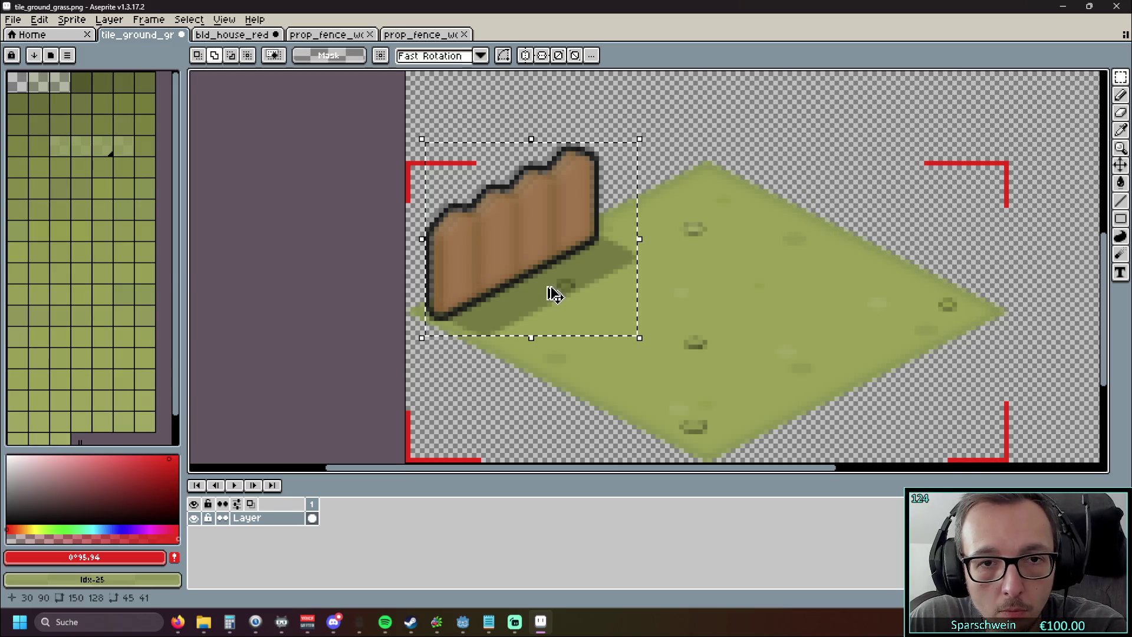
{"action": "left_click", "coordinate": [326, 35]}
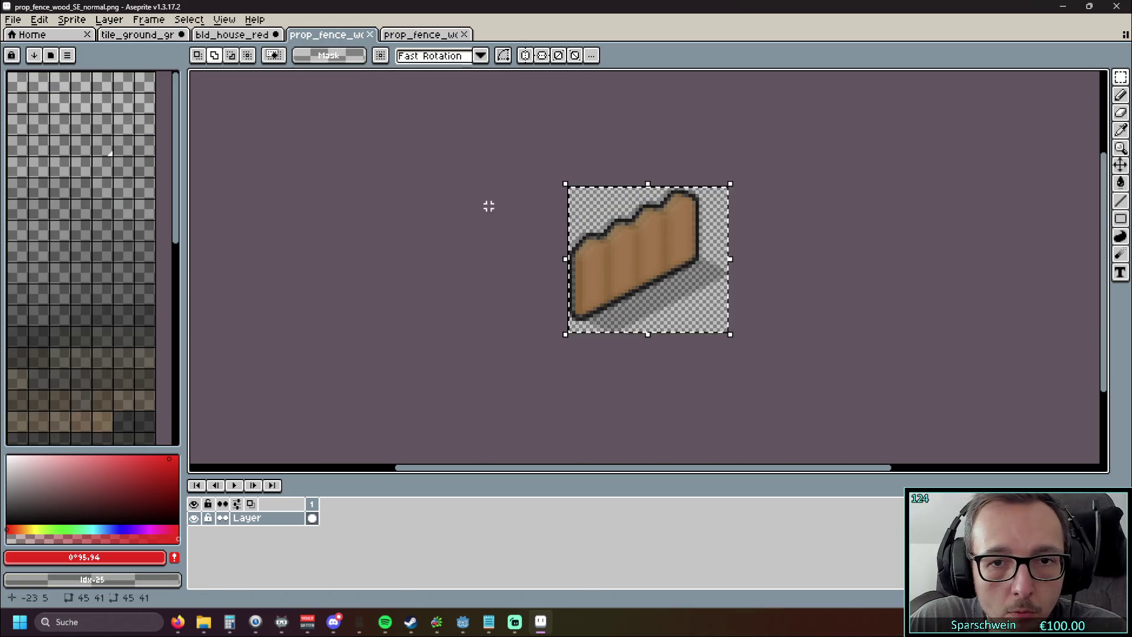
{"action": "scroll", "coordinate": [553, 260], "scroll_direction": "up", "scroll_amount": 5}
{"action": "scroll", "coordinate": [531, 312], "scroll_direction": "down", "scroll_amount": 4}
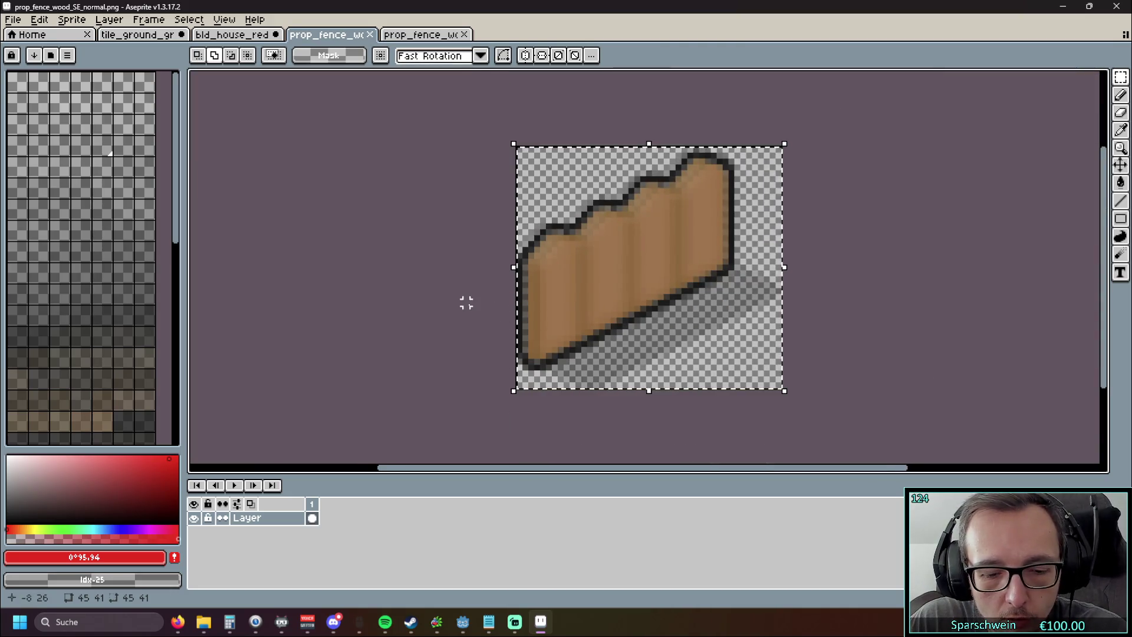
{"action": "key", "text": "ctrl+z"}
{"action": "left_click", "coordinate": [137, 34]}
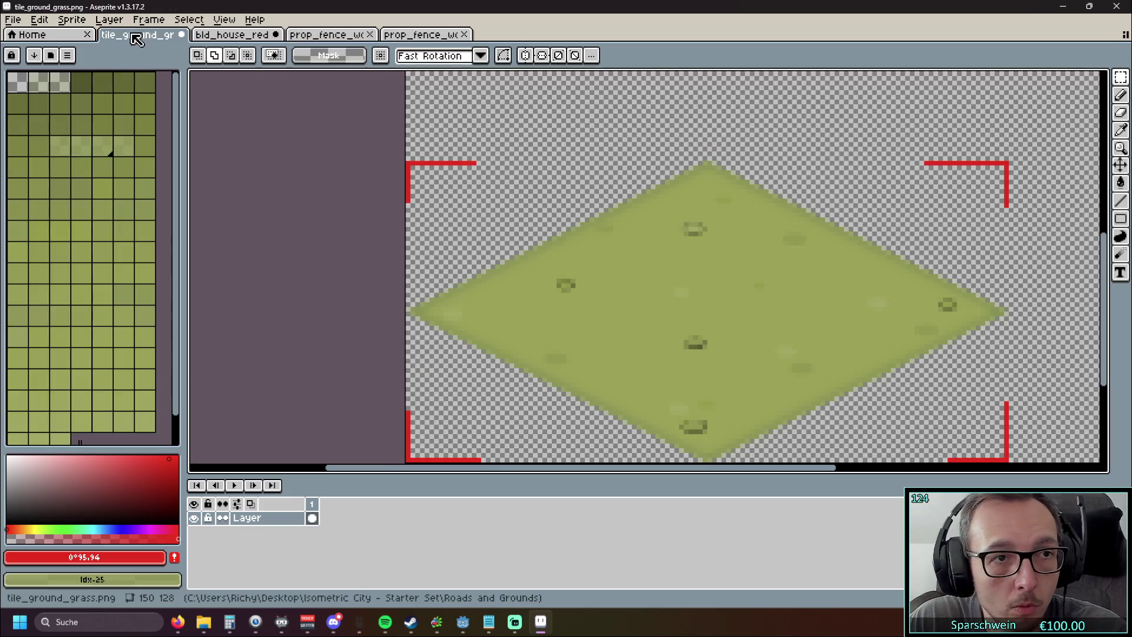
Step: Redo the house and fence pastes, then float a 46 × 39 fence in front of the house's left wall
{"action": "key", "text": "ctrl+y"}
{"action": "key", "text": "ctrl+y"}
{"action": "key", "text": "ctrl+y"}
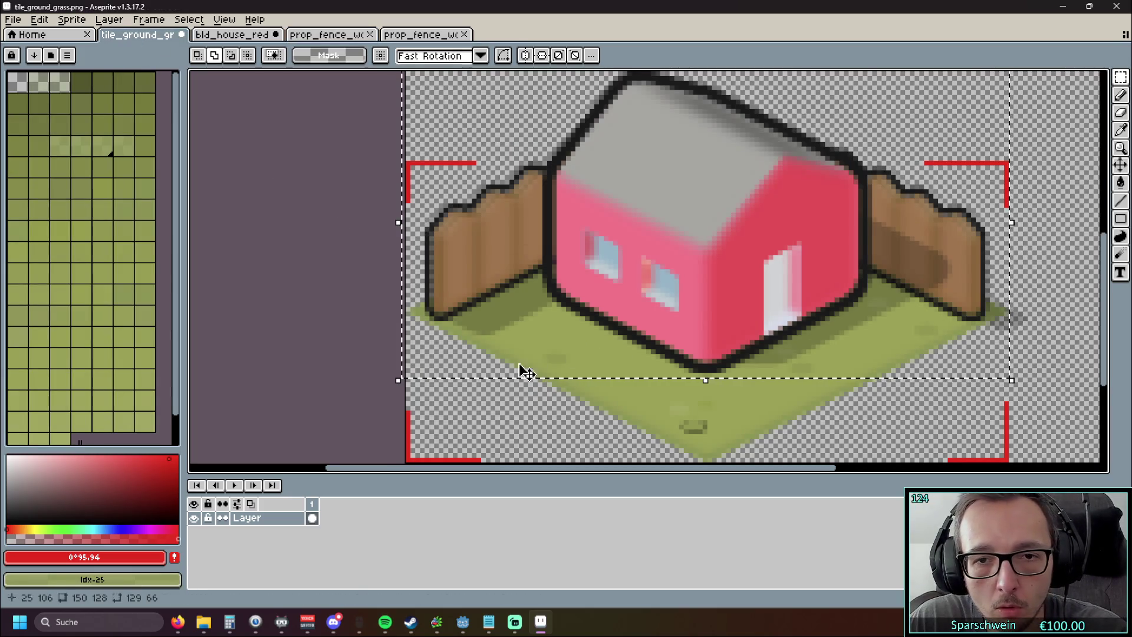
{"action": "scroll", "coordinate": [511, 384], "scroll_direction": "right", "scroll_amount": 2}
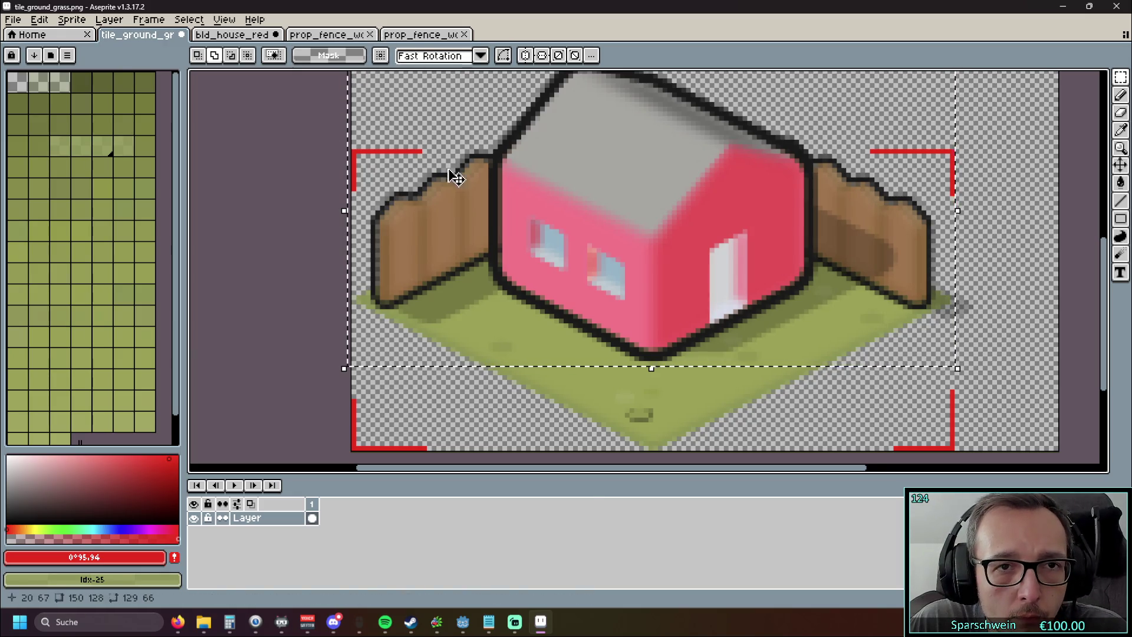
{"action": "key", "text": "ctrl+v"}
{"action": "left_click_drag", "start_coordinate": [434, 279], "coordinate": [455, 304]}
Step: Commit then undo the extra front fence, and open prop_tree_styleA_normal.png in Aseprite
{"action": "scroll", "coordinate": [454, 304], "scroll_direction": "down", "scroll_amount": 2}
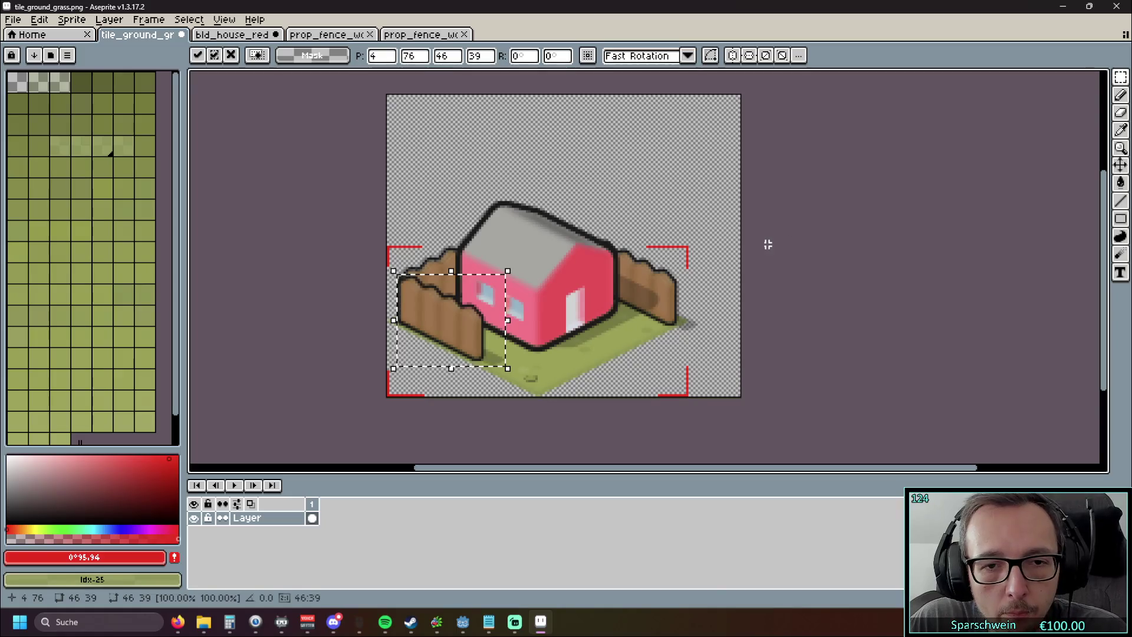
{"action": "key", "text": "Return"}
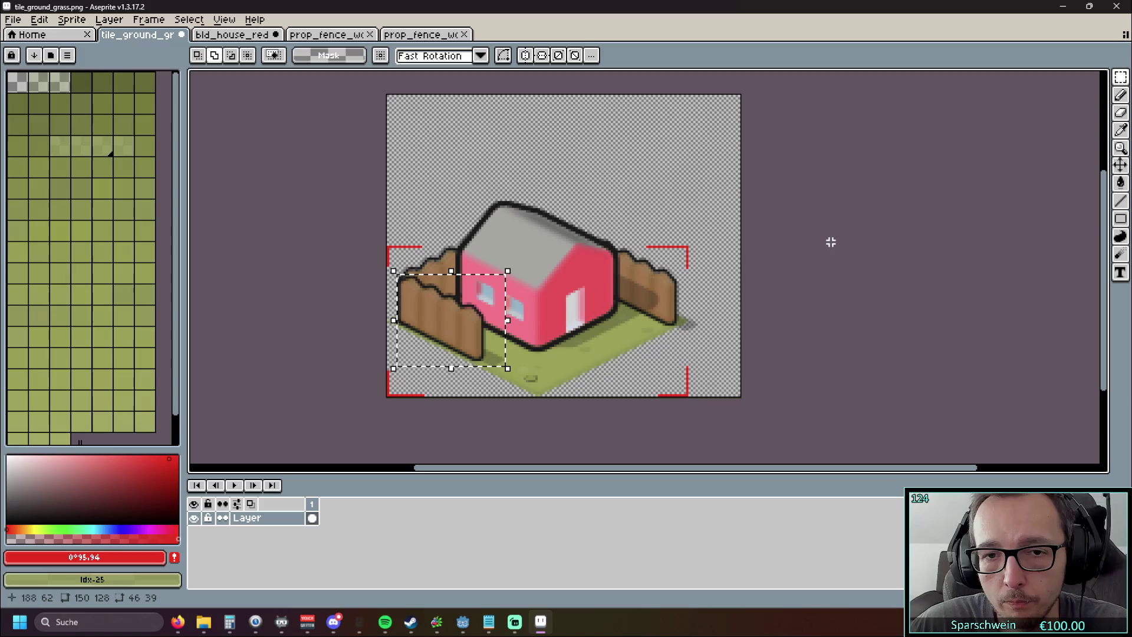
{"action": "left_click_drag", "start_coordinate": [814, 281], "coordinate": [700, 286]}
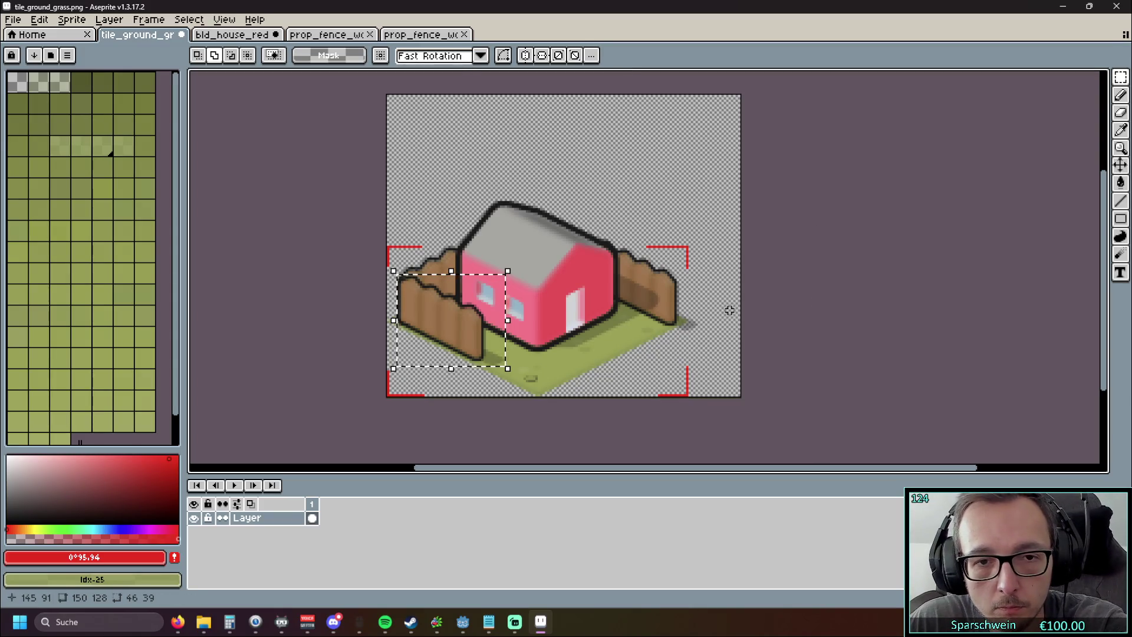
{"action": "key", "text": "ctrl+z"}
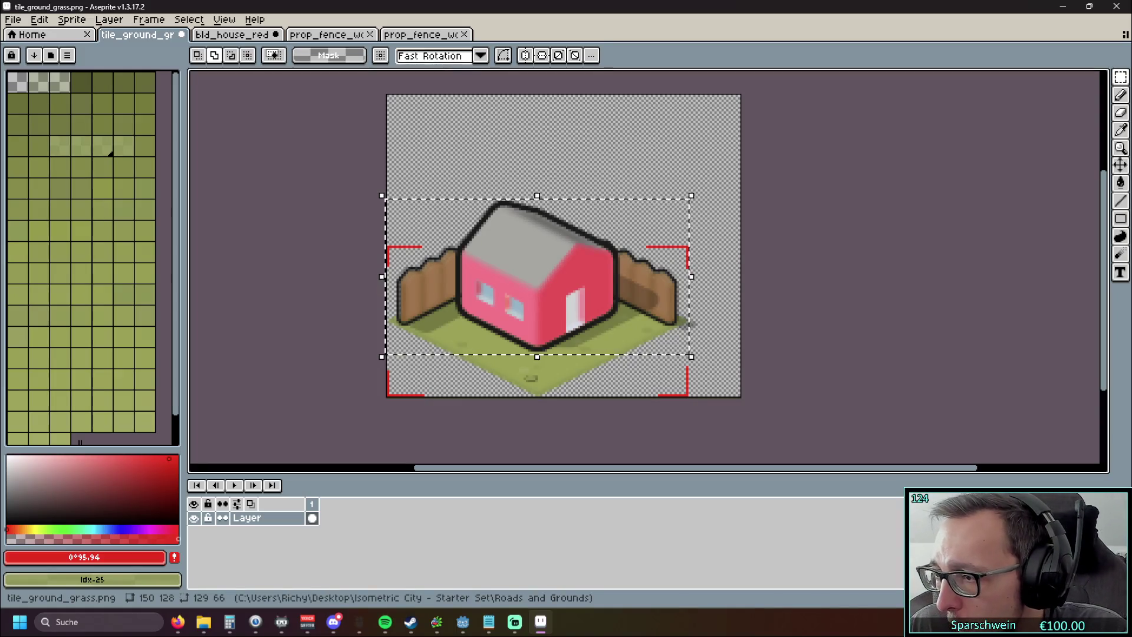
{"action": "left_click_drag", "start_coordinate": [643, 0], "coordinate": [626, 77]}
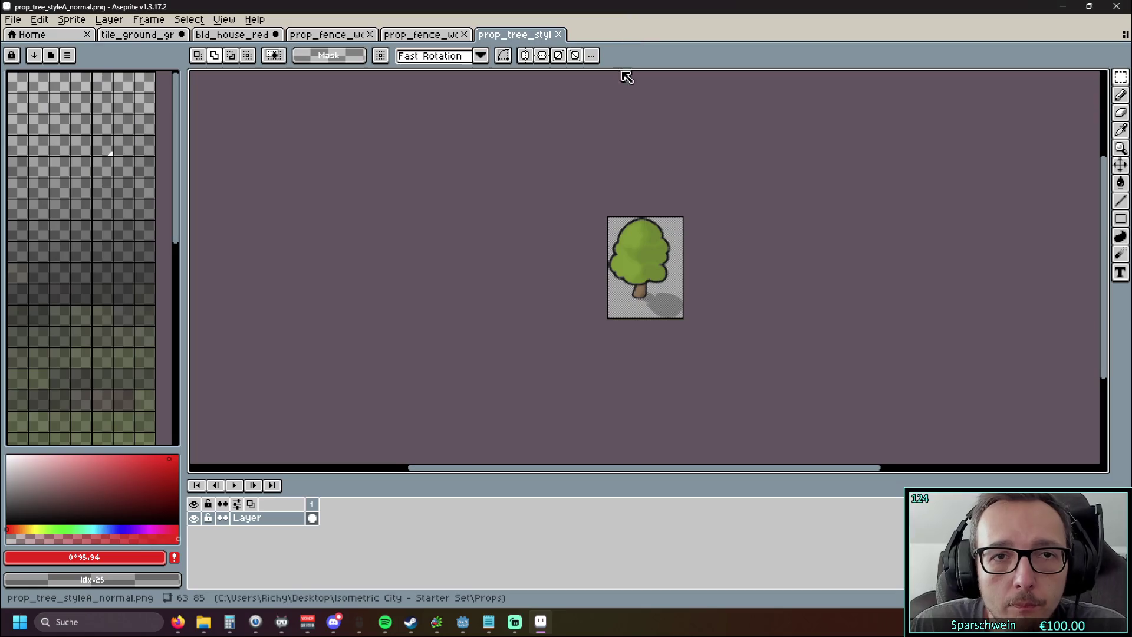
Step: Paste the whole tree sprite onto the grass tile beside the house's left corner
{"action": "scroll", "coordinate": [638, 241], "scroll_direction": "up", "scroll_amount": 1}
{"action": "key", "text": "ctrl+a"}
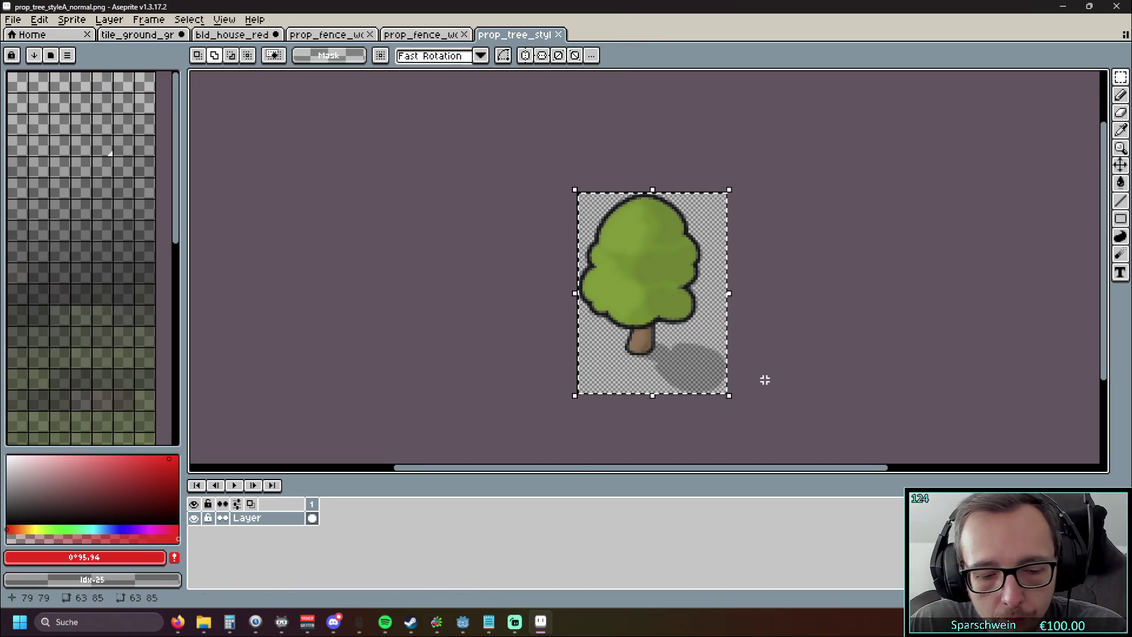
{"action": "left_click", "coordinate": [427, 35]}
{"action": "left_click", "coordinate": [144, 37]}
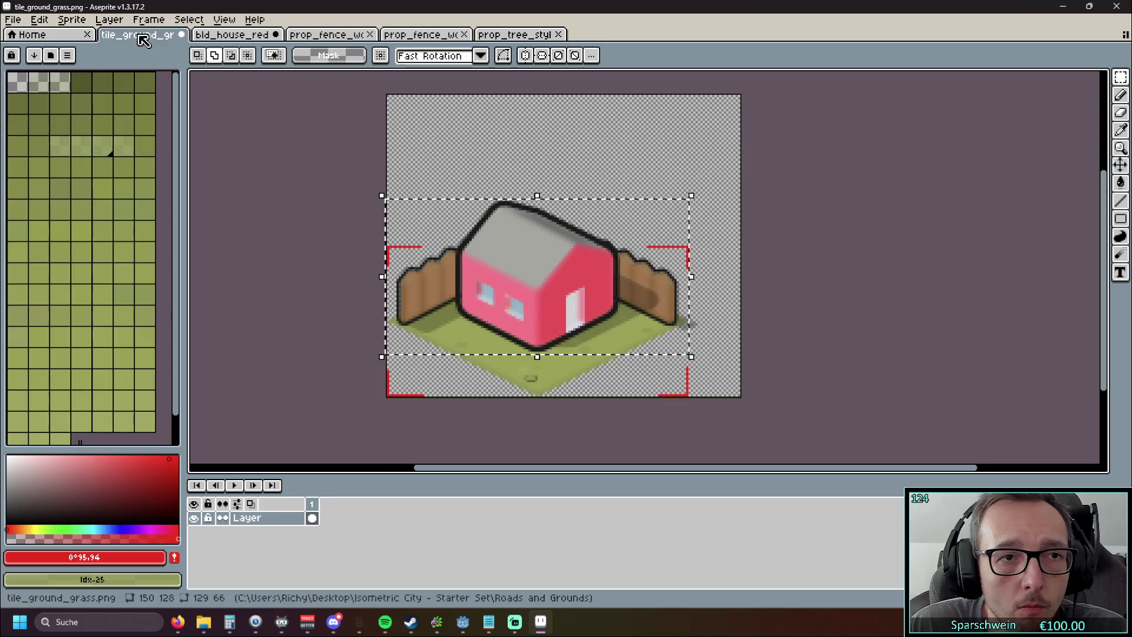
{"action": "key", "text": "ctrl+v"}
{"action": "left_click_drag", "start_coordinate": [450, 216], "coordinate": [457, 300]}
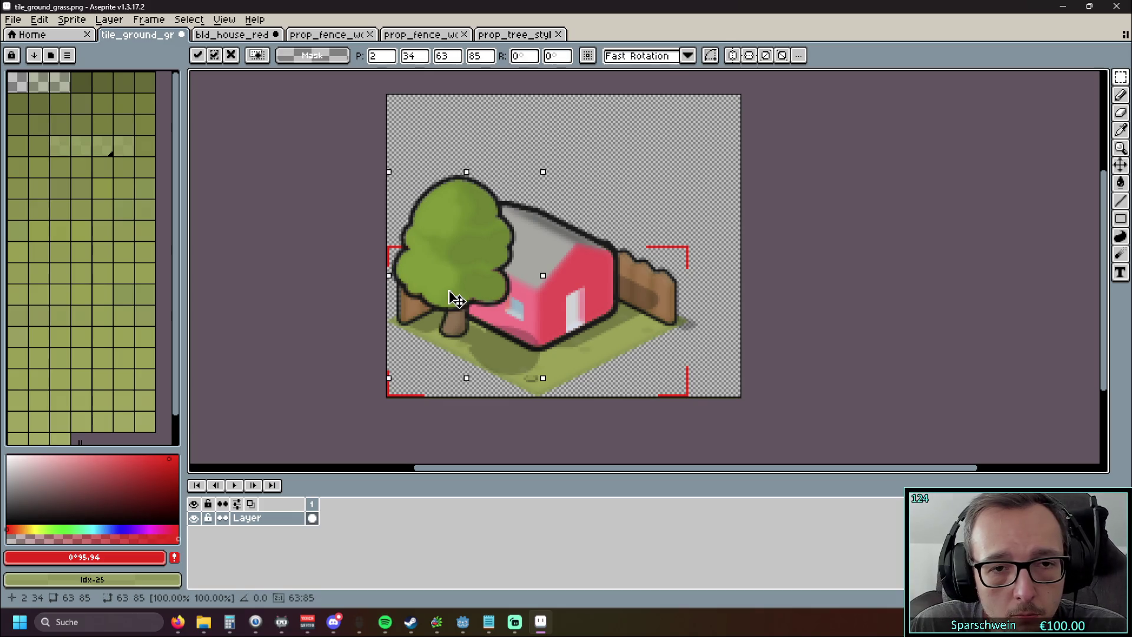
{"action": "left_click_drag", "start_coordinate": [457, 300], "coordinate": [458, 300]}
{"action": "scroll", "coordinate": [842, 289], "scroll_direction": "down", "scroll_amount": 2}
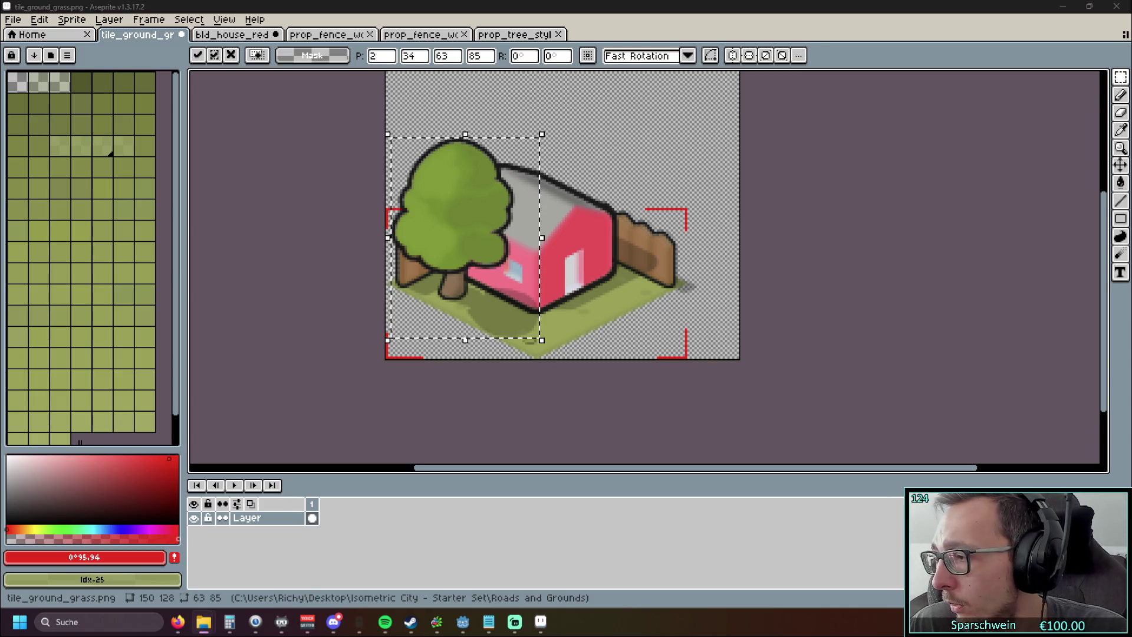
Step: Open prop_weeds_styleB.png and paste the 22 × 19 weed clump in front of the right fence
{"action": "left_click_drag", "start_coordinate": [1131, 44], "coordinate": [624, 44]}
{"action": "key", "text": "ctrl+a"}
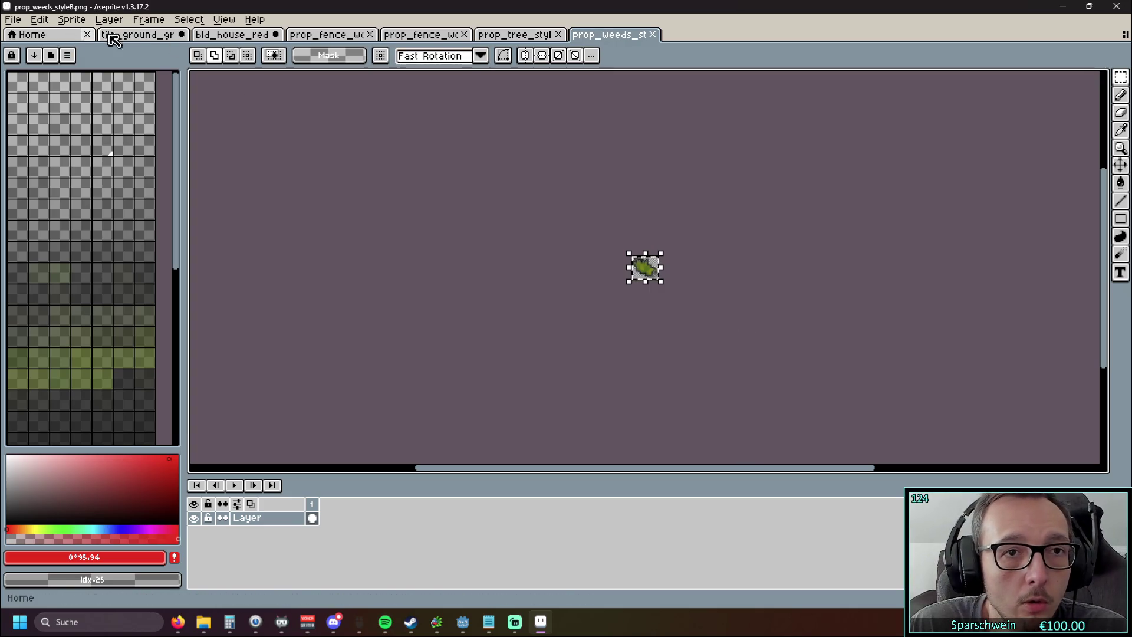
{"action": "left_click", "coordinate": [57, 36]}
{"action": "left_click", "coordinate": [137, 34]}
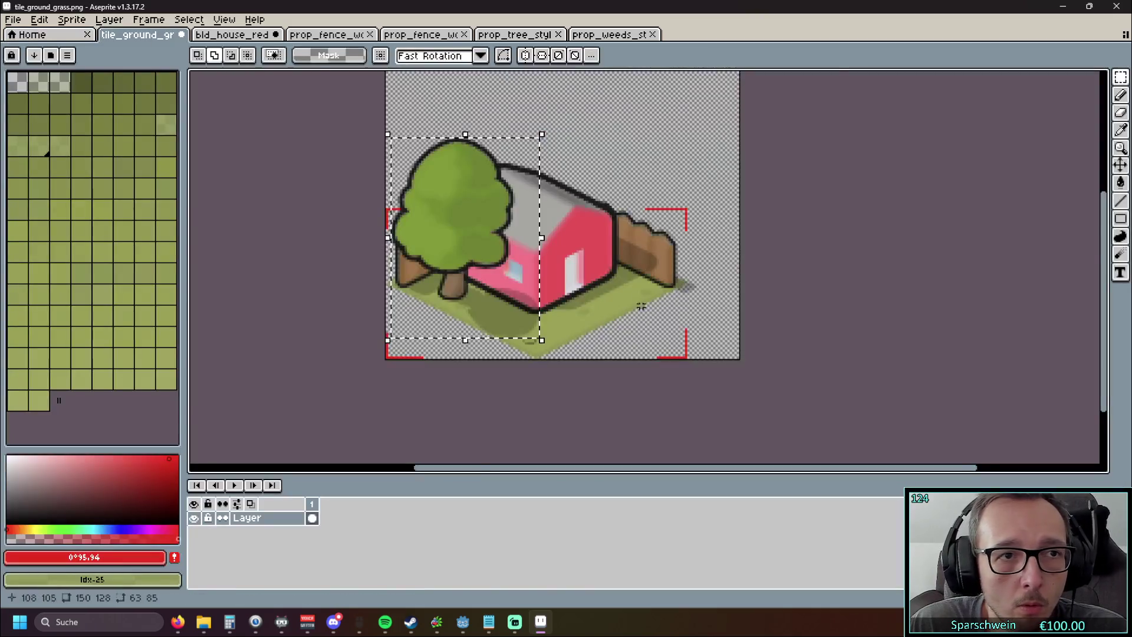
{"action": "scroll", "coordinate": [642, 294], "scroll_direction": "up", "scroll_amount": 3}
{"action": "key", "text": "ctrl+v"}
{"action": "mouse_move", "coordinate": [647, 285]}
{"action": "left_mouse_down"}
{"action": "mouse_move", "coordinate": [643, 243]}
{"action": "mouse_move", "coordinate": [645, 252]}
{"action": "left_mouse_up"}
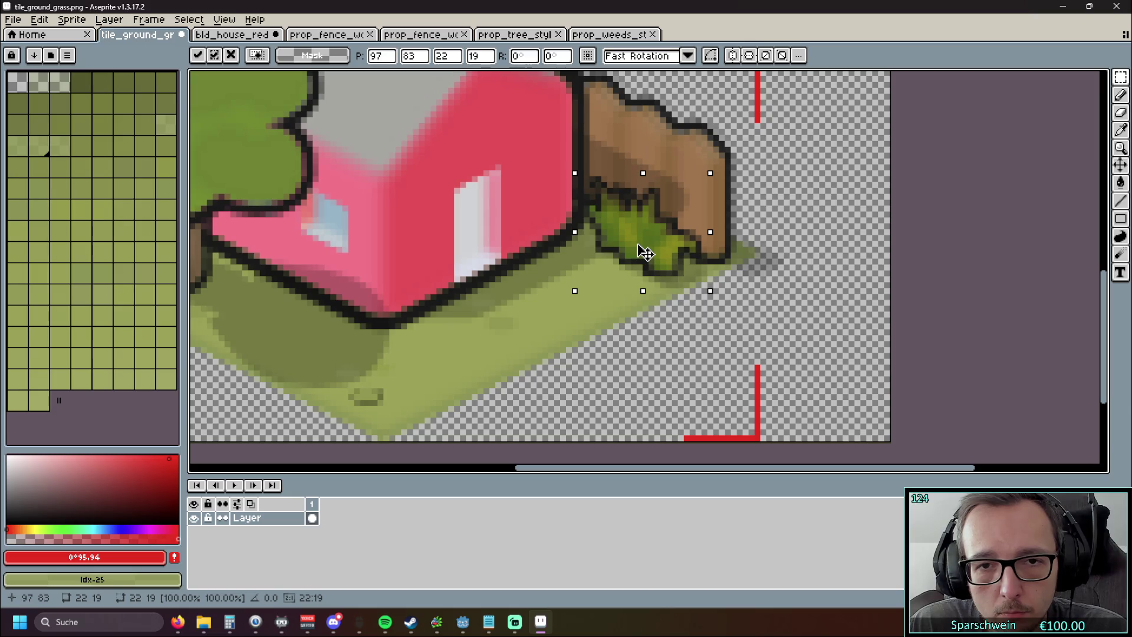
{"action": "scroll", "coordinate": [644, 252], "scroll_direction": "down", "scroll_amount": 2}
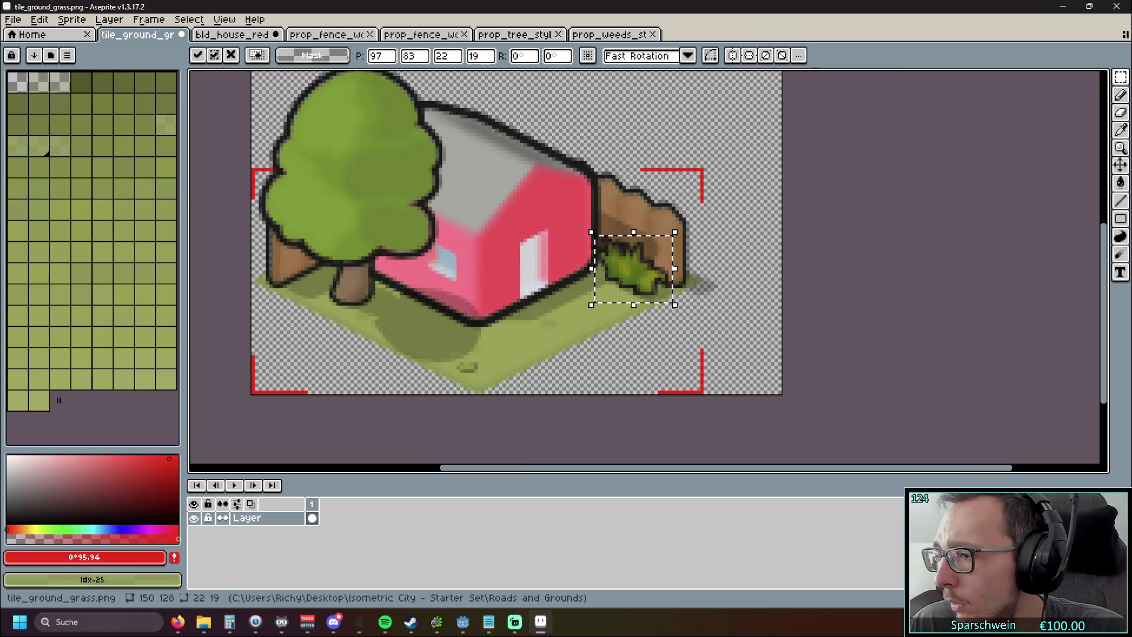